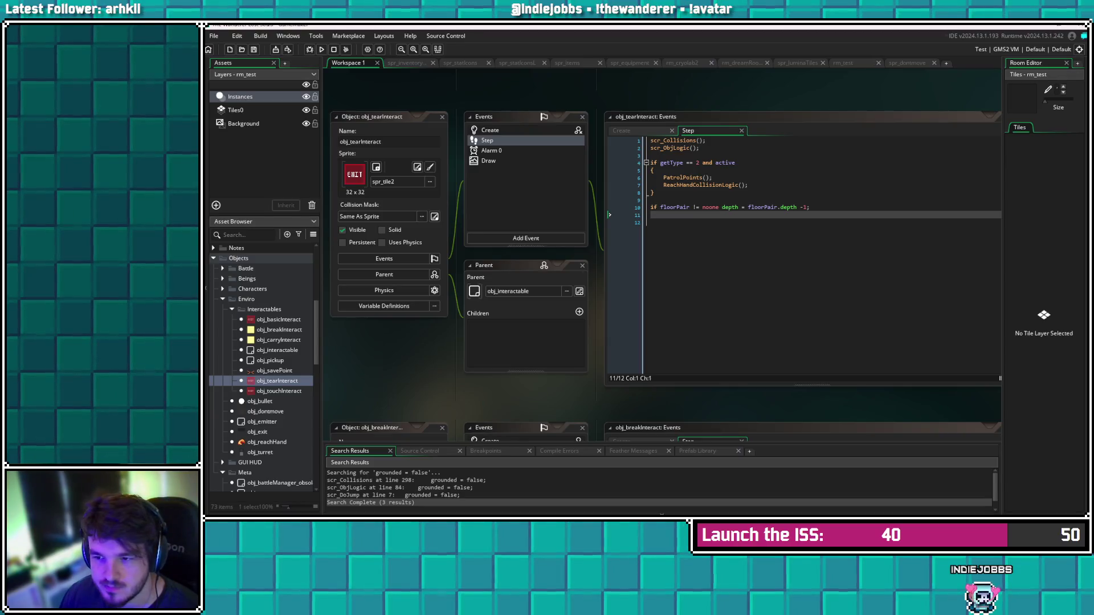
Check obj_tearInteract's Step and Create code and select its event_inherited() line
{"action": "left_click", "coordinate": [651, 222]}
{"action": "left_click", "coordinate": [489, 130]}
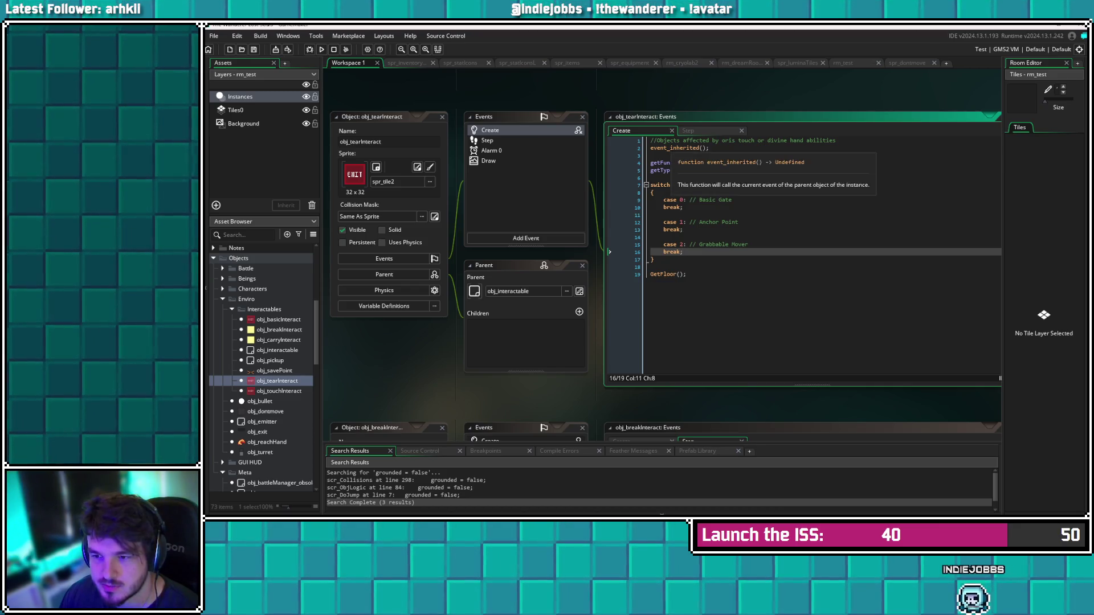
{"action": "left_click_drag", "start_coordinate": [651, 147], "coordinate": [710, 147]}
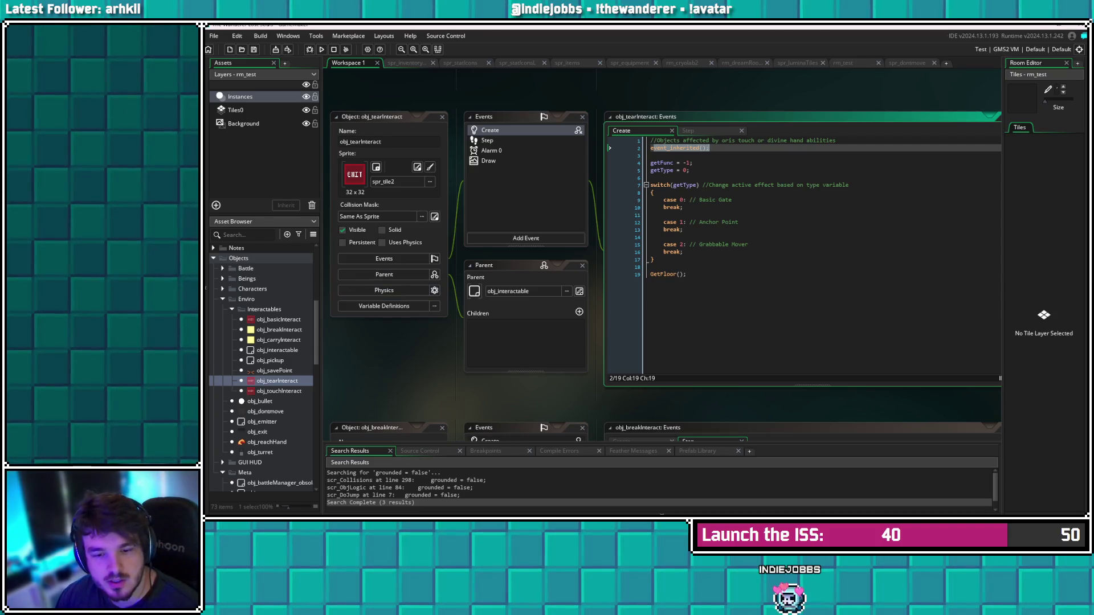
Inspect obj_interactable, obj_pickup and obj_savePoint, then go back to obj_tearInteract
{"action": "left_click", "coordinate": [277, 350]}
{"action": "double_click", "coordinate": [277, 349]}
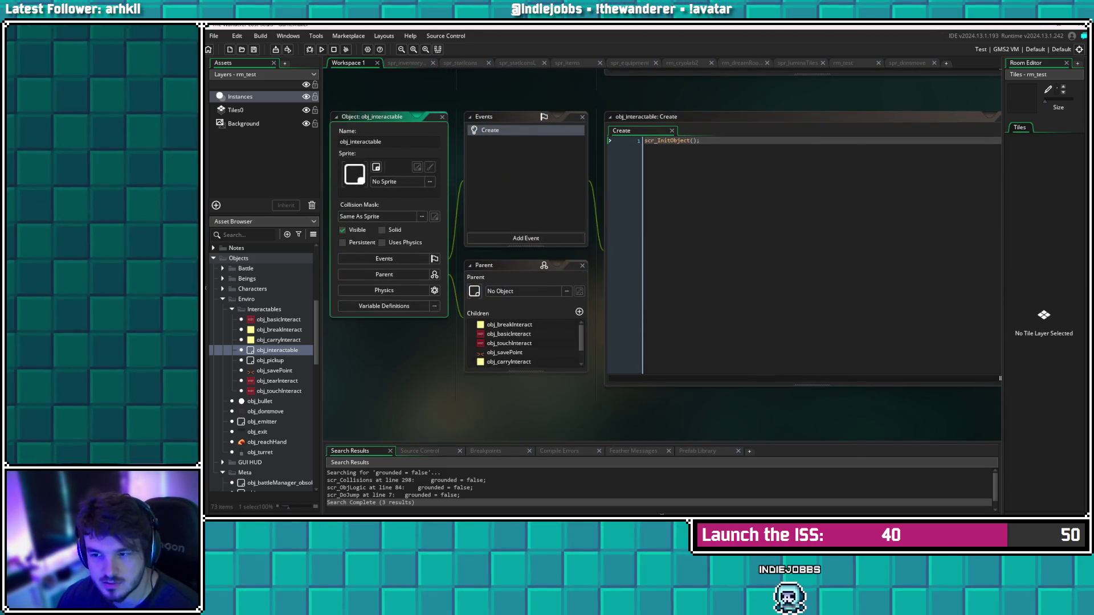
{"action": "double_click", "coordinate": [270, 360]}
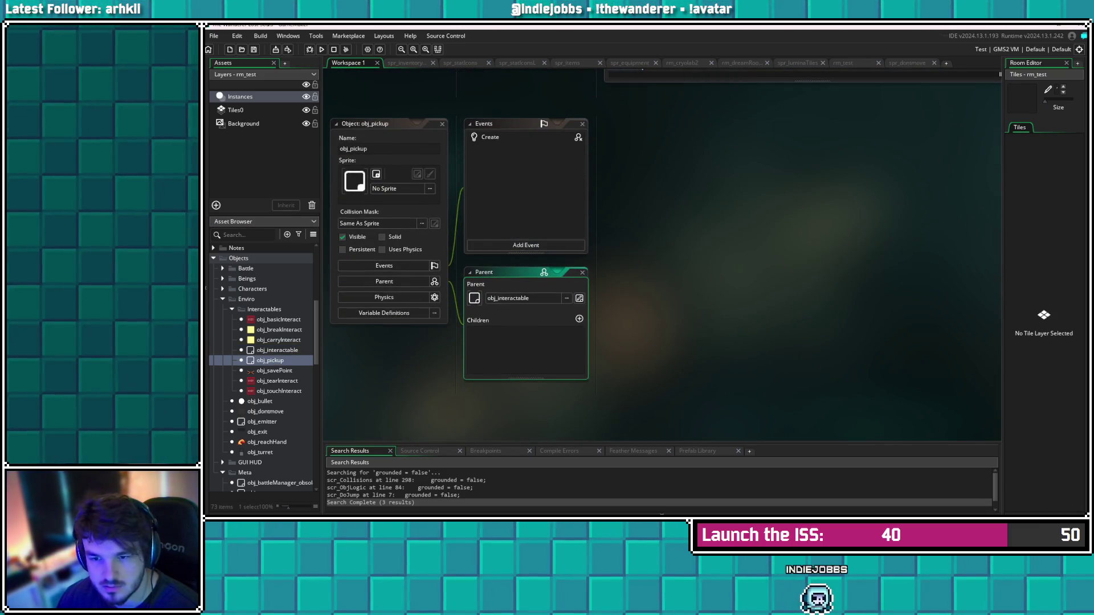
{"action": "double_click", "coordinate": [274, 370]}
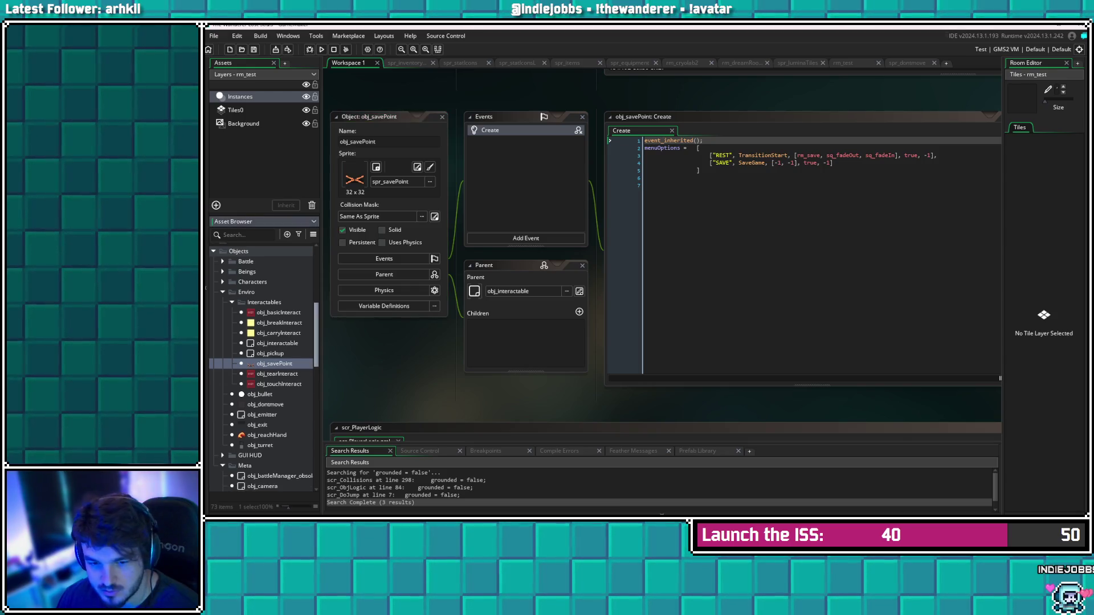
{"action": "double_click", "coordinate": [277, 381]}
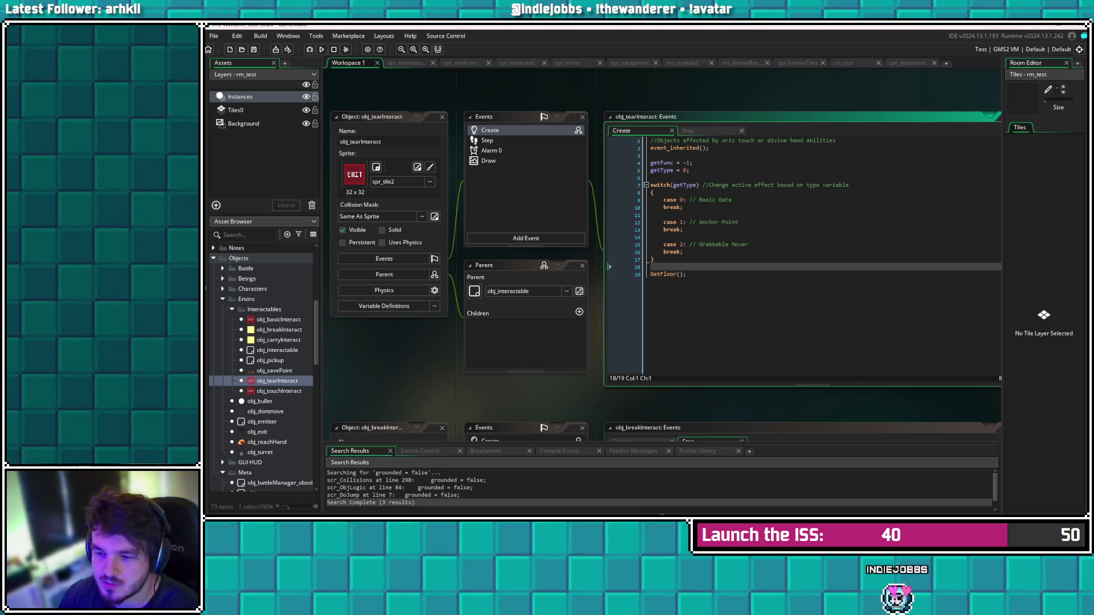
Add a 'getPair = noone' line below getType = 0 in the Create event
{"action": "left_click", "coordinate": [690, 170]}
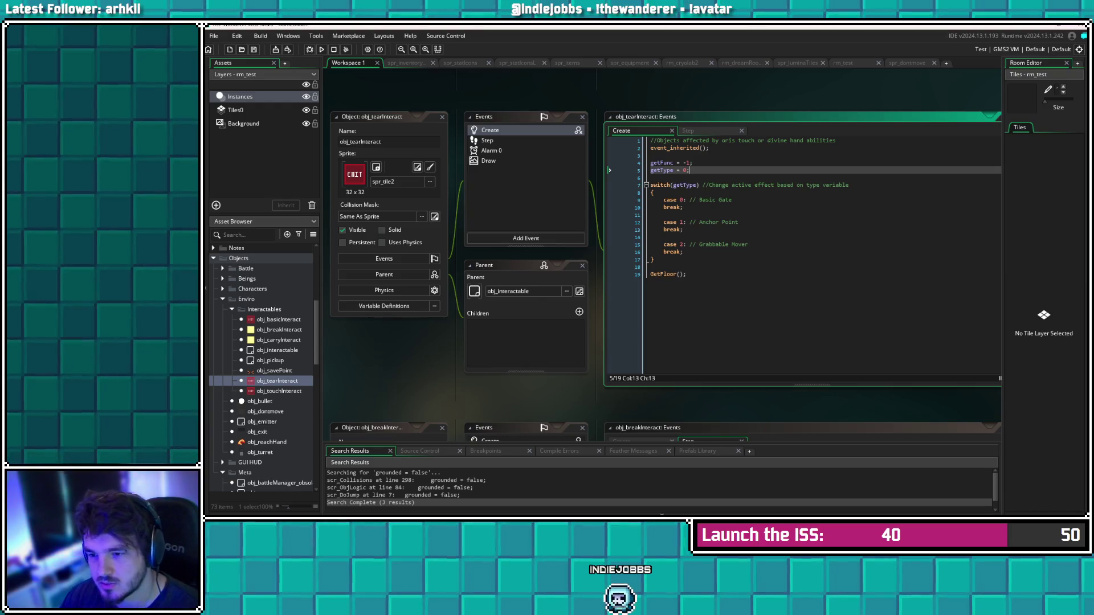
{"action": "key", "text": "Return"}
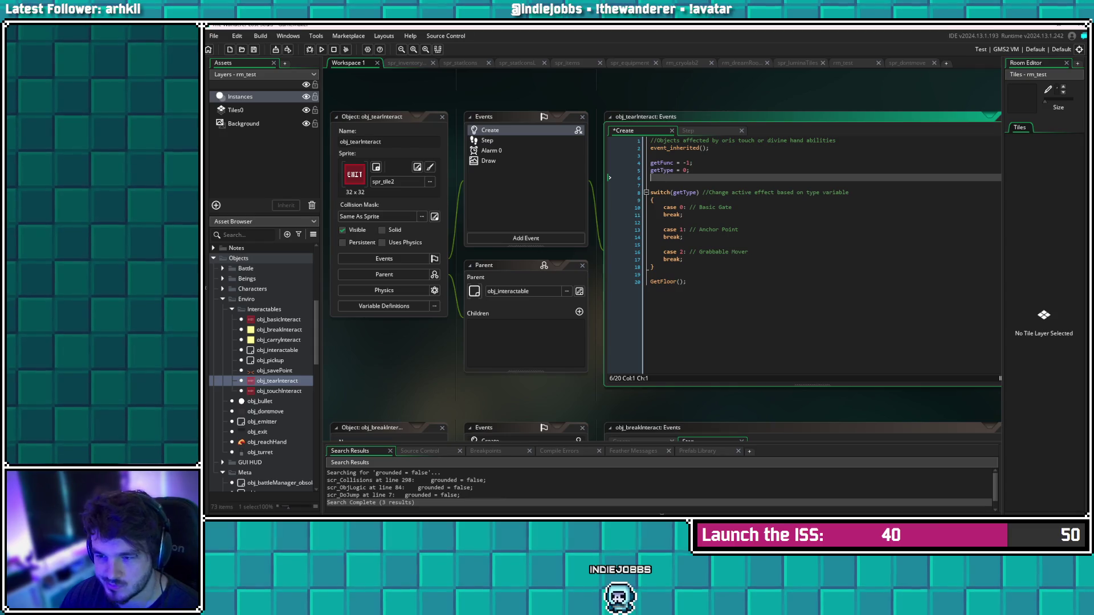
{"action": "type", "text": "get"}
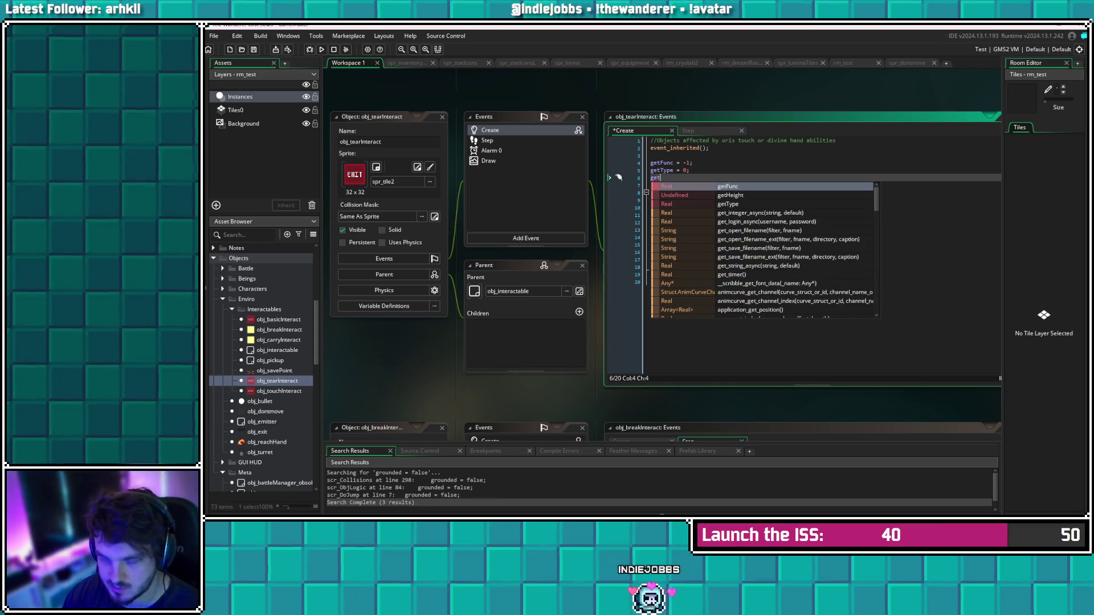
{"action": "type", "text": "Pair "}
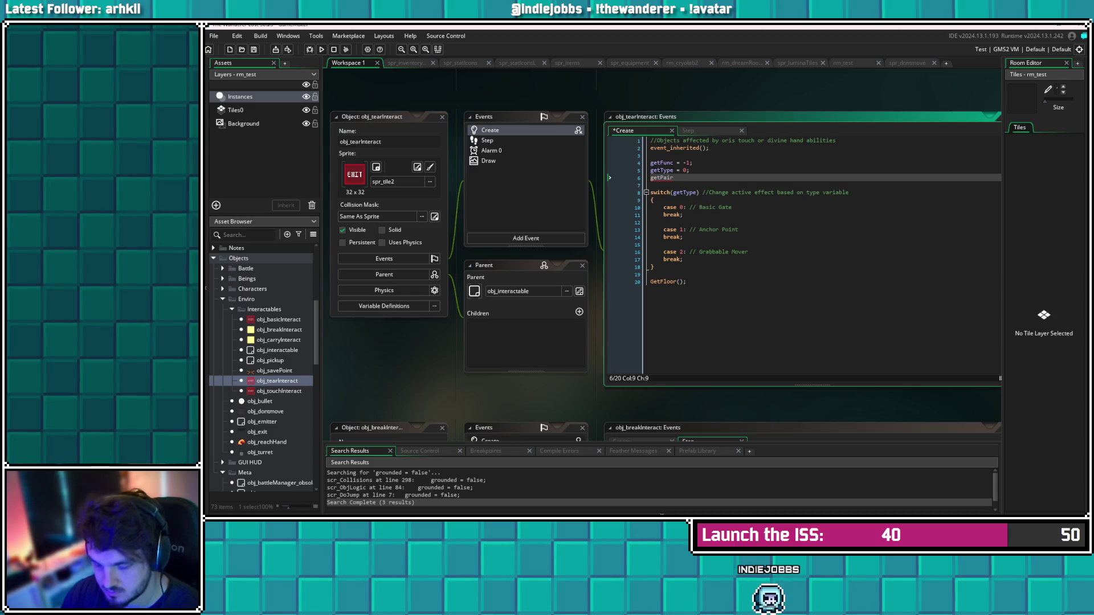
{"action": "type", "text": "= noone"}
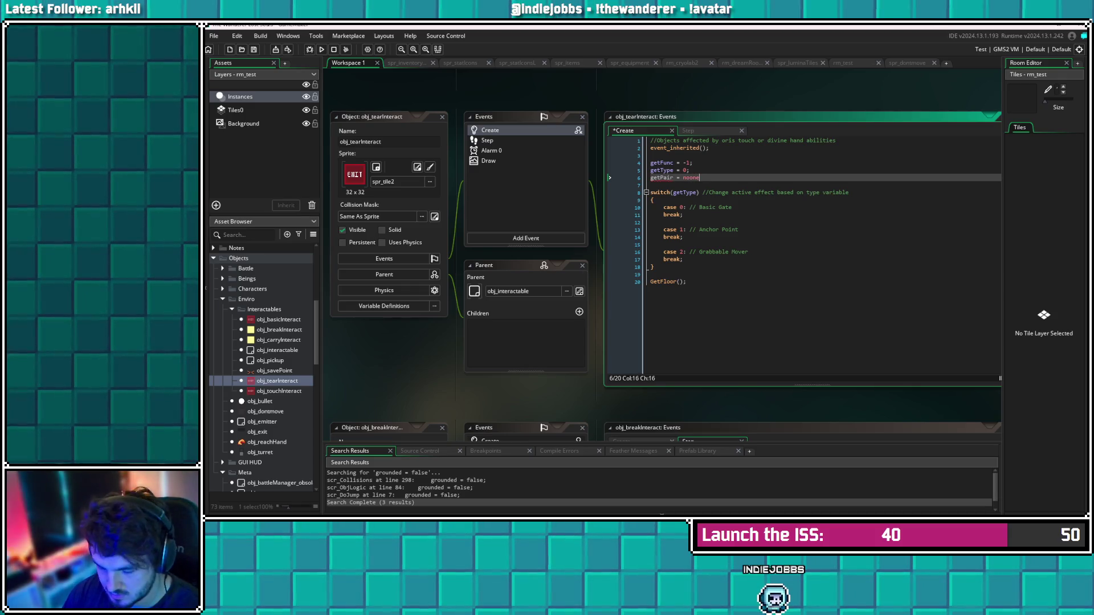
{"action": "key", "text": "shift+Up"}
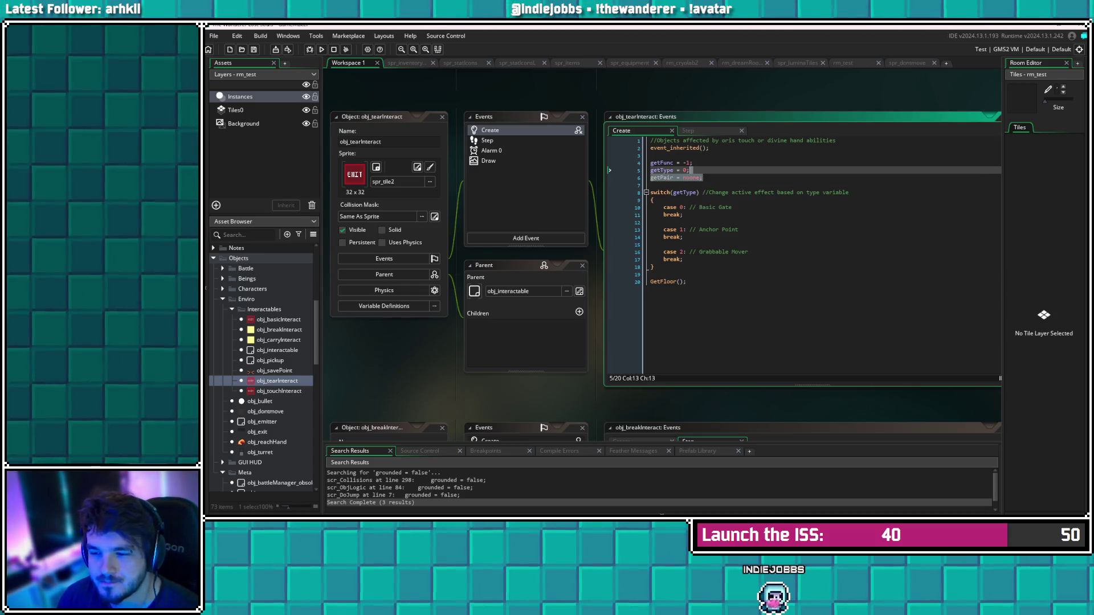
{"action": "key", "text": "shift+Down"}
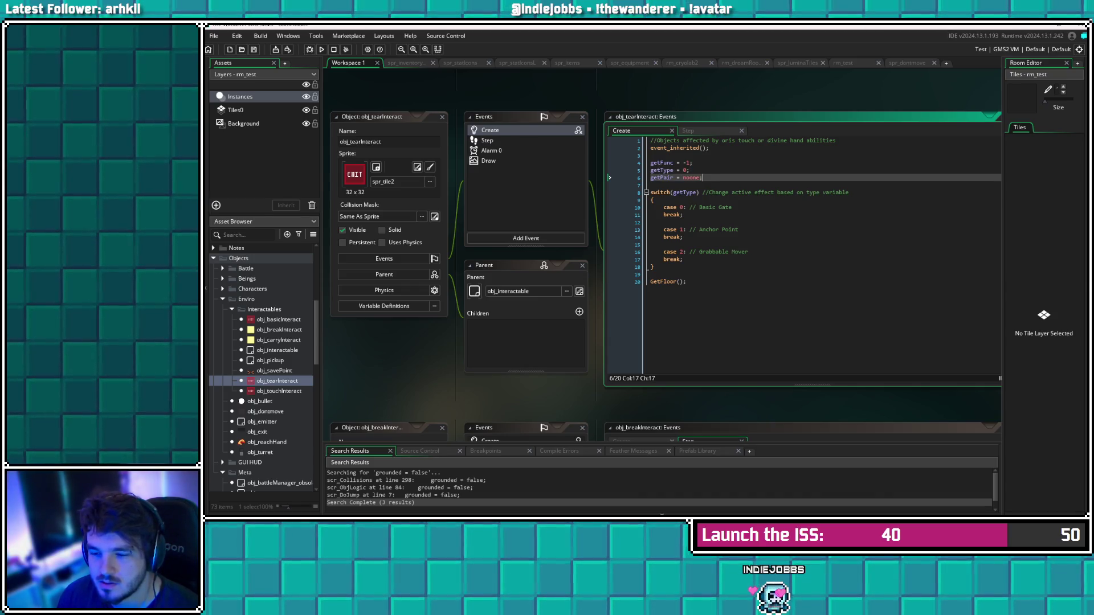
Delete the getType switch block, save the Create event, and open GetFloor's definition
{"action": "left_click_drag", "start_coordinate": [655, 274], "coordinate": [650, 192]}
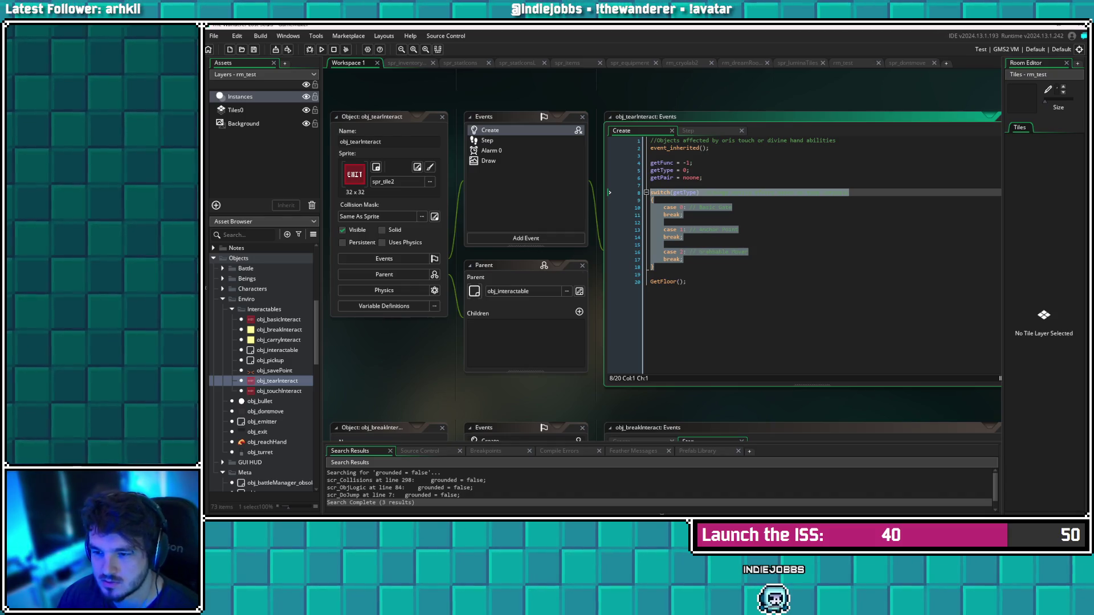
{"action": "key", "text": "BackSpace"}
{"action": "key", "text": "BackSpace"}
{"action": "key", "text": "BackSpace"}
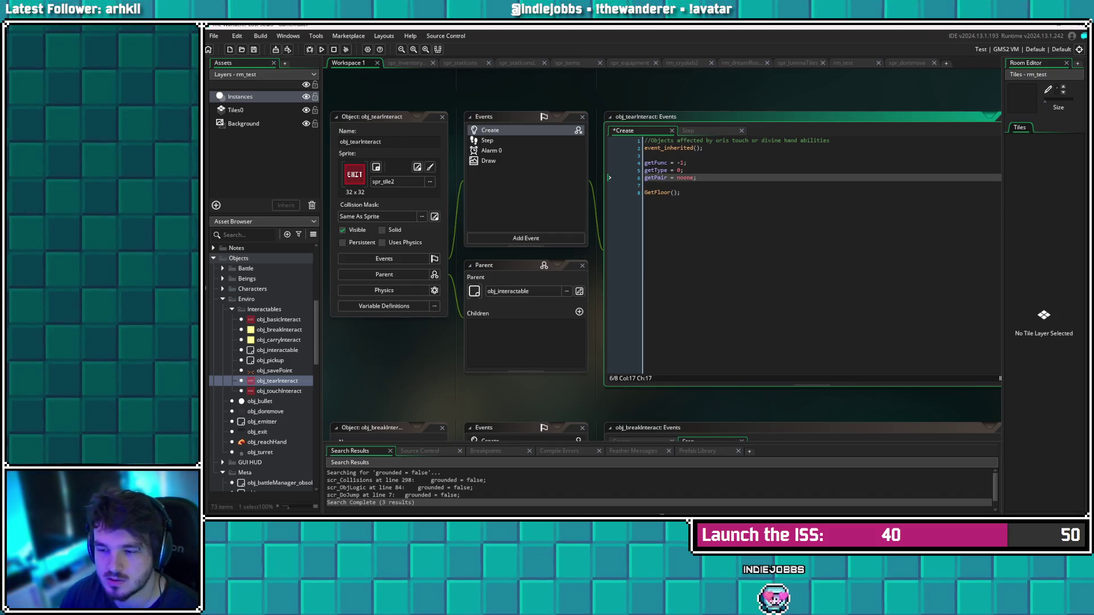
{"action": "left_click", "coordinate": [680, 192]}
{"action": "key", "text": "ctrl+s"}
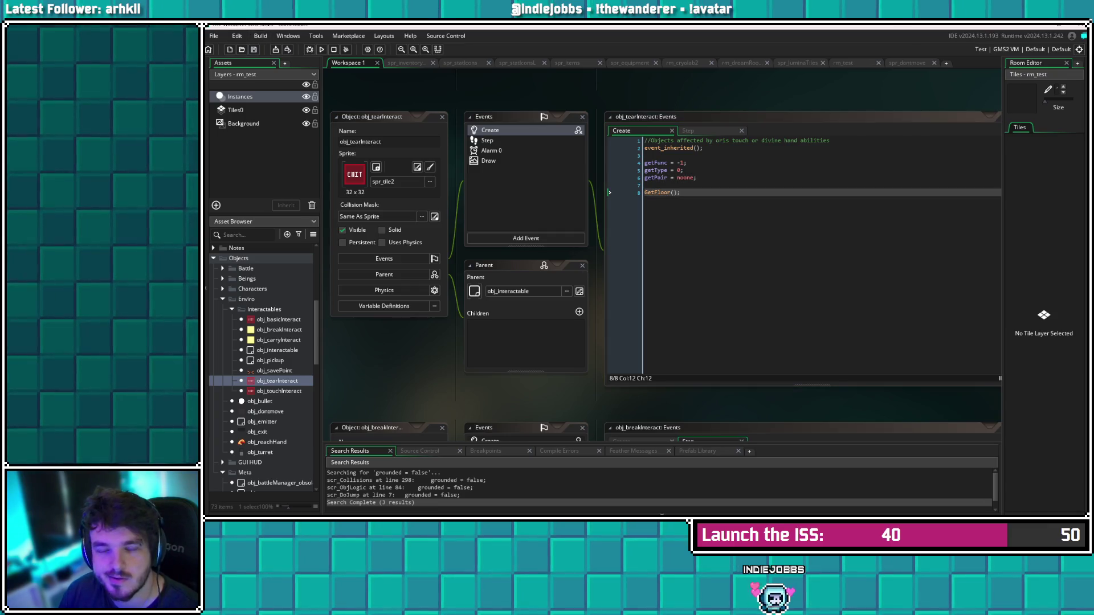
{"action": "mouse_move", "coordinate": [672, 192]}
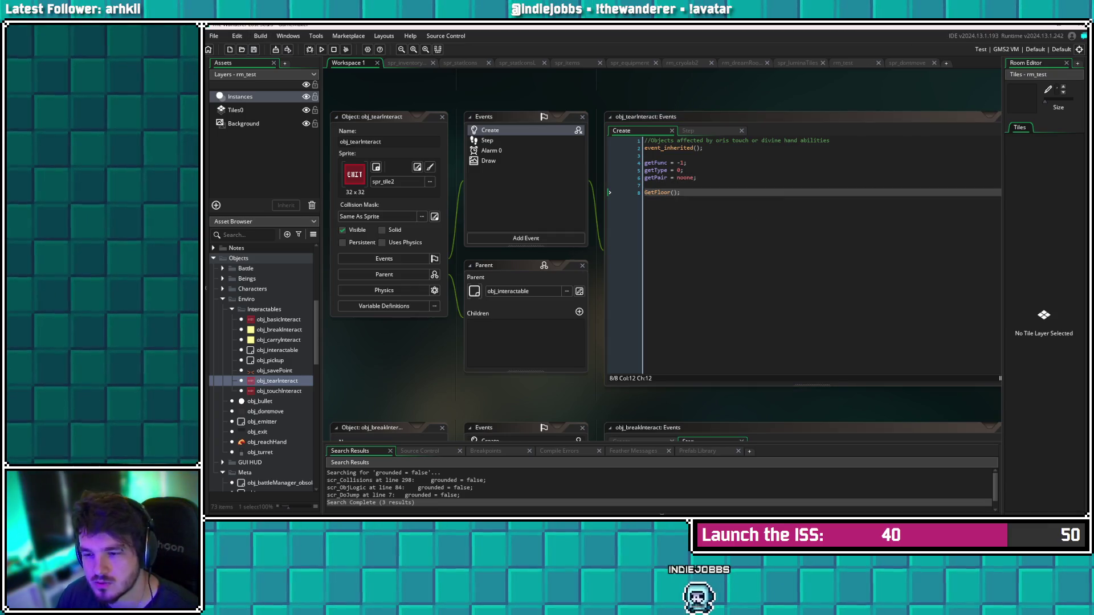
{"action": "middle_click", "coordinate": [664, 192]}
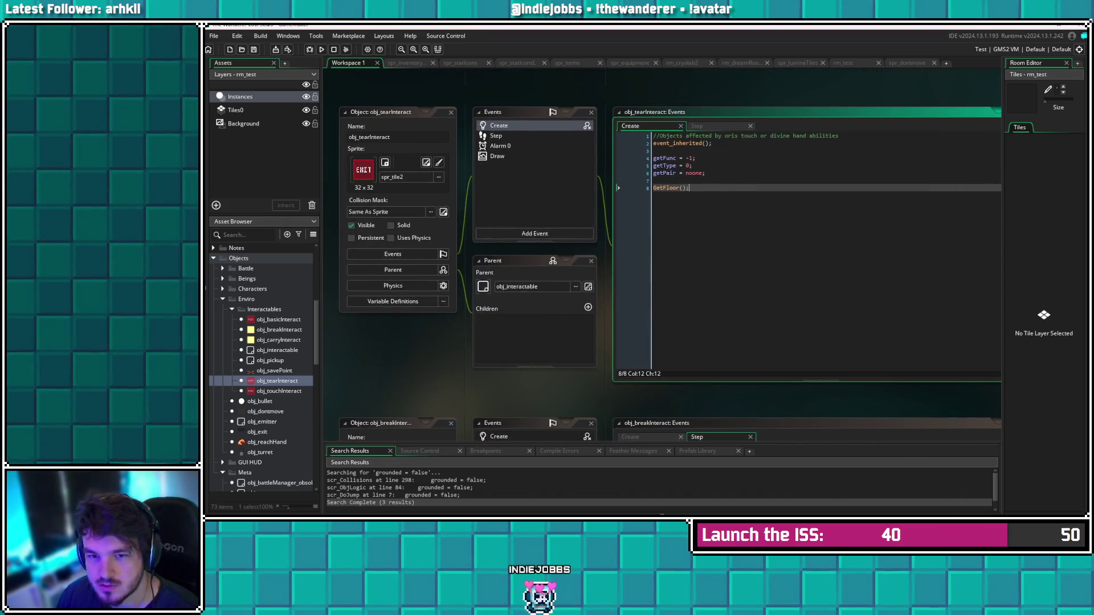
Remove the getType patrol if-block from obj_tearInteract's Step event
{"action": "left_click", "coordinate": [495, 136]}
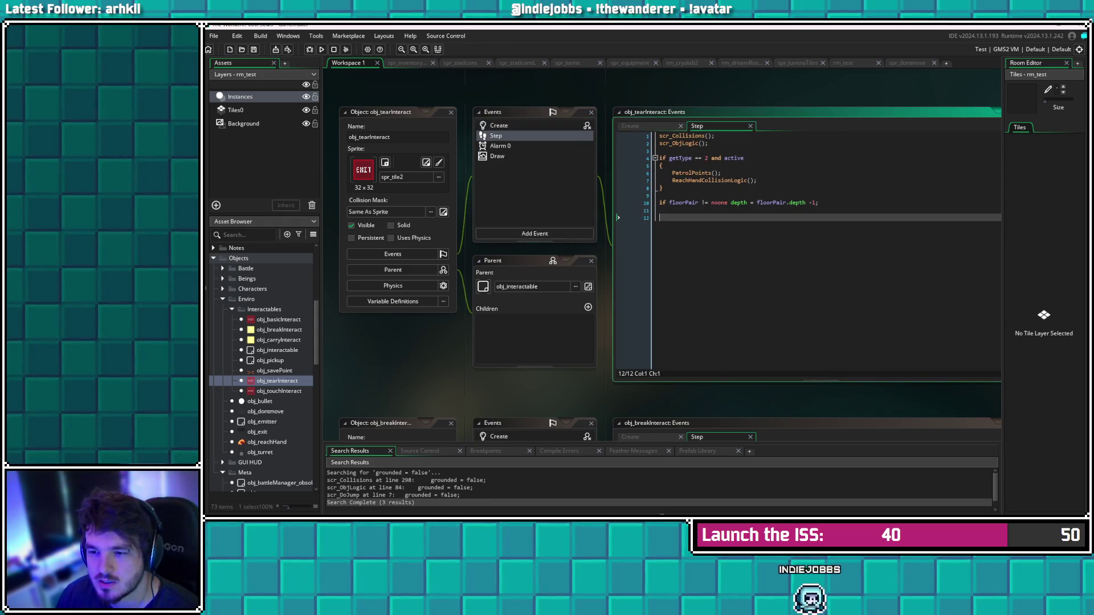
{"action": "mouse_move", "coordinate": [684, 143]}
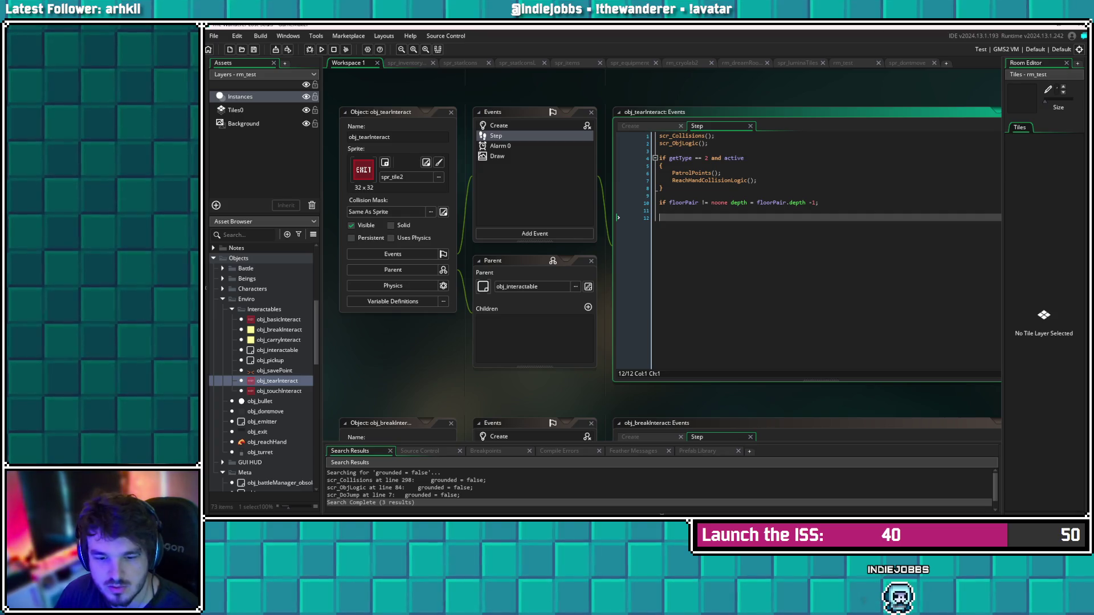
{"action": "left_click", "coordinate": [725, 203]}
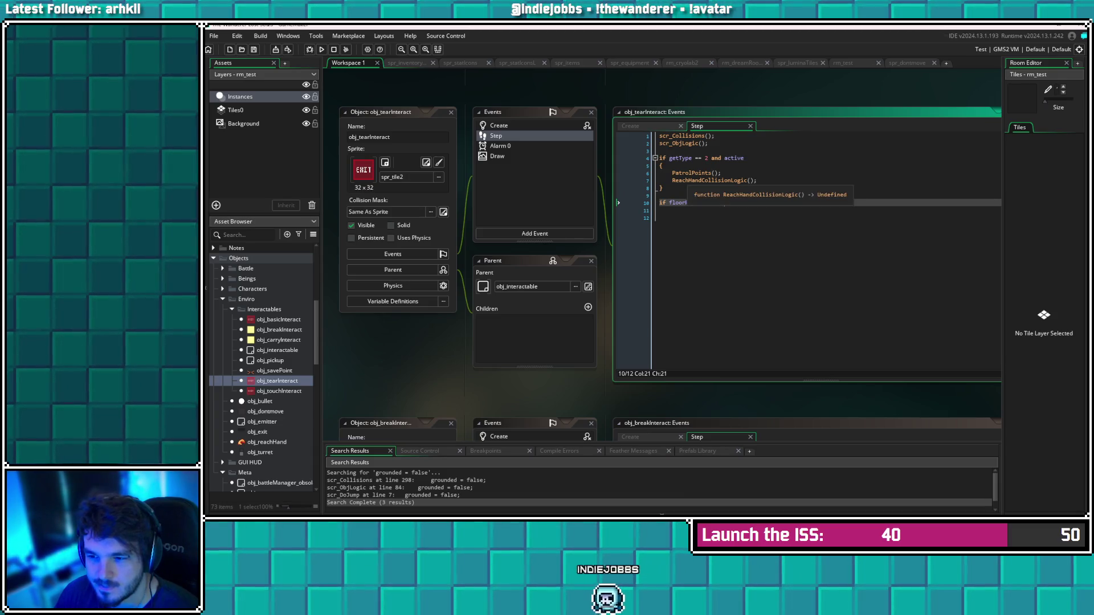
{"action": "left_click_drag", "start_coordinate": [662, 188], "coordinate": [659, 158]}
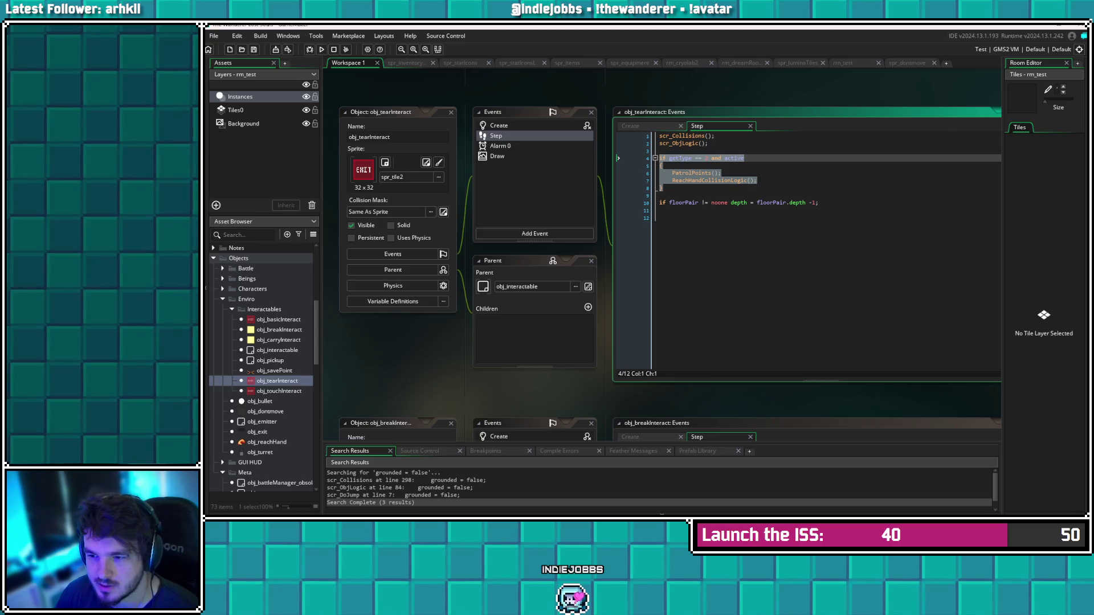
{"action": "key", "text": "BackSpace"}
{"action": "key", "text": "BackSpace"}
{"action": "key", "text": "BackSpace"}
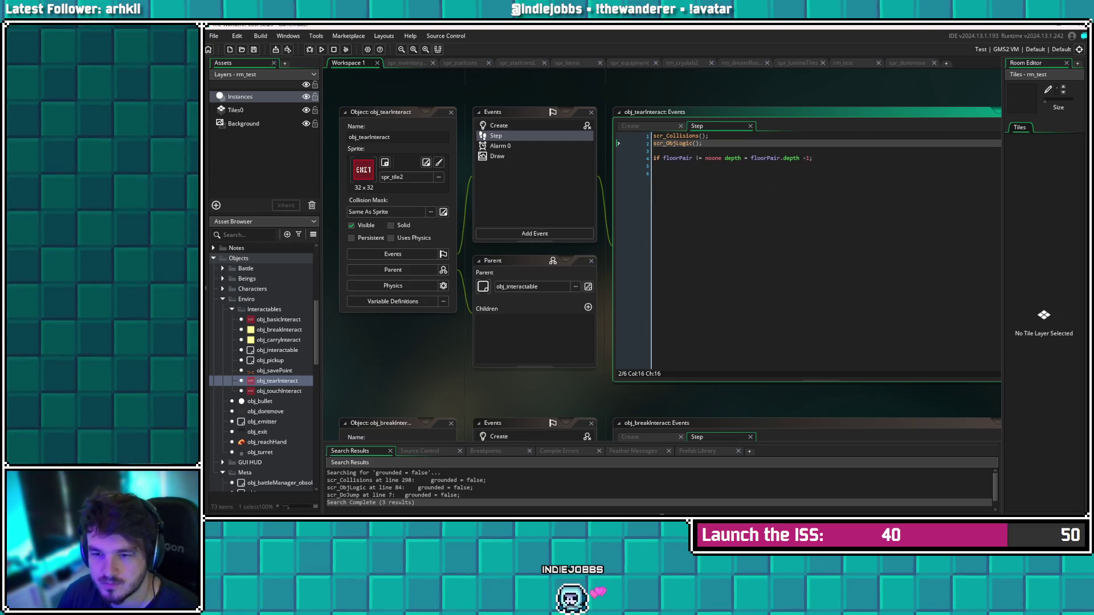
Delete the Alarm 0 event, confirming with Yes, leaving Create, Step and Draw
{"action": "left_click", "coordinate": [500, 145]}
{"action": "left_click", "coordinate": [500, 146]}
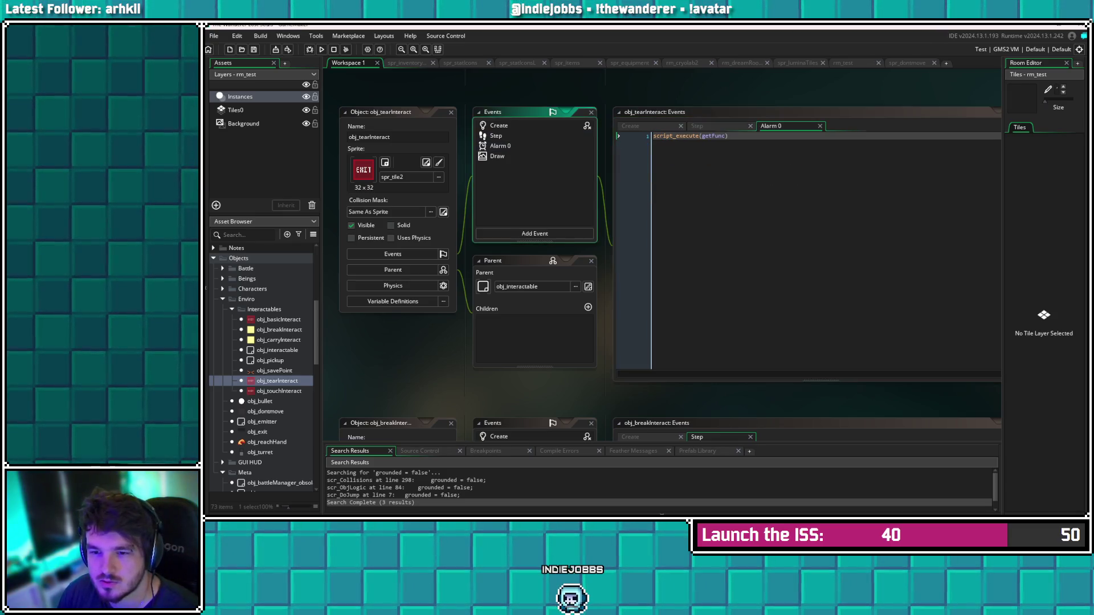
{"action": "key", "text": "Delete"}
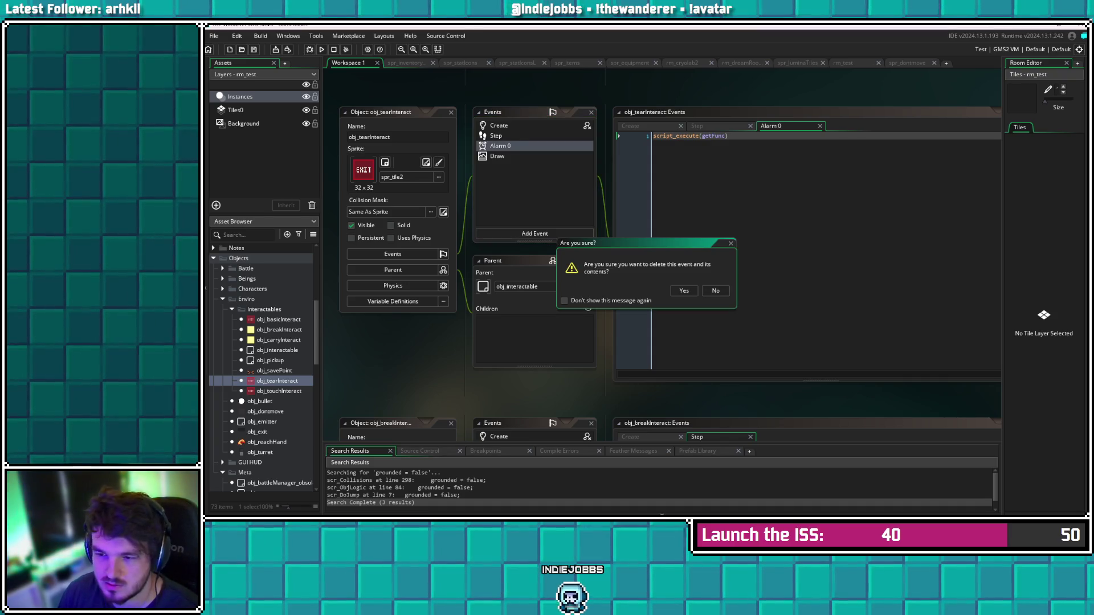
{"action": "left_click", "coordinate": [684, 291]}
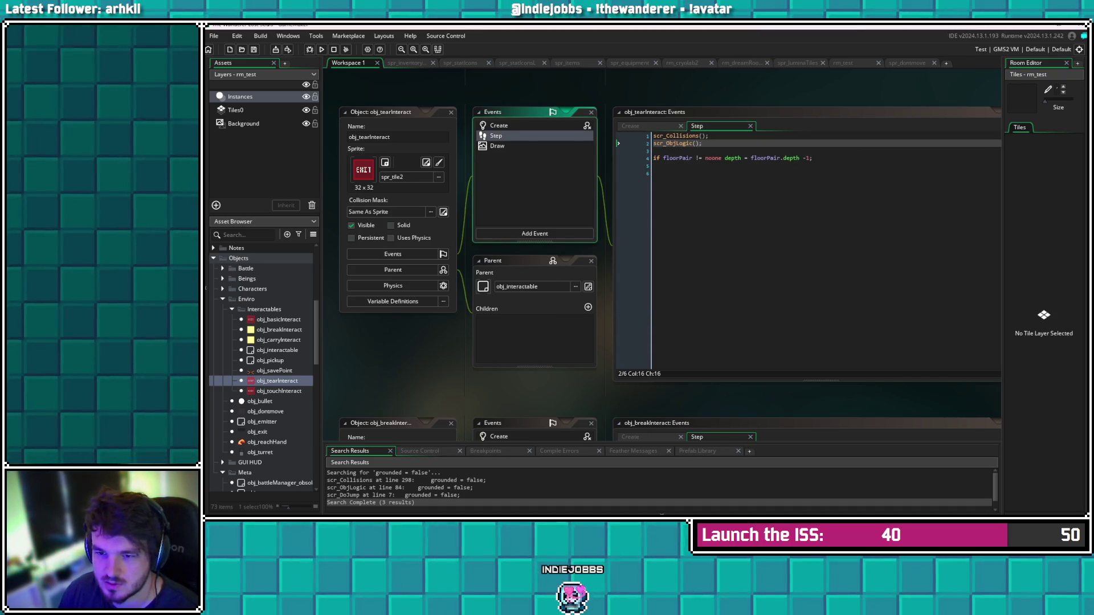
{"action": "left_click", "coordinate": [497, 146]}
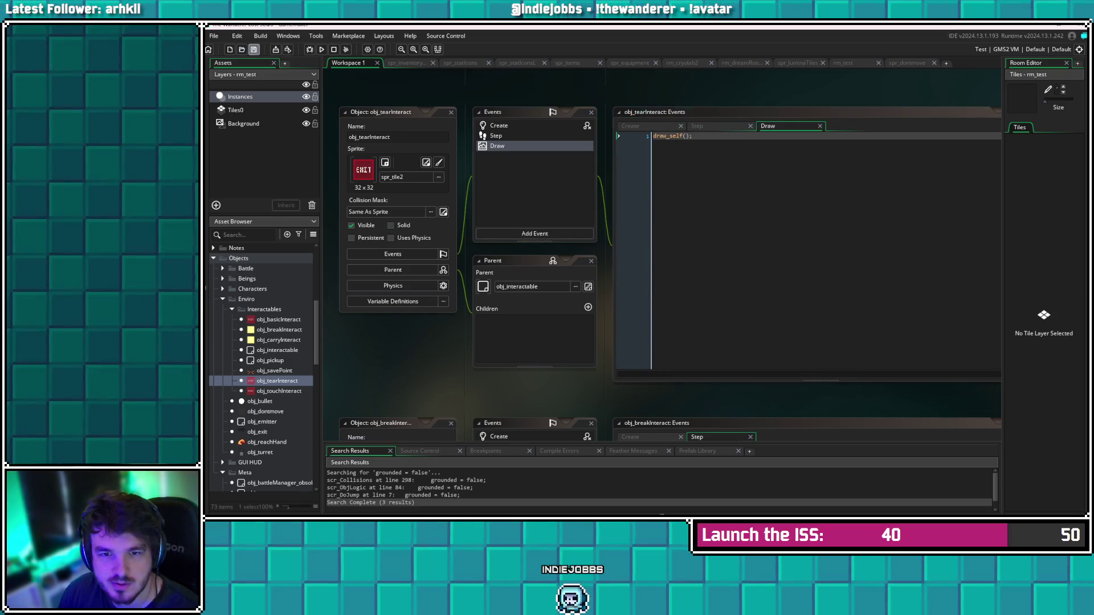
Expand the Sprites and Meta folders in the Asset Browser and open spr_tile2
{"action": "scroll", "coordinate": [262, 365], "scroll_direction": "down", "scroll_amount": 8}
{"action": "scroll", "coordinate": [262, 365], "scroll_direction": "down", "scroll_amount": 5}
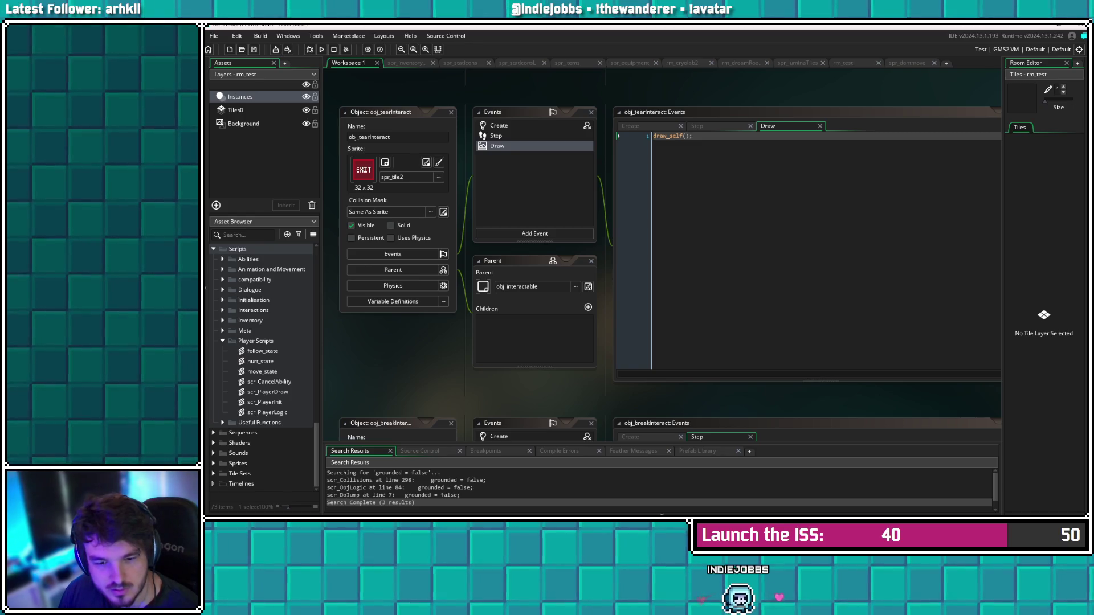
{"action": "left_click", "coordinate": [214, 464]}
{"action": "scroll", "coordinate": [262, 364], "scroll_direction": "down", "scroll_amount": 4}
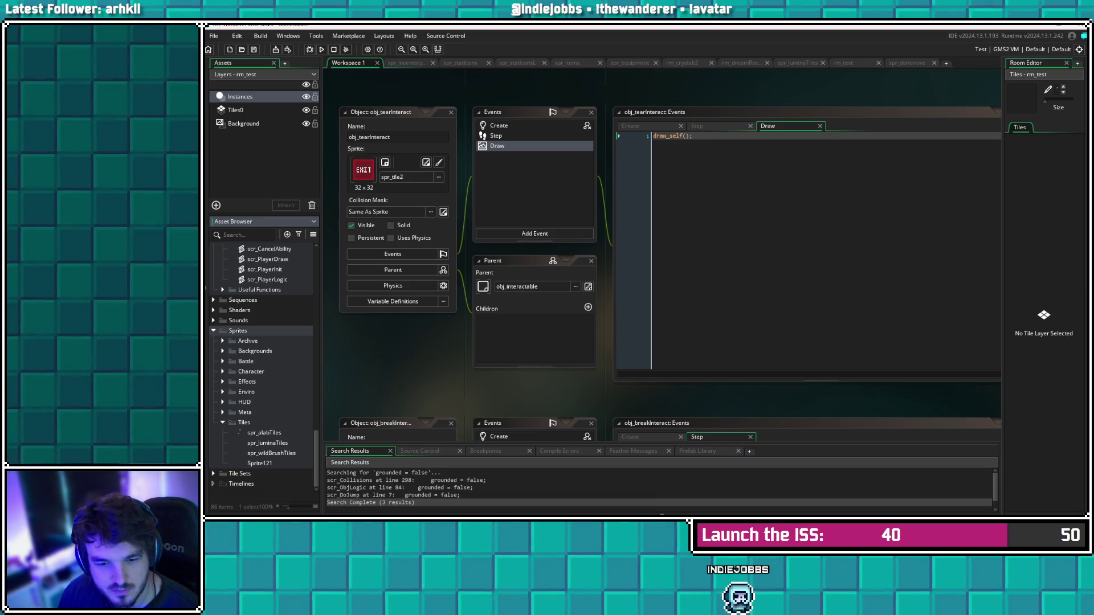
{"action": "left_click", "coordinate": [222, 402]}
{"action": "scroll", "coordinate": [262, 364], "scroll_direction": "down", "scroll_amount": 5}
{"action": "scroll", "coordinate": [262, 365], "scroll_direction": "up", "scroll_amount": 3}
{"action": "left_click", "coordinate": [222, 402]}
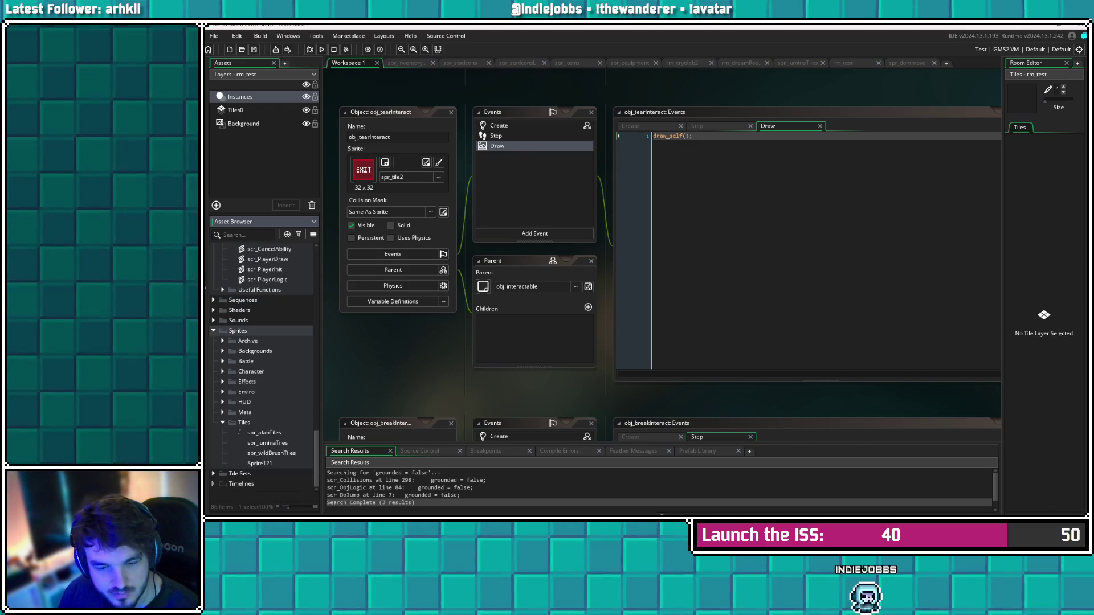
{"action": "left_click", "coordinate": [223, 412]}
{"action": "scroll", "coordinate": [241, 324], "scroll_direction": "down", "scroll_amount": 4}
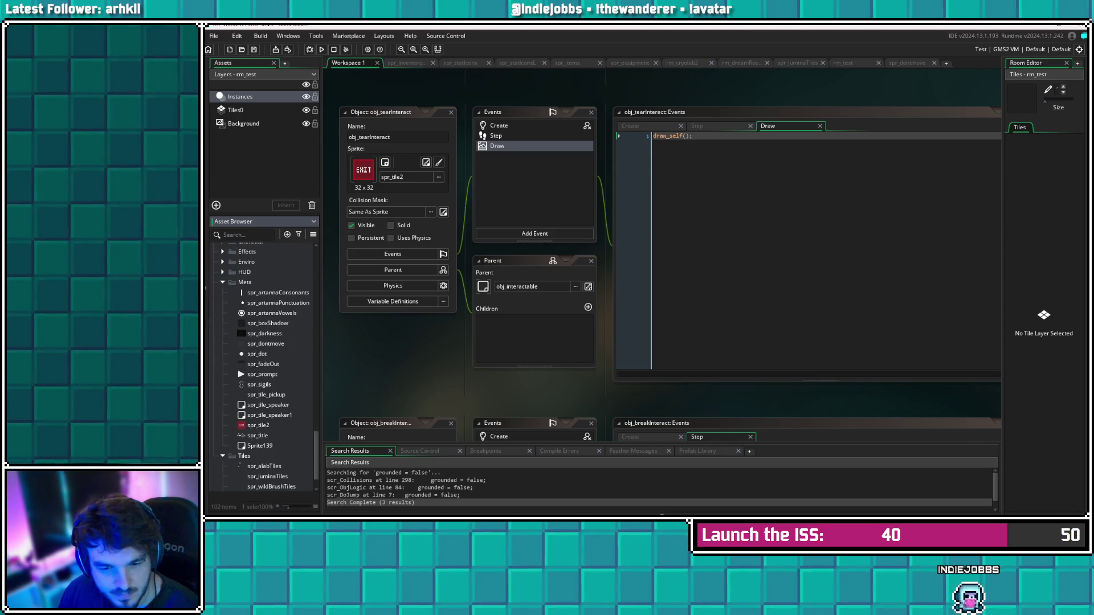
{"action": "double_click", "coordinate": [258, 425]}
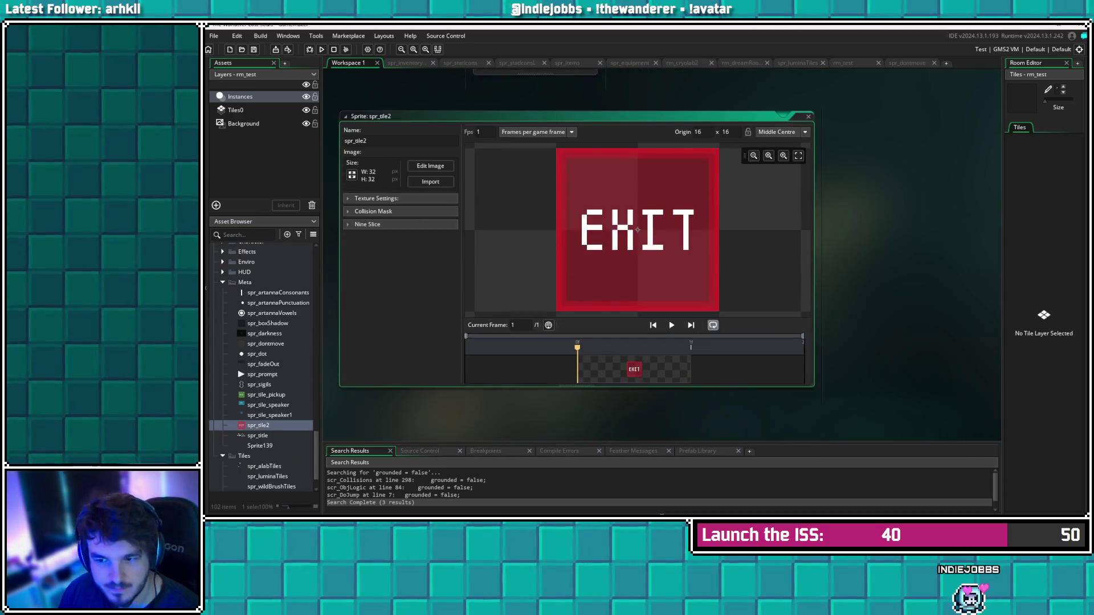
Select the whole 32 x 32 canvas of spr_tile2 and erase the EXIT pixels
{"action": "left_click", "coordinate": [430, 166]}
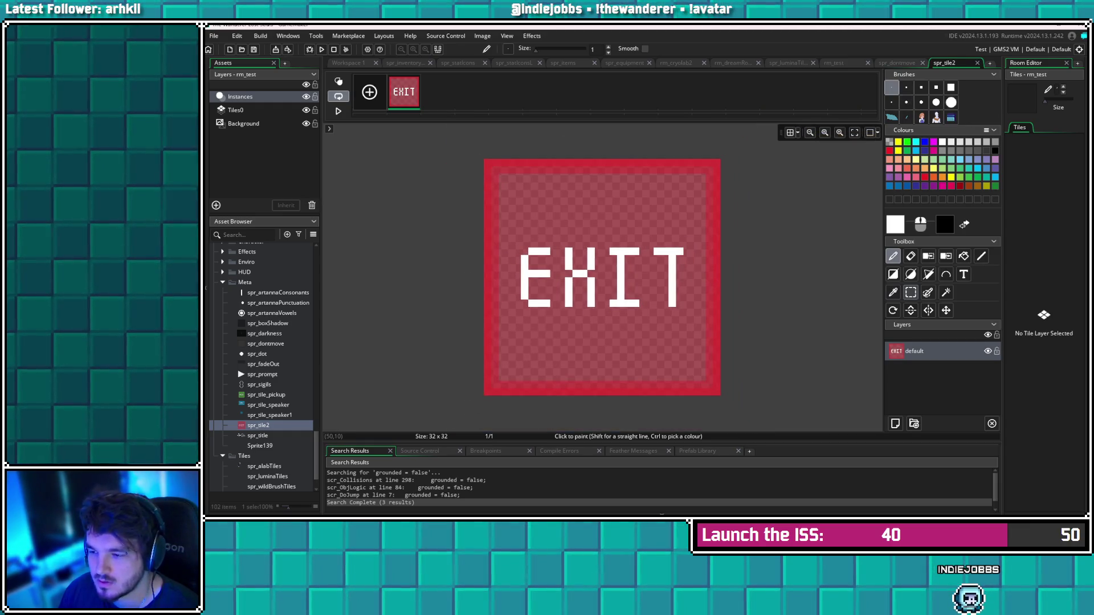
{"action": "left_click", "coordinate": [910, 292]}
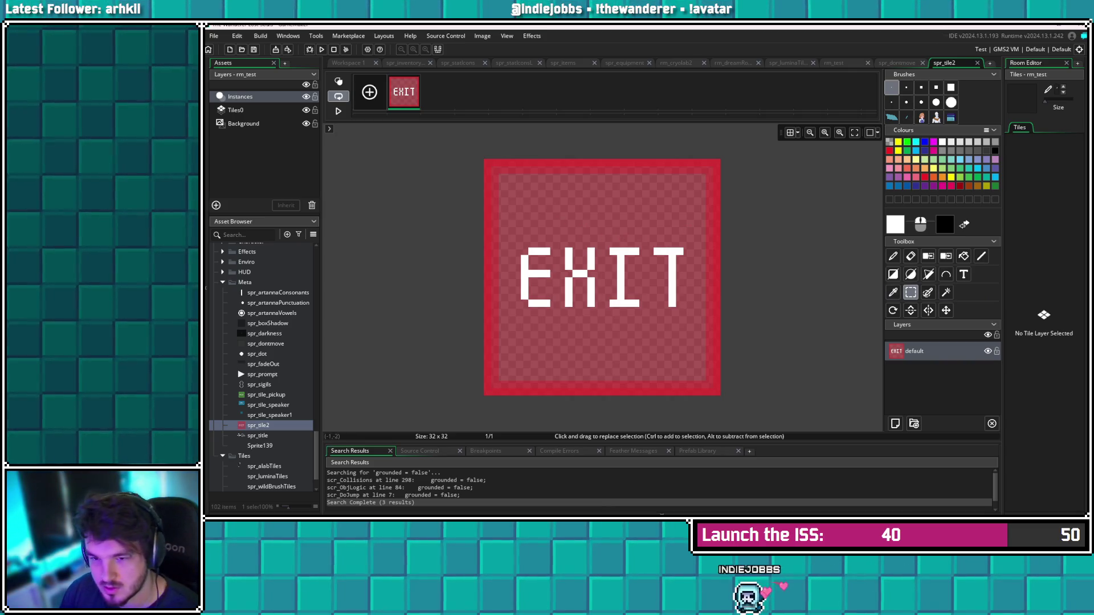
{"action": "left_click_drag", "start_coordinate": [482, 159], "coordinate": [731, 392]}
{"action": "key", "text": "Delete"}
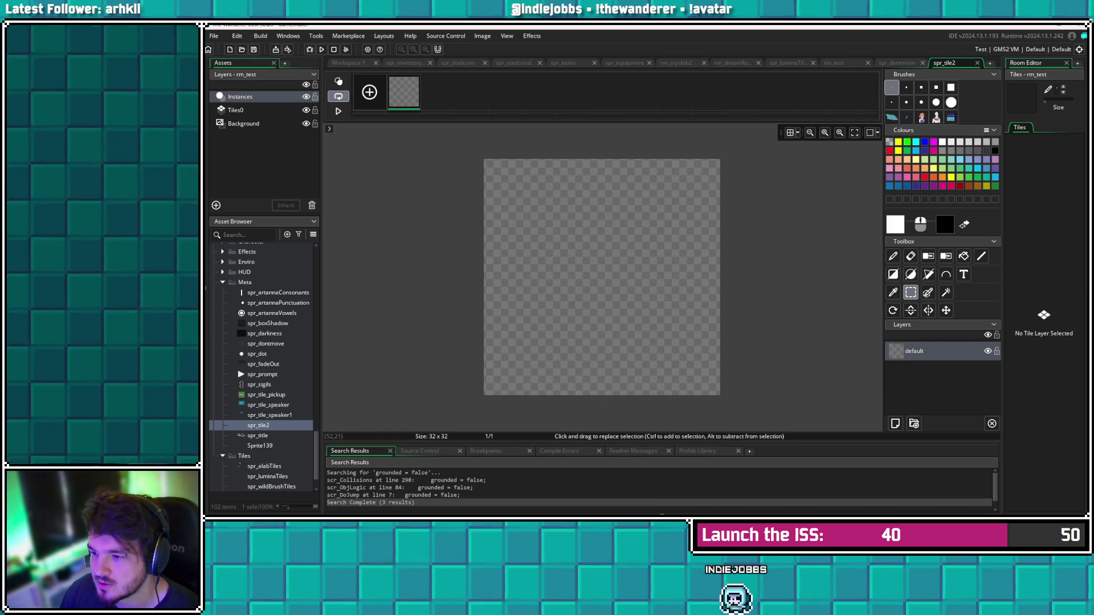
Draw white rectangles with alpha 150: a filled cover plus an inner outline ring
{"action": "left_click", "coordinate": [893, 274]}
{"action": "mouse_move", "coordinate": [486, 161]}
{"action": "left_mouse_down"}
{"action": "mouse_move", "coordinate": [674, 380]}
{"action": "mouse_move", "coordinate": [719, 394]}
{"action": "left_mouse_up"}
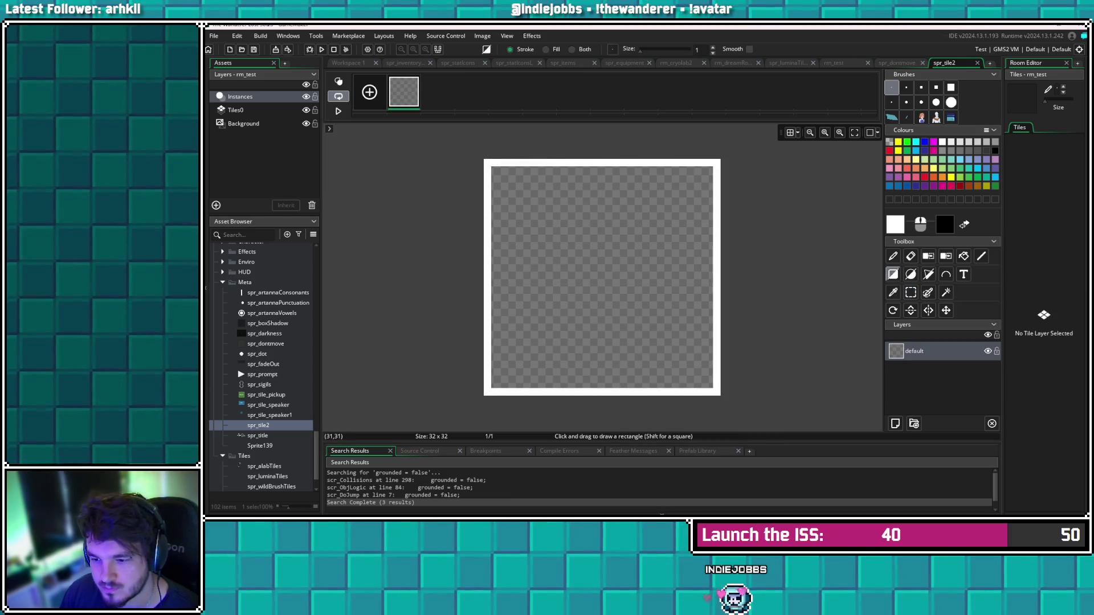
{"action": "double_click", "coordinate": [895, 224]}
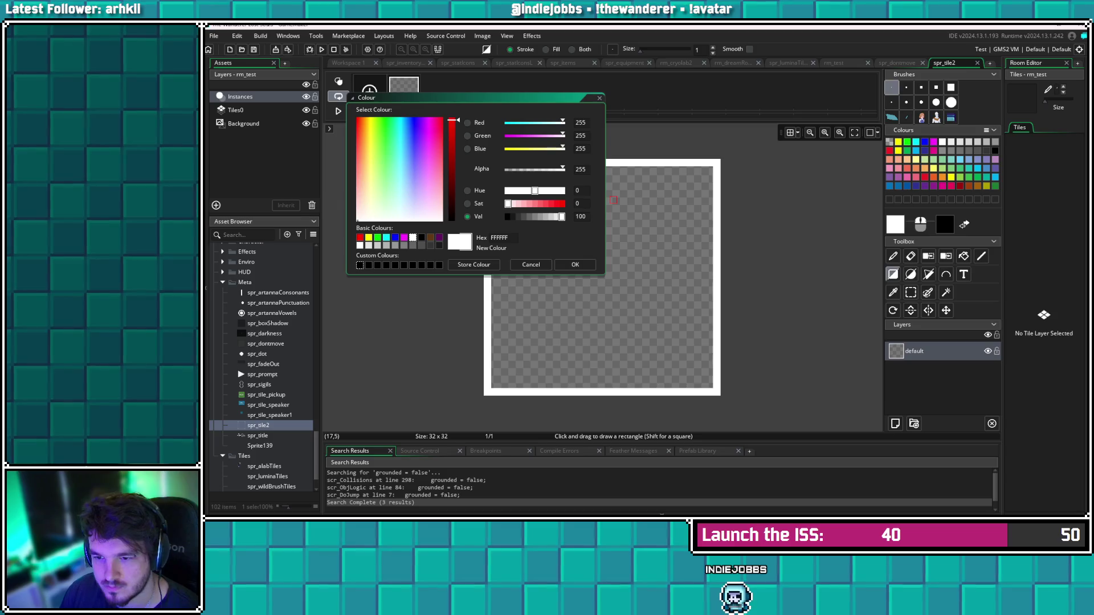
{"action": "type", "text": "150"}
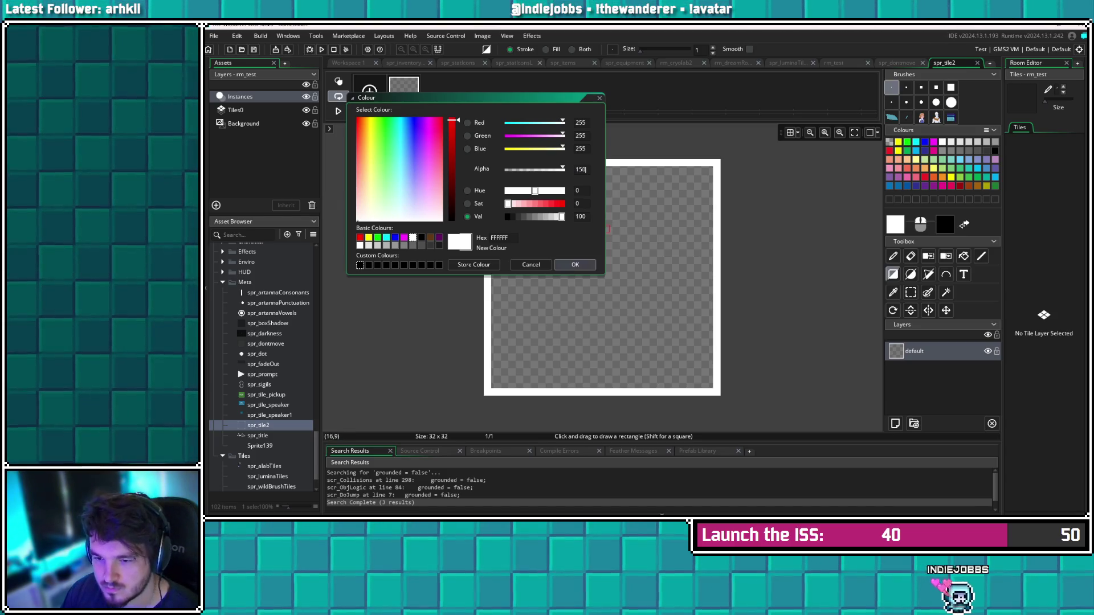
{"action": "key", "text": "Return"}
{"action": "key", "text": "r"}
{"action": "mouse_move", "coordinate": [495, 169]}
{"action": "left_mouse_down"}
{"action": "mouse_move", "coordinate": [702, 364]}
{"action": "mouse_move", "coordinate": [703, 378]}
{"action": "left_mouse_up"}
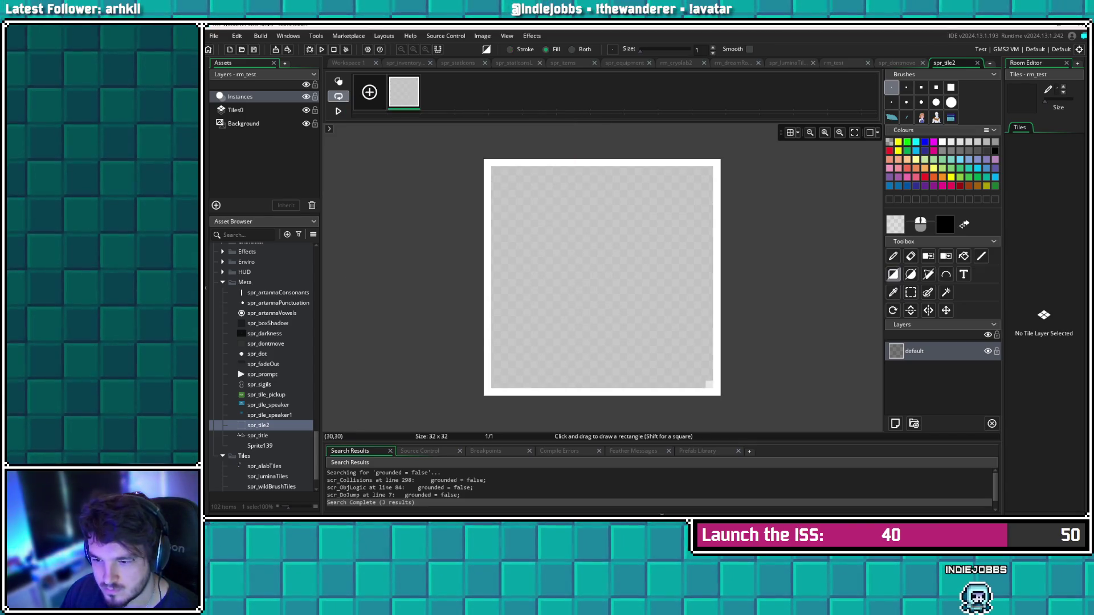
{"action": "left_click", "coordinate": [511, 49]}
{"action": "left_click_drag", "start_coordinate": [502, 177], "coordinate": [706, 381]}
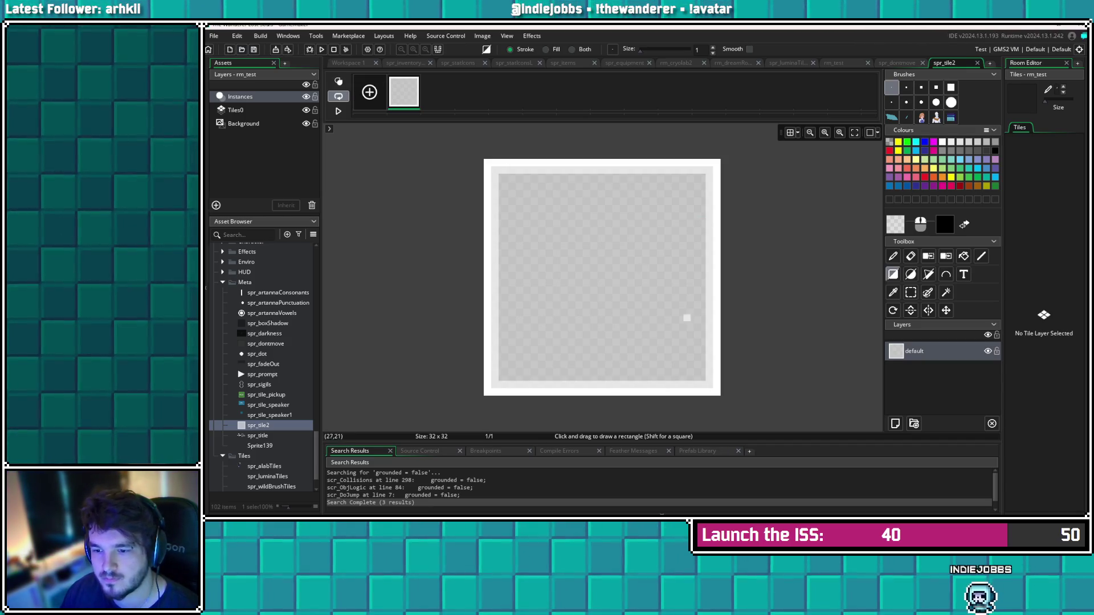
Turn on the grid and draw a small black plus at the sprite centre
{"action": "left_click", "coordinate": [790, 132]}
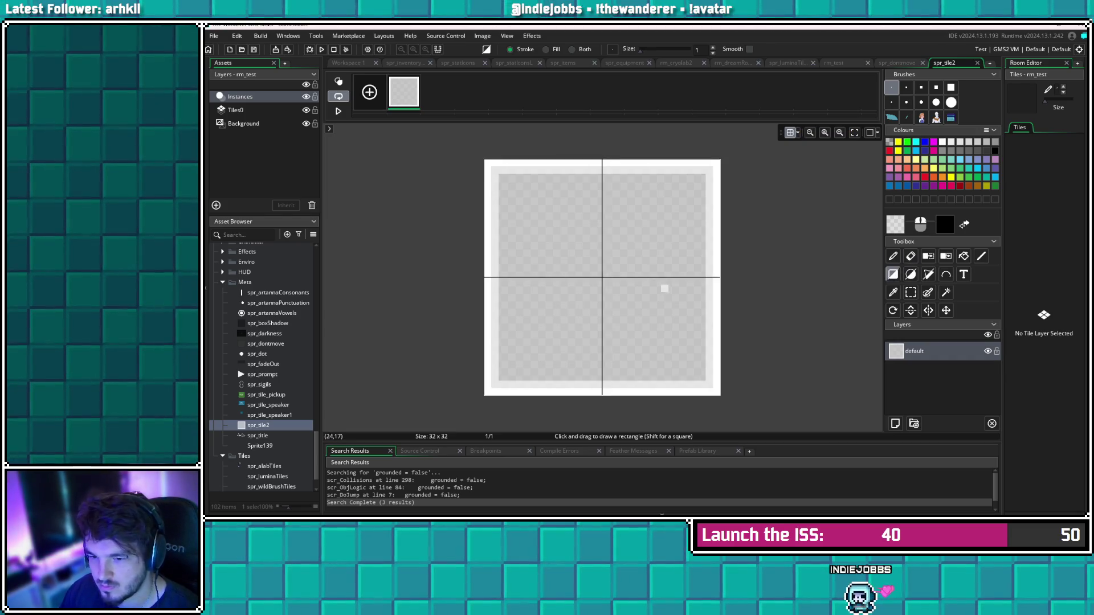
{"action": "left_click_drag", "start_coordinate": [599, 259], "coordinate": [605, 306]}
{"action": "mouse_move", "coordinate": [566, 273]}
{"action": "left_mouse_down"}
{"action": "mouse_move", "coordinate": [637, 282]}
{"action": "mouse_move", "coordinate": [606, 288]}
{"action": "mouse_move", "coordinate": [612, 280]}
{"action": "left_mouse_up"}
{"action": "key", "text": "ctrl+z"}
{"action": "key", "text": "ctrl+z"}
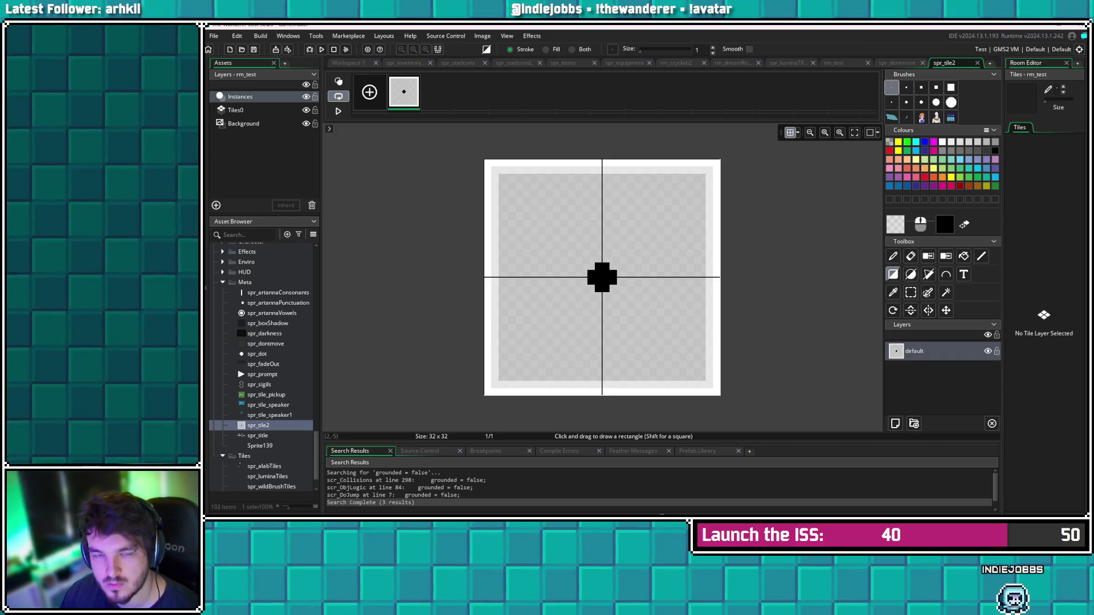
Scroll up the Asset Browser and reopen obj_tearInteract
{"action": "scroll", "coordinate": [240, 324], "scroll_direction": "up", "scroll_amount": 3}
{"action": "scroll", "coordinate": [262, 367], "scroll_direction": "up", "scroll_amount": 10}
{"action": "scroll", "coordinate": [263, 368], "scroll_direction": "up", "scroll_amount": 5}
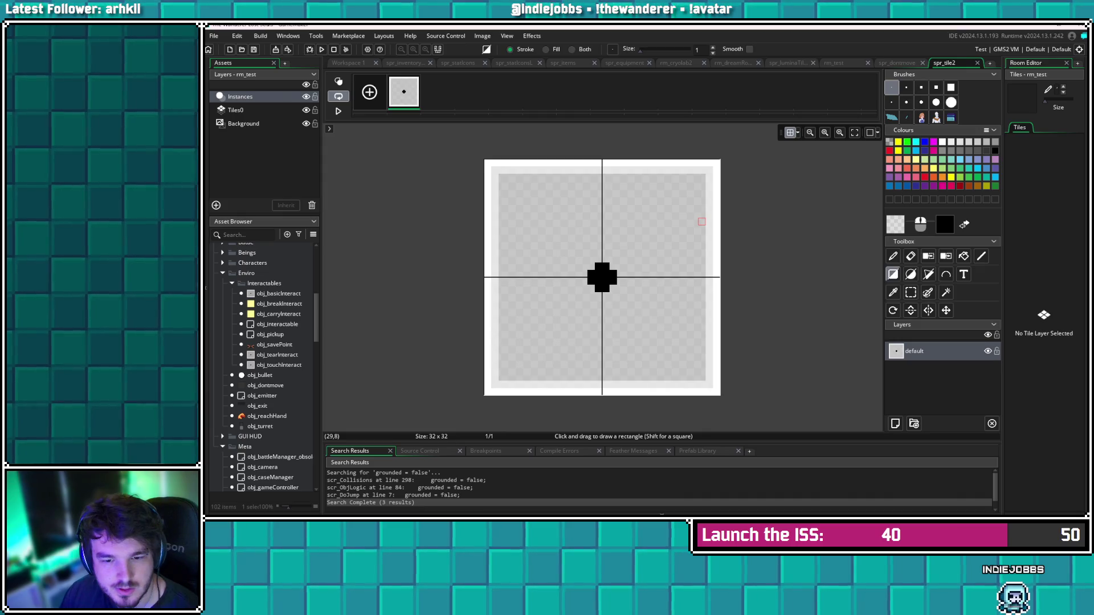
{"action": "double_click", "coordinate": [277, 354]}
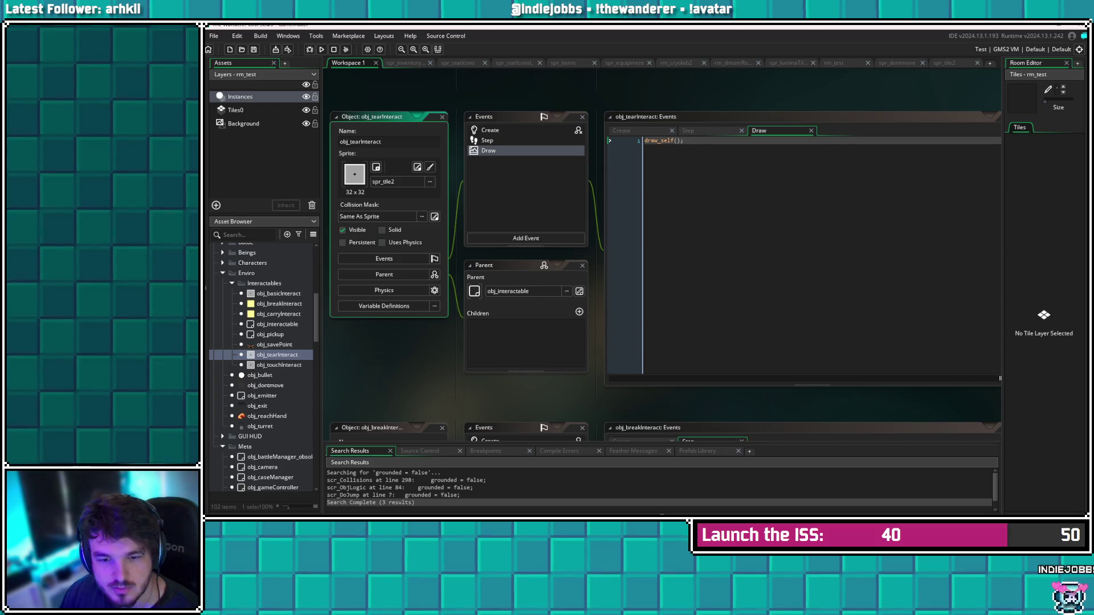
Compare with obj_basicInteract, then return to obj_tearInteract's Create event
{"action": "double_click", "coordinate": [278, 294]}
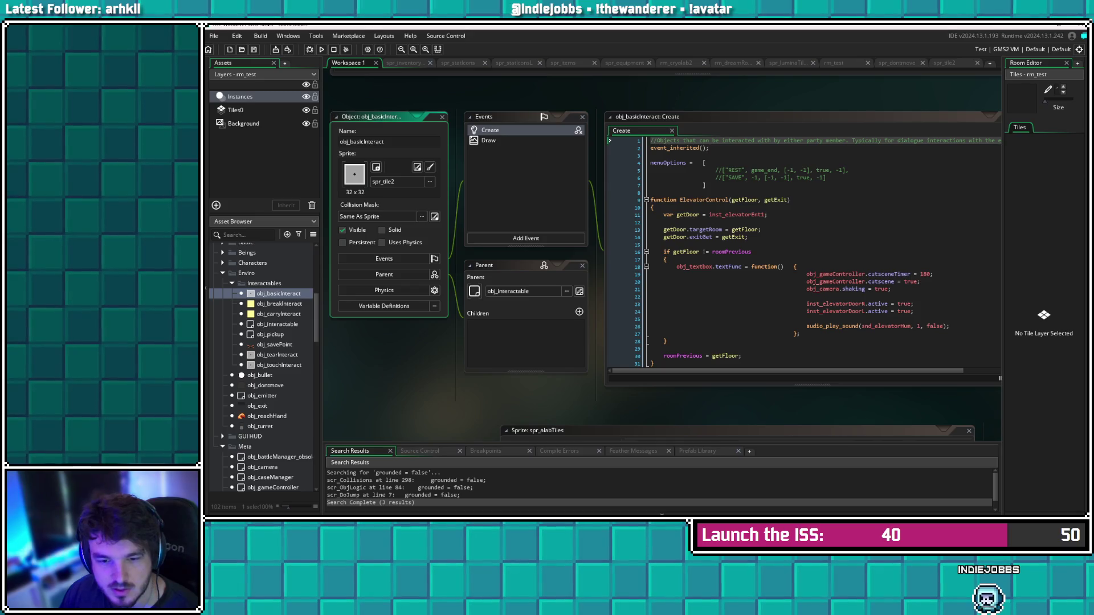
{"action": "double_click", "coordinate": [277, 355]}
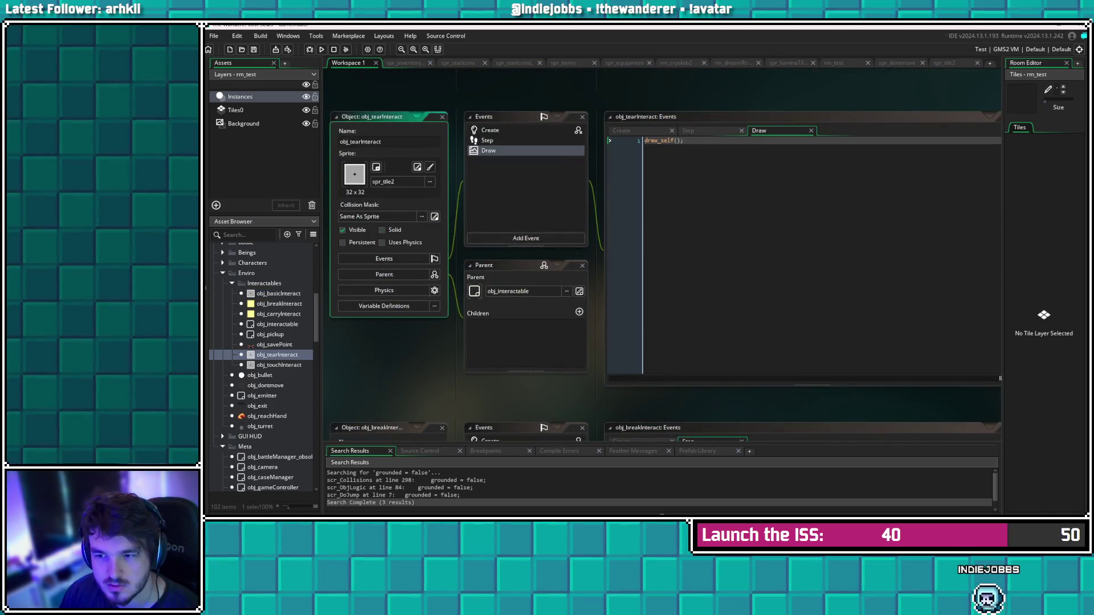
{"action": "left_click", "coordinate": [490, 130]}
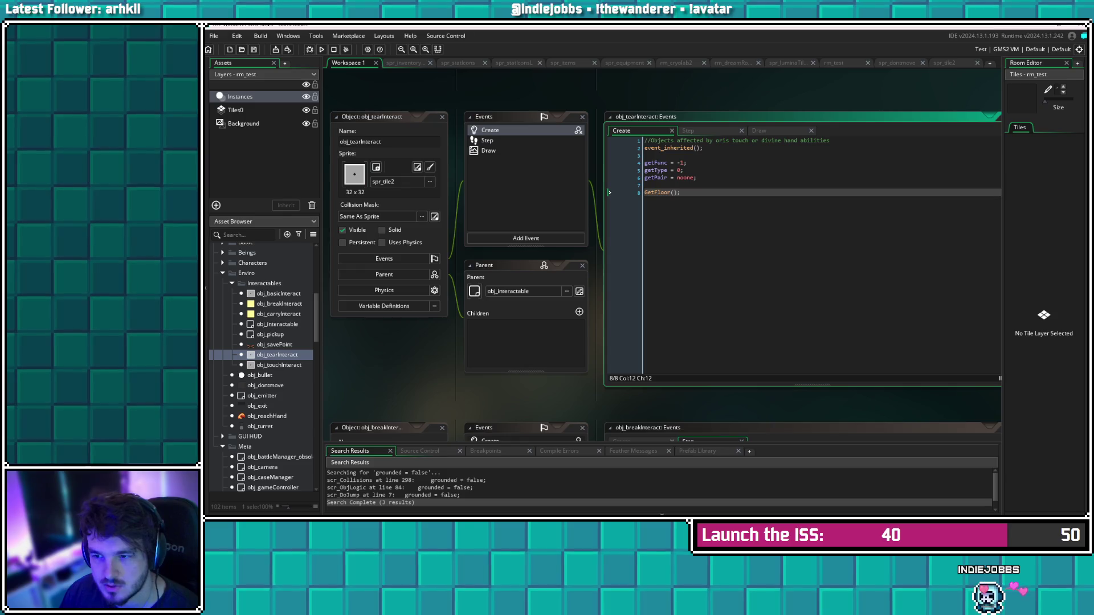
Add 'image_blend = c_yellow;' after line 6, save, and open obj_touchInteract
{"action": "left_click", "coordinate": [702, 147]}
{"action": "left_click", "coordinate": [696, 177]}
{"action": "key", "text": "Return"}
{"action": "type", "text": "image_blend ="}
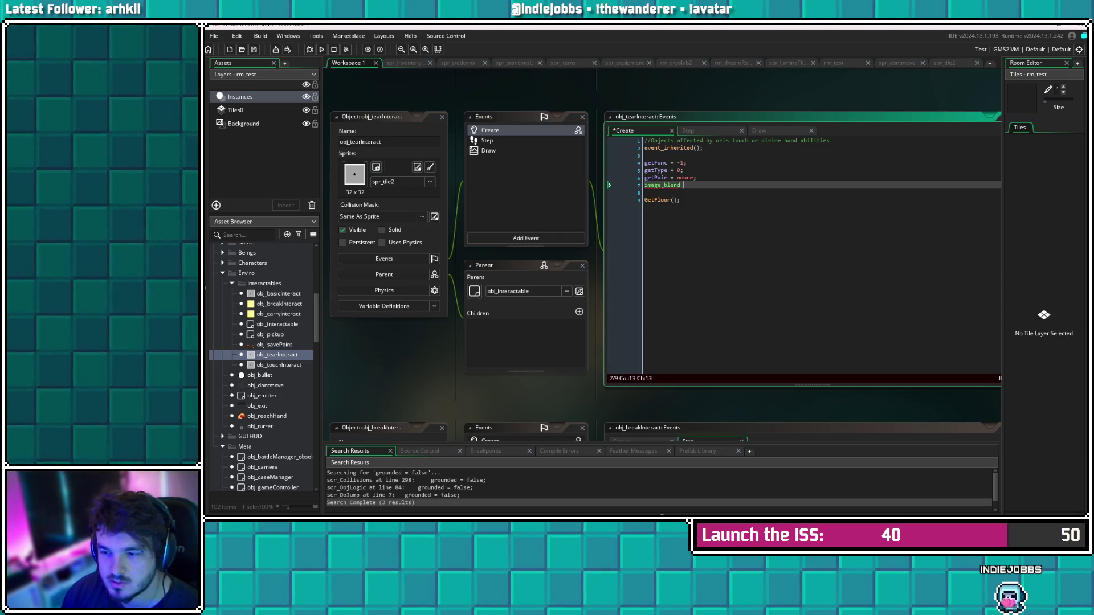
{"action": "type", "text": " c_y"}
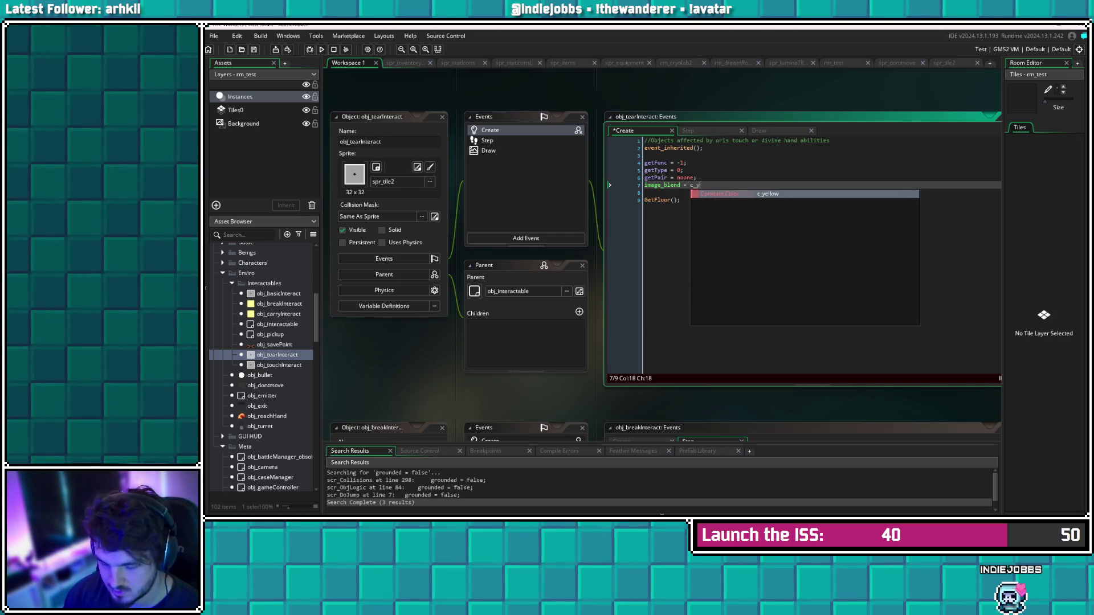
{"action": "type", "text": "ellow;"}
{"action": "key", "text": "ctrl+s"}
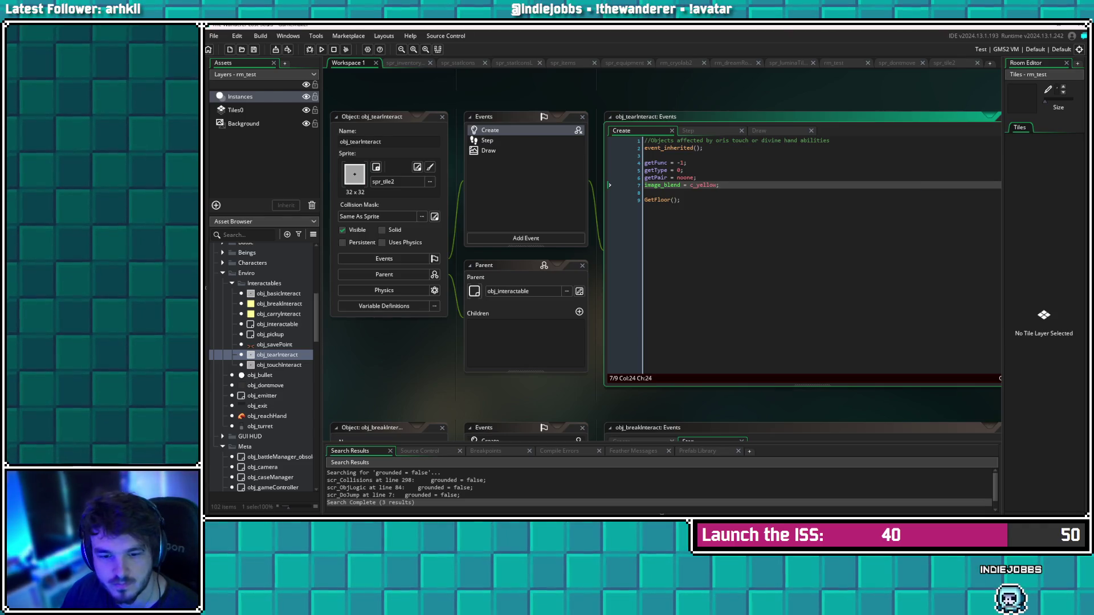
{"action": "double_click", "coordinate": [280, 365]}
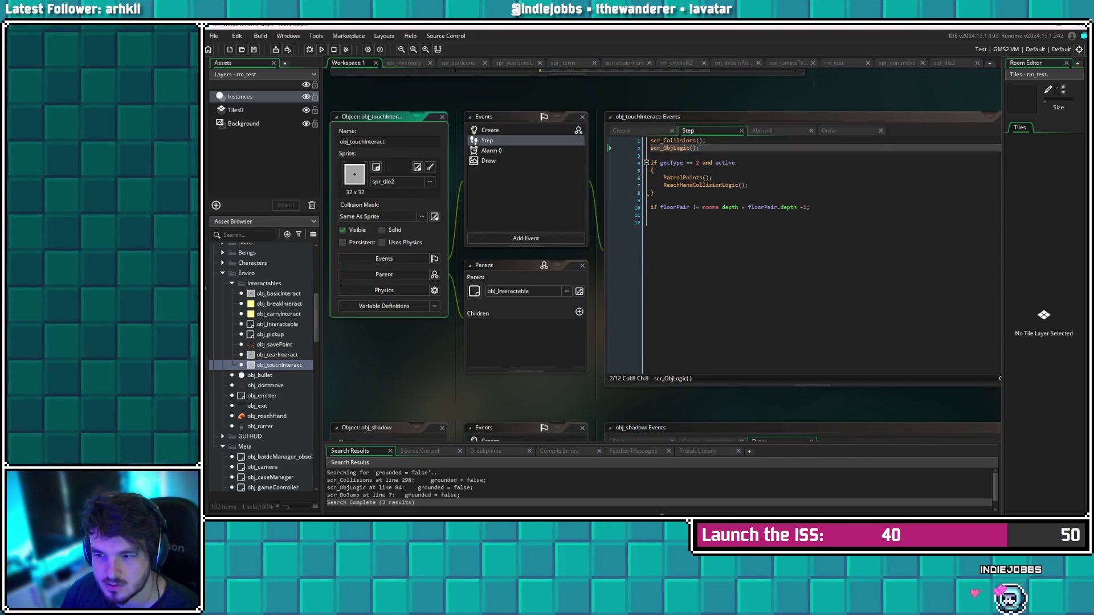
Insert 'image_blend = c_blue;' after getType = 0 in obj_touchInteract's Create event and save all
{"action": "left_click", "coordinate": [490, 130]}
{"action": "left_click", "coordinate": [690, 170]}
{"action": "key", "text": "Return"}
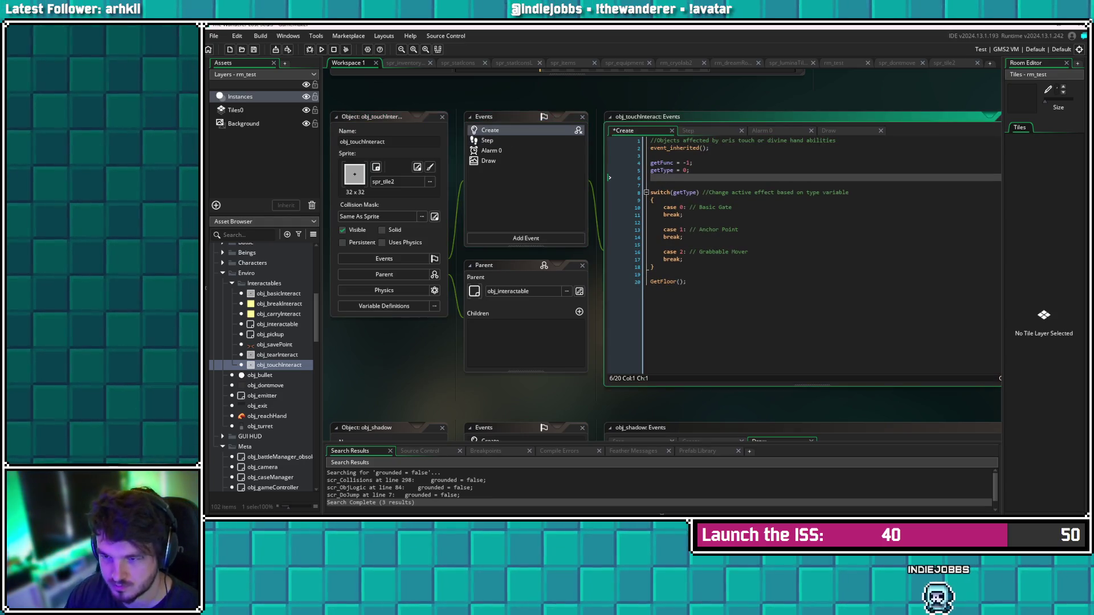
{"action": "type", "text": "image_blend "}
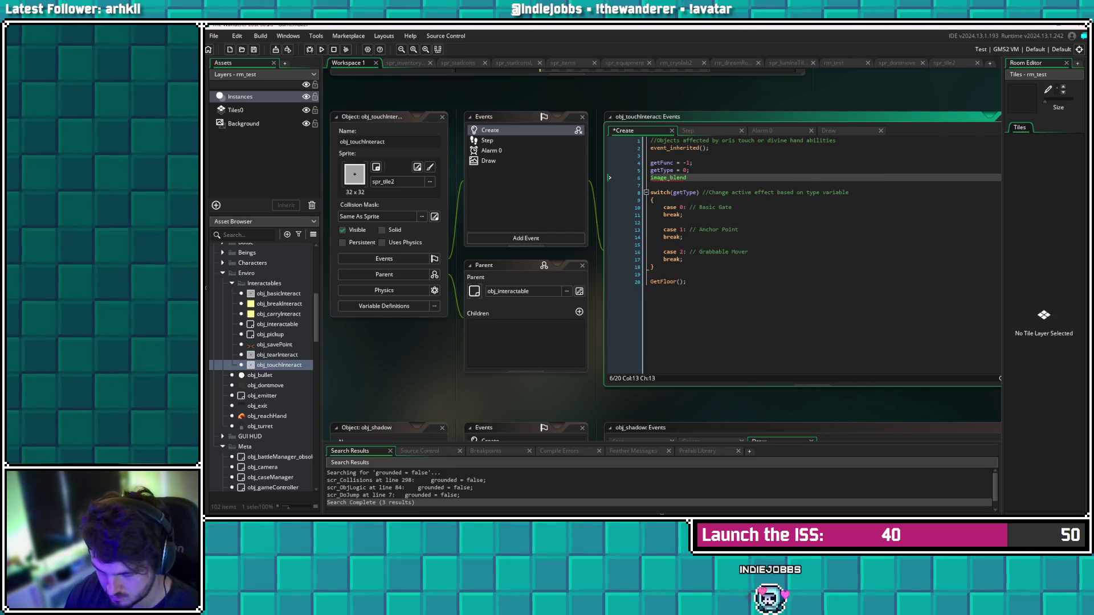
{"action": "type", "text": "= c_blue;"}
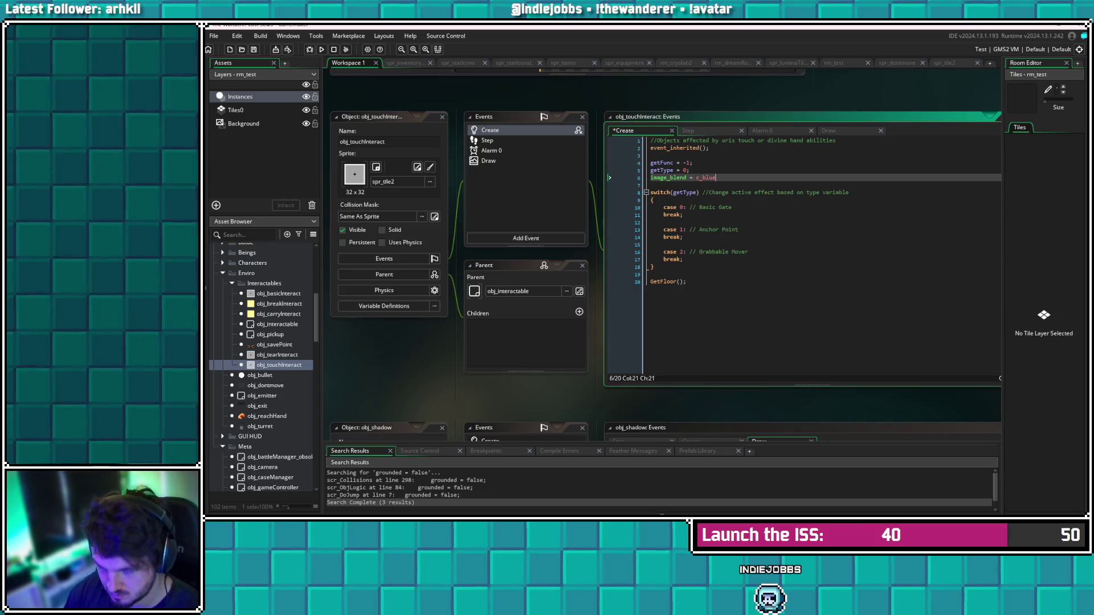
{"action": "key", "text": "ctrl+s"}
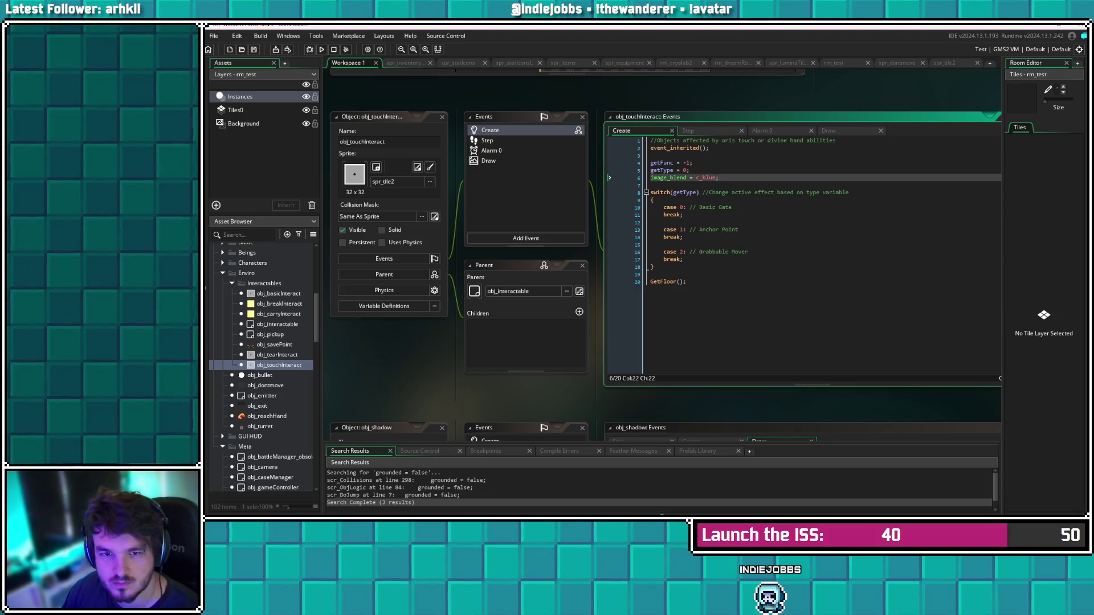
{"action": "left_click", "coordinate": [254, 49]}
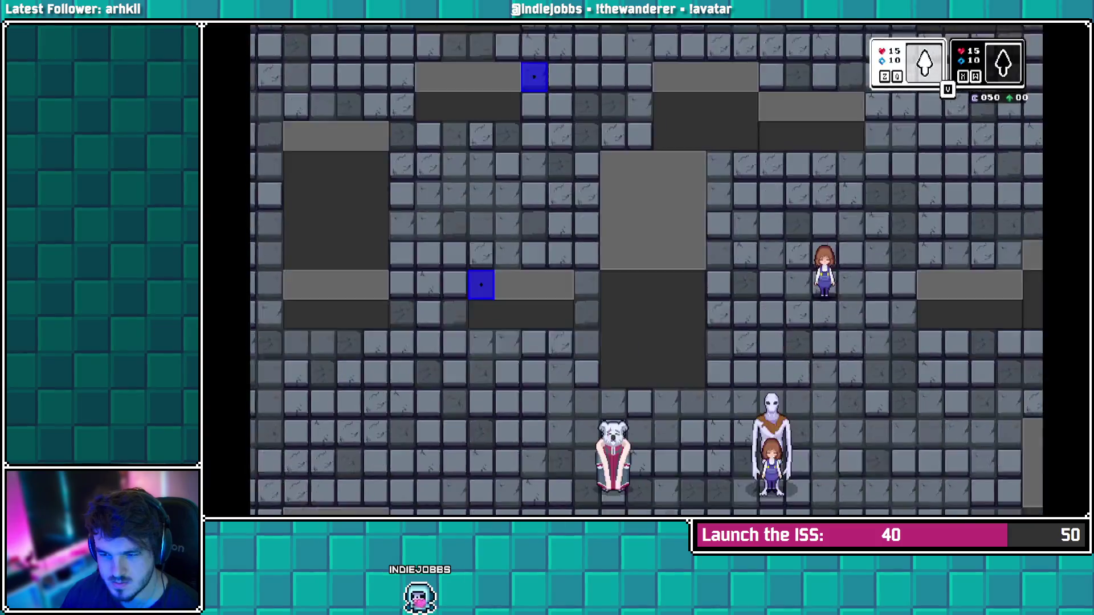
Walk the player around the test room, throw three projectiles with Z, then quit with Escape
{"action": "key", "text": "Up"}
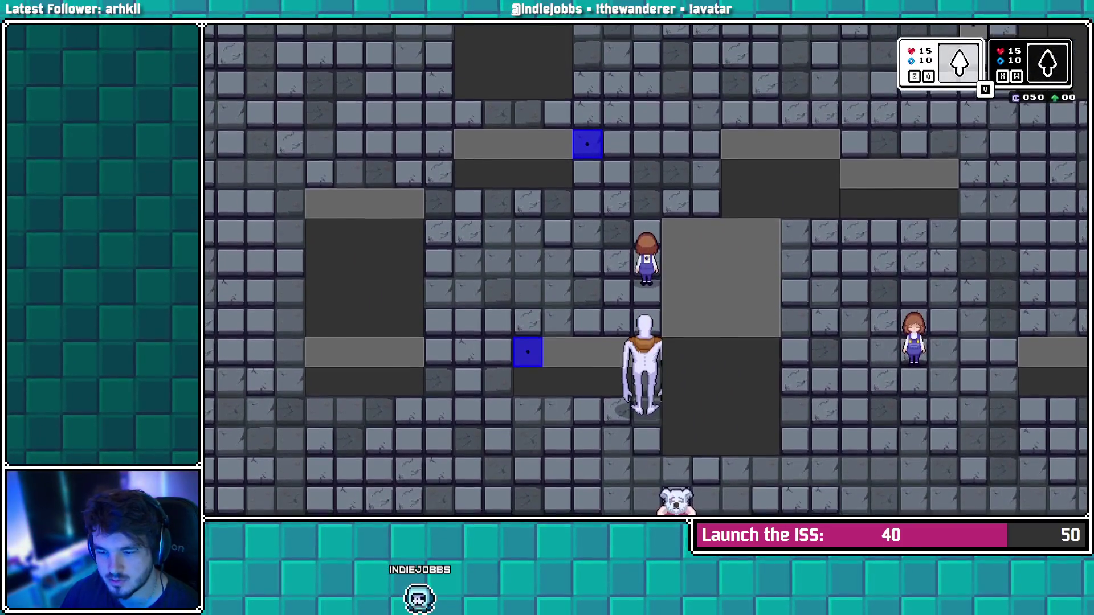
{"action": "key", "text": "Left"}
{"action": "key", "text": "Down"}
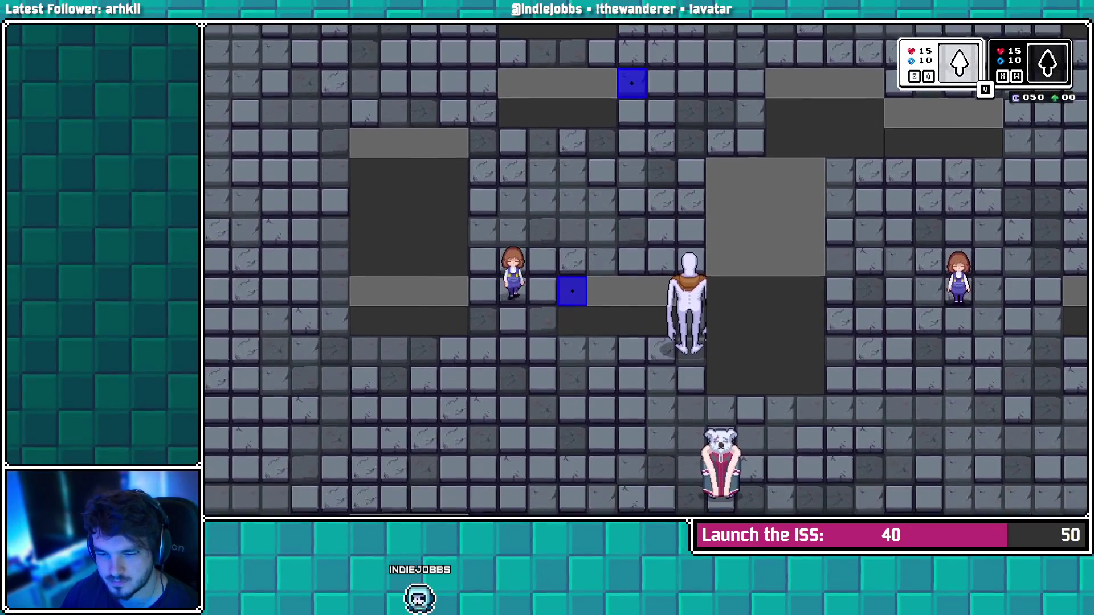
{"action": "key", "text": "Left"}
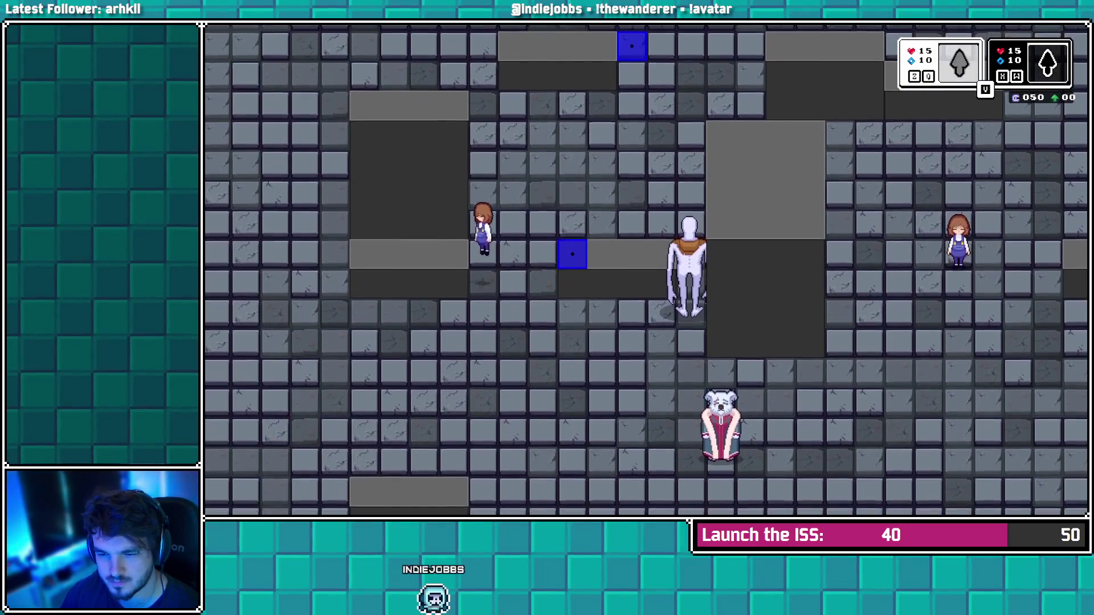
{"action": "key", "text": "z"}
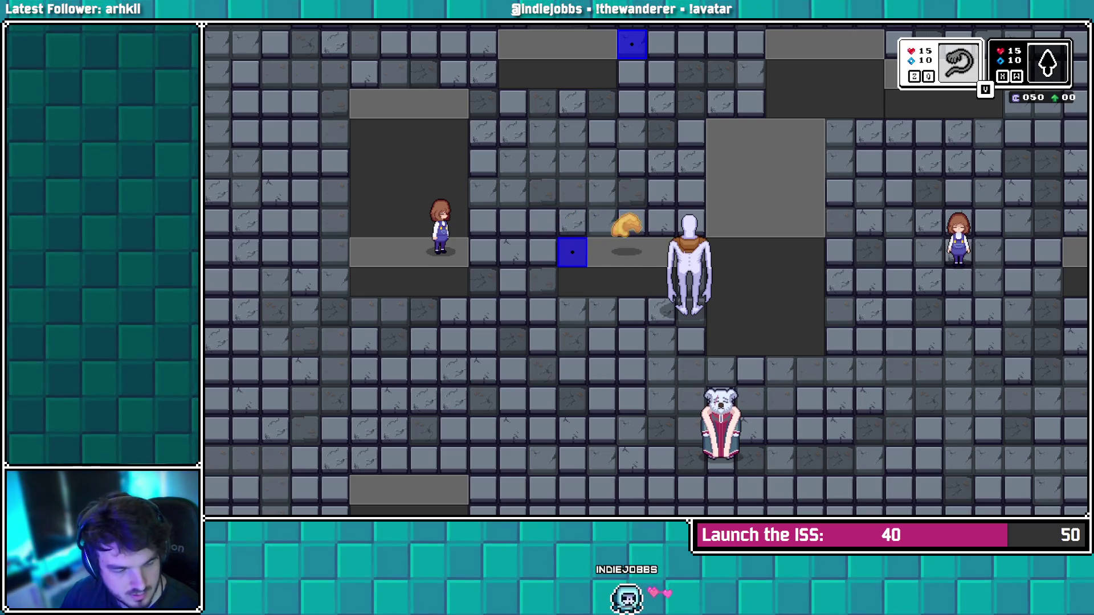
{"action": "key", "text": "Left"}
{"action": "key", "text": "Down"}
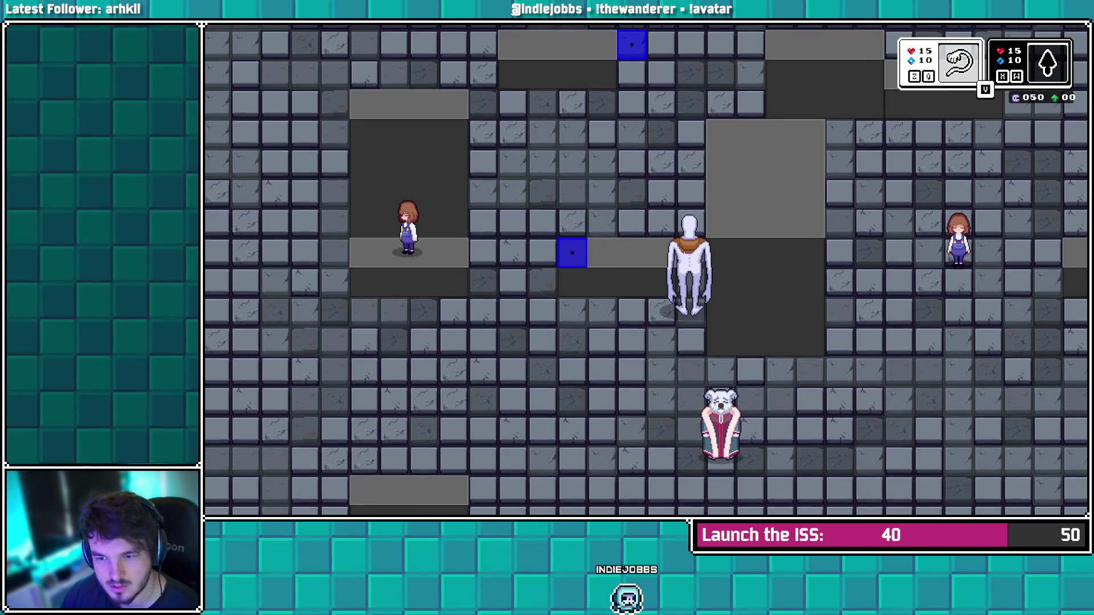
{"action": "key", "text": "Right"}
{"action": "key", "text": "z"}
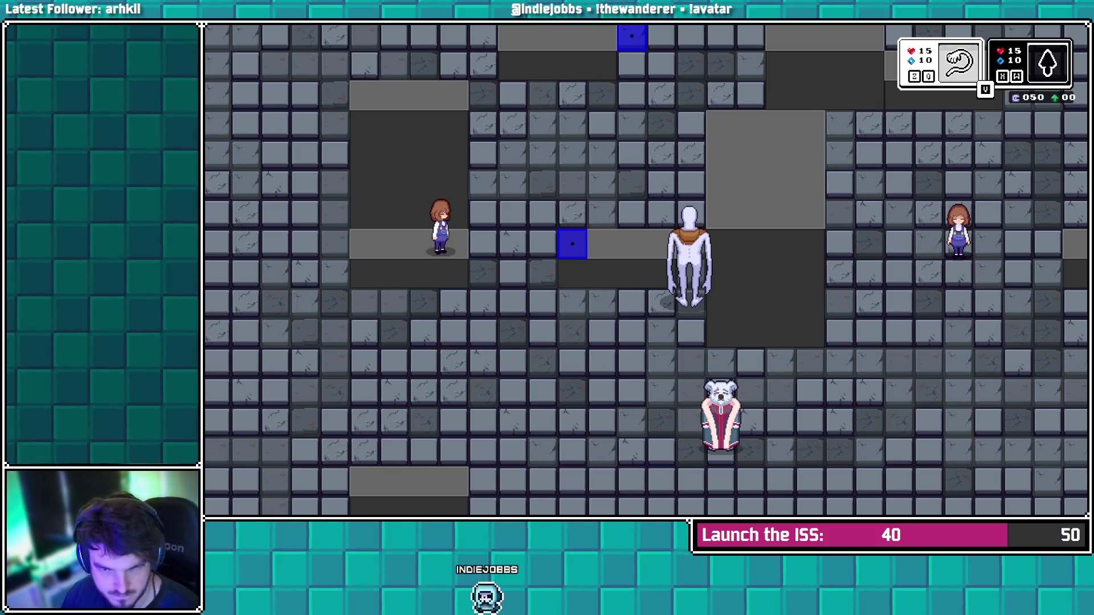
{"action": "key", "text": "z"}
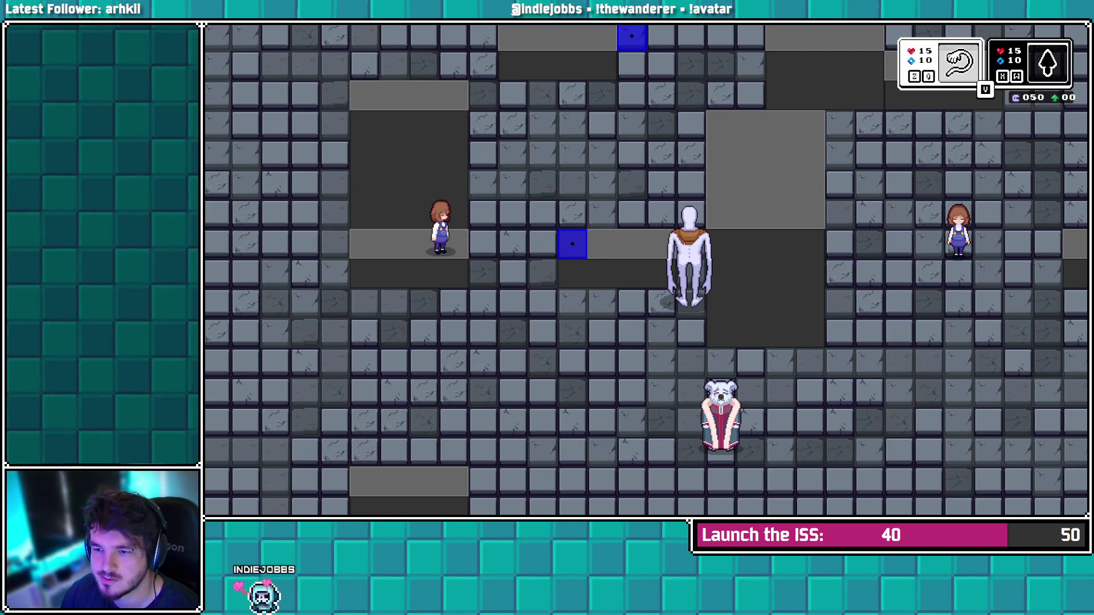
{"action": "key", "text": "Escape"}
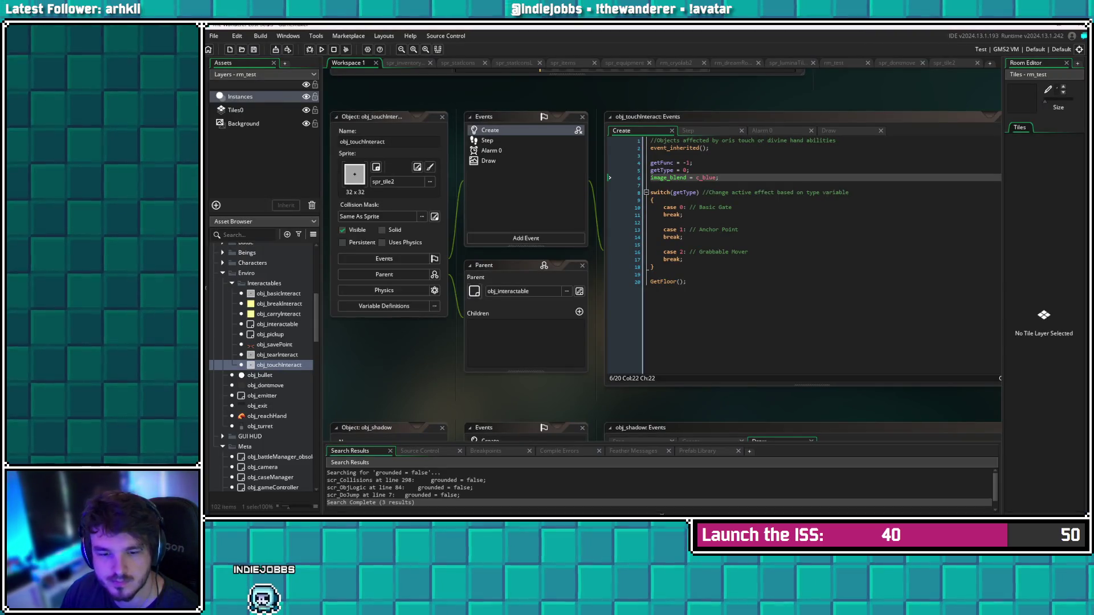
From obj_touchInteract's Step event, jump through scr_Collisions to the place_meeting_3D definition
{"action": "scroll", "coordinate": [262, 365], "scroll_direction": "up", "scroll_amount": 5}
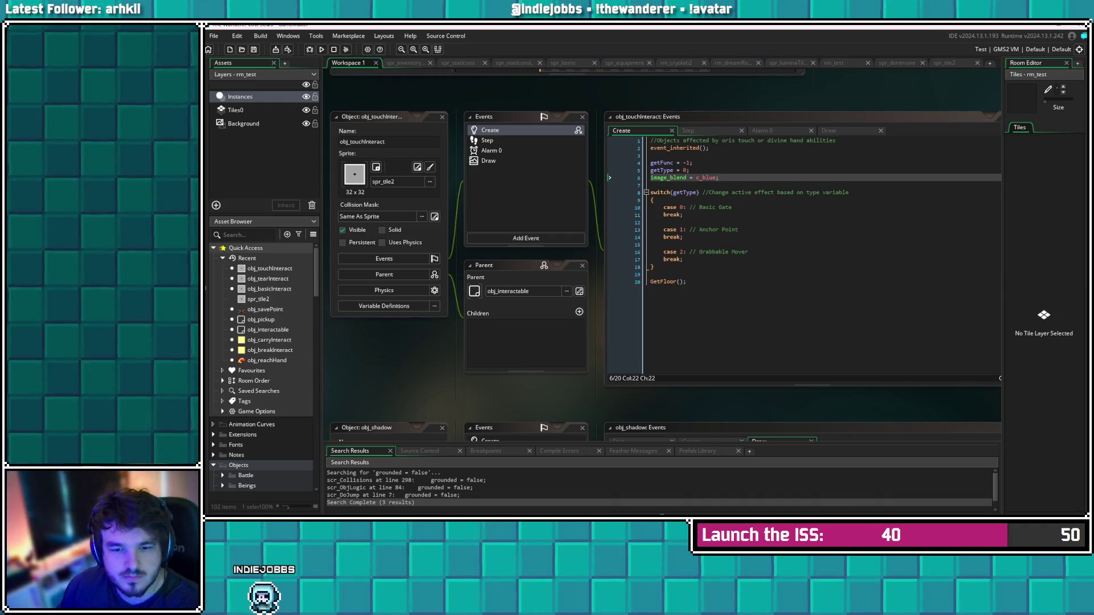
{"action": "left_click", "coordinate": [487, 141]}
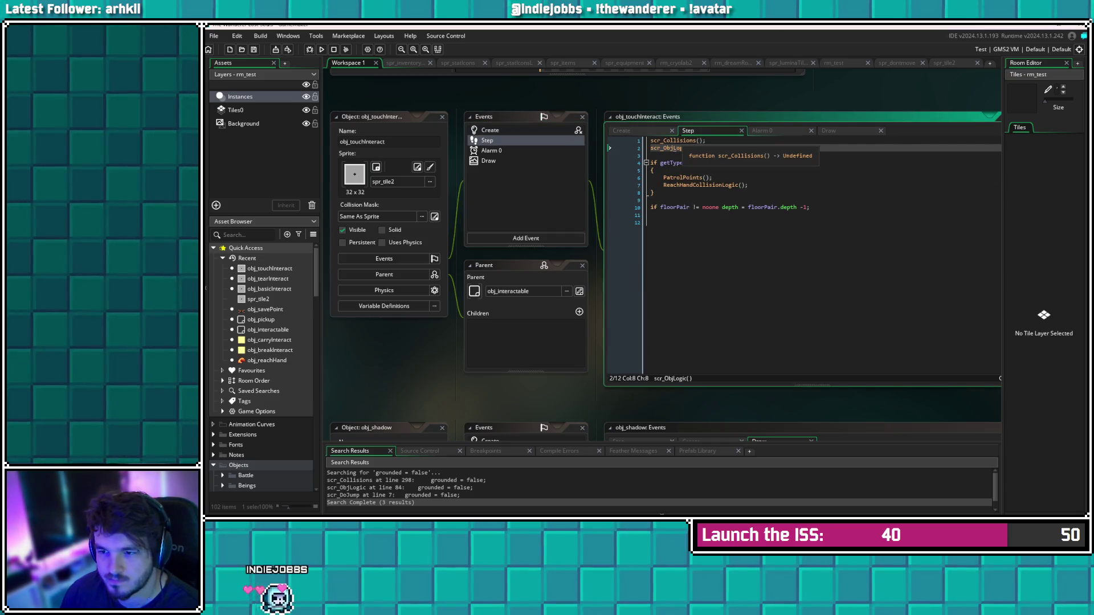
{"action": "key", "text": "Up"}
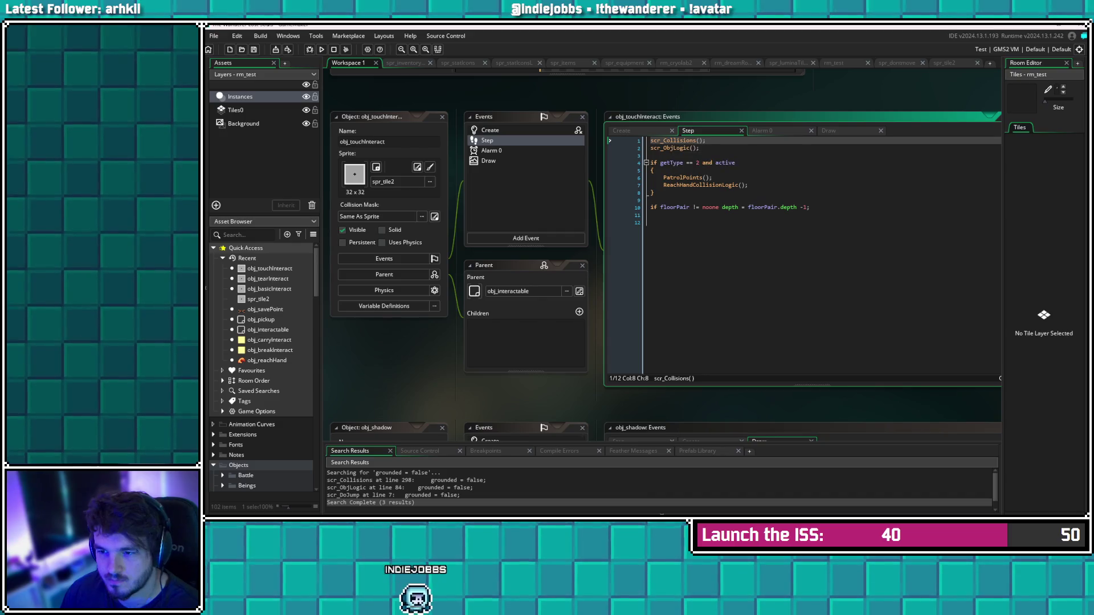
{"action": "key", "text": "F12"}
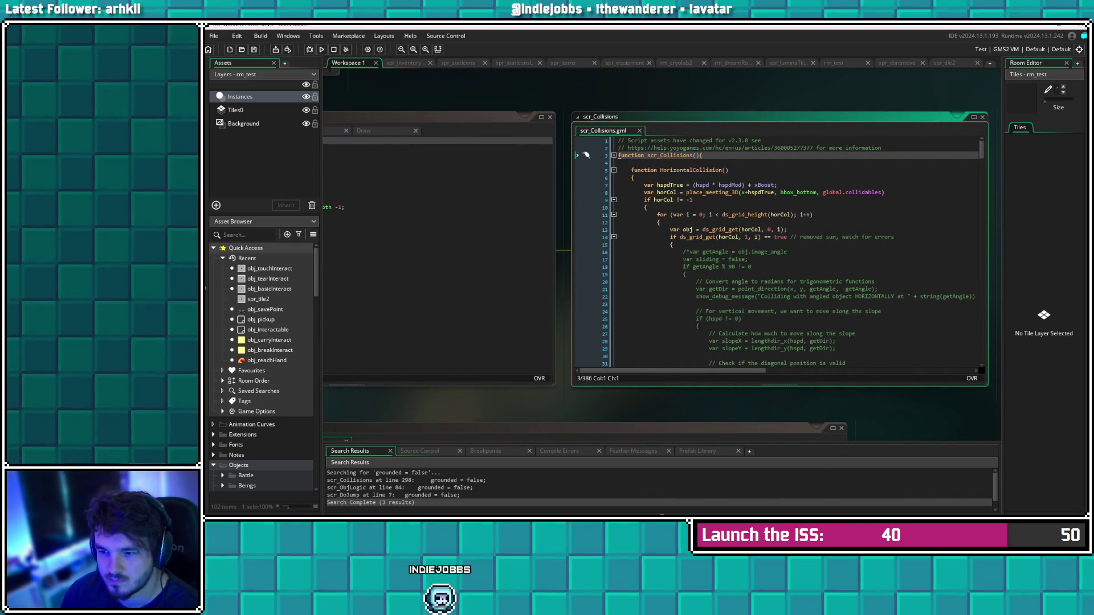
{"action": "scroll", "coordinate": [778, 250], "scroll_direction": "down", "scroll_amount": 9}
{"action": "left_click", "coordinate": [737, 248]}
{"action": "key", "text": "F12"}
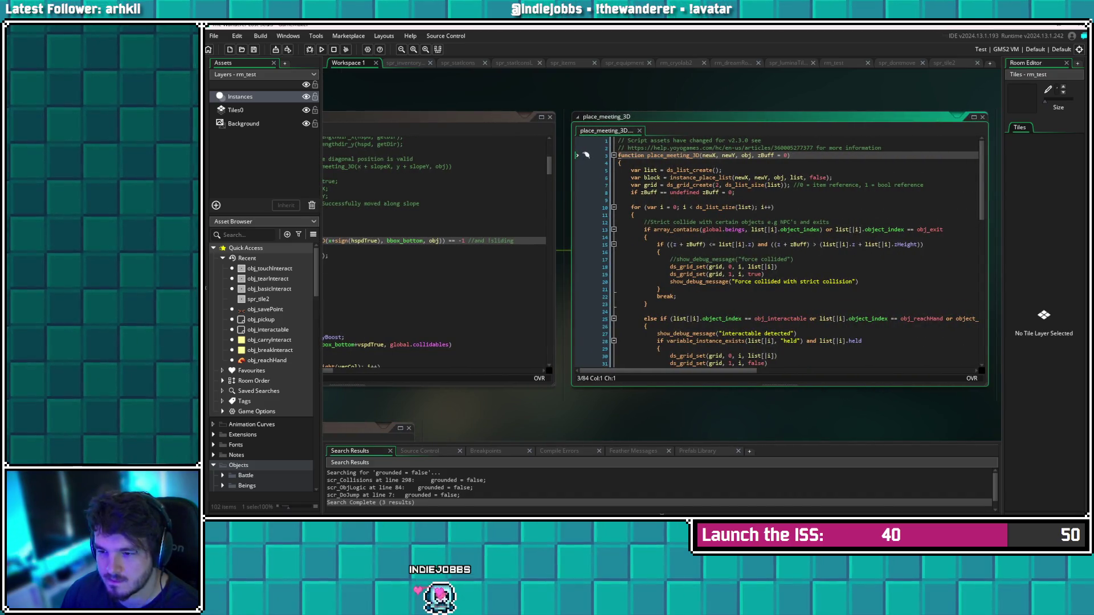
Replace < with != in line 34's z comparison and run the game with F5
{"action": "scroll", "coordinate": [587, 155], "scroll_direction": "down", "scroll_amount": 7}
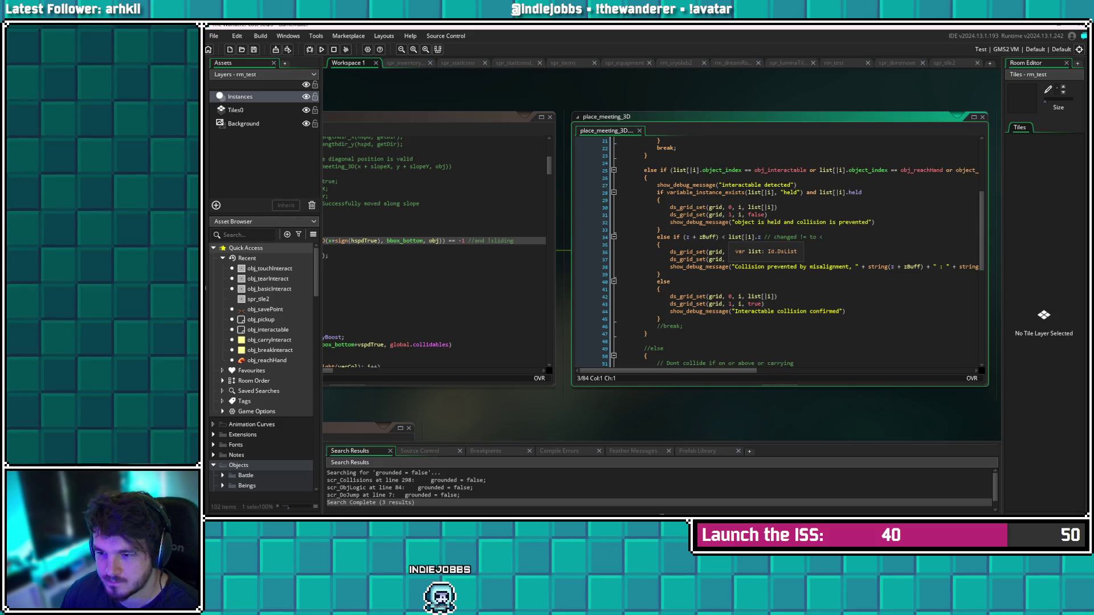
{"action": "left_click", "coordinate": [727, 237]}
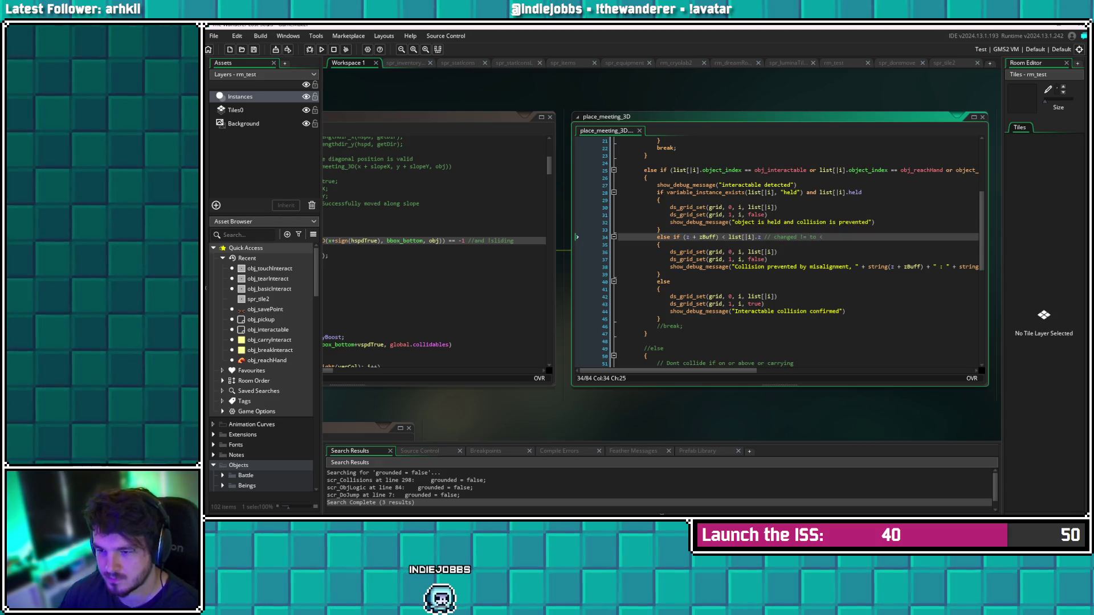
{"action": "key", "text": "Insert"}
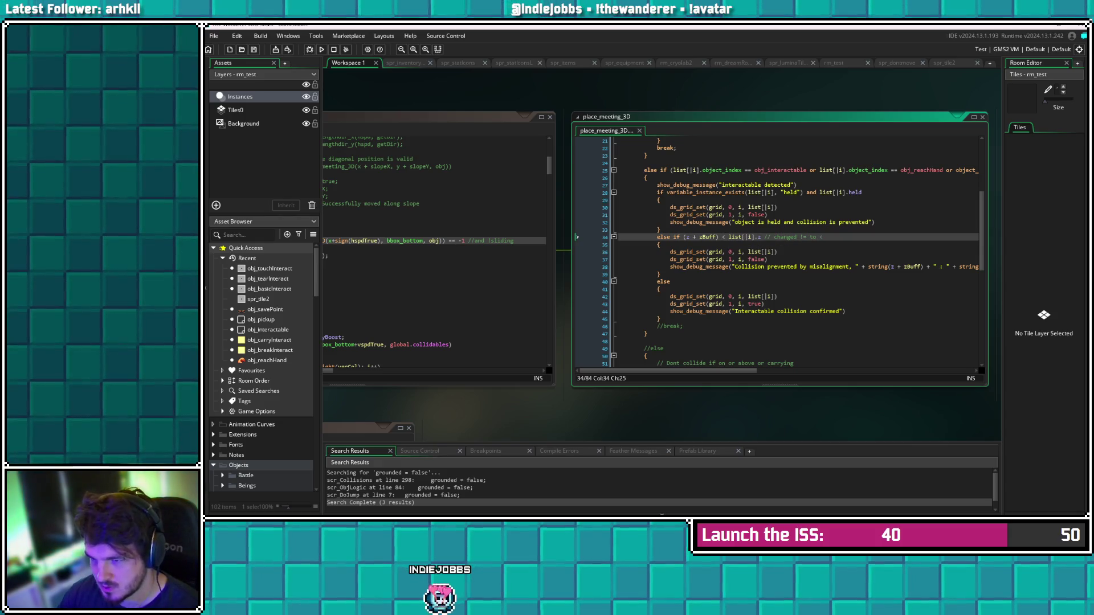
{"action": "key", "text": "BackSpace"}
{"action": "type", "text": "!="}
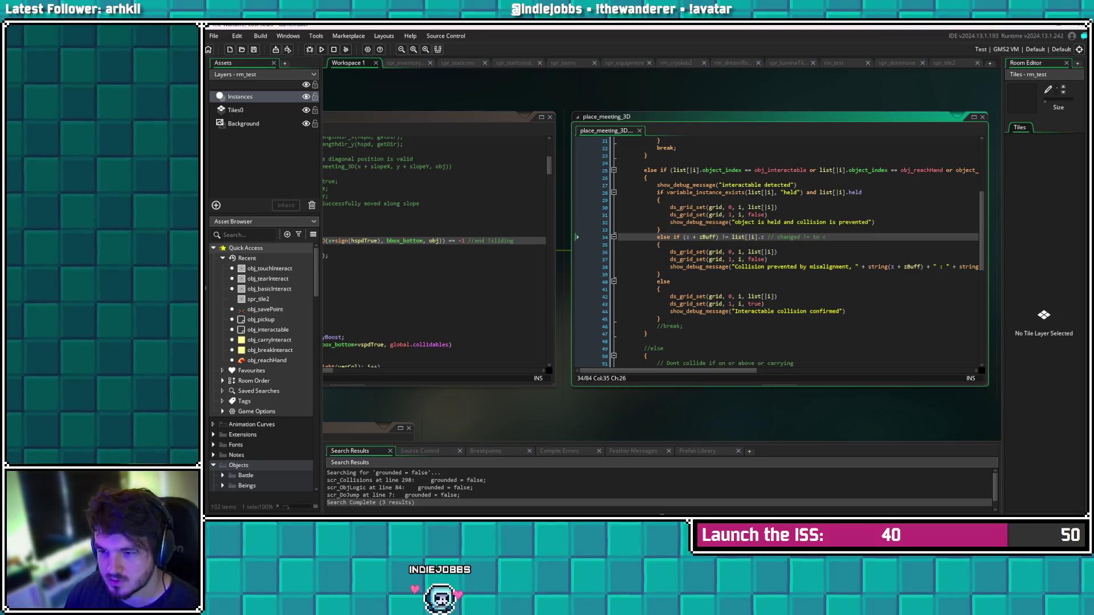
{"action": "key", "text": "F5"}
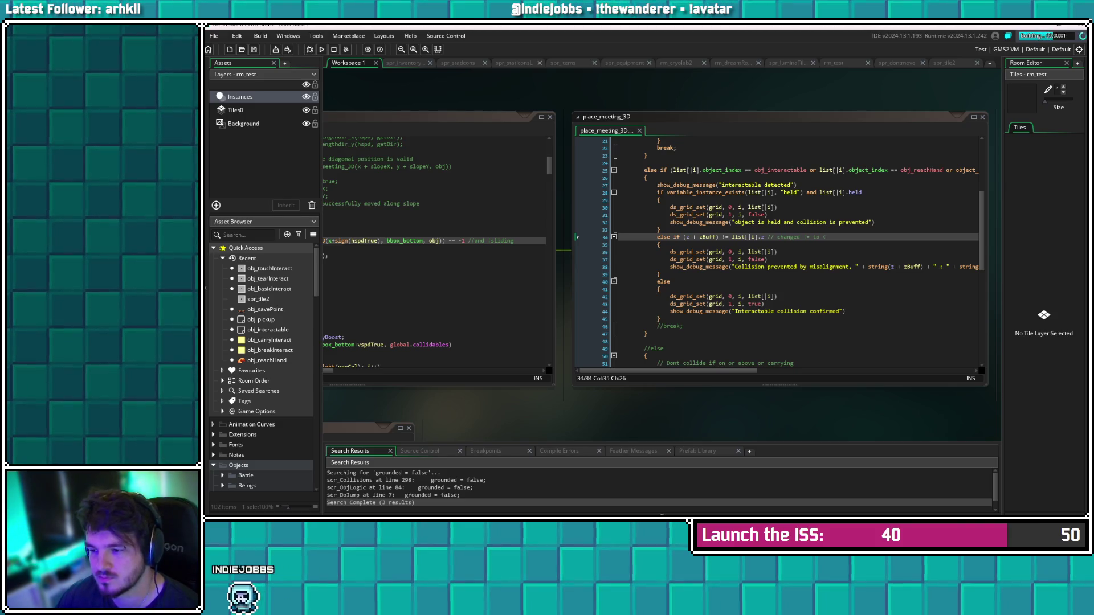
{"action": "key", "text": "Left"}
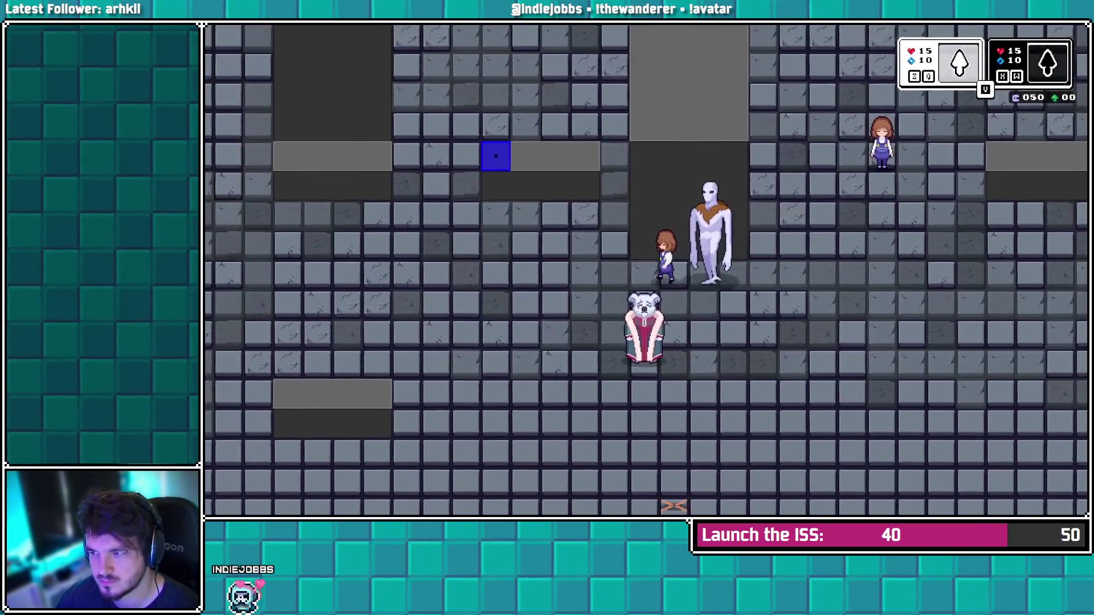
{"action": "key", "text": "Left"}
{"action": "key", "text": "Up"}
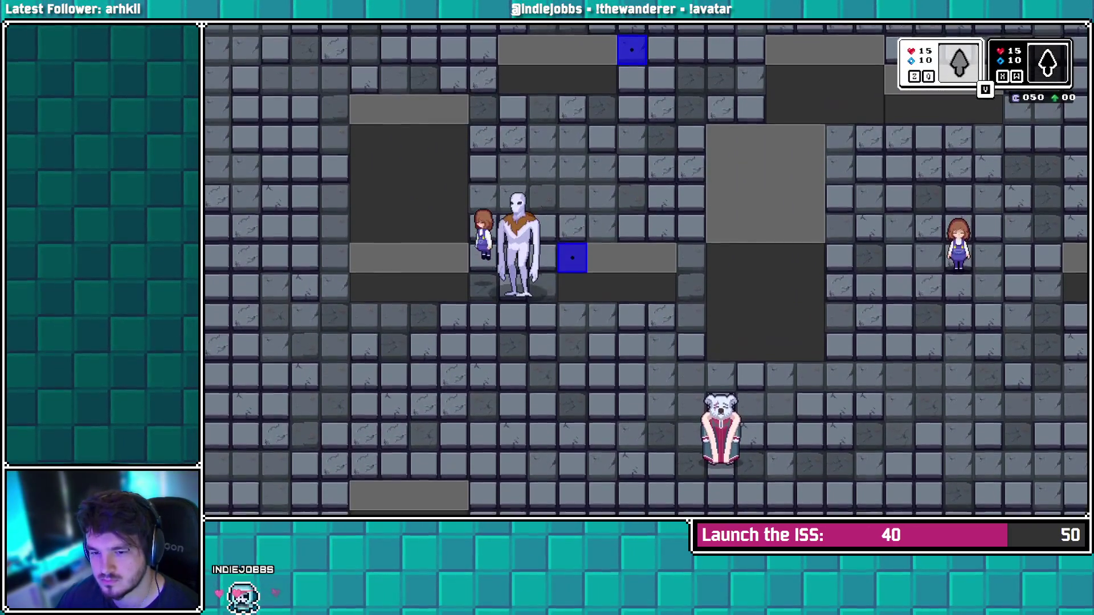
{"action": "key", "text": "Left"}
{"action": "key", "text": "Right"}
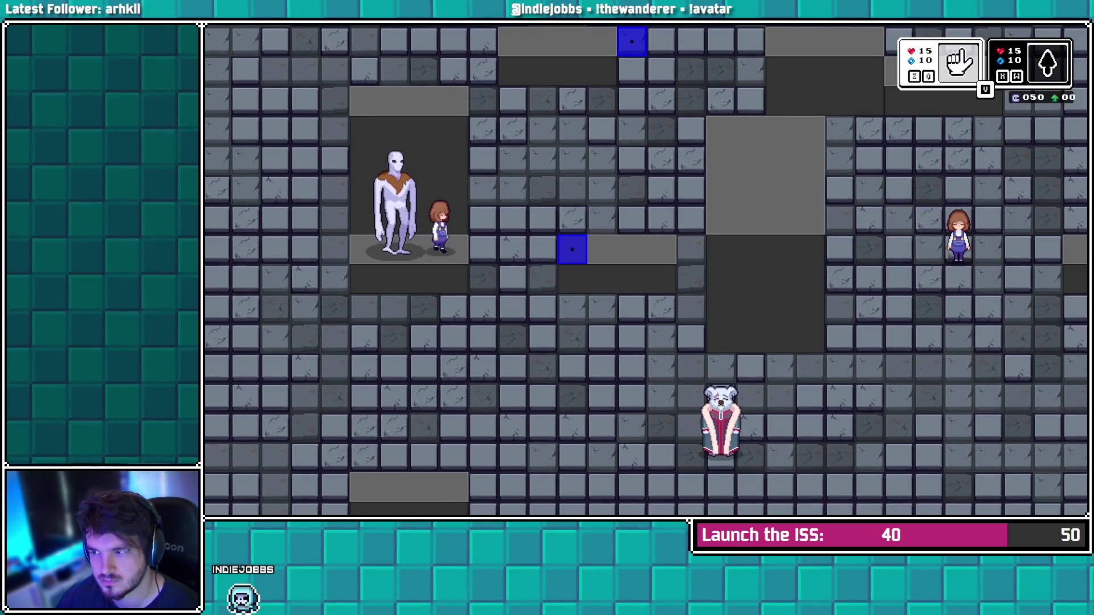
{"action": "key", "text": "z"}
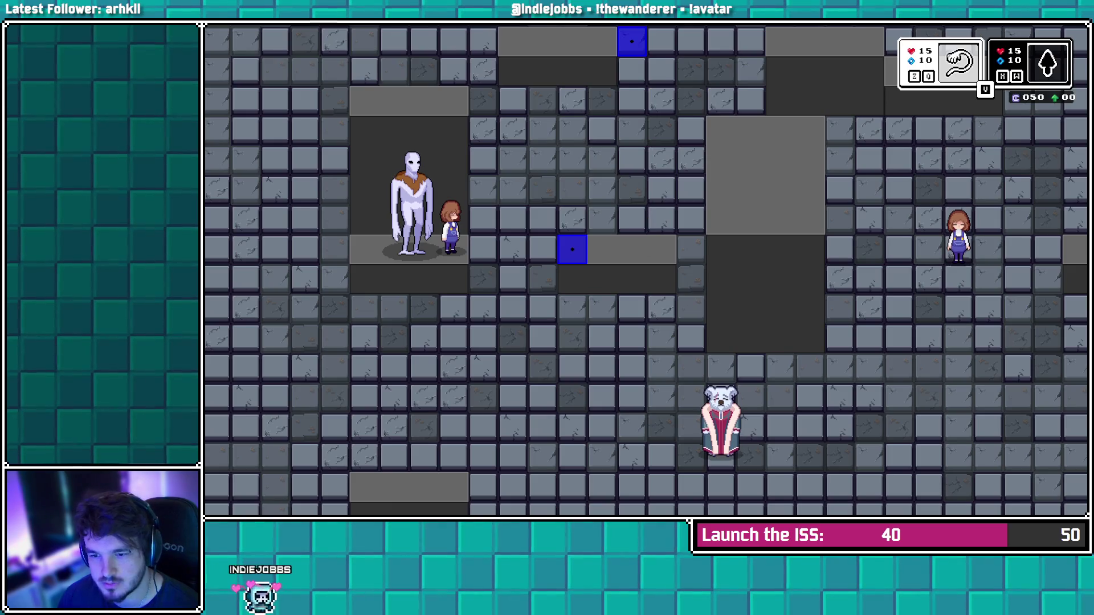
{"action": "key", "text": "alt+Tab"}
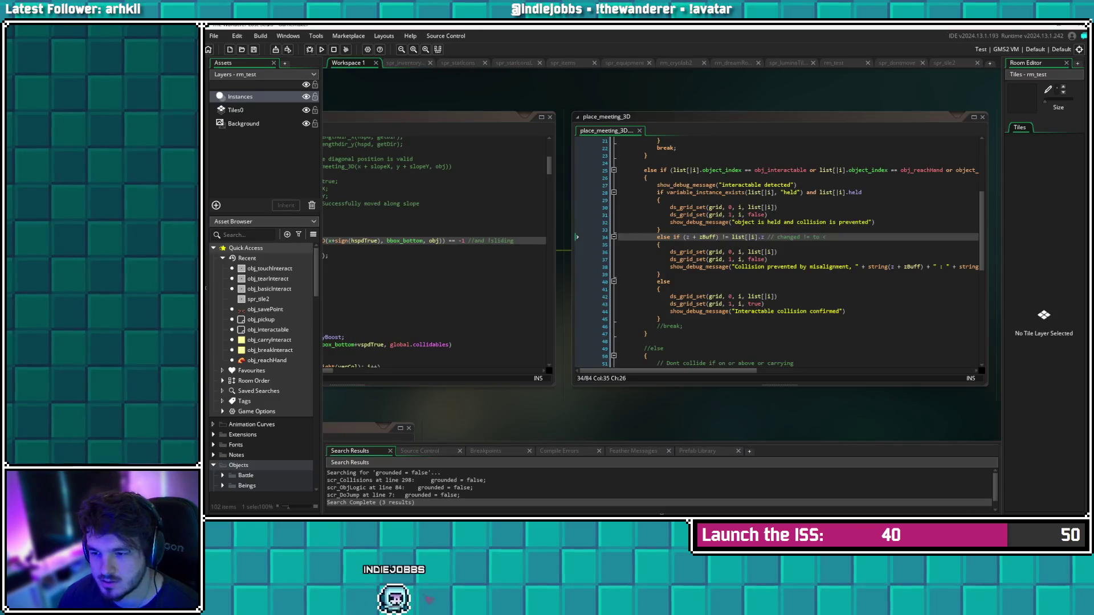
Uncomment the break on line 46 of place_meeting_3D and save the script
{"action": "left_click", "coordinate": [767, 303]}
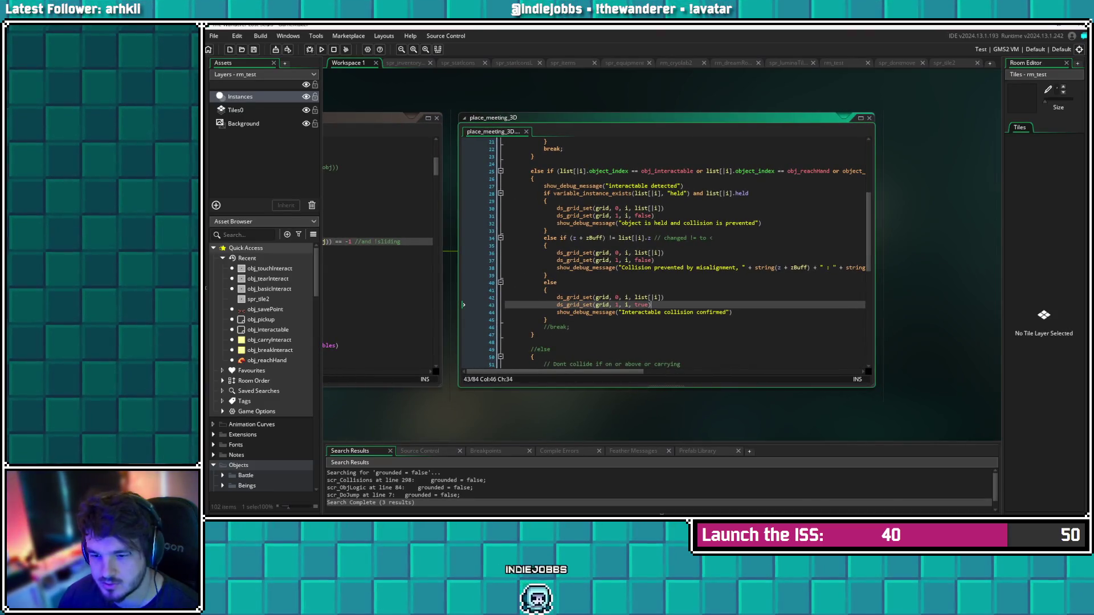
{"action": "scroll", "coordinate": [632, 342], "scroll_direction": "down", "scroll_amount": 2}
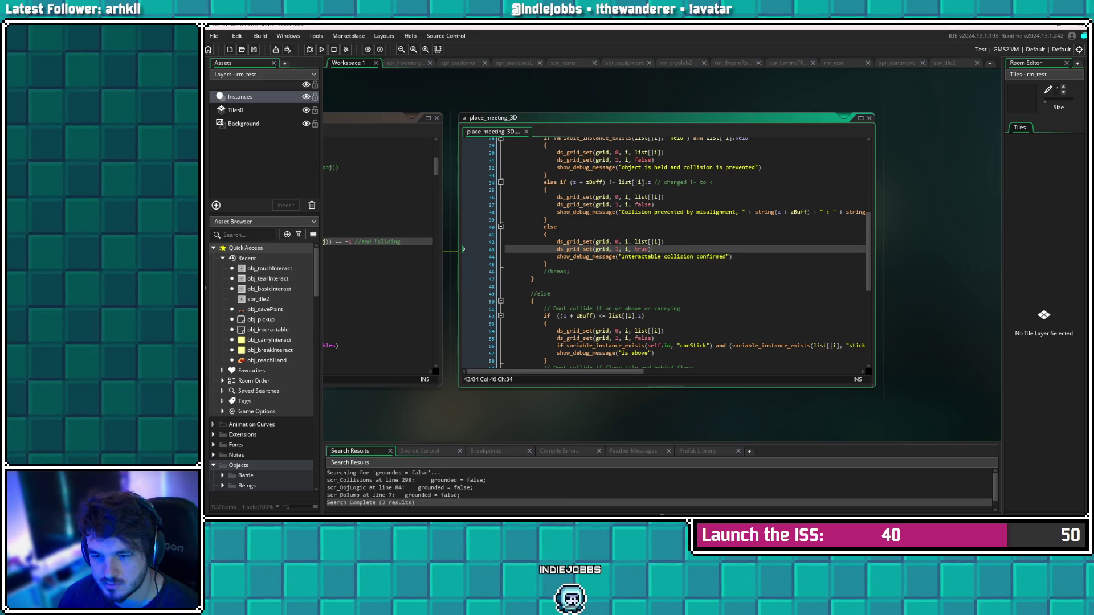
{"action": "left_click", "coordinate": [551, 272]}
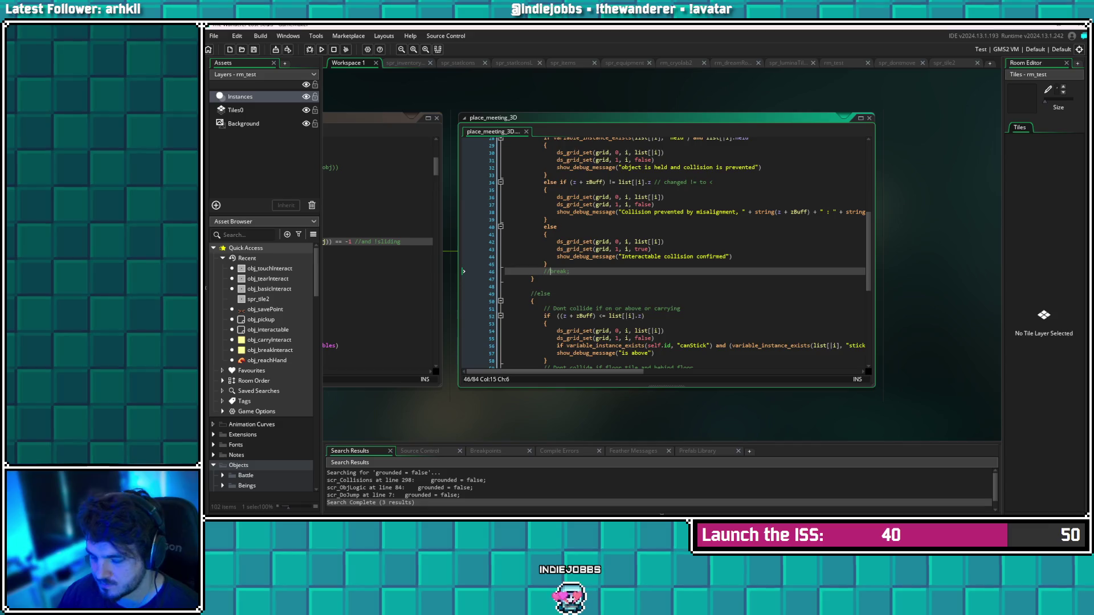
{"action": "key", "text": "BackSpace"}
{"action": "key", "text": "BackSpace"}
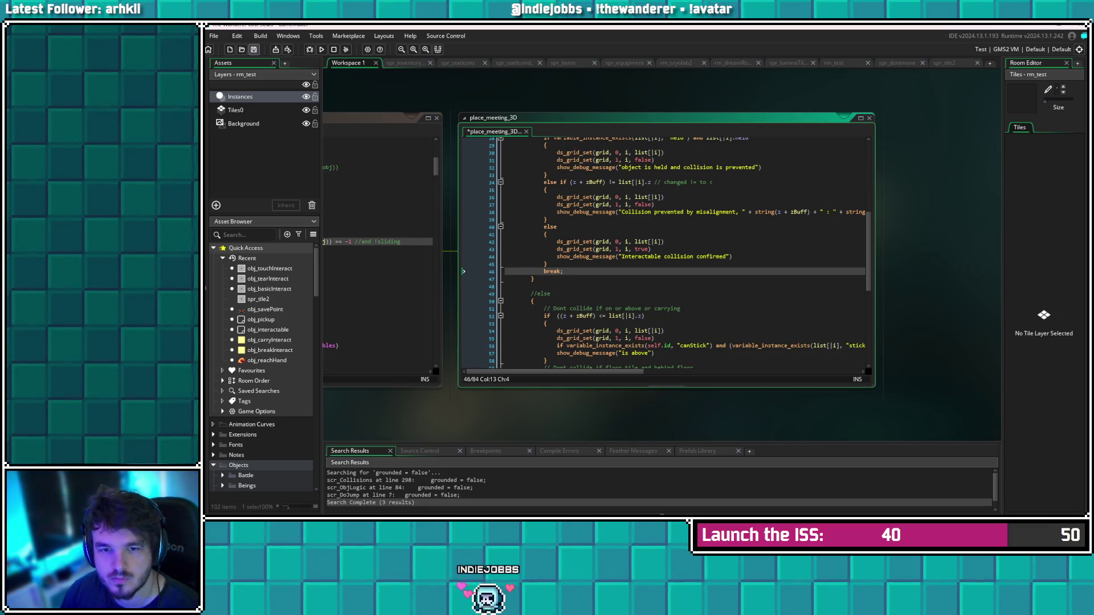
{"action": "key", "text": "ctrl+s"}
Change line 34's != back to <, save, and run the game again
{"action": "left_click", "coordinate": [615, 183]}
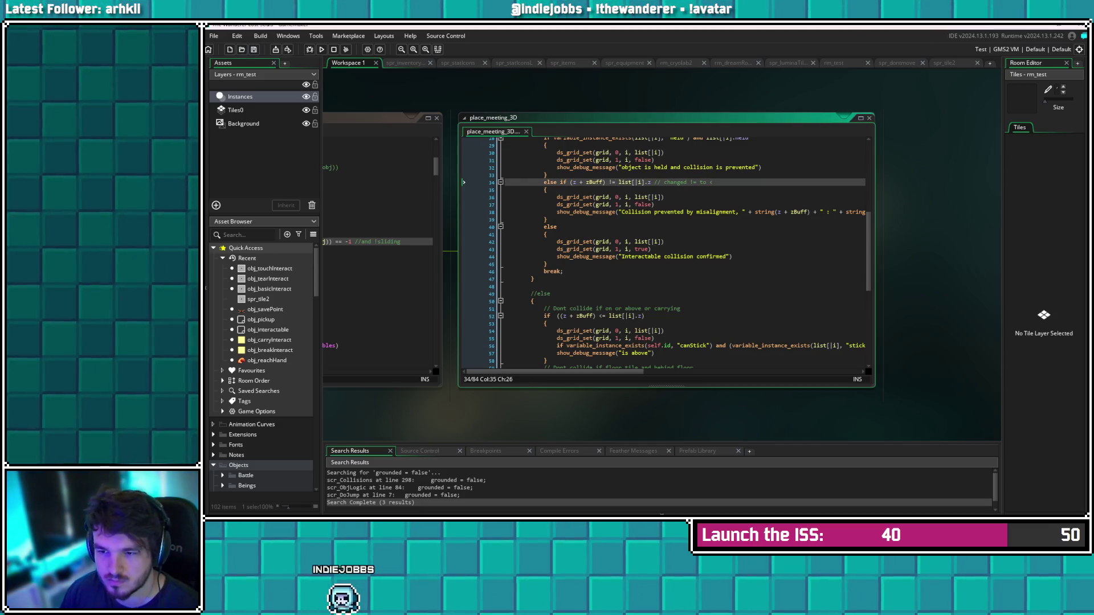
{"action": "key", "text": "BackSpace"}
{"action": "key", "text": "BackSpace"}
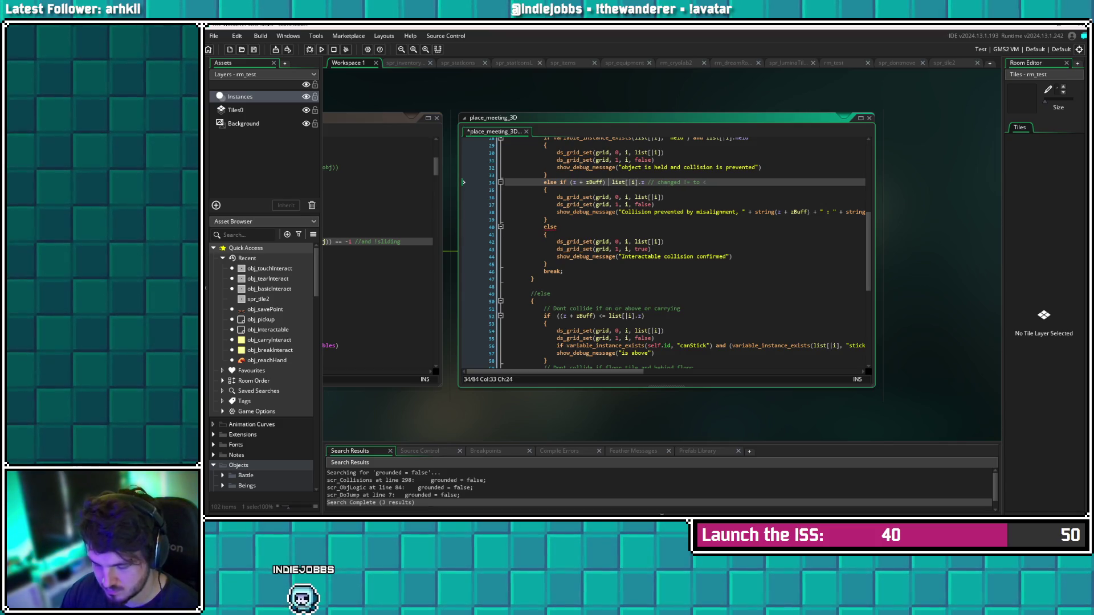
{"action": "type", "text": "<"}
{"action": "key", "text": "ctrl+s"}
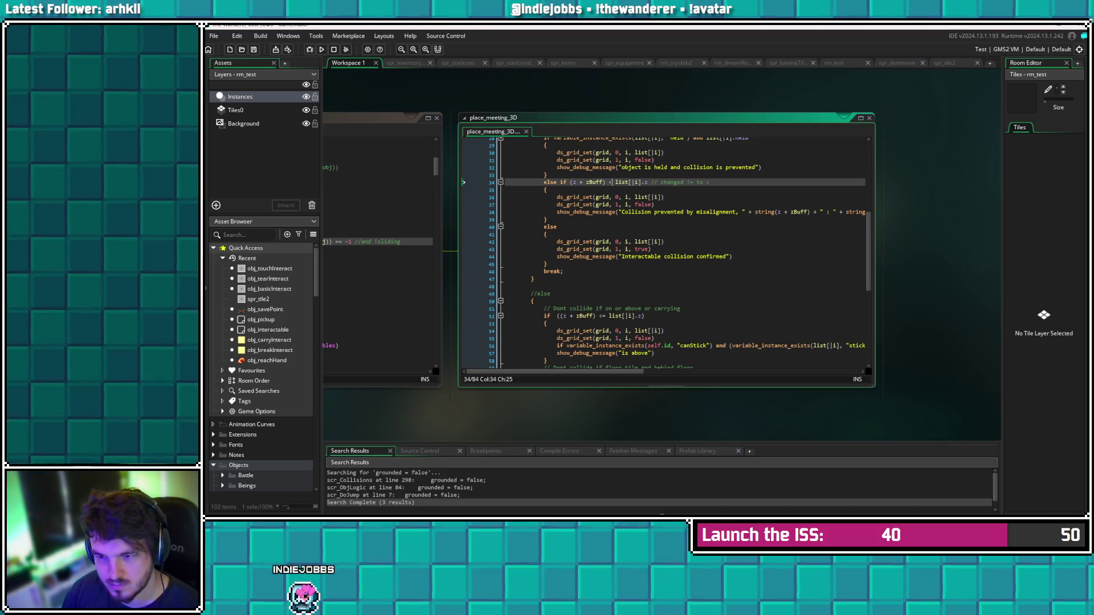
{"action": "left_click", "coordinate": [321, 50]}
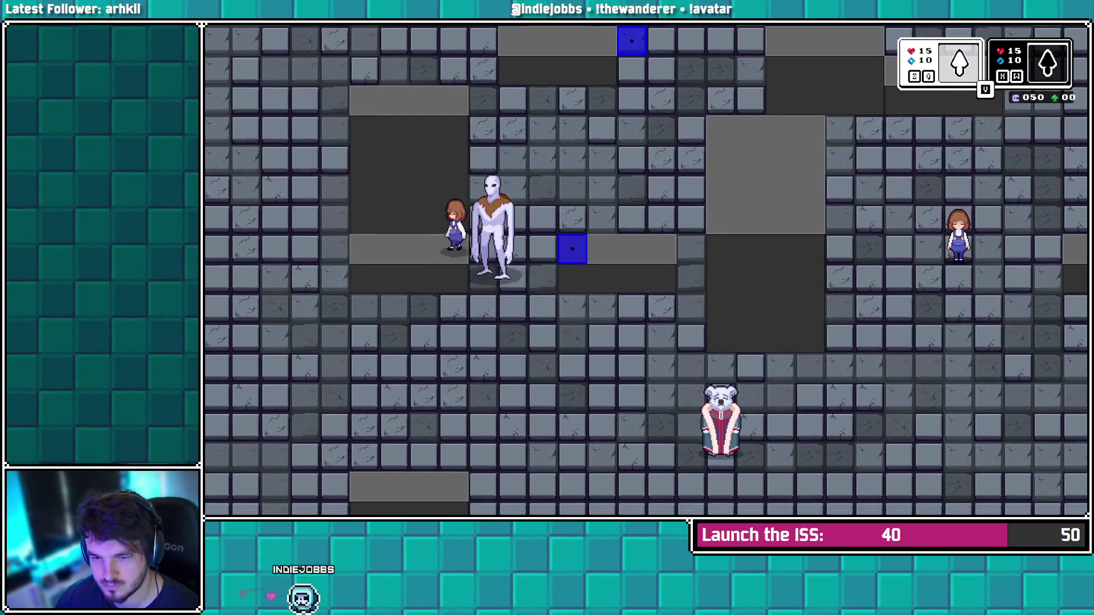
Walk the player right onto the blue tile and up toward the yellow tiles
{"action": "key", "text": "Right"}
{"action": "key", "text": "Right"}
{"action": "key", "text": "Right"}
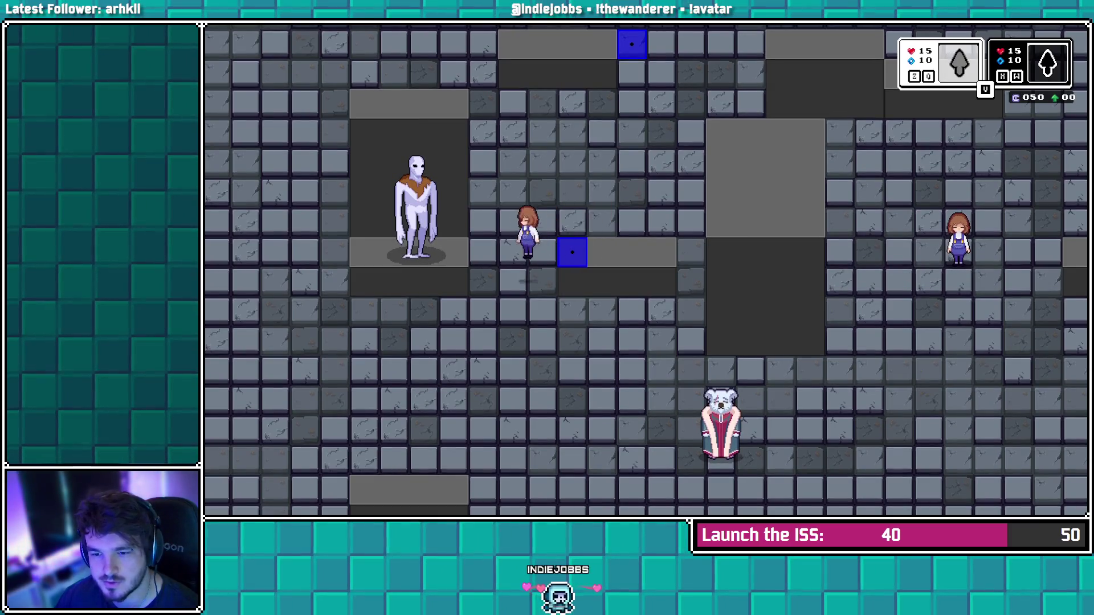
{"action": "key", "text": "Right"}
{"action": "key", "text": "Right"}
{"action": "key", "text": "Right"}
{"action": "key", "text": "Down"}
{"action": "key", "text": "Down"}
{"action": "key", "text": "Down"}
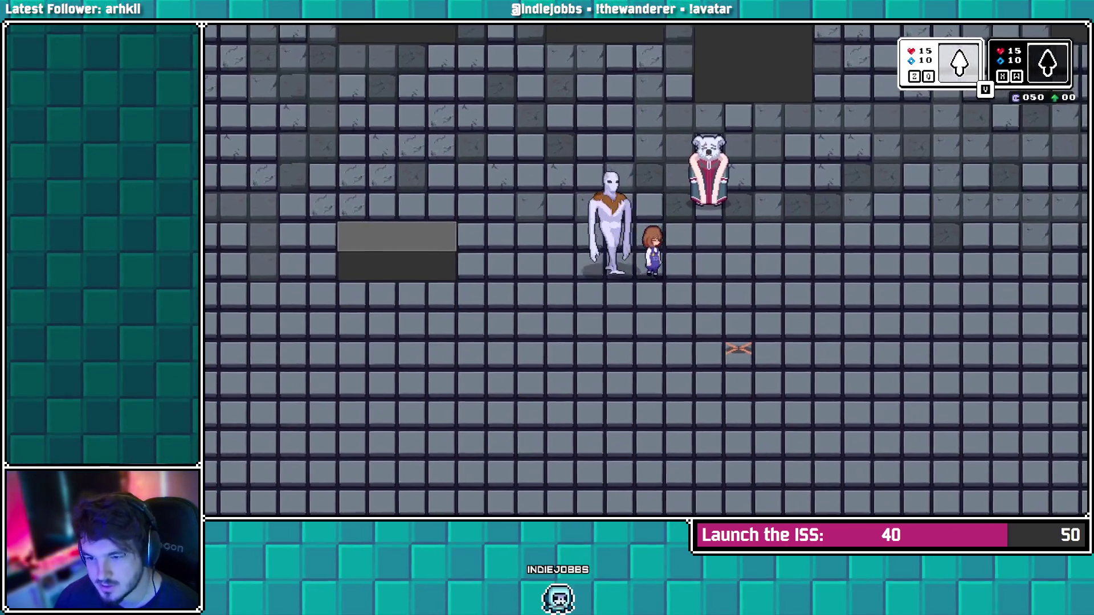
{"action": "key", "text": "Right"}
{"action": "key", "text": "Right"}
{"action": "key", "text": "Right"}
{"action": "key", "text": "Up"}
{"action": "key", "text": "Up"}
{"action": "key", "text": "Up"}
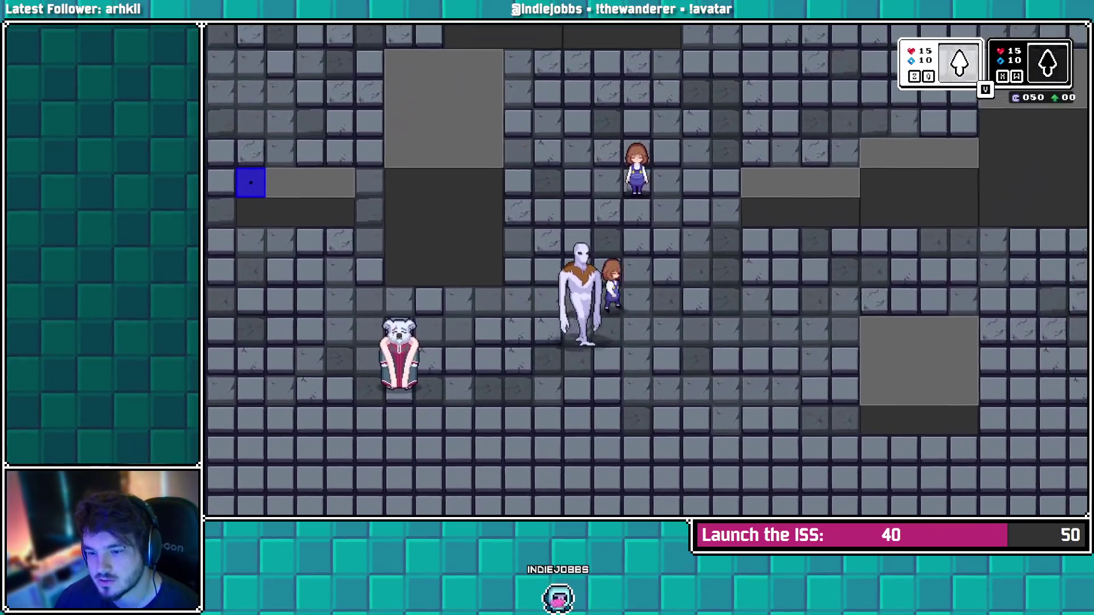
{"action": "key", "text": "Down"}
{"action": "key", "text": "Down"}
{"action": "key", "text": "Down"}
{"action": "key", "text": "Up"}
{"action": "key", "text": "Up"}
{"action": "key", "text": "Right"}
{"action": "key", "text": "Right"}
{"action": "key", "text": "Right"}
{"action": "key", "text": "Up"}
{"action": "key", "text": "Up"}
{"action": "key", "text": "Right"}
{"action": "key", "text": "Right"}
{"action": "key", "text": "Up"}
{"action": "key", "text": "Up"}
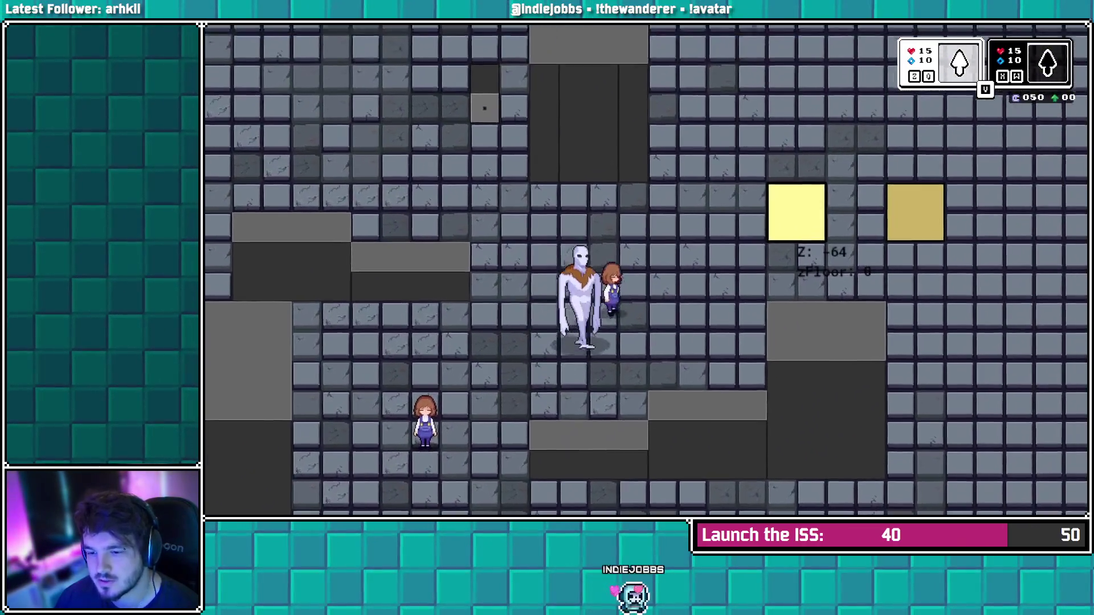
{"action": "key", "text": "Up"}
{"action": "key", "text": "Up"}
{"action": "key", "text": "Right"}
{"action": "key", "text": "Right"}
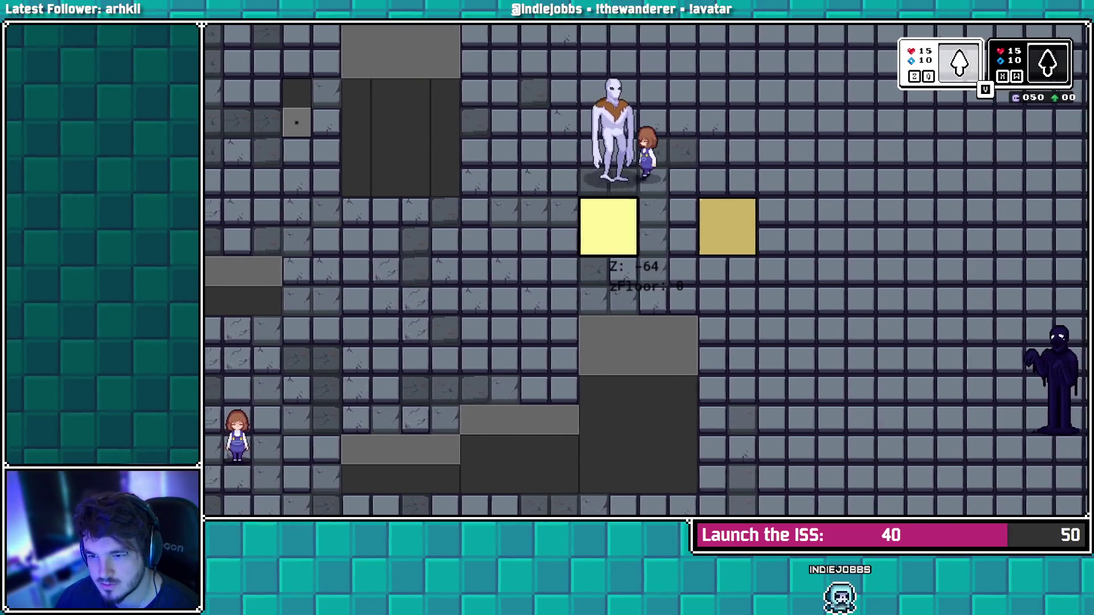
Walk the player down beside the companion and then left past the dog
{"action": "key", "text": "Right"}
{"action": "key", "text": "Right"}
{"action": "key", "text": "Right"}
{"action": "key", "text": "Right"}
{"action": "key", "text": "Right"}
{"action": "key", "text": "Down"}
{"action": "key", "text": "Down"}
{"action": "key", "text": "Left"}
{"action": "key", "text": "Down"}
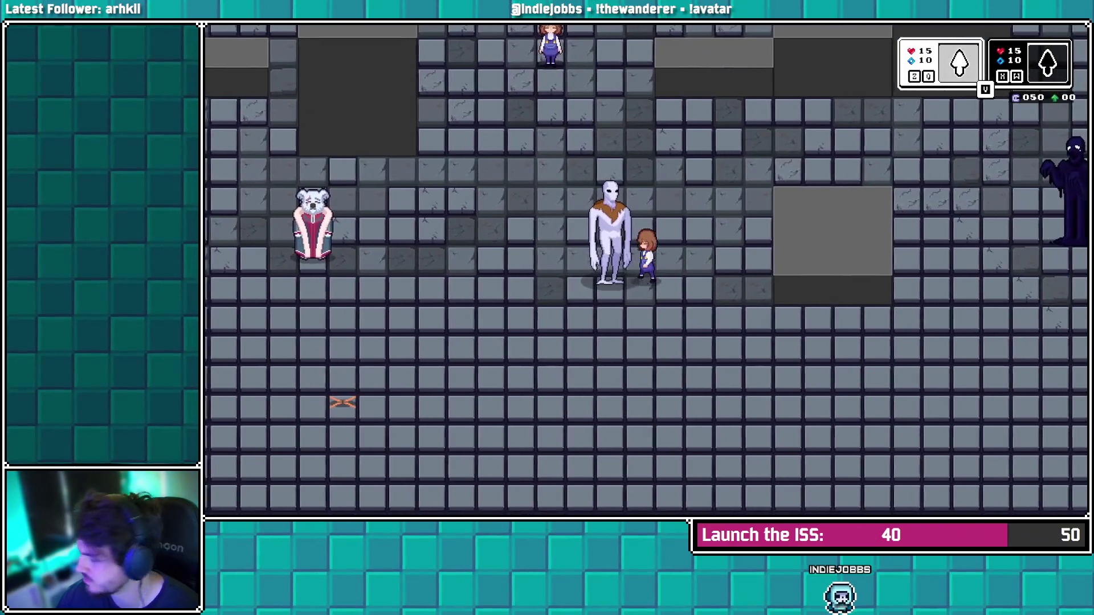
{"action": "key", "text": "Left"}
{"action": "key", "text": "Left"}
{"action": "key", "text": "Left"}
{"action": "key", "text": "Left"}
{"action": "key", "text": "Left"}
{"action": "key", "text": "Down"}
{"action": "key", "text": "Down"}
{"action": "key", "text": "Left"}
{"action": "key", "text": "Left"}
{"action": "key", "text": "Left"}
{"action": "key", "text": "Left"}
{"action": "key", "text": "Left"}
{"action": "key", "text": "Down"}
{"action": "key", "text": "Down"}
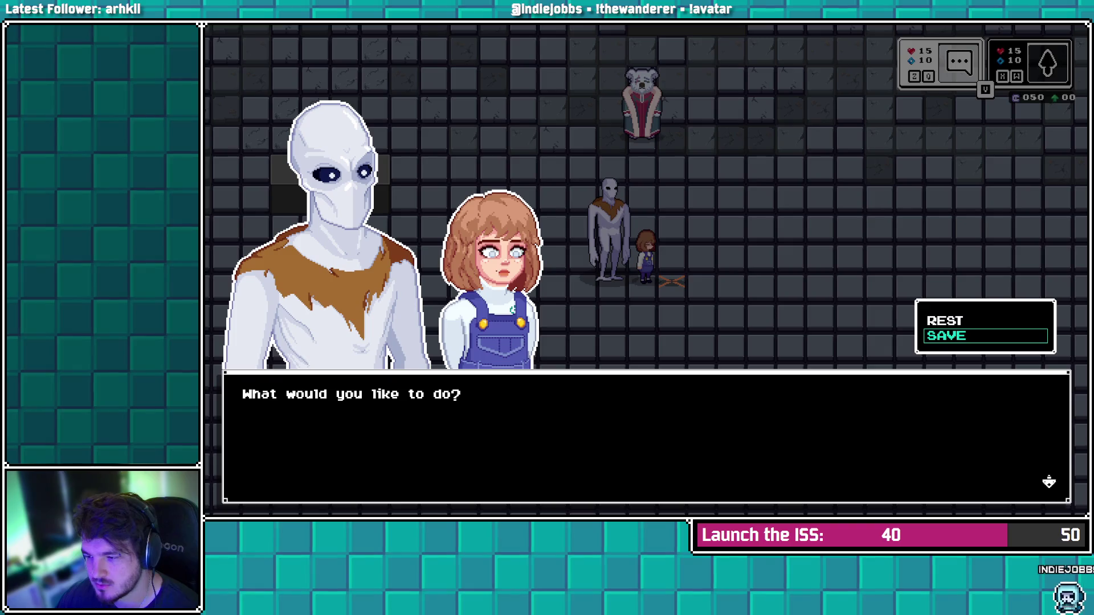
Dismiss the rest/save prompt with X, walk right and down, then leave the game
{"action": "key", "text": "x"}
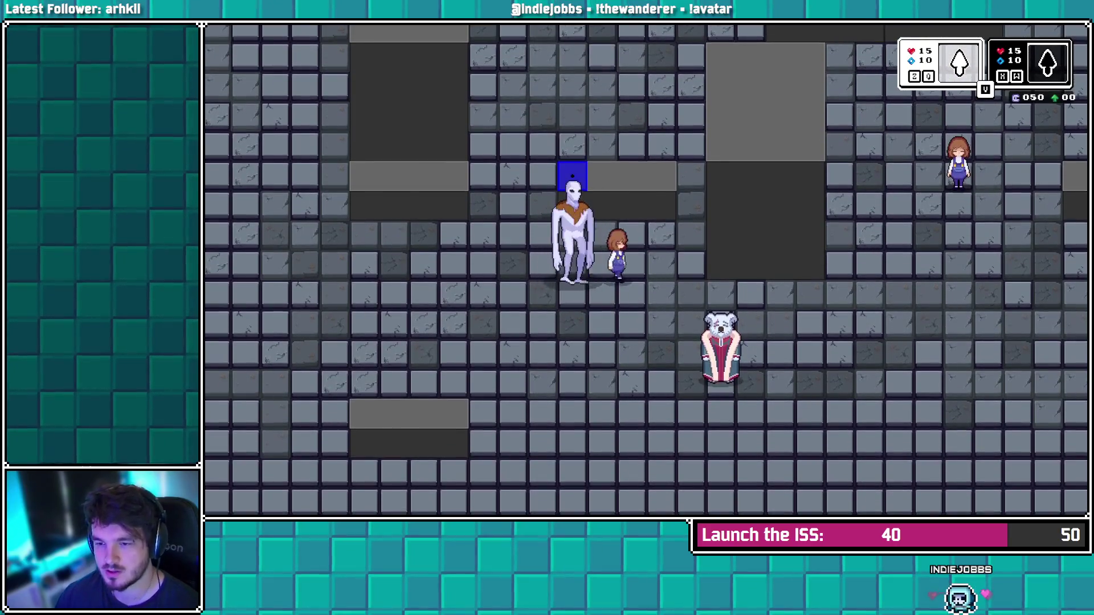
{"action": "key", "text": "Right"}
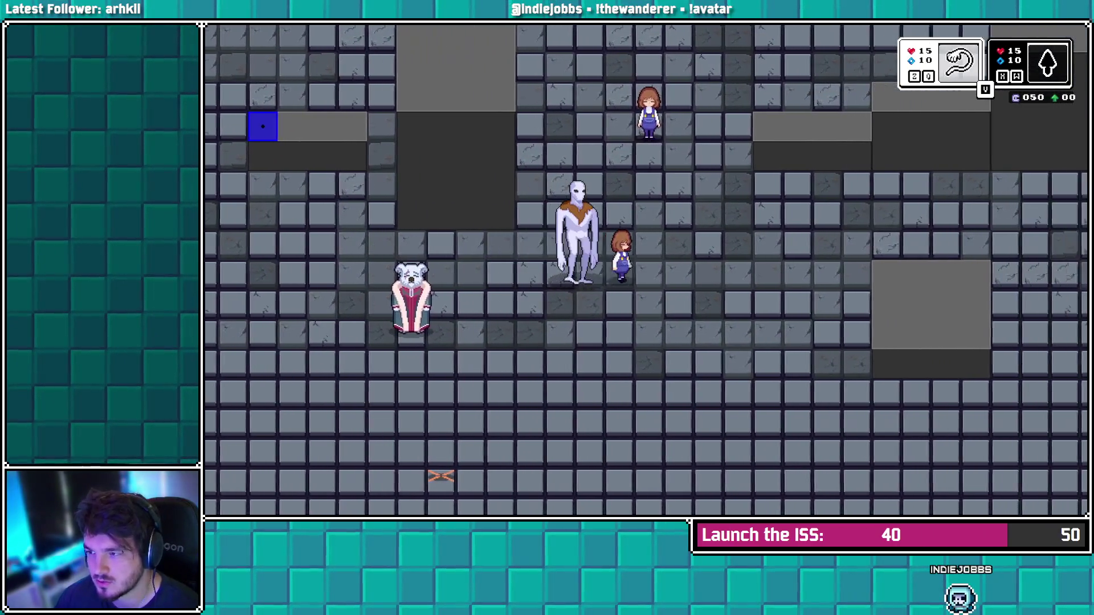
{"action": "key", "text": "Down"}
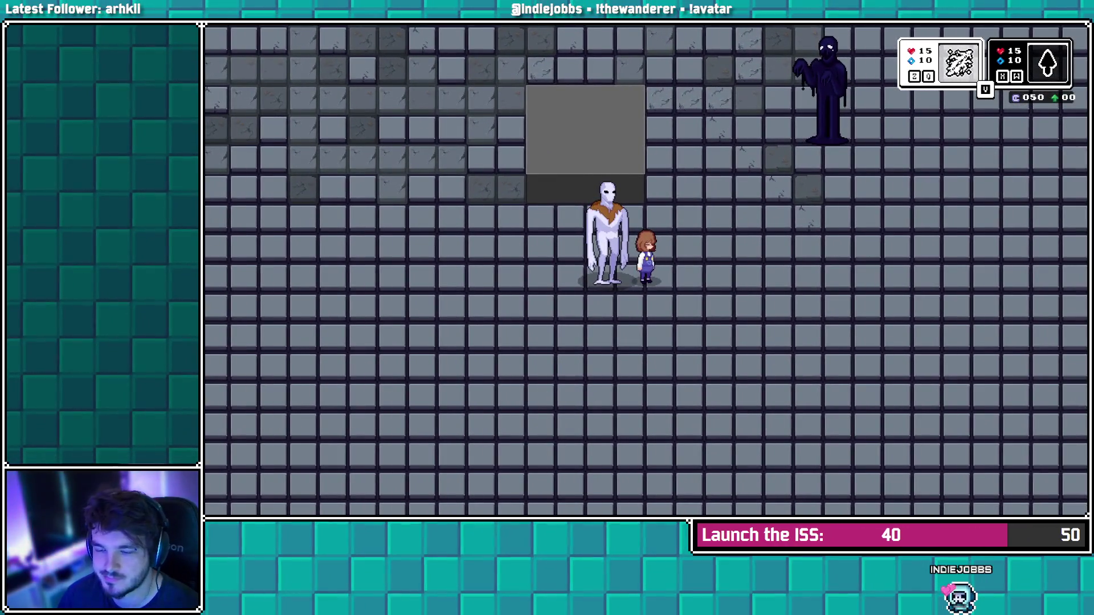
{"action": "key", "text": "alt+Tab"}
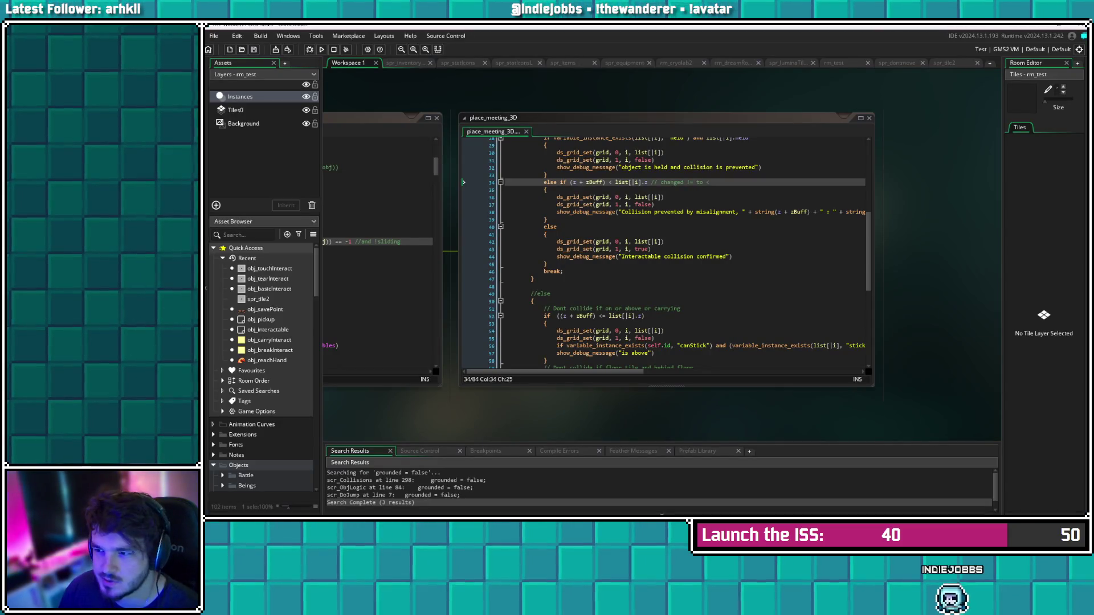
Switch to the rm_test room editor, scroll around the room, and select the grey interact block
{"action": "left_click", "coordinate": [833, 63]}
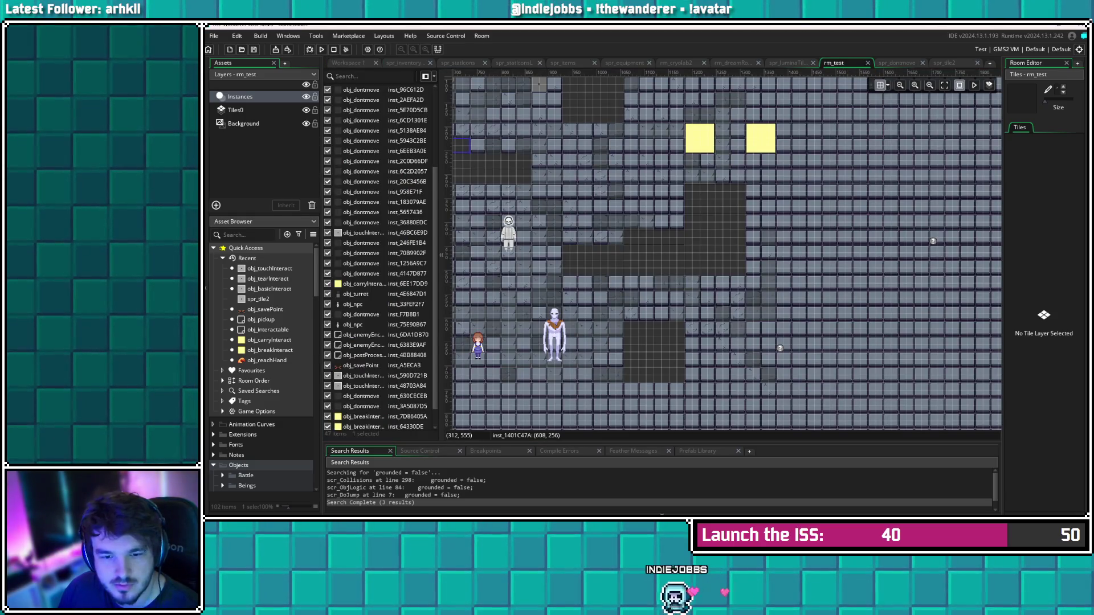
{"action": "left_click", "coordinate": [607, 338]}
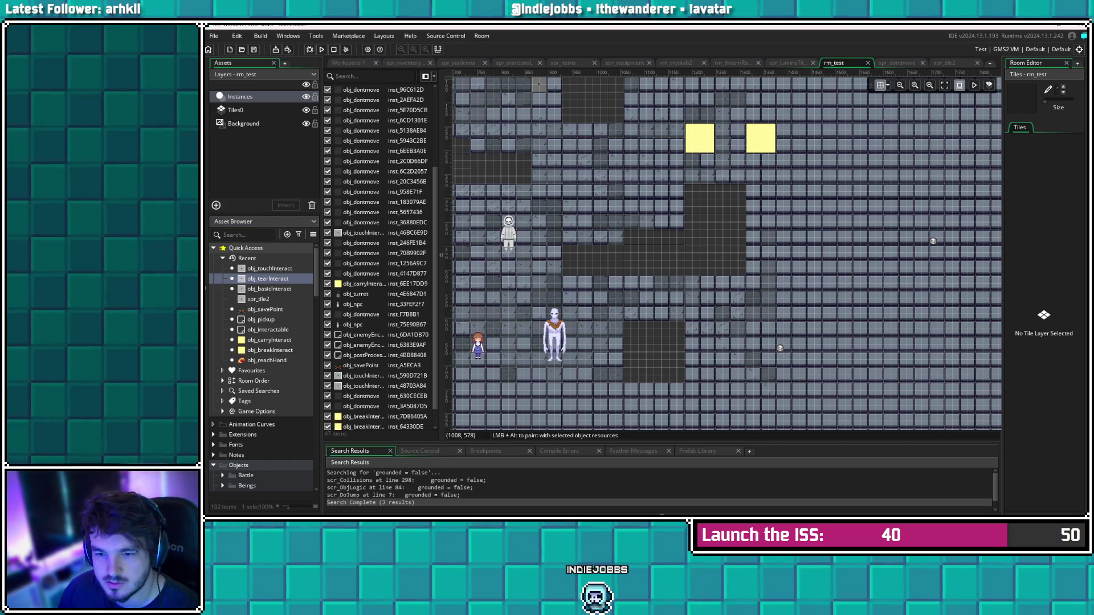
{"action": "scroll", "coordinate": [723, 250], "scroll_direction": "down", "scroll_amount": 5}
{"action": "scroll", "coordinate": [723, 251], "scroll_direction": "left", "scroll_amount": 5}
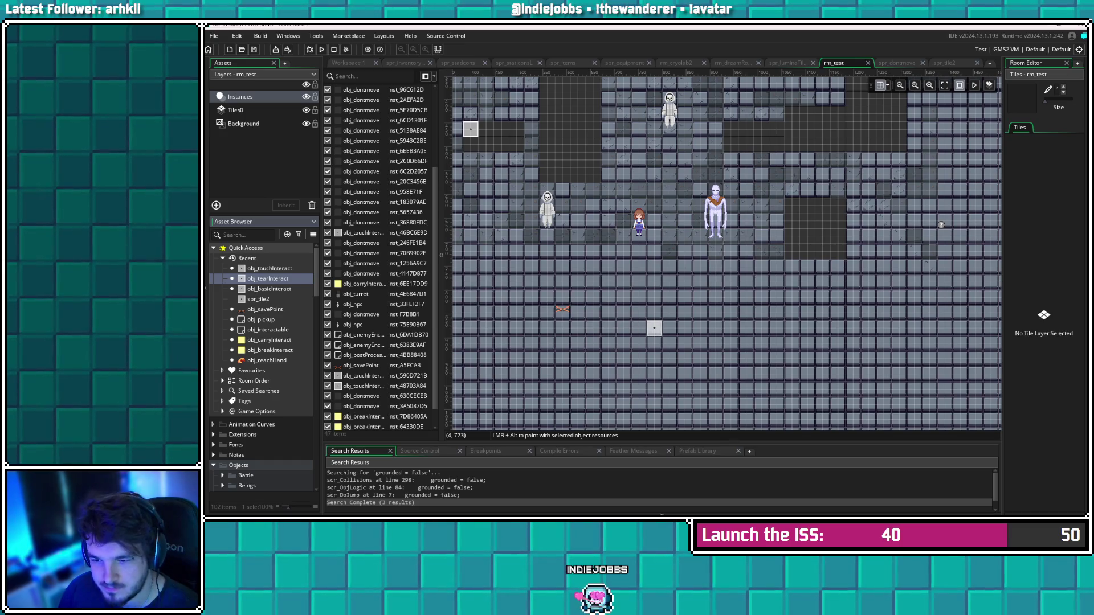
{"action": "scroll", "coordinate": [723, 250], "scroll_direction": "down", "scroll_amount": 1}
{"action": "scroll", "coordinate": [724, 251], "scroll_direction": "left", "scroll_amount": 2}
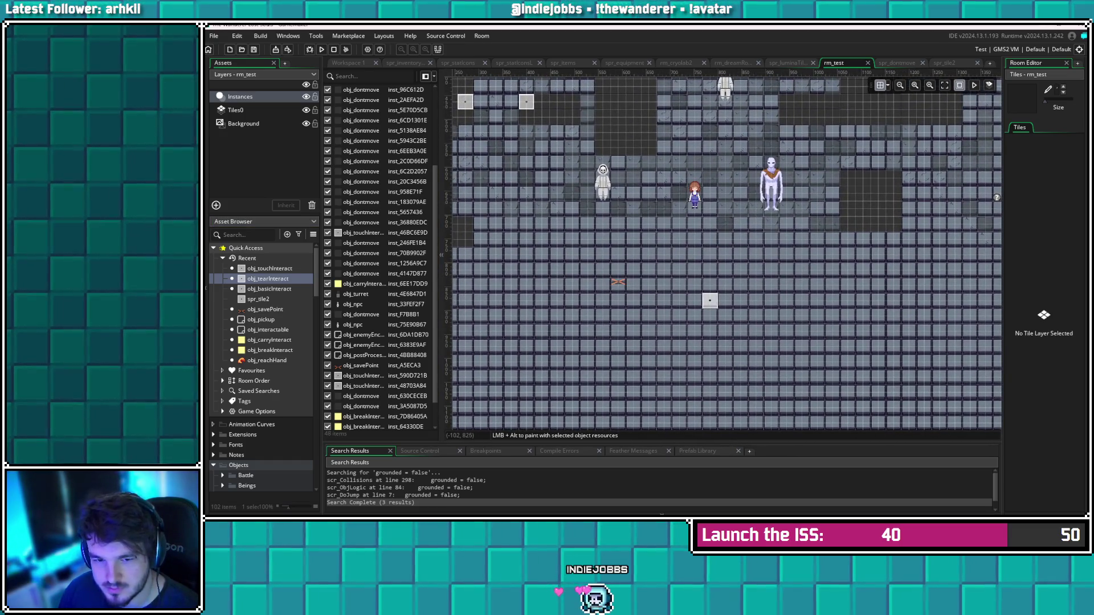
{"action": "scroll", "coordinate": [724, 251], "scroll_direction": "left", "scroll_amount": 2}
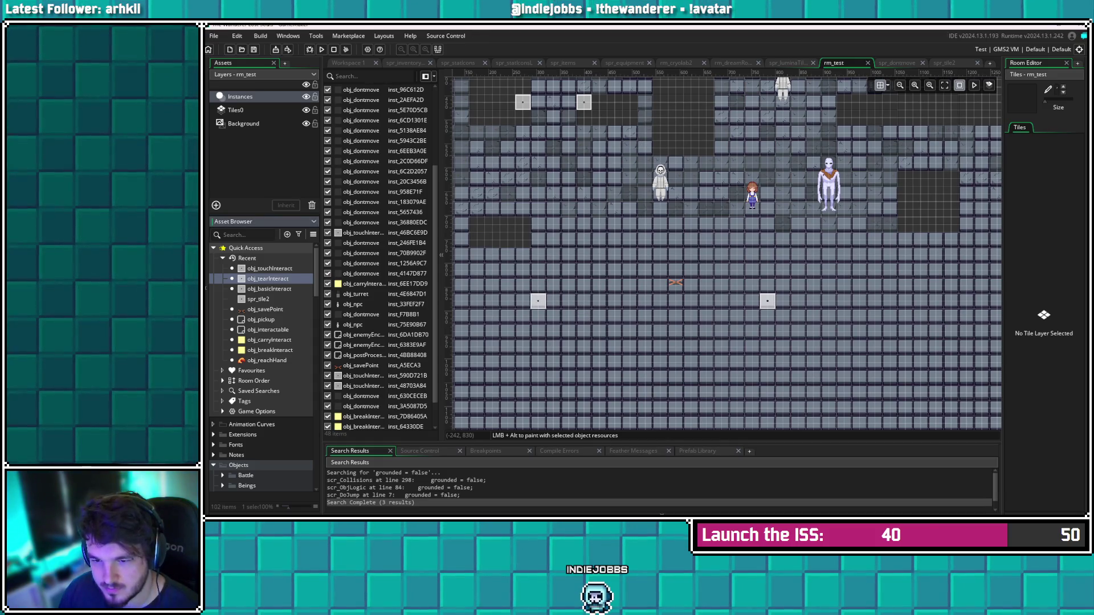
{"action": "scroll", "coordinate": [724, 250], "scroll_direction": "up", "scroll_amount": 3}
{"action": "scroll", "coordinate": [723, 251], "scroll_direction": "right", "scroll_amount": 2}
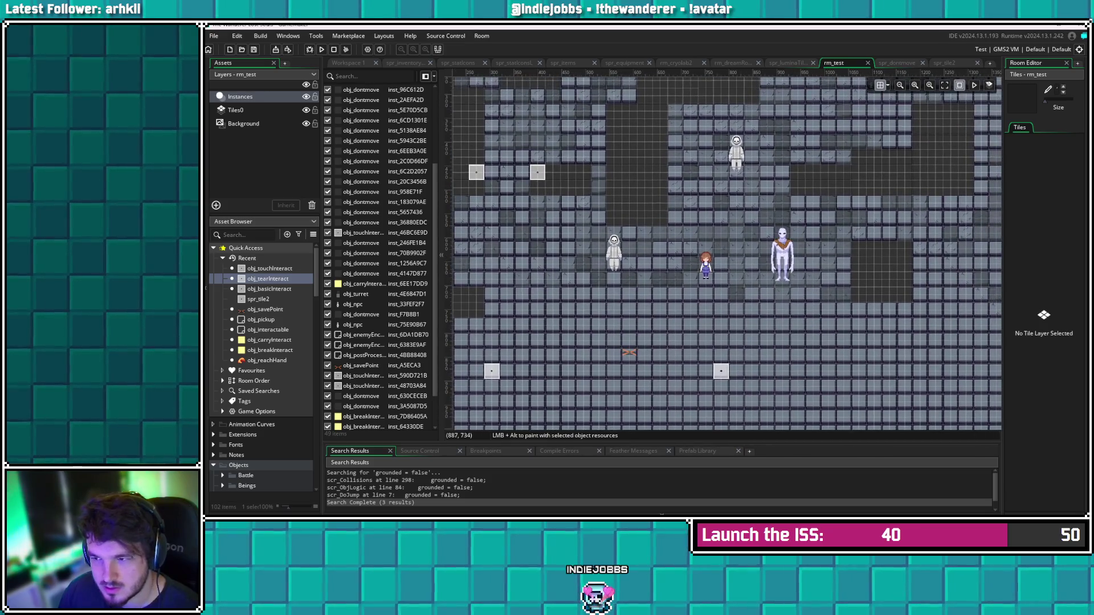
{"action": "scroll", "coordinate": [724, 251], "scroll_direction": "right", "scroll_amount": 6}
{"action": "scroll", "coordinate": [724, 251], "scroll_direction": "up", "scroll_amount": 2}
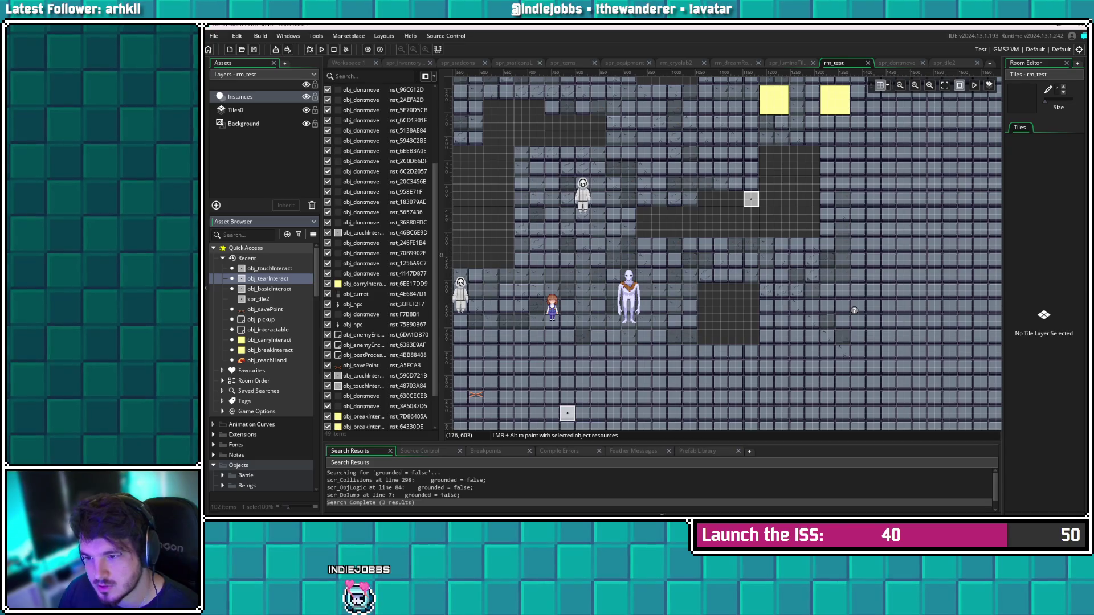
{"action": "scroll", "coordinate": [707, 200], "scroll_direction": "up", "scroll_amount": 3}
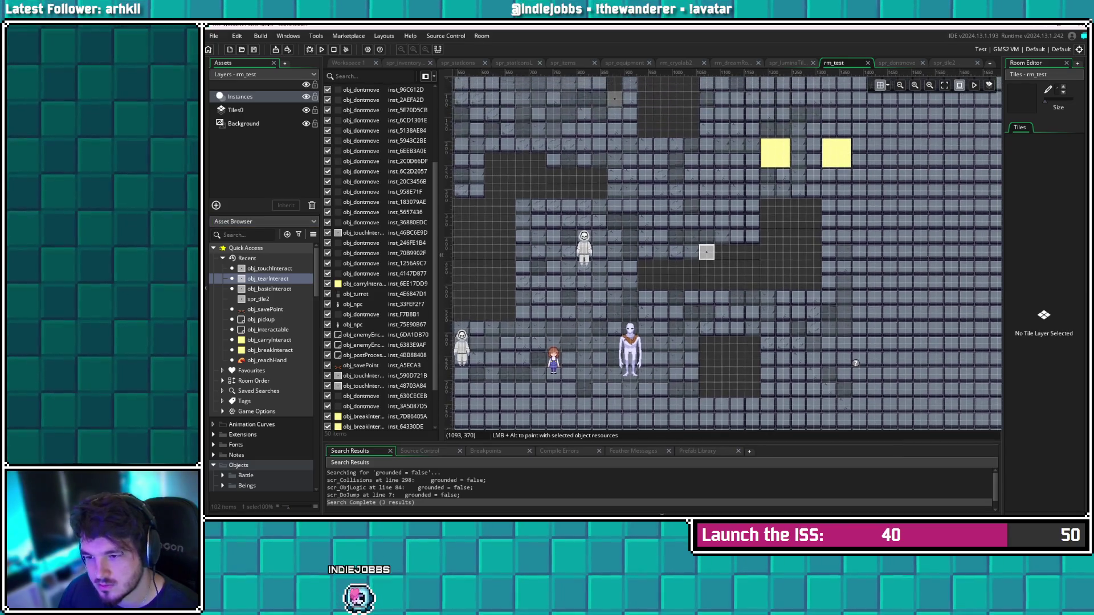
{"action": "left_click", "coordinate": [707, 252]}
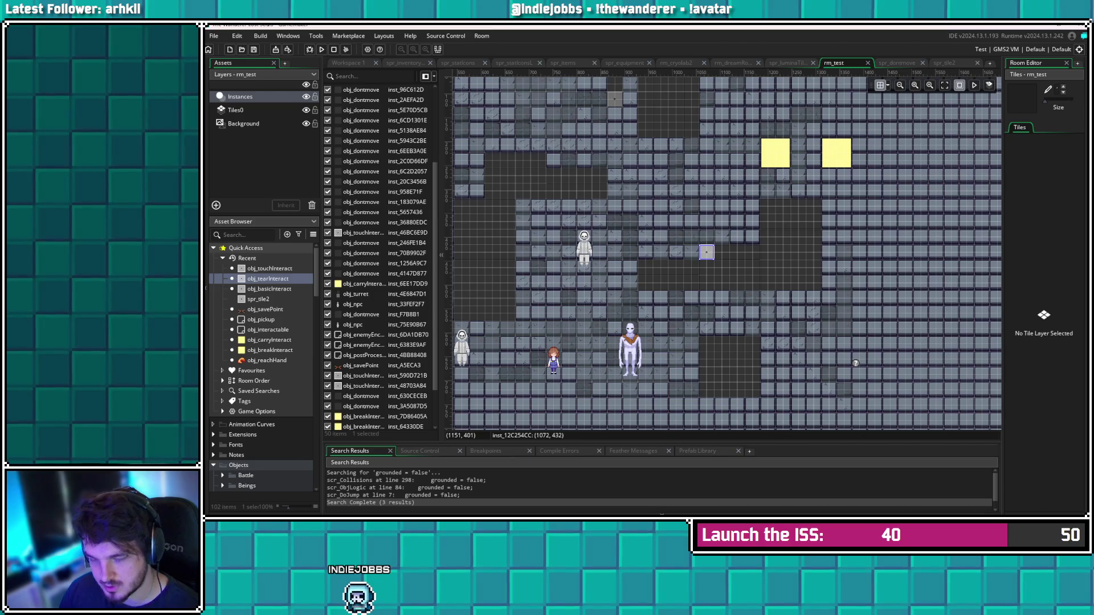
Copy the grey block higher up, move a small block to the lower row, and open its properties
{"action": "mouse_move", "coordinate": [707, 251]}
{"action": "left_mouse_down"}
{"action": "mouse_move", "coordinate": [662, 252]}
{"action": "mouse_move", "coordinate": [637, 188]}
{"action": "mouse_move", "coordinate": [615, 183]}
{"action": "mouse_move", "coordinate": [615, 192]}
{"action": "mouse_move", "coordinate": [553, 131]}
{"action": "left_mouse_up"}
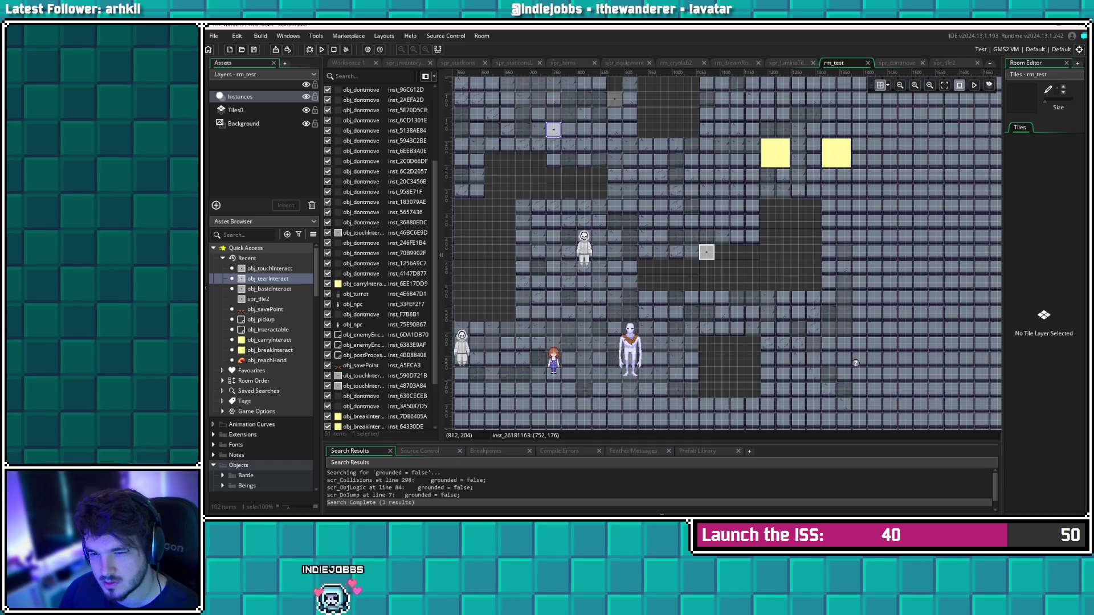
{"action": "left_click_drag", "start_coordinate": [655, 227], "coordinate": [714, 257]}
{"action": "mouse_move", "coordinate": [611, 159]}
{"action": "left_mouse_down"}
{"action": "mouse_move", "coordinate": [604, 327]}
{"action": "mouse_move", "coordinate": [650, 325]}
{"action": "mouse_move", "coordinate": [607, 322]}
{"action": "mouse_move", "coordinate": [696, 174]}
{"action": "mouse_move", "coordinate": [800, 161]}
{"action": "mouse_move", "coordinate": [828, 180]}
{"action": "left_mouse_up"}
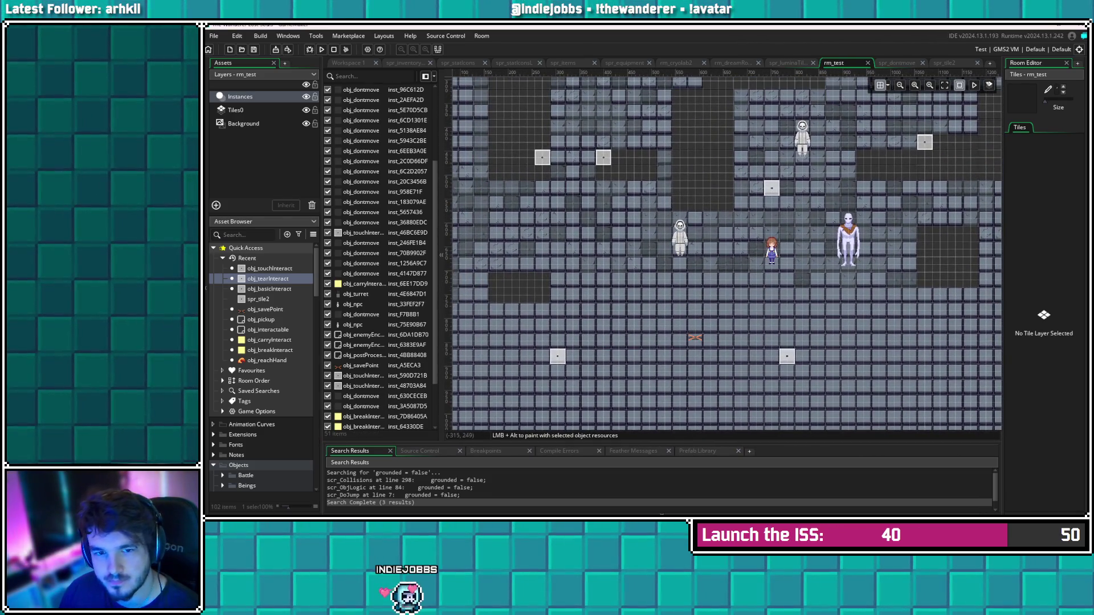
{"action": "left_click_drag", "start_coordinate": [672, 308], "coordinate": [682, 262]}
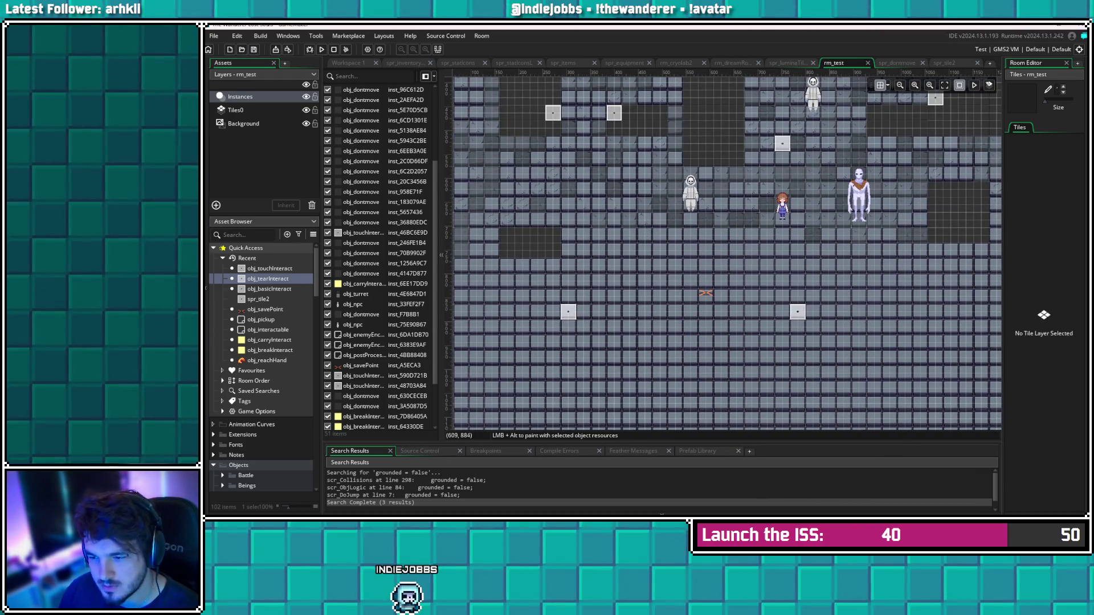
{"action": "left_click_drag", "start_coordinate": [653, 333], "coordinate": [670, 308]}
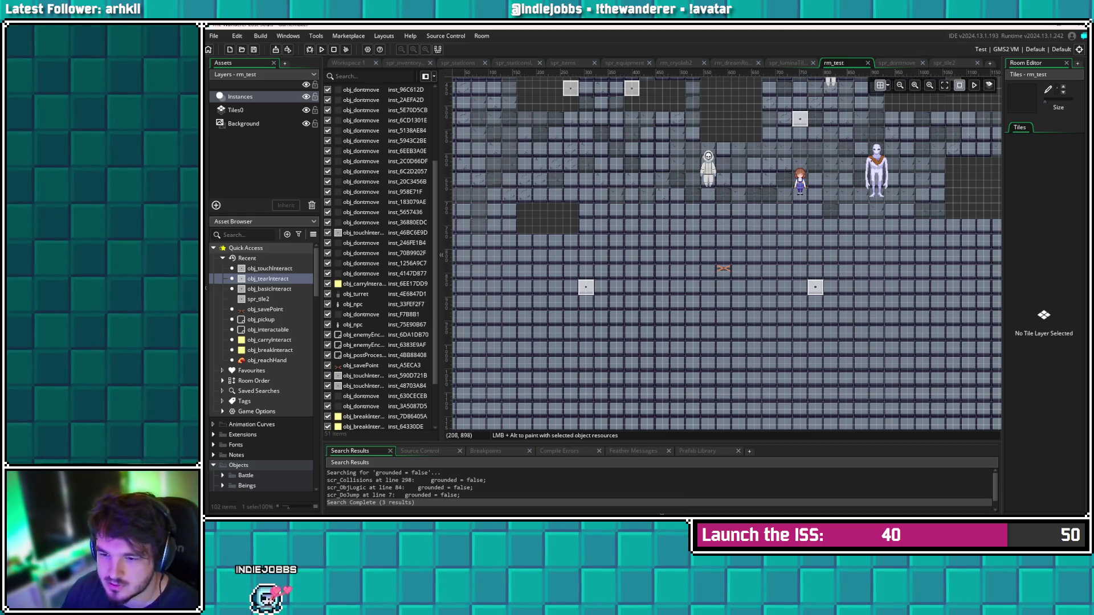
{"action": "double_click", "coordinate": [586, 283]}
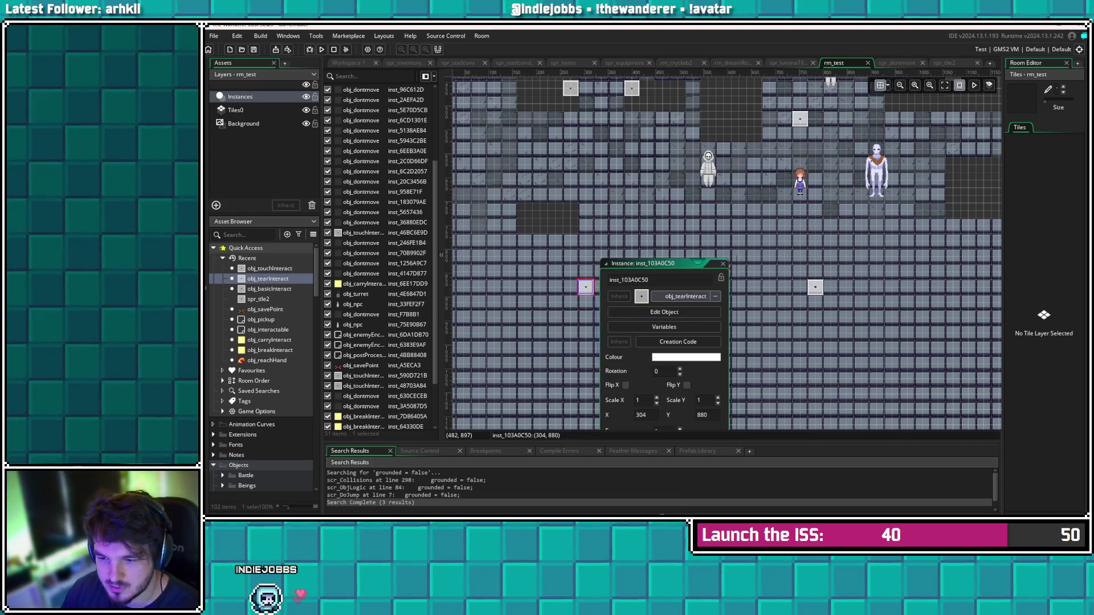
Shorten the left tear block's instance name in its properties window
{"action": "left_click", "coordinate": [723, 263]}
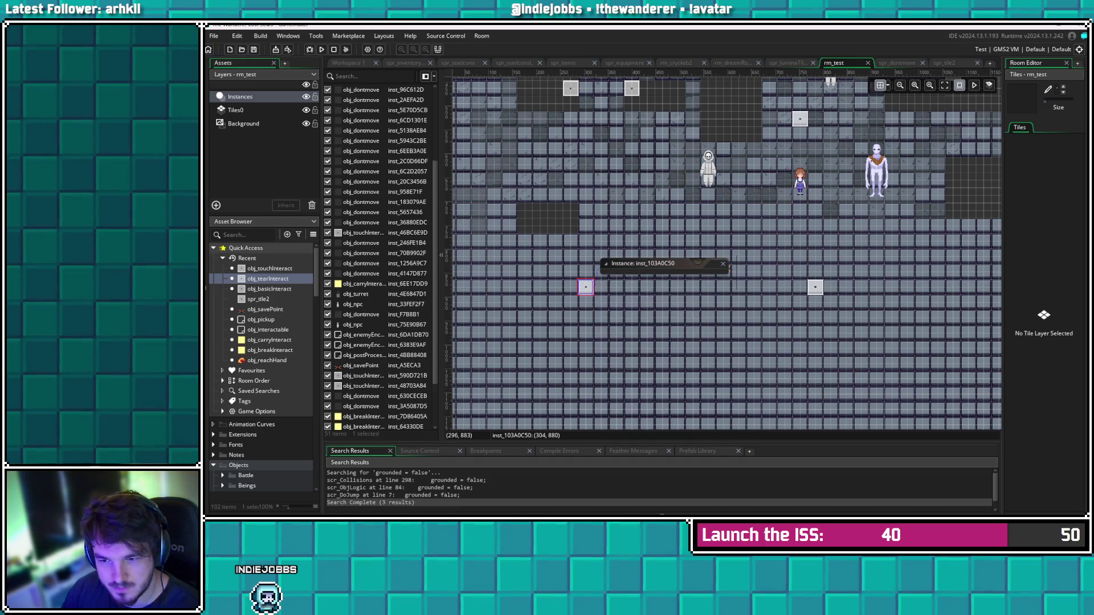
{"action": "double_click", "coordinate": [596, 289]}
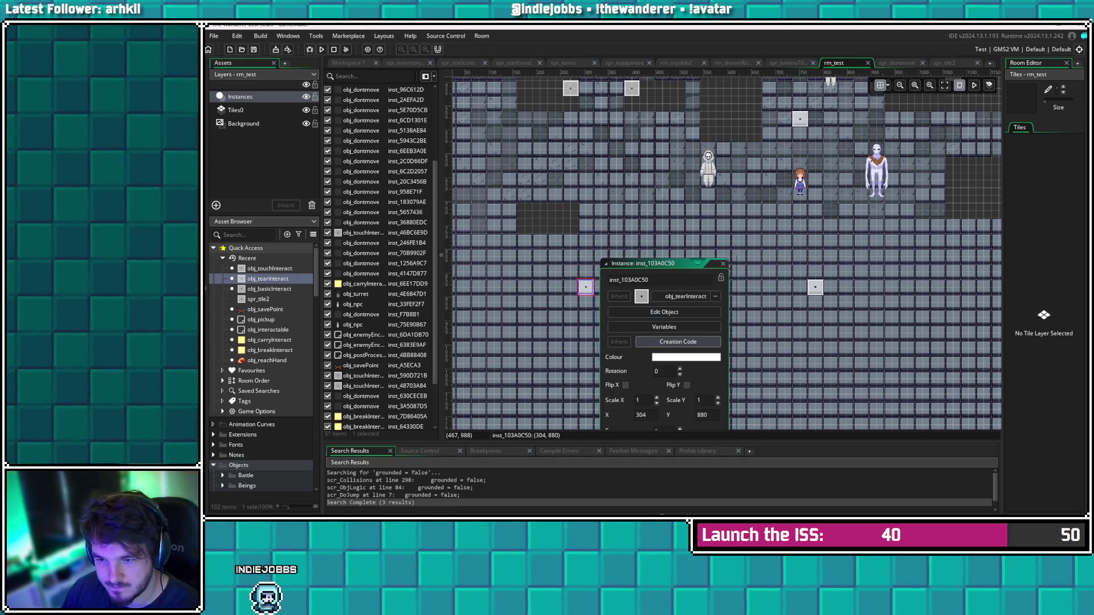
{"action": "scroll", "coordinate": [664, 327], "scroll_direction": "down", "scroll_amount": 3}
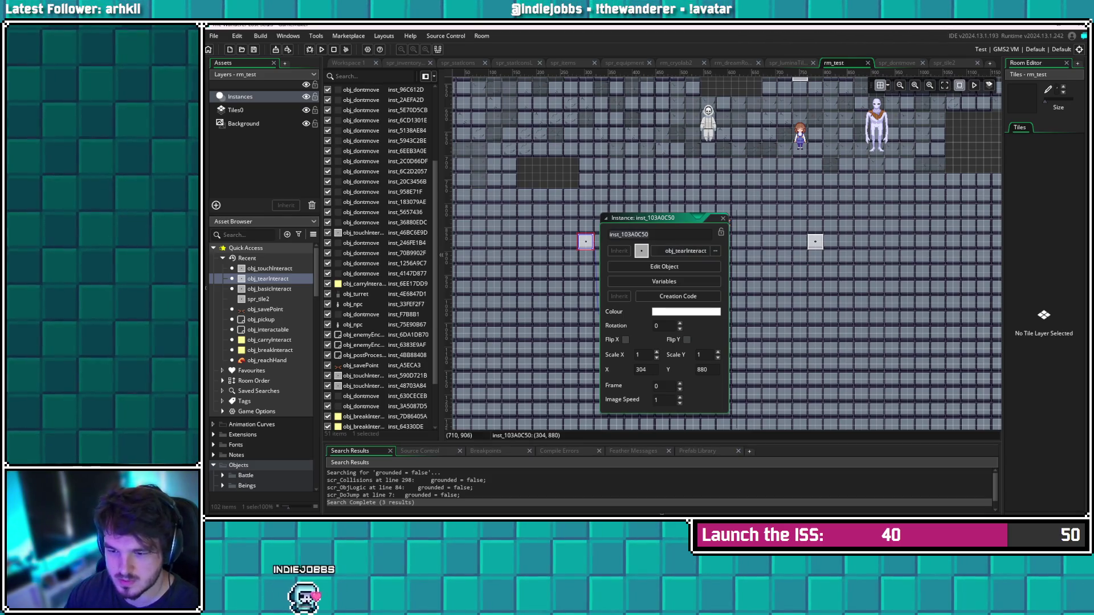
{"action": "type", "text": "inst_"}
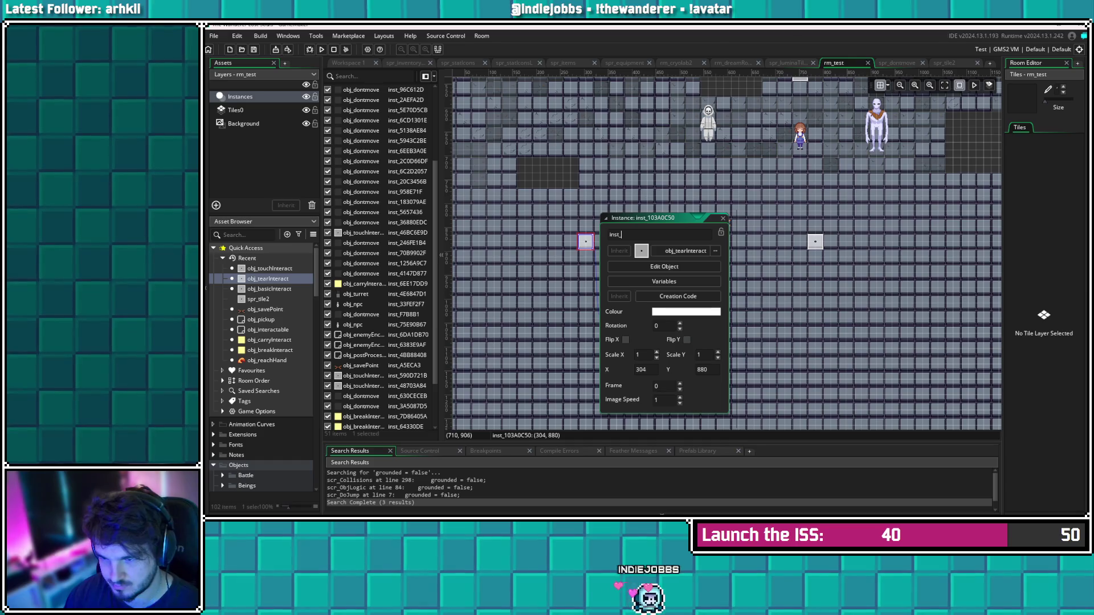
{"action": "key", "text": "Return"}
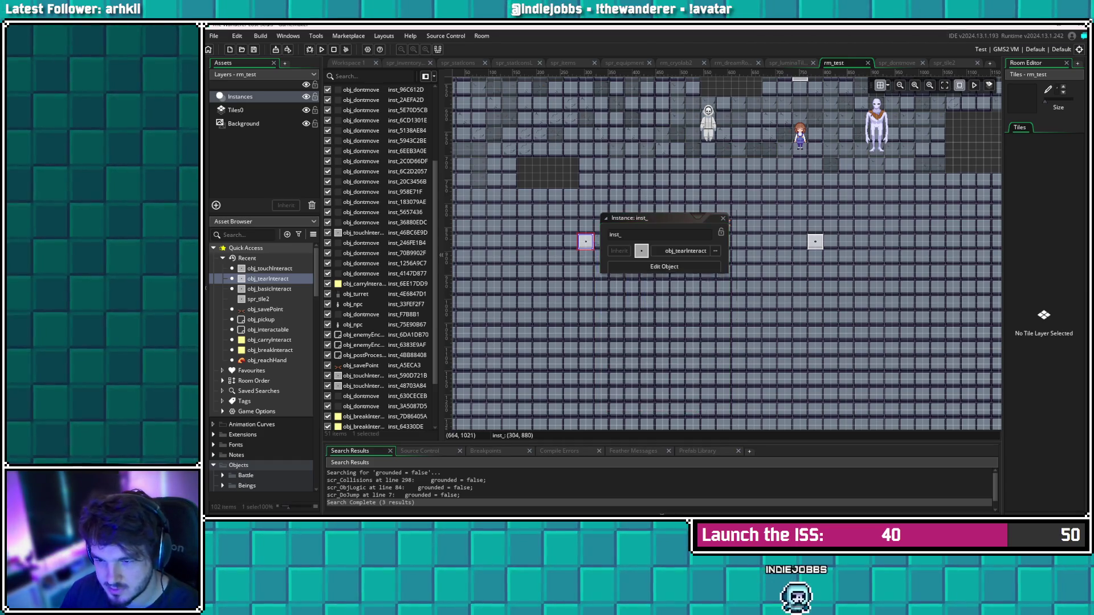
{"action": "double_click", "coordinate": [586, 241]}
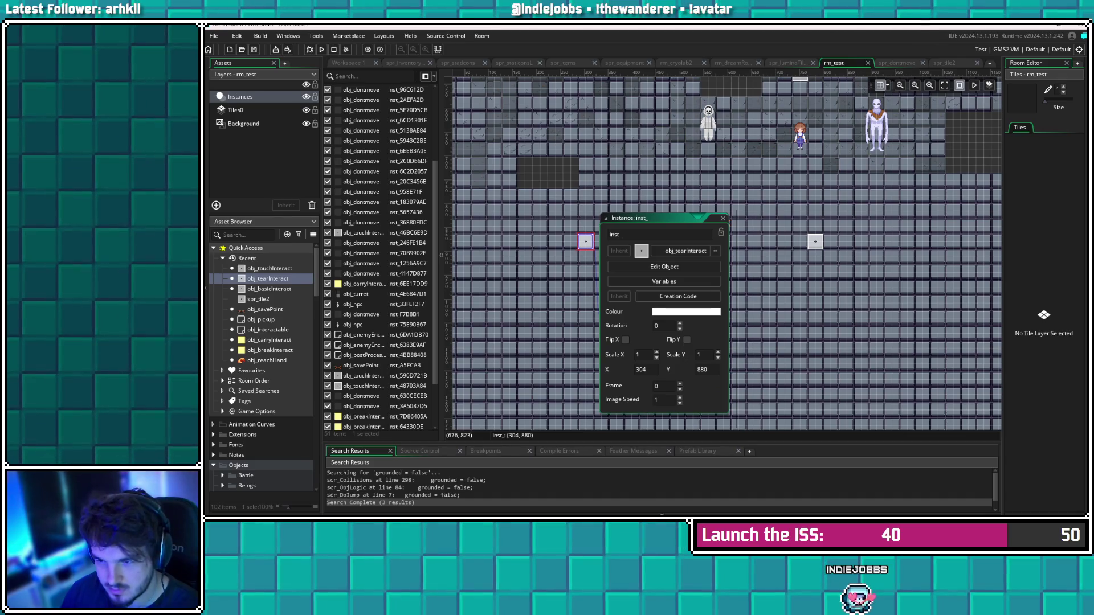
{"action": "left_click", "coordinate": [722, 218]}
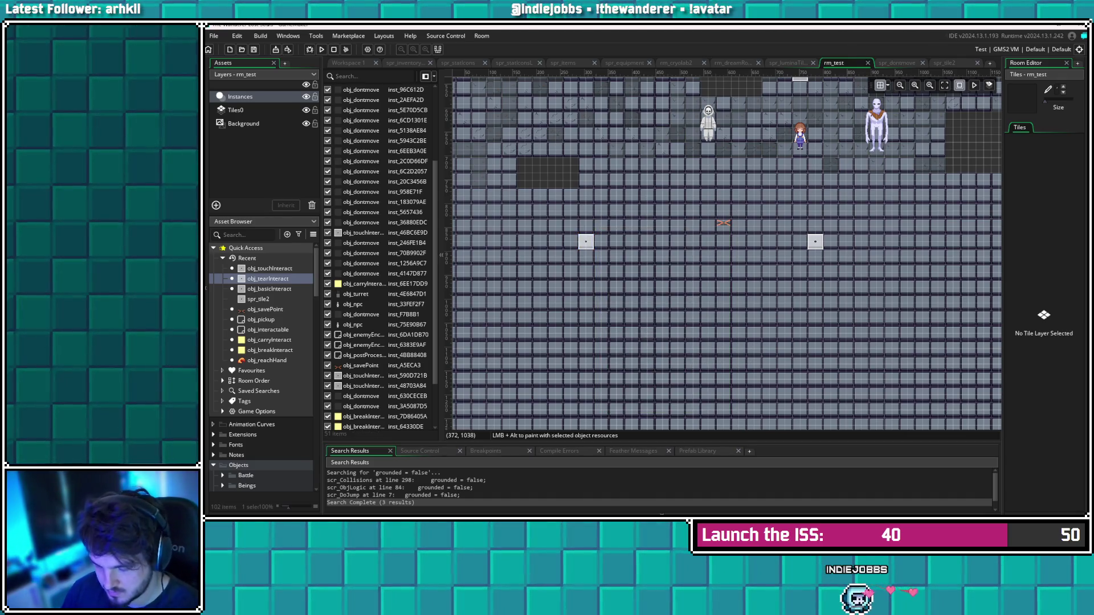
Delete the left tear block and put a copy of the right one at (336, 880)
{"action": "left_click", "coordinate": [587, 242]}
{"action": "key", "text": "Delete"}
{"action": "left_click", "coordinate": [815, 243]}
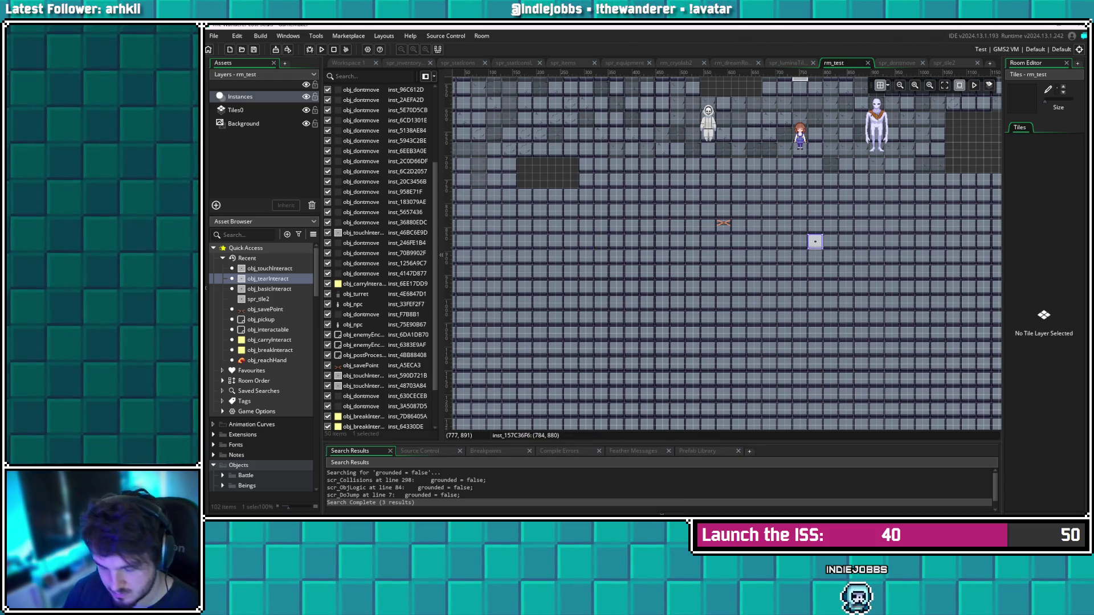
{"action": "left_click_drag", "start_coordinate": [816, 243], "coordinate": [601, 241]}
{"action": "double_click", "coordinate": [602, 242]}
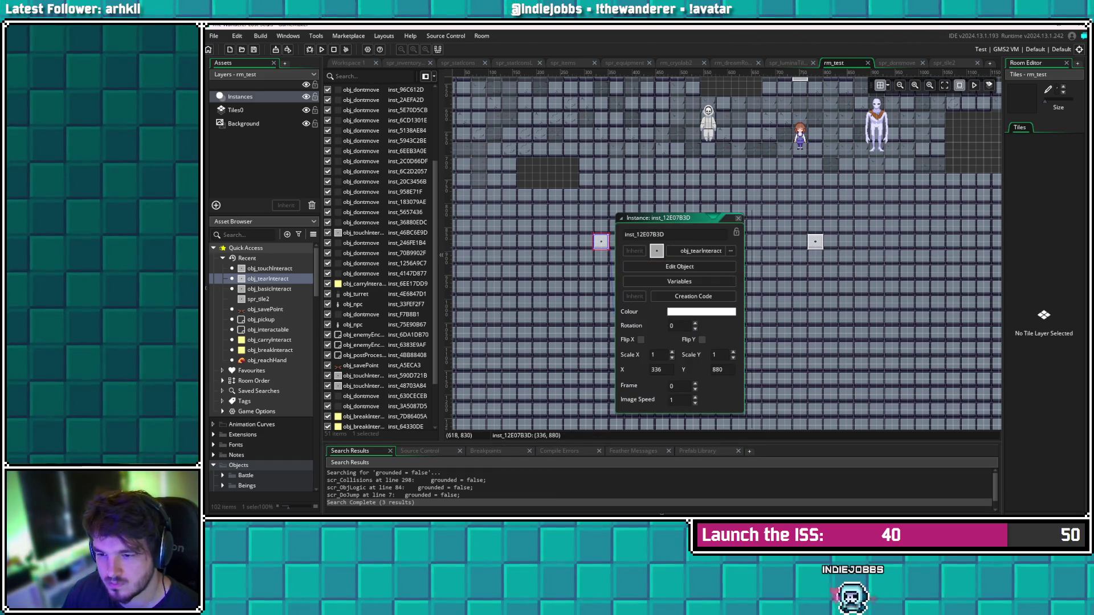
{"action": "left_click", "coordinate": [737, 218]}
{"action": "double_click", "coordinate": [815, 242]}
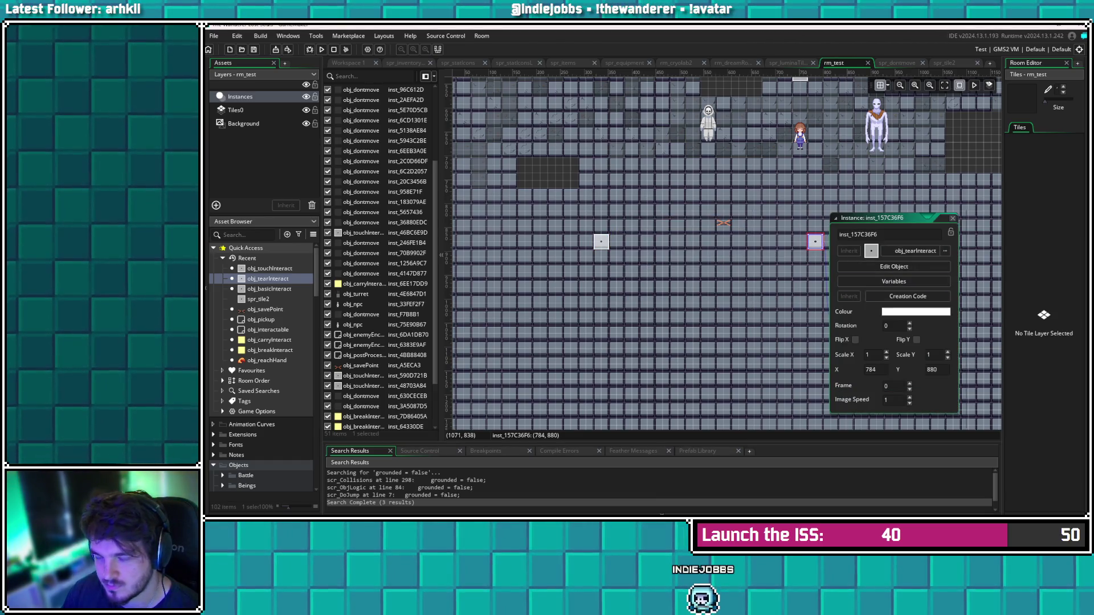
{"action": "left_click", "coordinate": [953, 218]}
{"action": "double_click", "coordinate": [601, 242]}
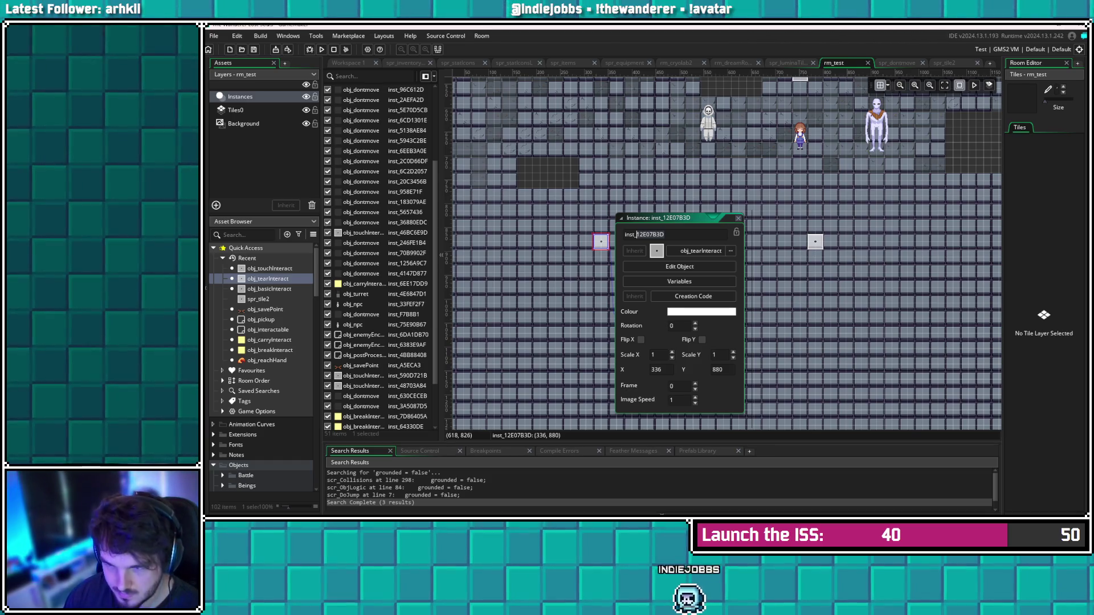
Rename the two tear instances to inst_testTP01 and inst_testTP02
{"action": "key", "text": "ctrl+BackSpace"}
{"action": "type", "text": "T"}
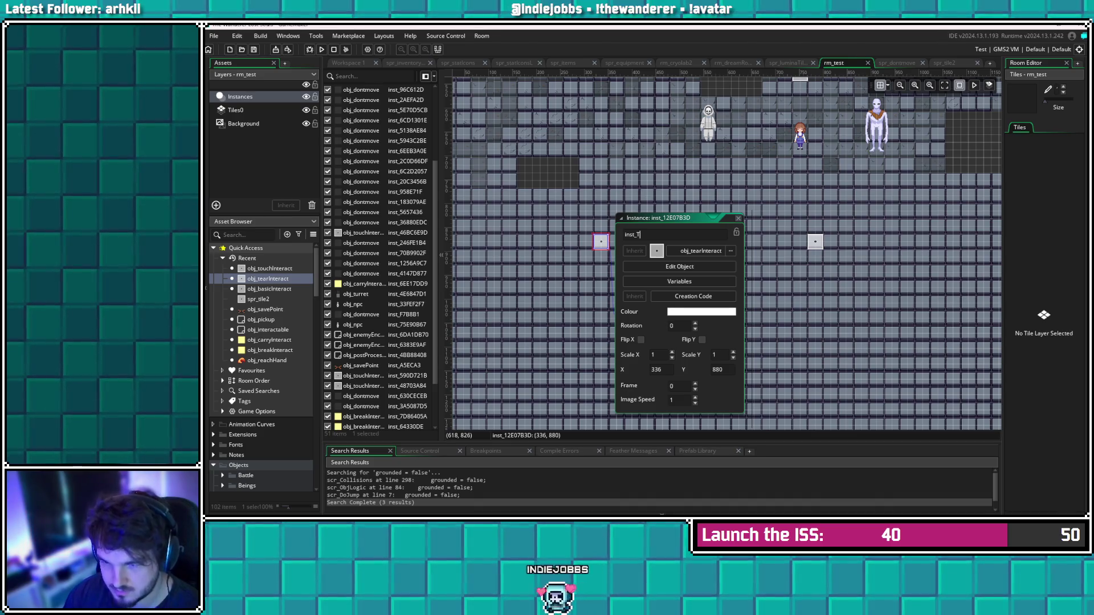
{"action": "type", "text": "te"}
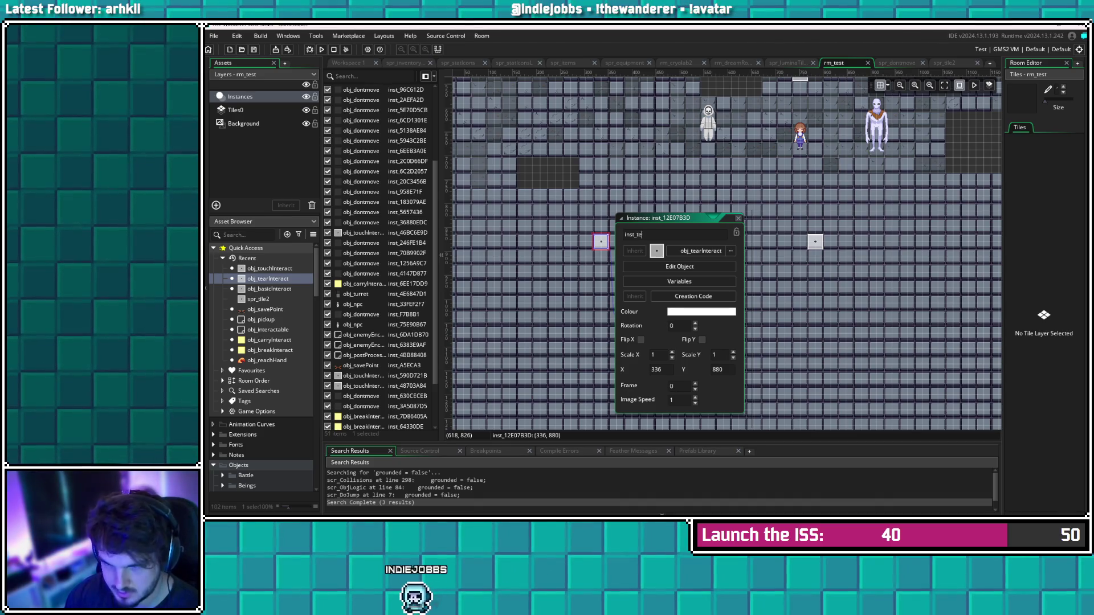
{"action": "type", "text": "stTP"}
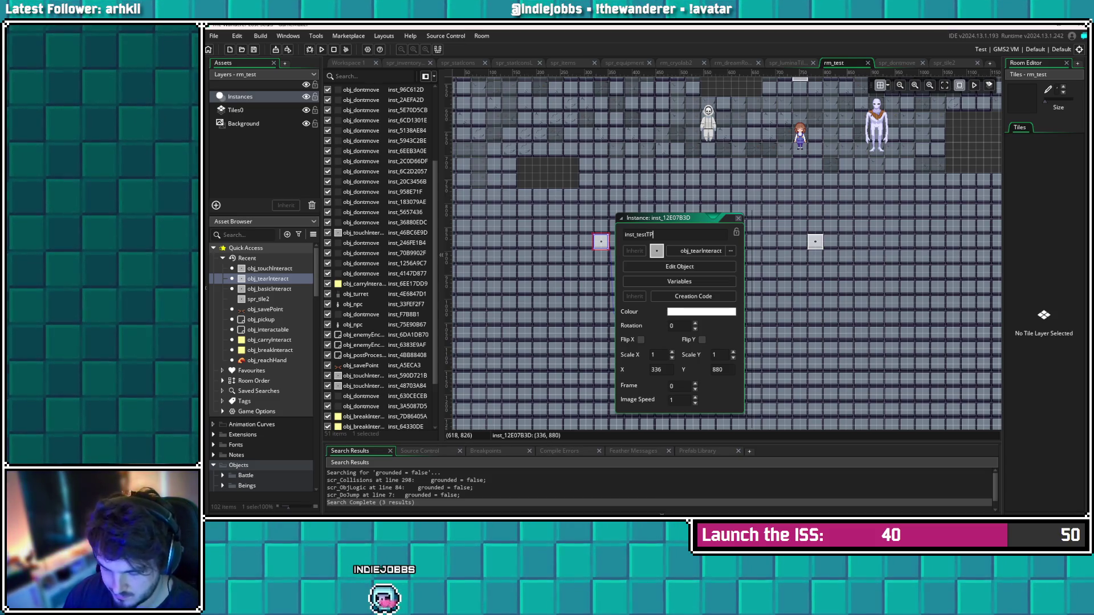
{"action": "type", "text": "01"}
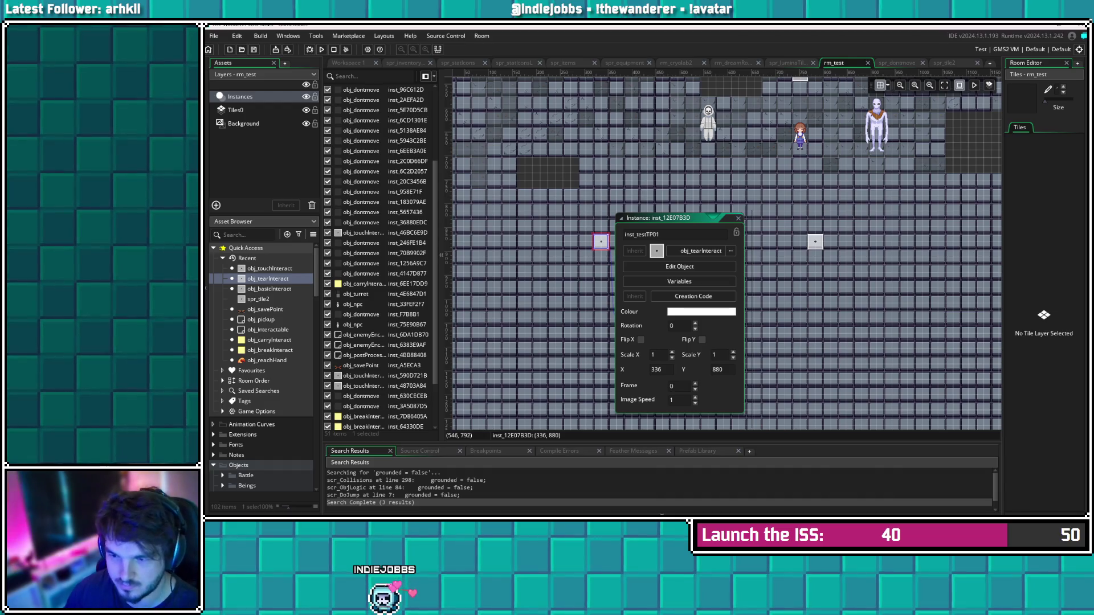
{"action": "key", "text": "Return"}
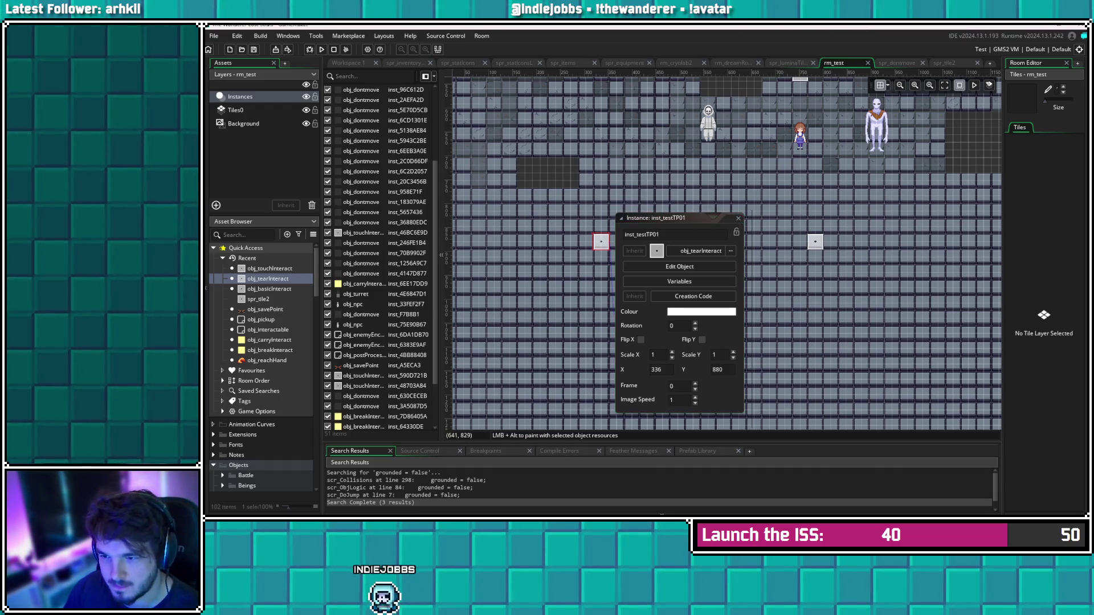
{"action": "left_click", "coordinate": [739, 218]}
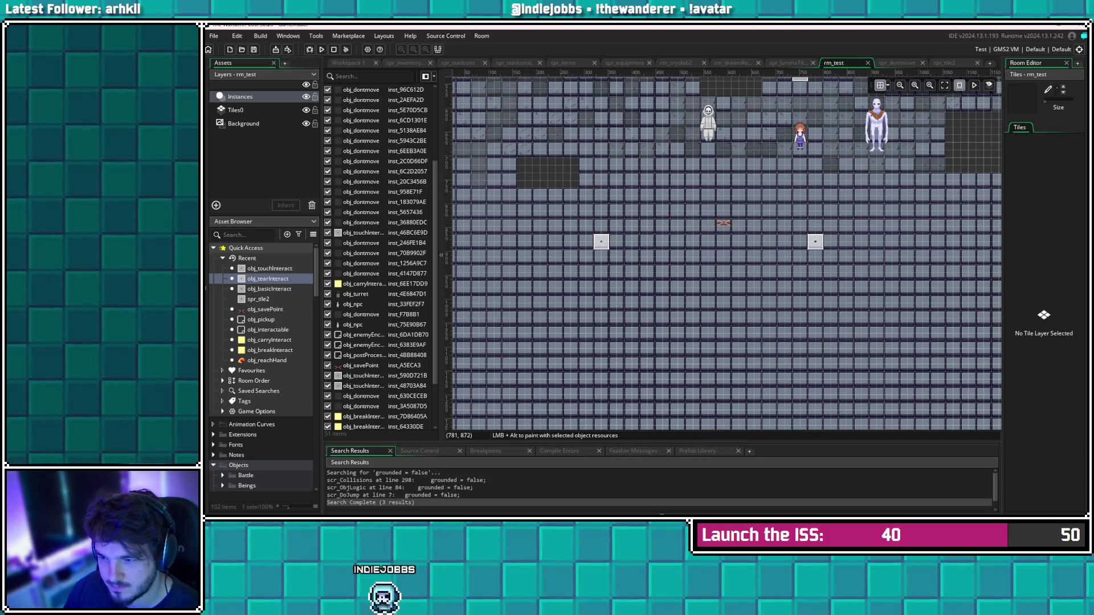
{"action": "double_click", "coordinate": [815, 242]}
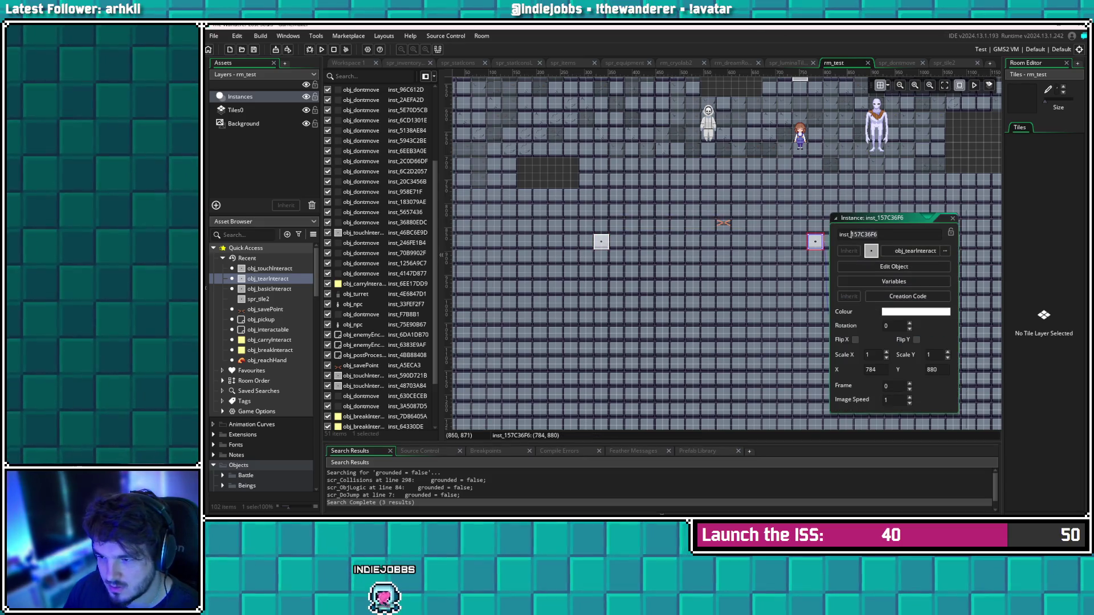
{"action": "left_click_drag", "start_coordinate": [851, 234], "coordinate": [880, 234]}
{"action": "type", "text": "te"}
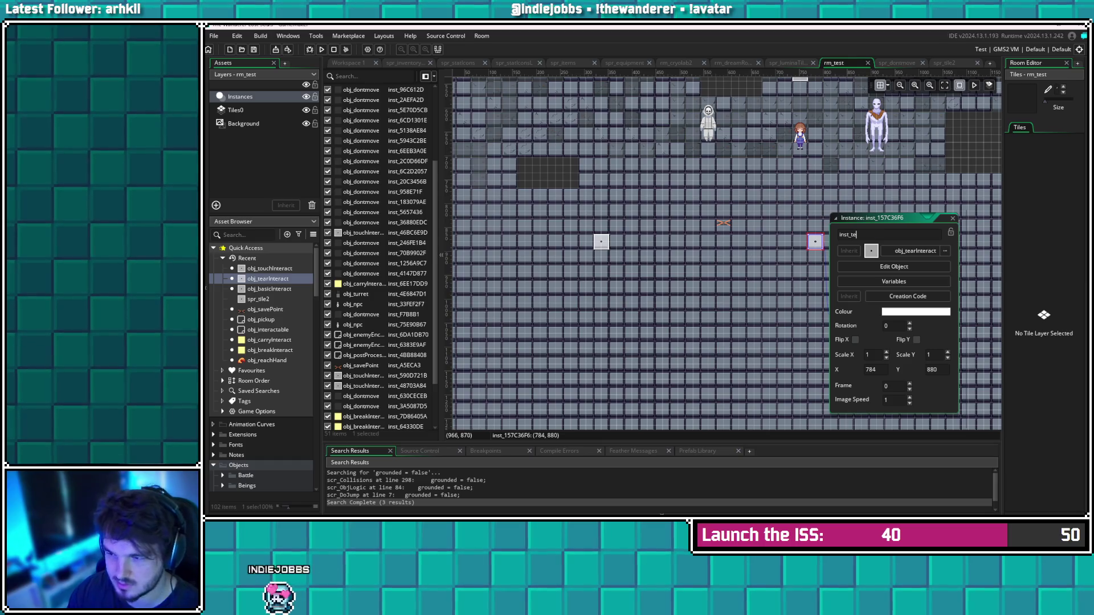
{"action": "type", "text": "stTP02"}
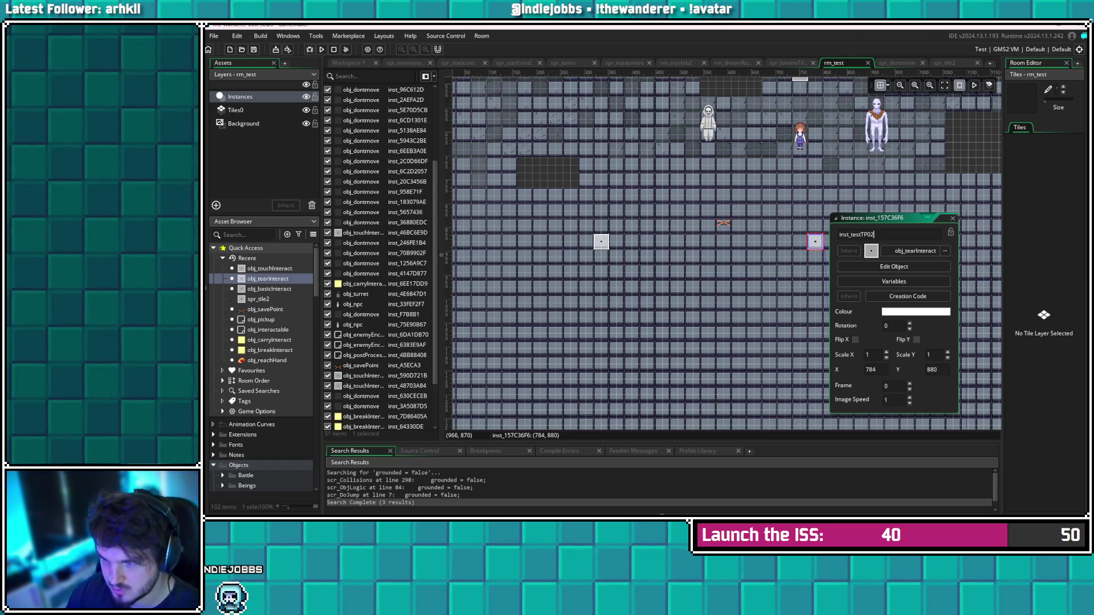
{"action": "key", "text": "Return"}
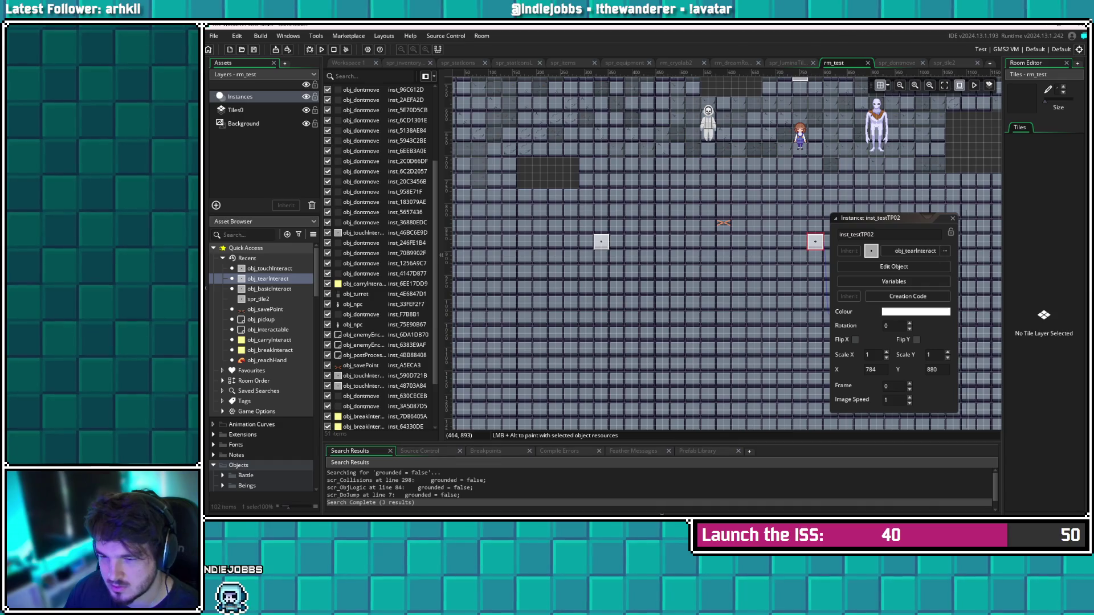
Close the instance windows, recentre the room, and reopen inst_testTP01's properties
{"action": "double_click", "coordinate": [601, 242]}
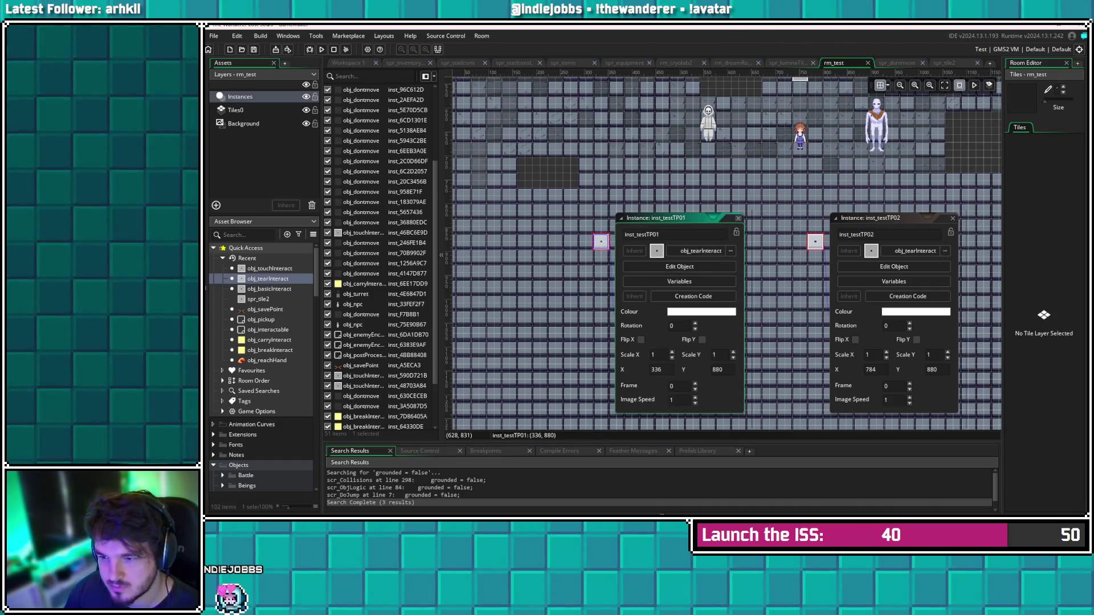
{"action": "left_click", "coordinate": [621, 218]}
{"action": "left_click", "coordinate": [739, 218]}
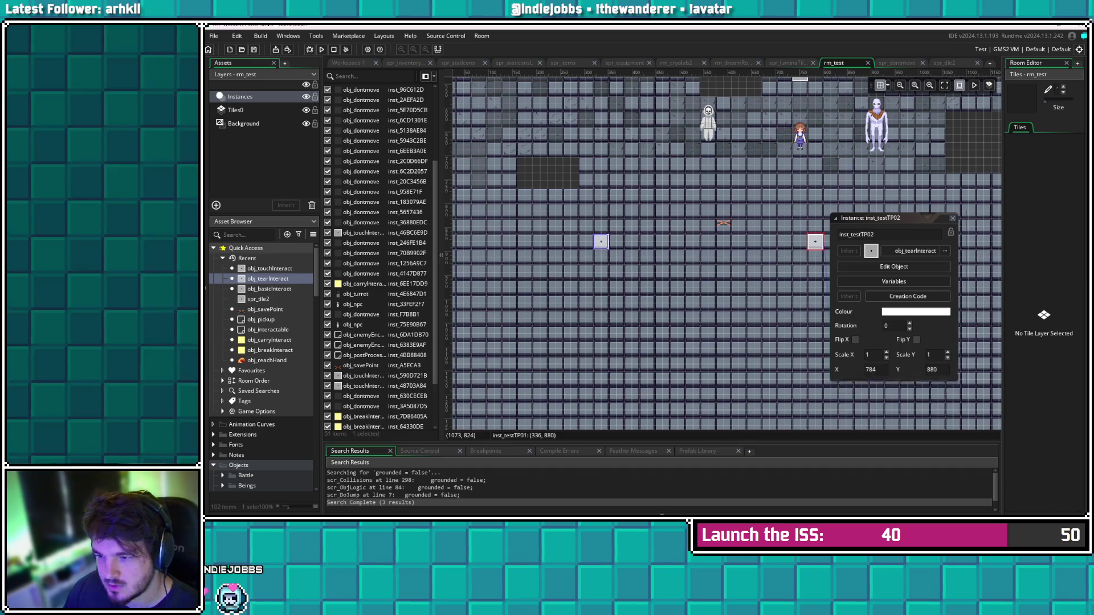
{"action": "left_click", "coordinate": [836, 218]}
{"action": "left_click", "coordinate": [953, 218]}
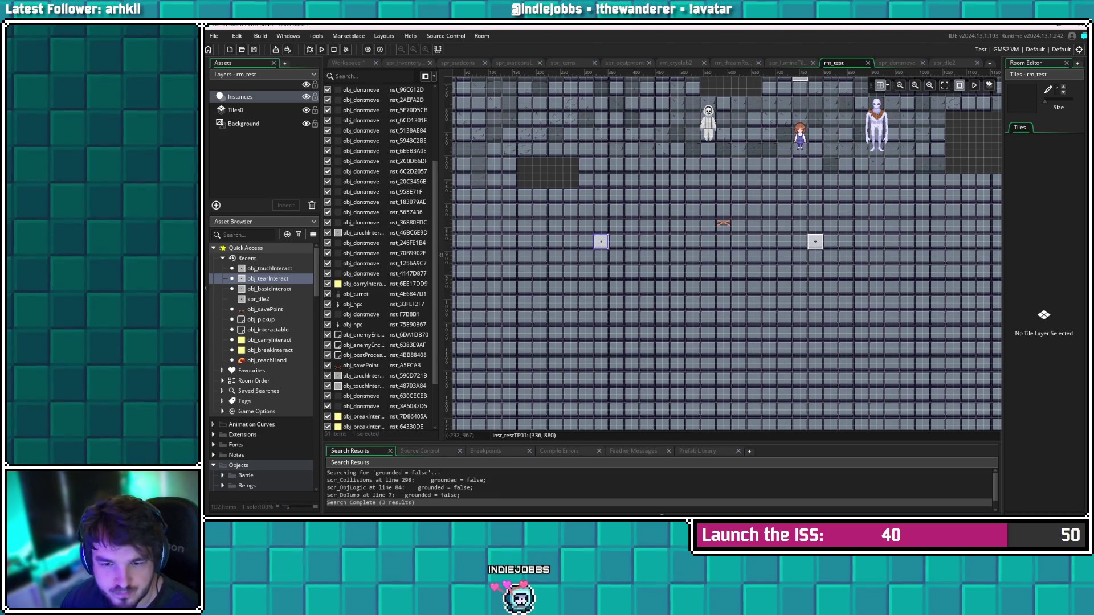
{"action": "left_click_drag", "start_coordinate": [698, 250], "coordinate": [672, 278]}
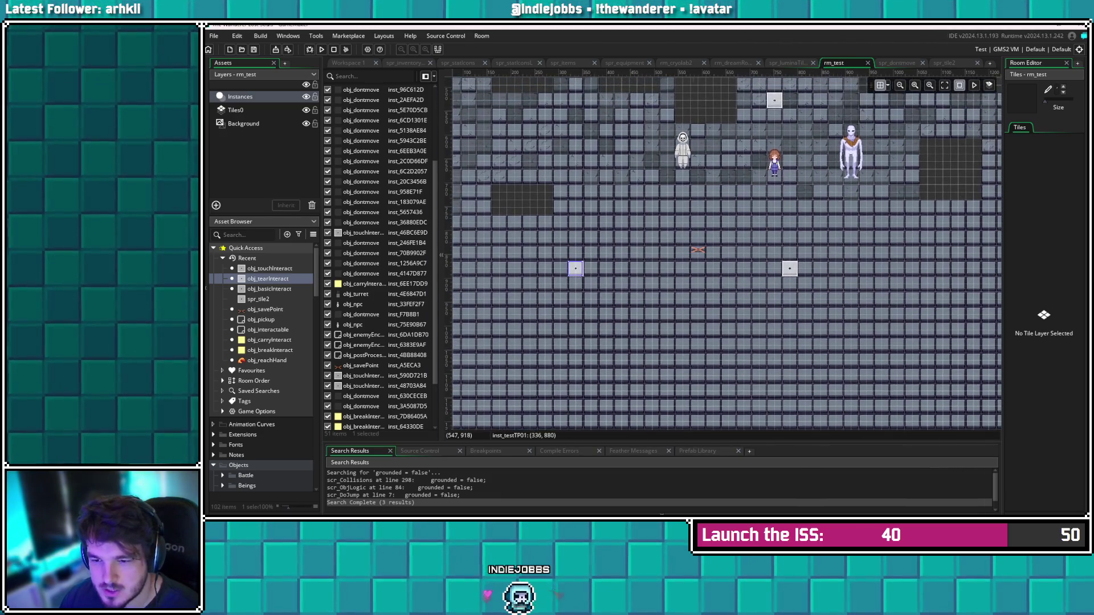
{"action": "double_click", "coordinate": [576, 270]}
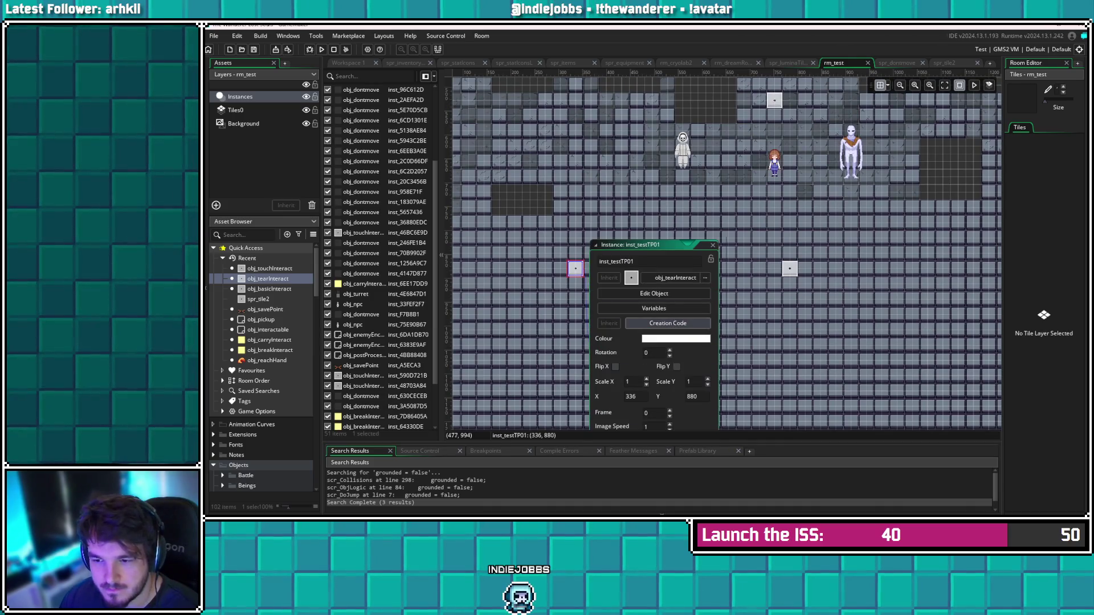
Write getPair = inst_testTP02 in inst_testTP01's creation code, correcting the instance name
{"action": "left_click", "coordinate": [666, 323]}
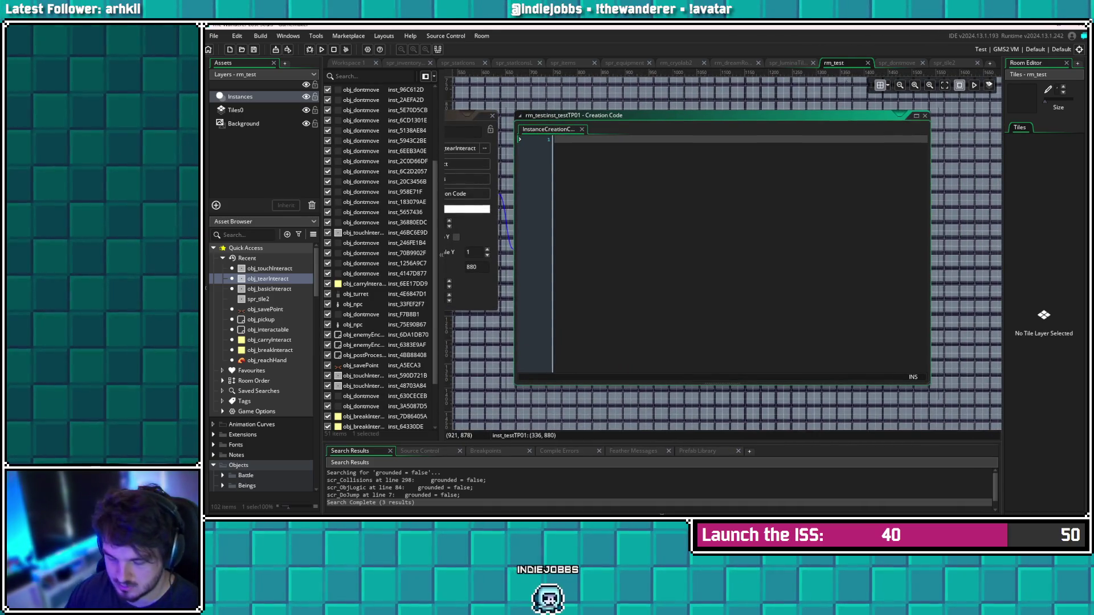
{"action": "type", "text": "getPair "}
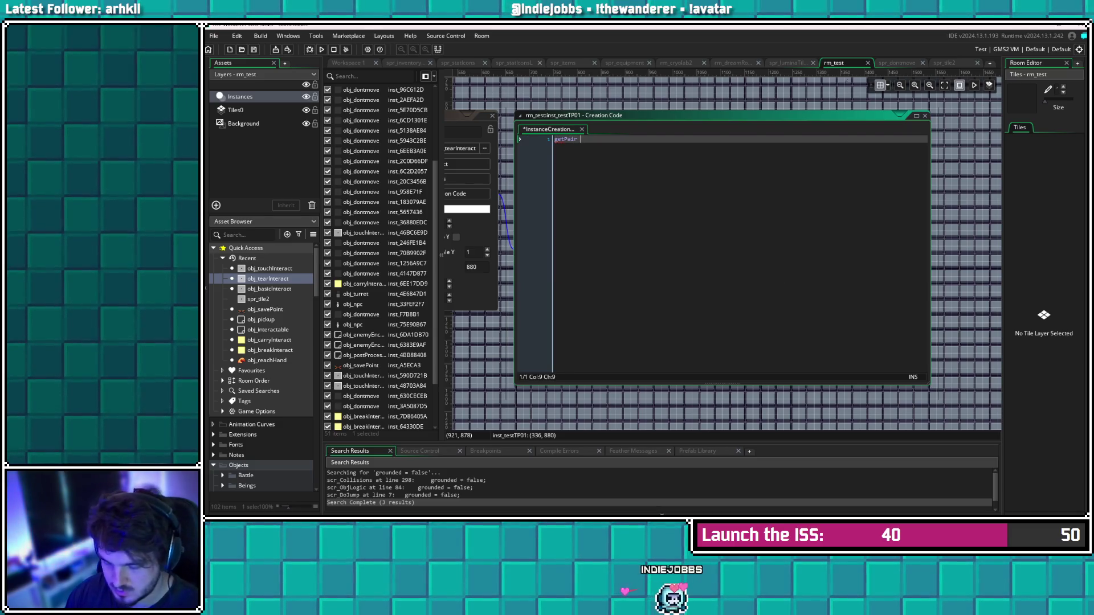
{"action": "type", "text": "= inst"}
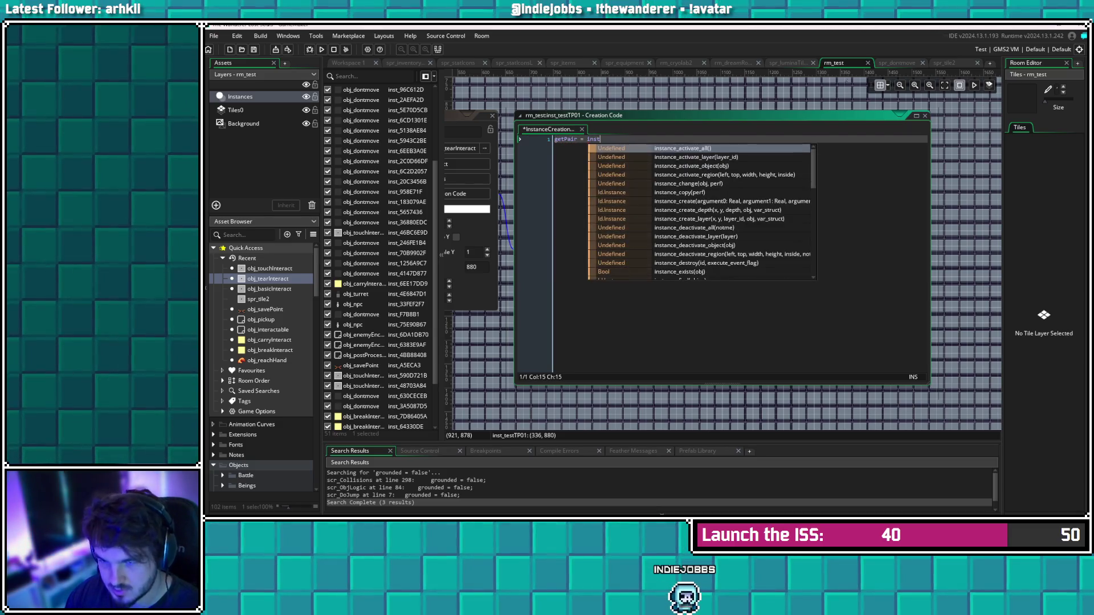
{"action": "type", "text": "_"}
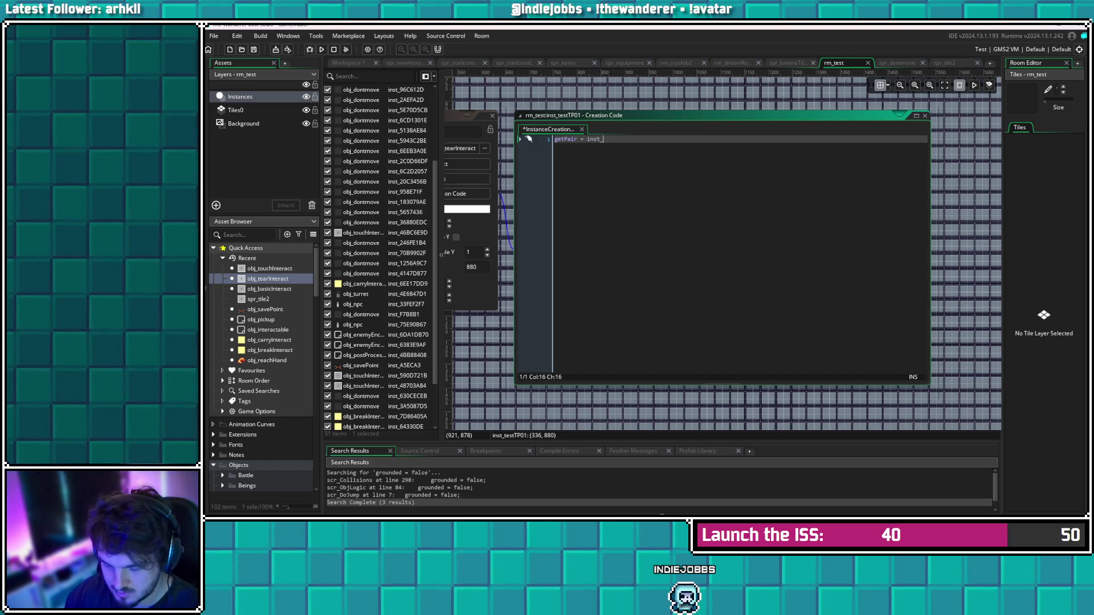
{"action": "type", "text": "TP02"}
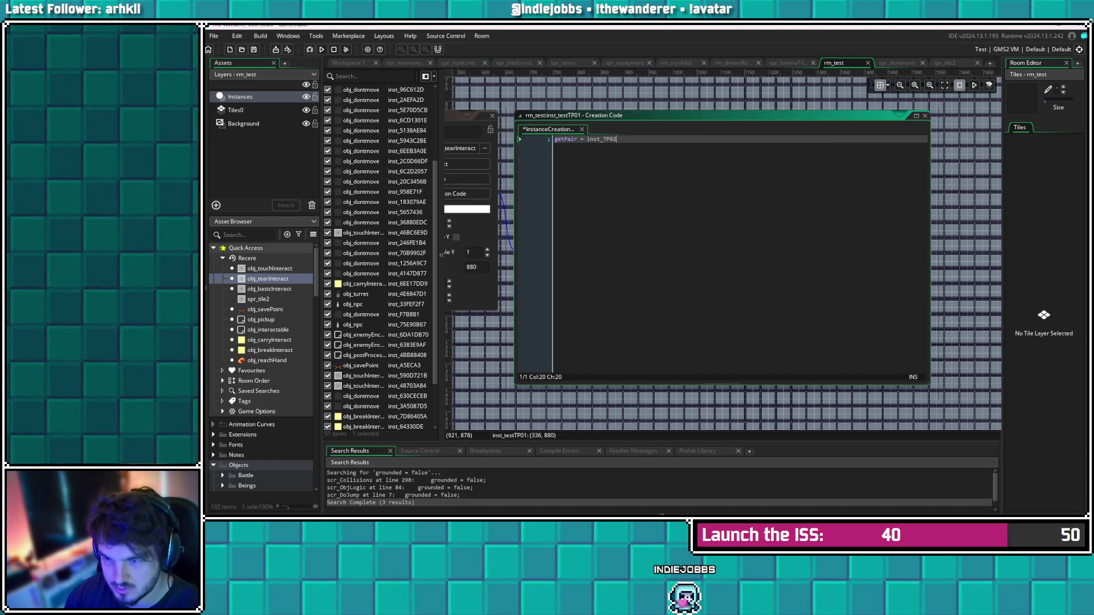
{"action": "left_click", "coordinate": [603, 139]}
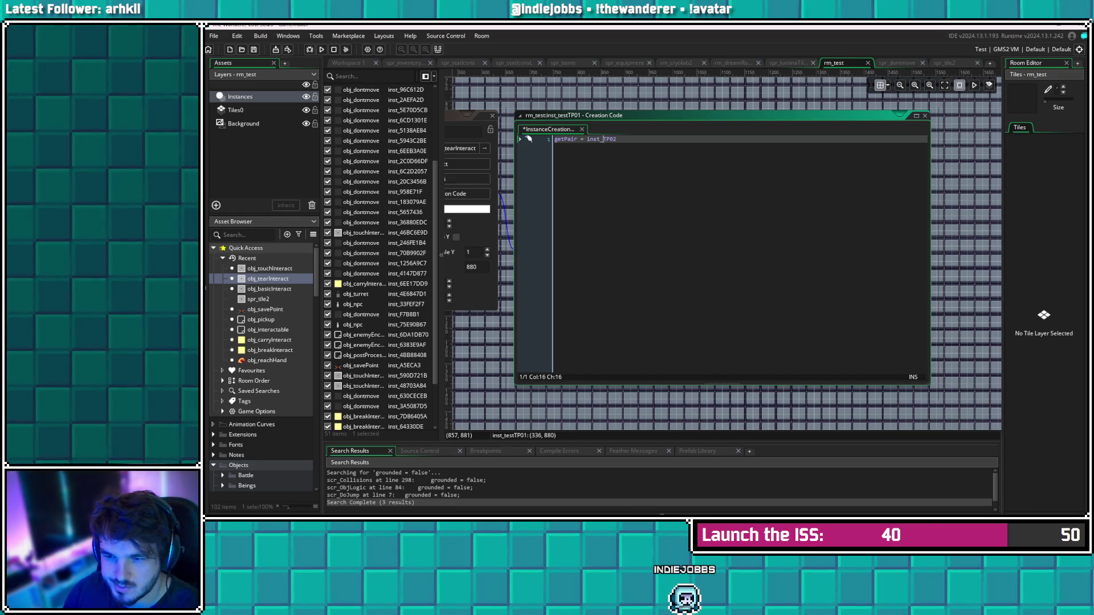
{"action": "left_click_drag", "start_coordinate": [493, 117], "coordinate": [602, 133]}
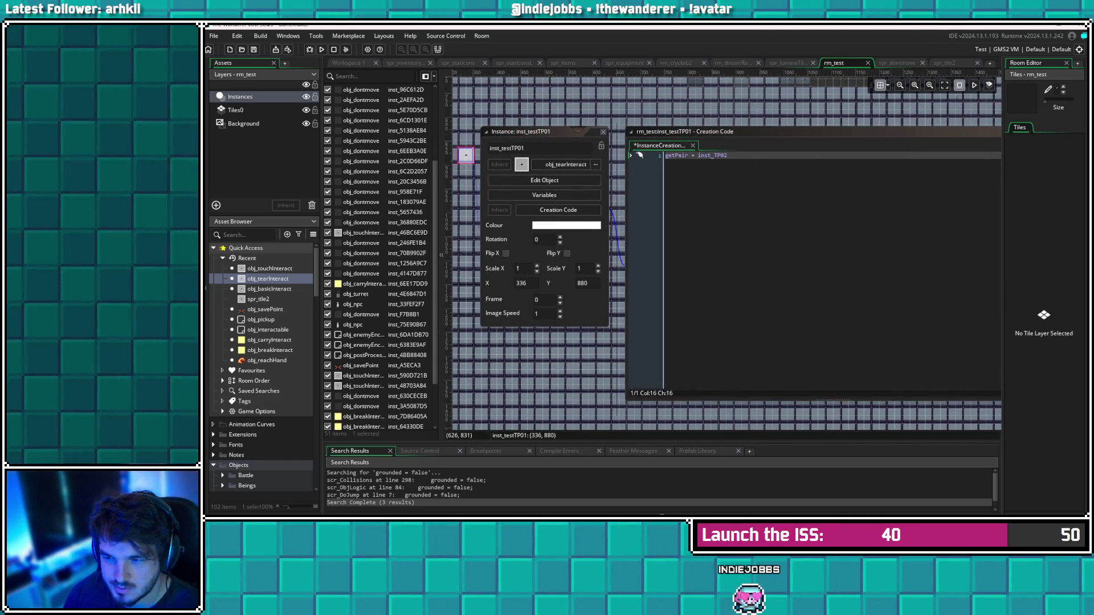
{"action": "left_click", "coordinate": [752, 132]}
{"action": "type", "text": "test"}
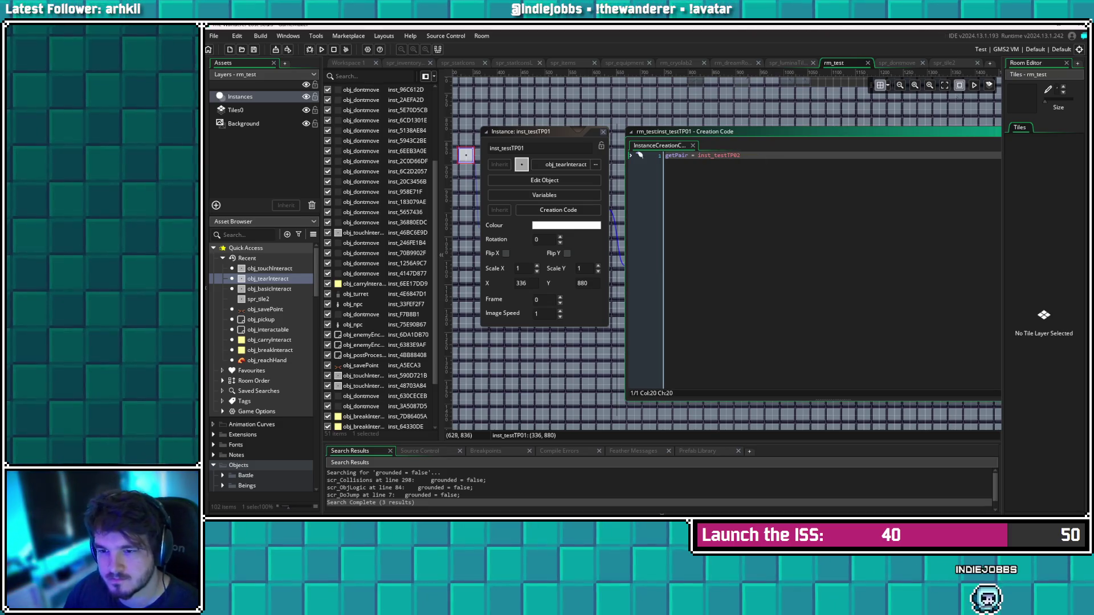
{"action": "key", "text": "Escape"}
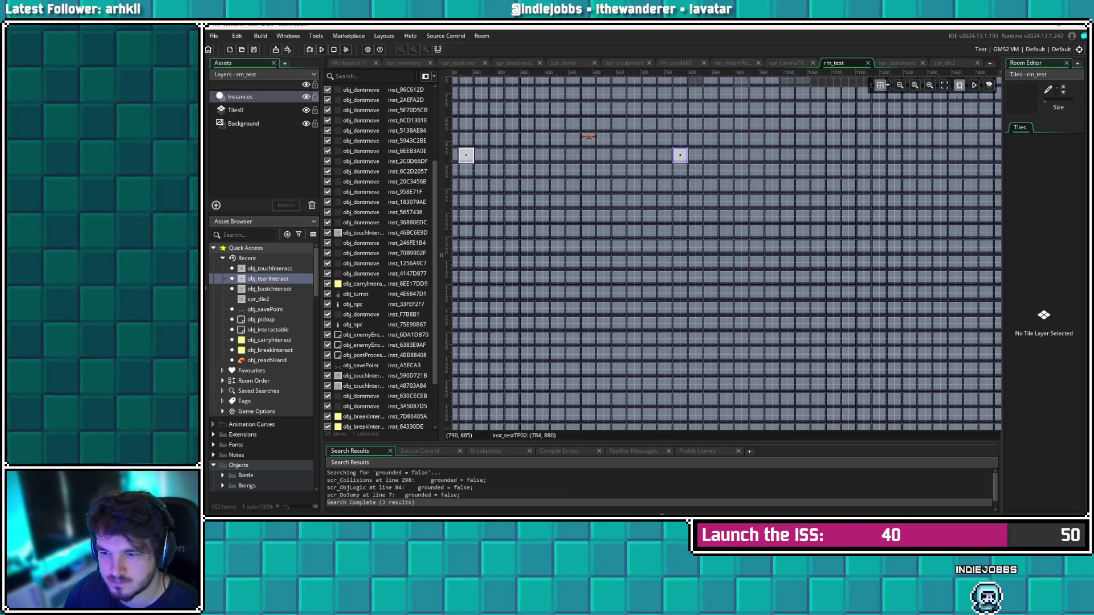
Write getPair = inst_testTP01 in inst_testTP02's creation code and close the windows
{"action": "double_click", "coordinate": [680, 155]}
{"action": "left_click", "coordinate": [760, 195]}
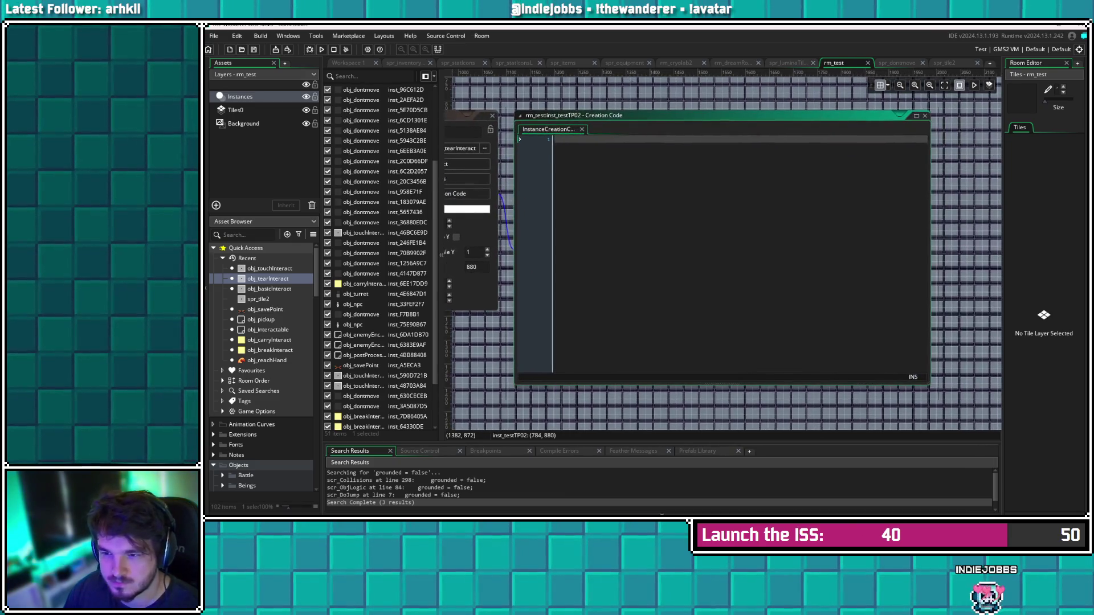
{"action": "type", "text": "getPair "}
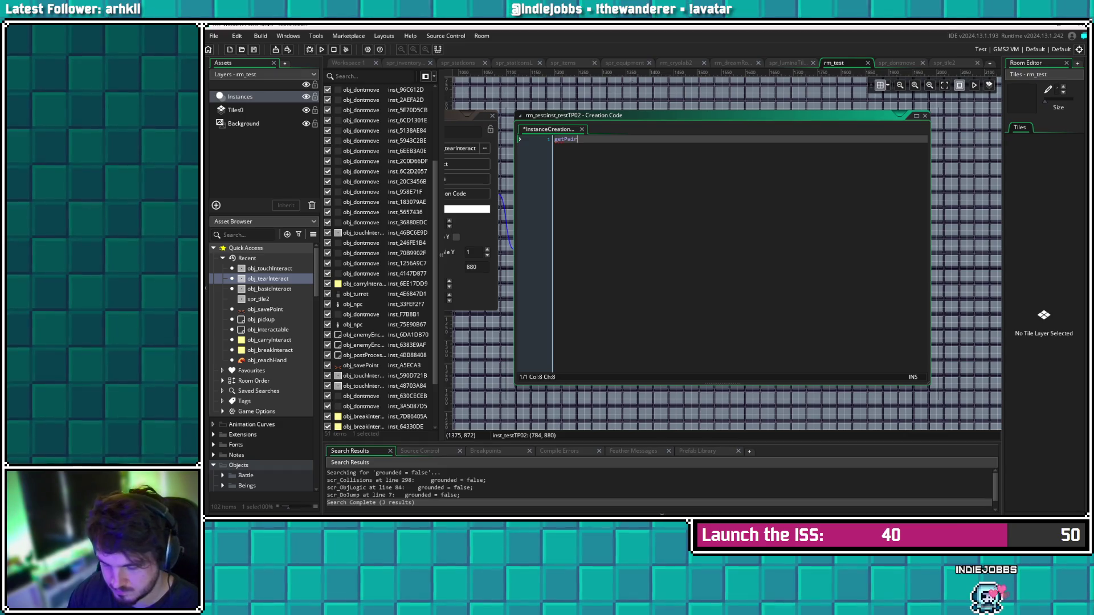
{"action": "type", "text": "= "}
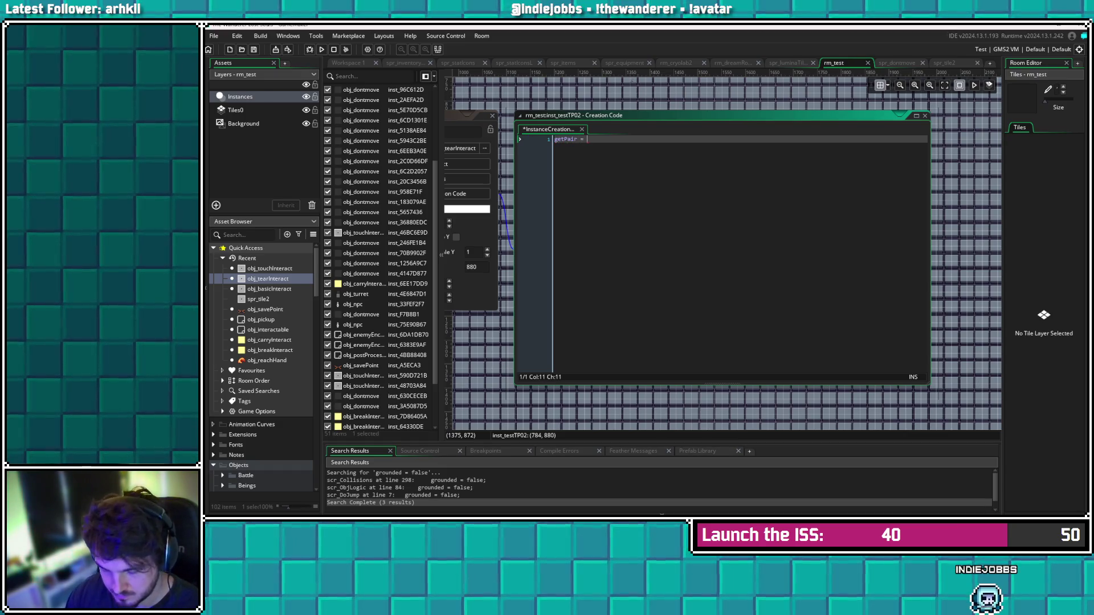
{"action": "type", "text": "inst_te"}
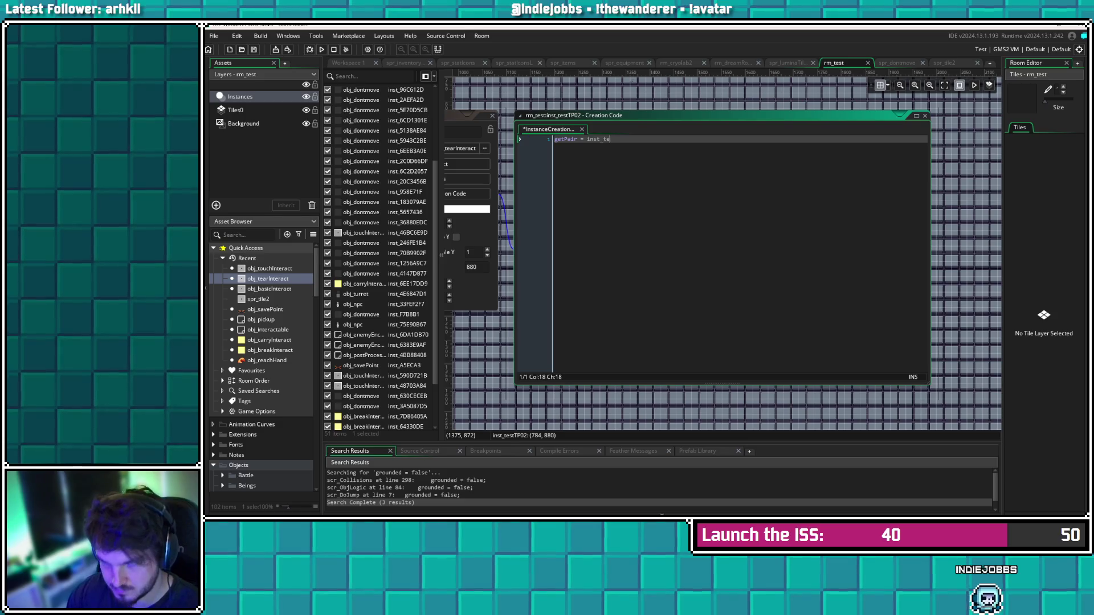
{"action": "type", "text": "stTP01"}
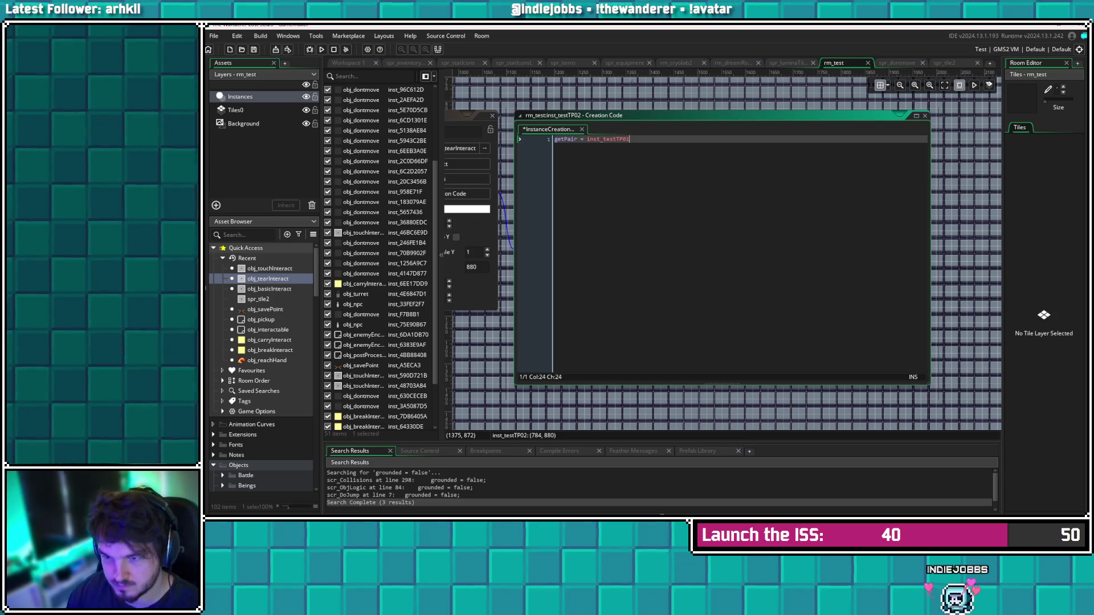
{"action": "left_click", "coordinate": [770, 161]}
{"action": "left_click", "coordinate": [658, 138]}
{"action": "scroll", "coordinate": [529, 110], "scroll_direction": "left", "scroll_amount": 5}
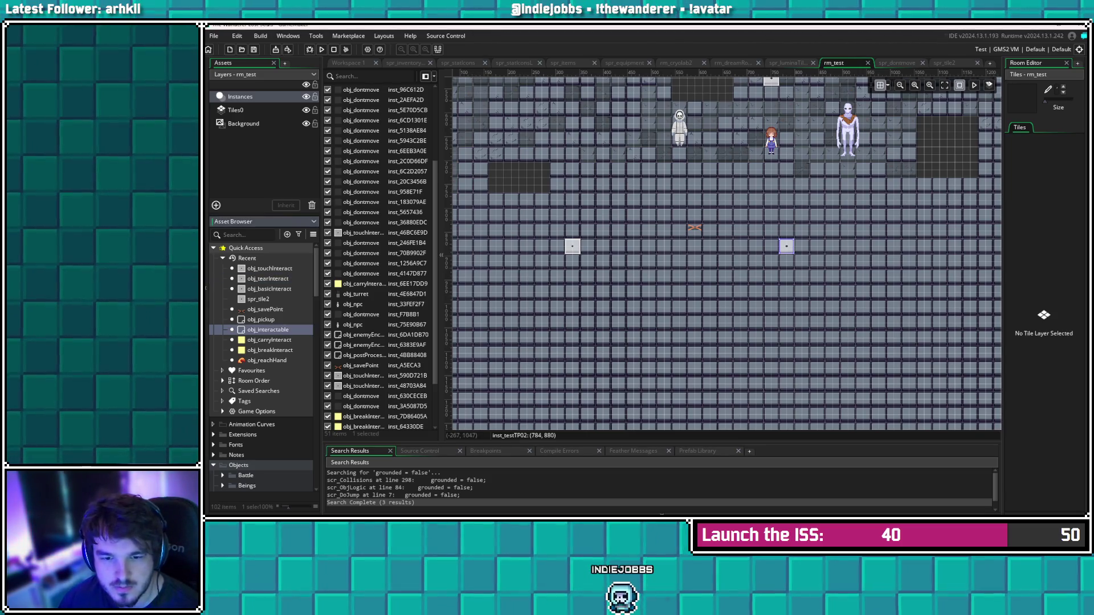
Scroll the Asset Browser to the ability scripts, expand them, and open scr_DoTear
{"action": "mouse_move", "coordinate": [594, 310]}
{"action": "left_mouse_down"}
{"action": "mouse_move", "coordinate": [649, 320]}
{"action": "mouse_move", "coordinate": [614, 331]}
{"action": "left_mouse_up"}
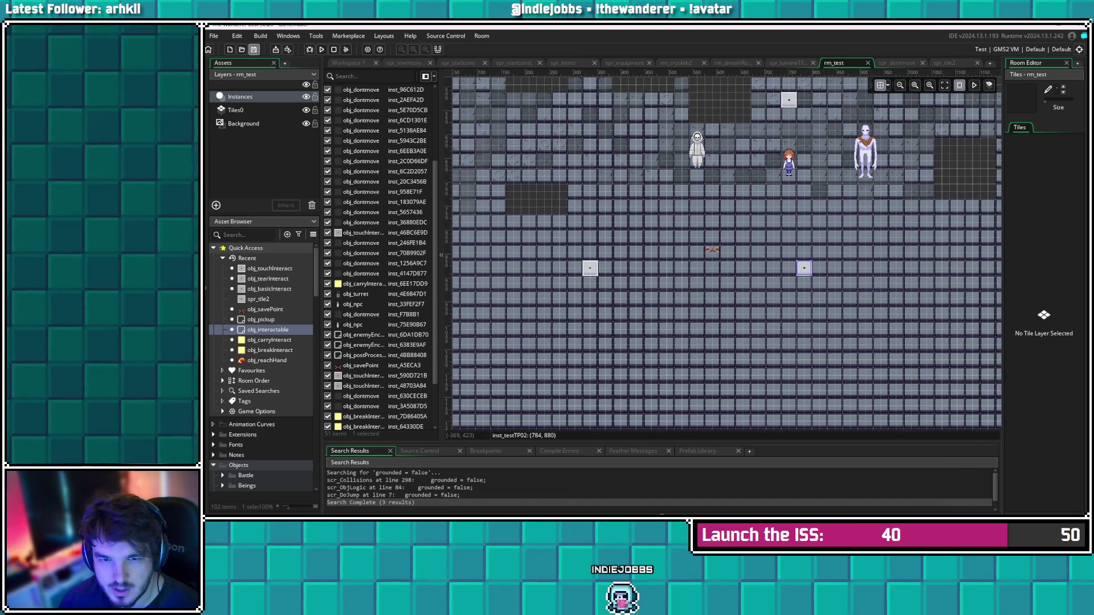
{"action": "scroll", "coordinate": [262, 365], "scroll_direction": "down", "scroll_amount": 4}
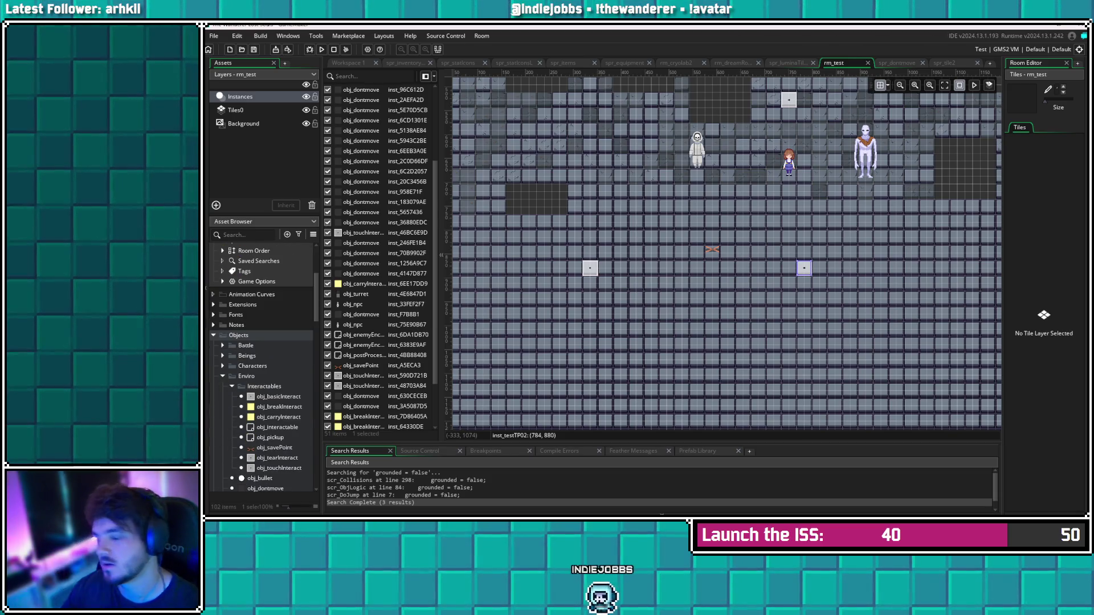
{"action": "scroll", "coordinate": [262, 365], "scroll_direction": "down", "scroll_amount": 1}
{"action": "scroll", "coordinate": [262, 365], "scroll_direction": "down", "scroll_amount": 10}
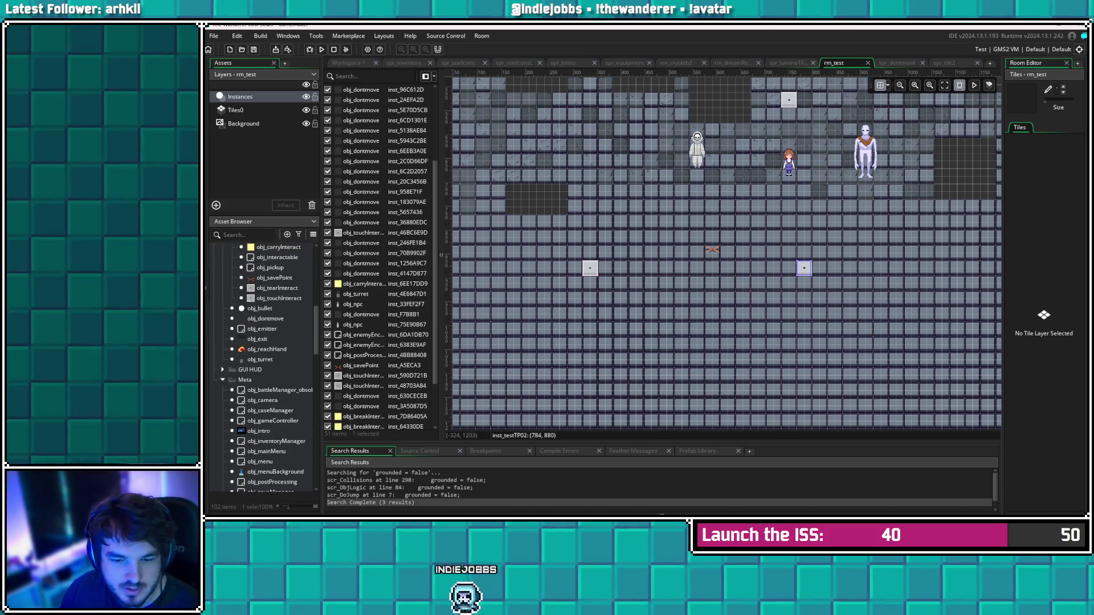
{"action": "scroll", "coordinate": [262, 364], "scroll_direction": "down", "scroll_amount": 3}
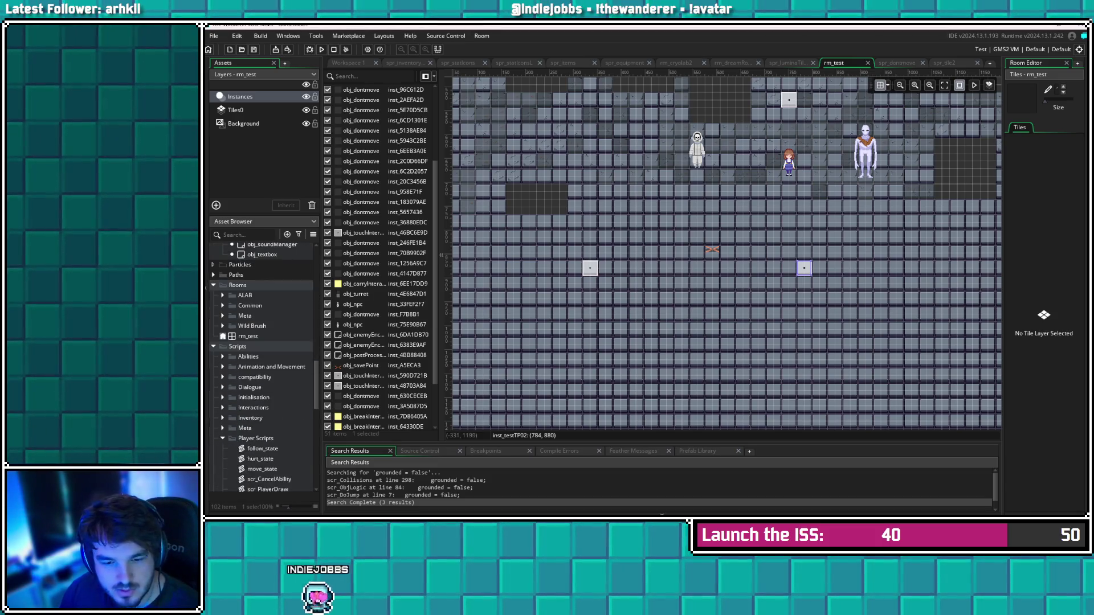
{"action": "left_click", "coordinate": [223, 357]}
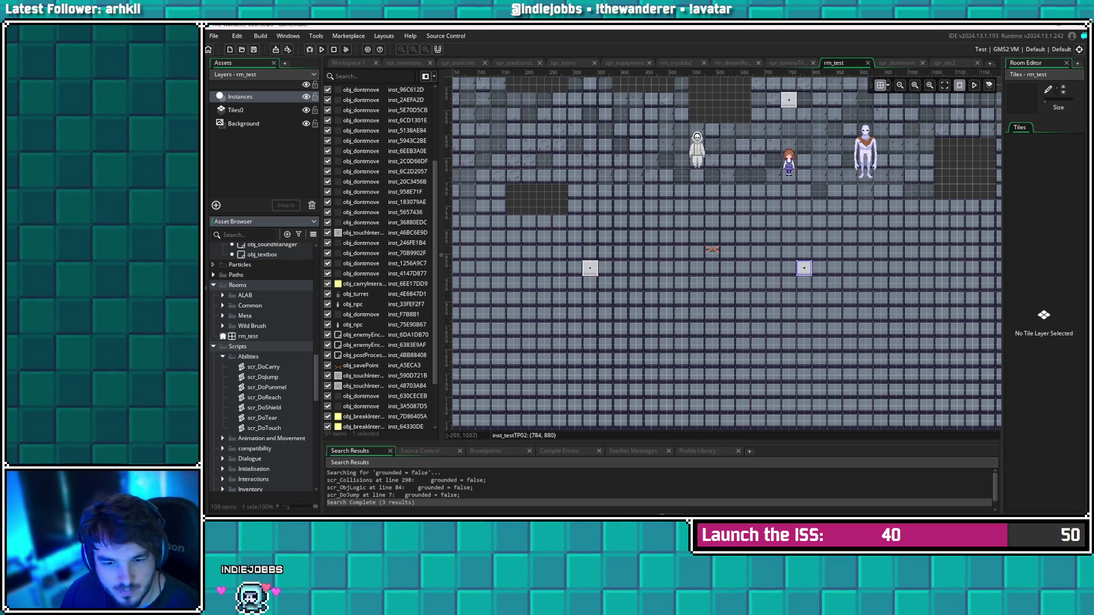
{"action": "double_click", "coordinate": [263, 417]}
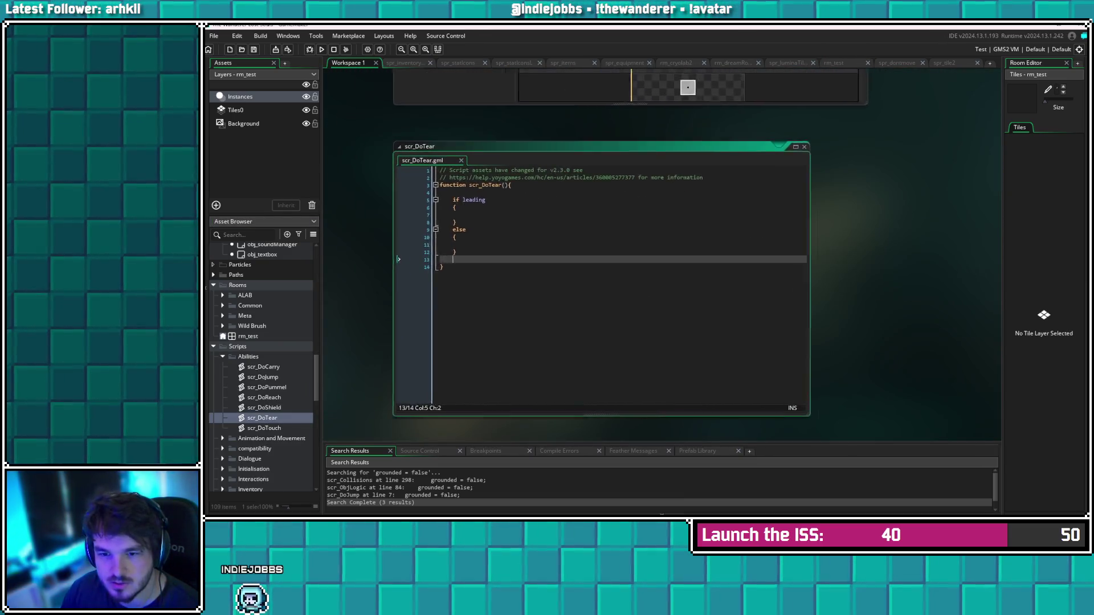
Indent line 7 of scr_DoTear and paste scr_DoTouch's lines 7–19 collision code there
{"action": "left_click", "coordinate": [459, 222]}
{"action": "key", "text": "Tab"}
{"action": "key", "text": "Tab"}
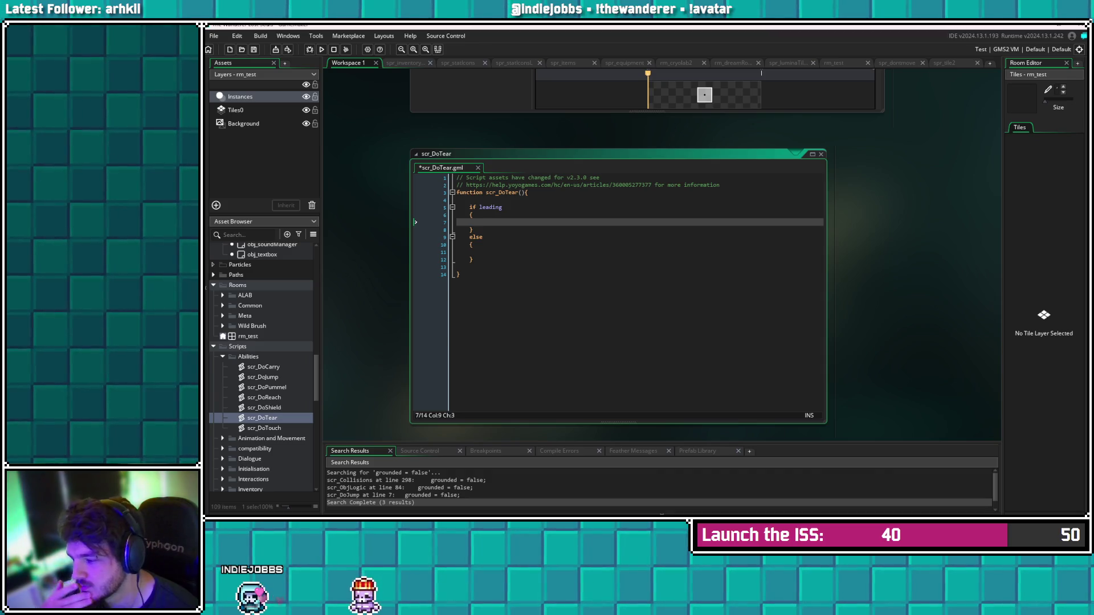
{"action": "type", "text": "if"}
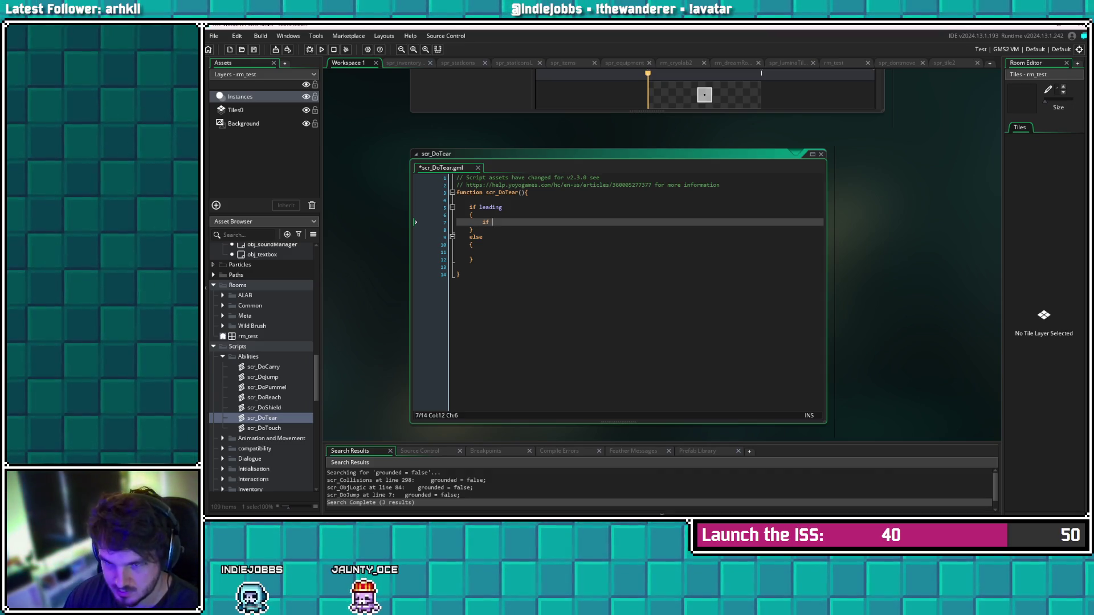
{"action": "key", "text": "BackSpace"}
{"action": "key", "text": "BackSpace"}
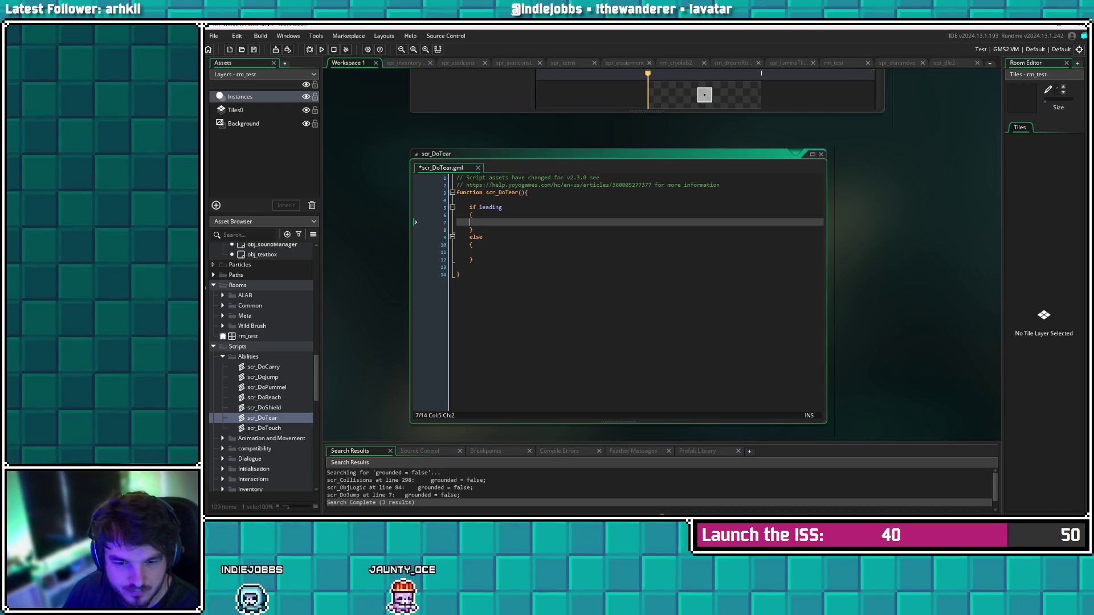
{"action": "double_click", "coordinate": [263, 428]}
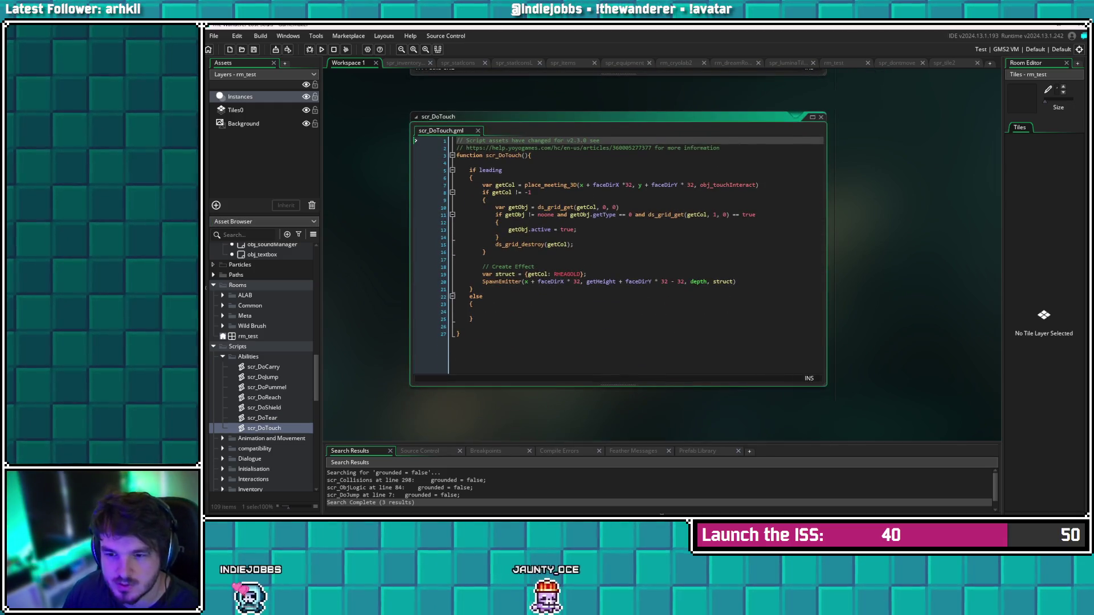
{"action": "mouse_move", "coordinate": [482, 185]}
{"action": "left_mouse_down"}
{"action": "mouse_move", "coordinate": [415, 255]}
{"action": "mouse_move", "coordinate": [415, 282]}
{"action": "left_mouse_up"}
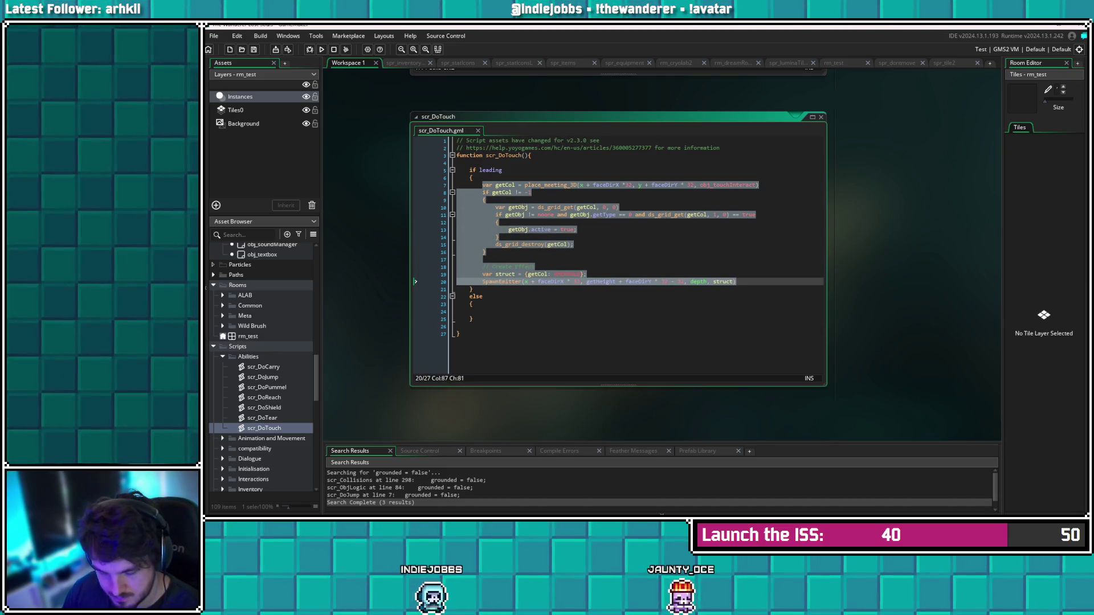
{"action": "double_click", "coordinate": [262, 418]}
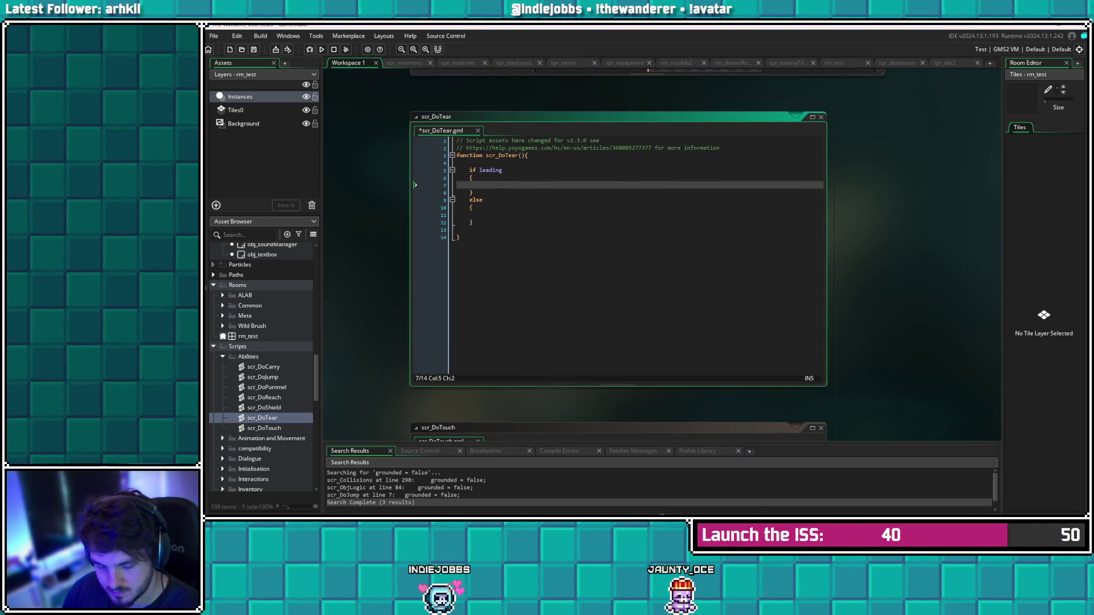
{"action": "key", "text": "ctrl+v"}
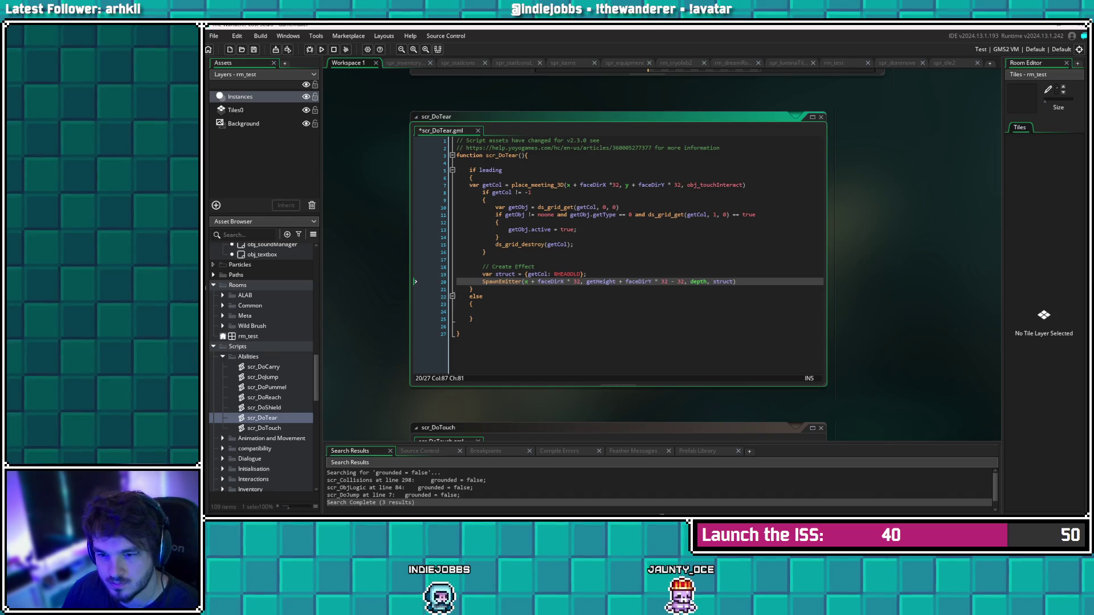
Indent the var getCol line on line 7 one level and save scr_DoTear
{"action": "left_click", "coordinate": [415, 184]}
{"action": "key", "text": "Tab"}
{"action": "left_click", "coordinate": [416, 237]}
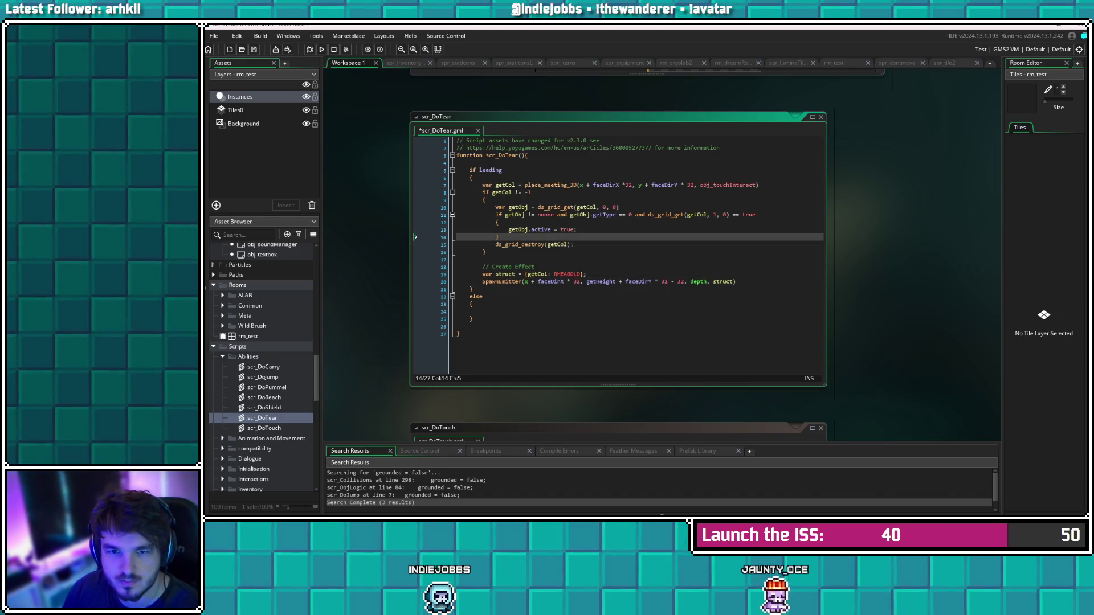
{"action": "key", "text": "ctrl+s"}
Change obj_touchInteract to obj_tearInteract on line 7 and save
{"action": "left_click", "coordinate": [598, 184]}
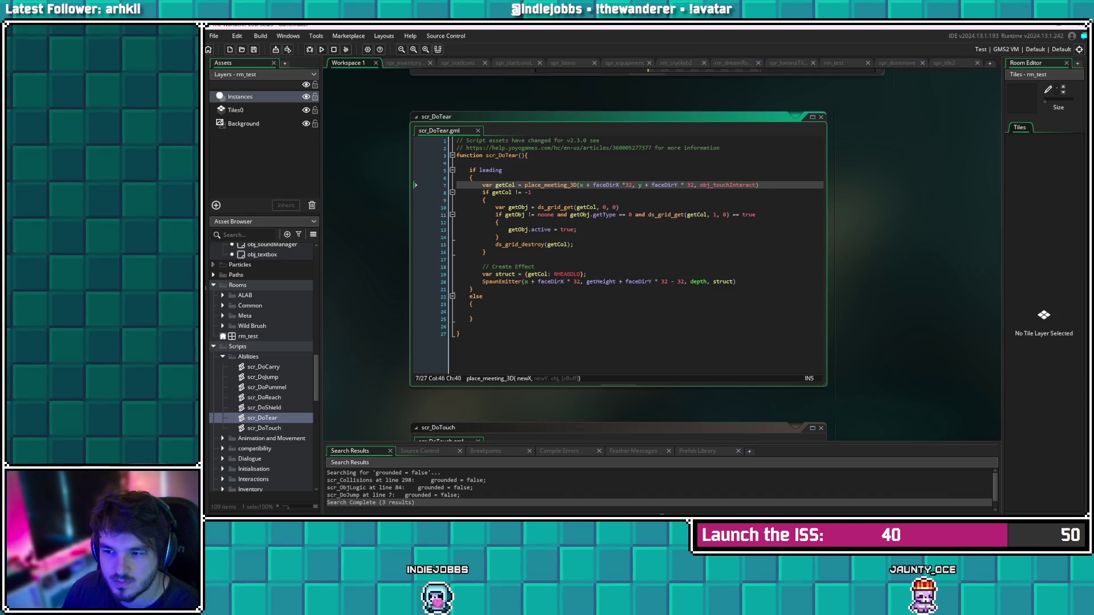
{"action": "left_click", "coordinate": [730, 184]}
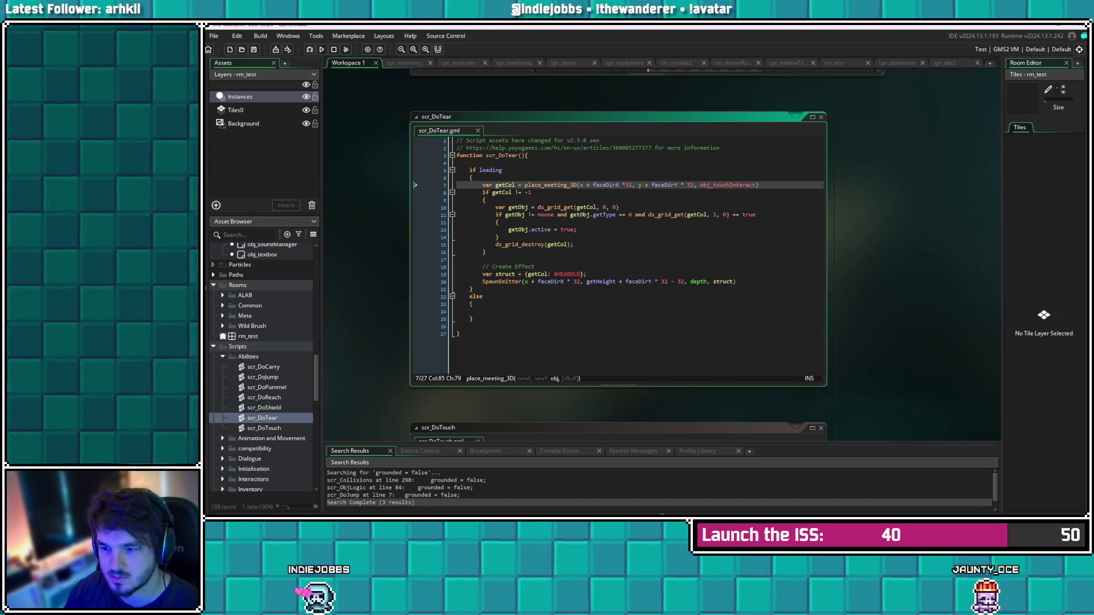
{"action": "key", "text": "BackSpace"}
{"action": "key", "text": "BackSpace"}
{"action": "key", "text": "BackSpace"}
{"action": "type", "text": "tear"}
{"action": "key", "text": "ctrl+s"}
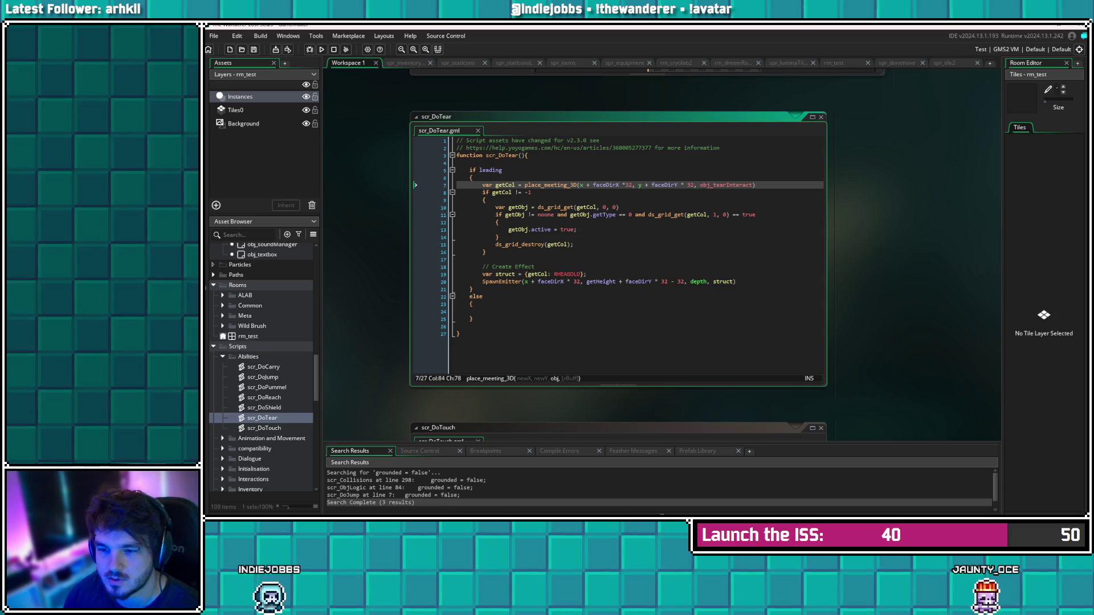
Delete the 'getObj.getType == 0 and' check from the condition on line 11
{"action": "left_click", "coordinate": [486, 200]}
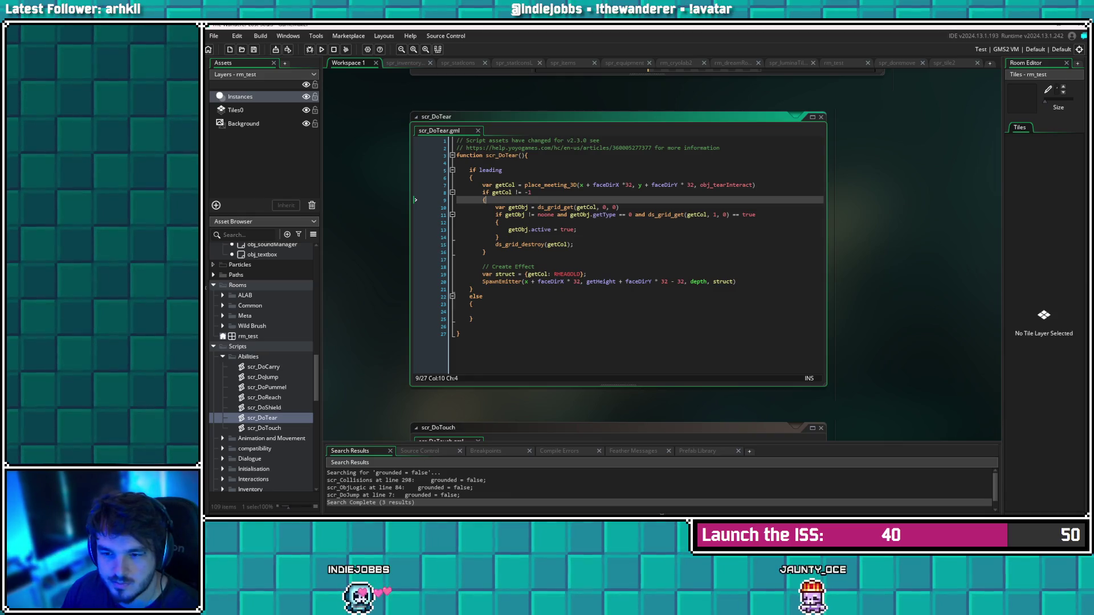
{"action": "left_click_drag", "start_coordinate": [635, 215], "coordinate": [570, 214]}
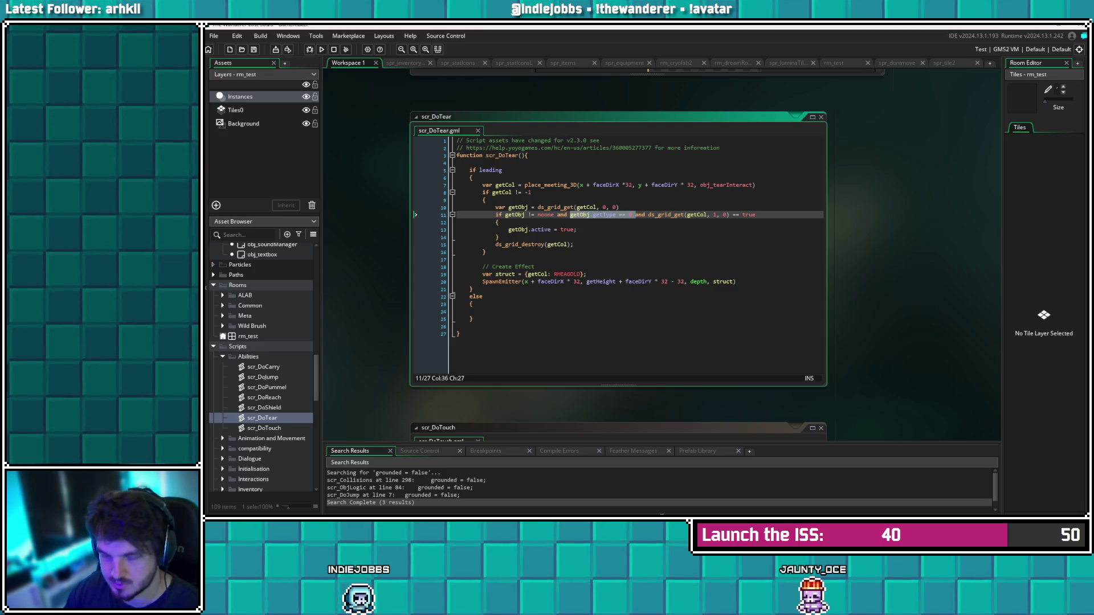
{"action": "key", "text": "BackSpace"}
{"action": "key", "text": "BackSpace"}
{"action": "key", "text": "BackSpace"}
{"action": "key", "text": "BackSpace"}
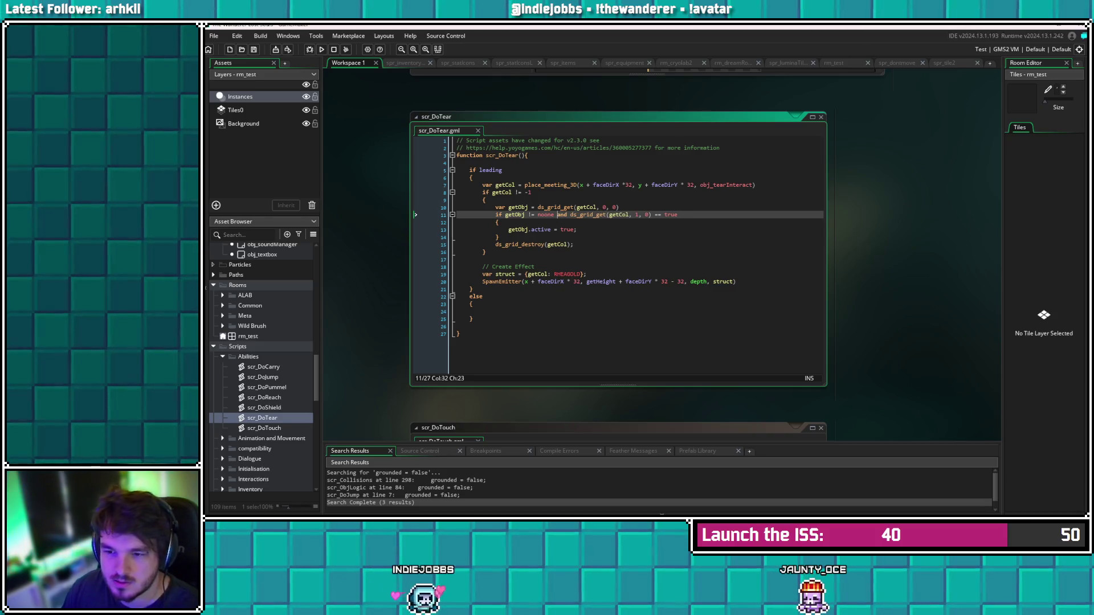
{"action": "left_click", "coordinate": [578, 229]}
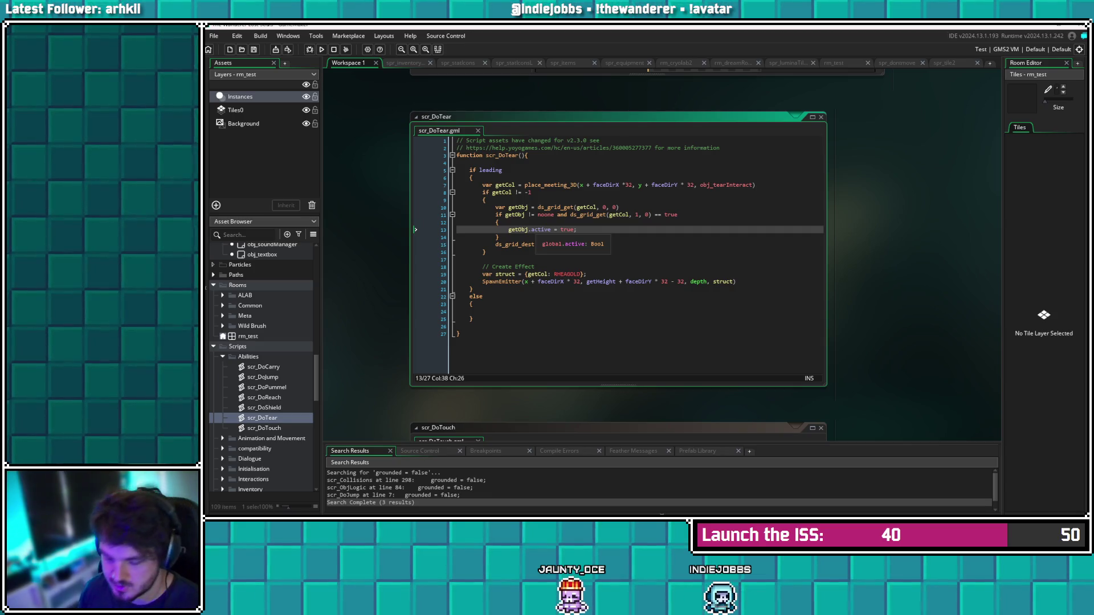
Comment out the getObj.active line and the var struct and SpawnEmitter effect lines, then save
{"action": "left_click", "coordinate": [508, 230]}
{"action": "type", "text": "//"}
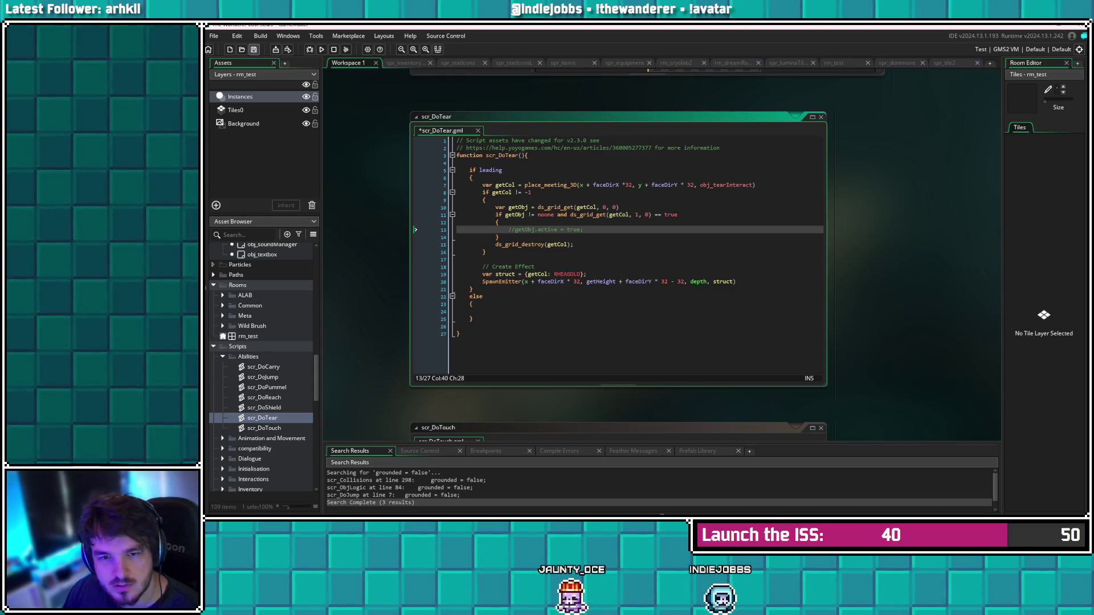
{"action": "key", "text": "ctrl+s"}
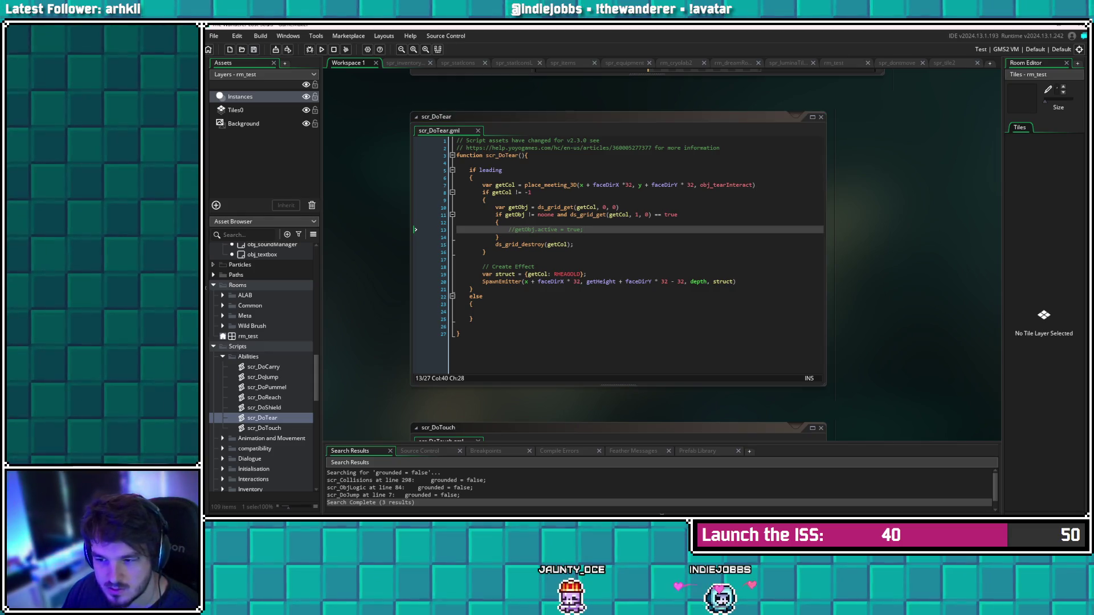
{"action": "left_click", "coordinate": [472, 282]}
{"action": "key", "text": "Down"}
{"action": "key", "text": "Up"}
{"action": "key", "text": "Up"}
{"action": "key", "text": "Home"}
{"action": "type", "text": "//"}
{"action": "key", "text": "Down"}
{"action": "key", "text": "Home"}
{"action": "type", "text": "//"}
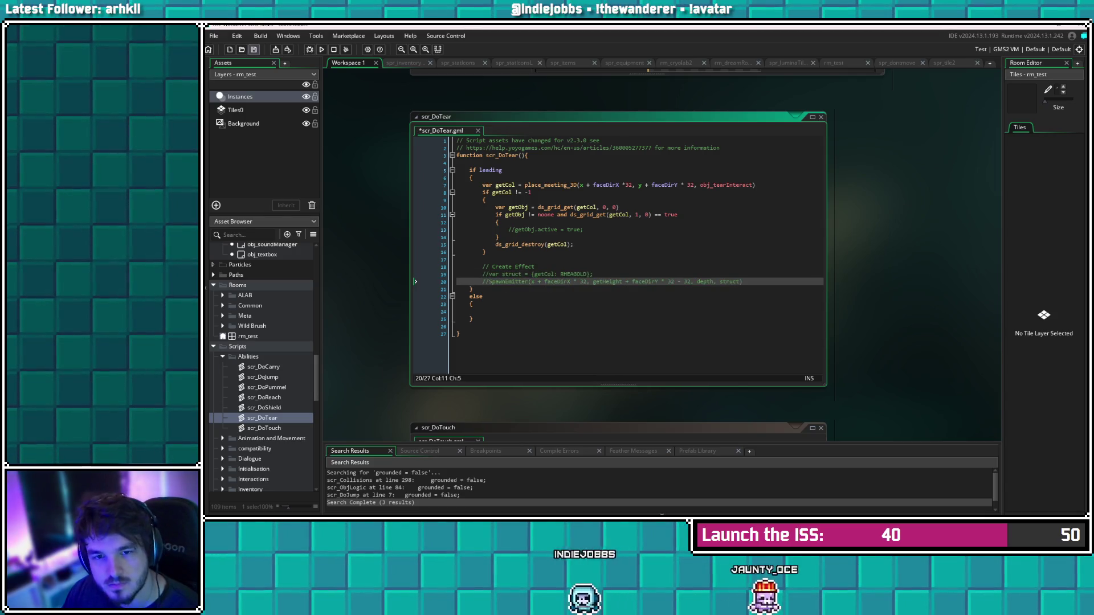
{"action": "key", "text": "ctrl+s"}
Add x and y assignments from getObj.getPair.x and getObj.getPair.y, then save and run
{"action": "left_click", "coordinate": [572, 244]}
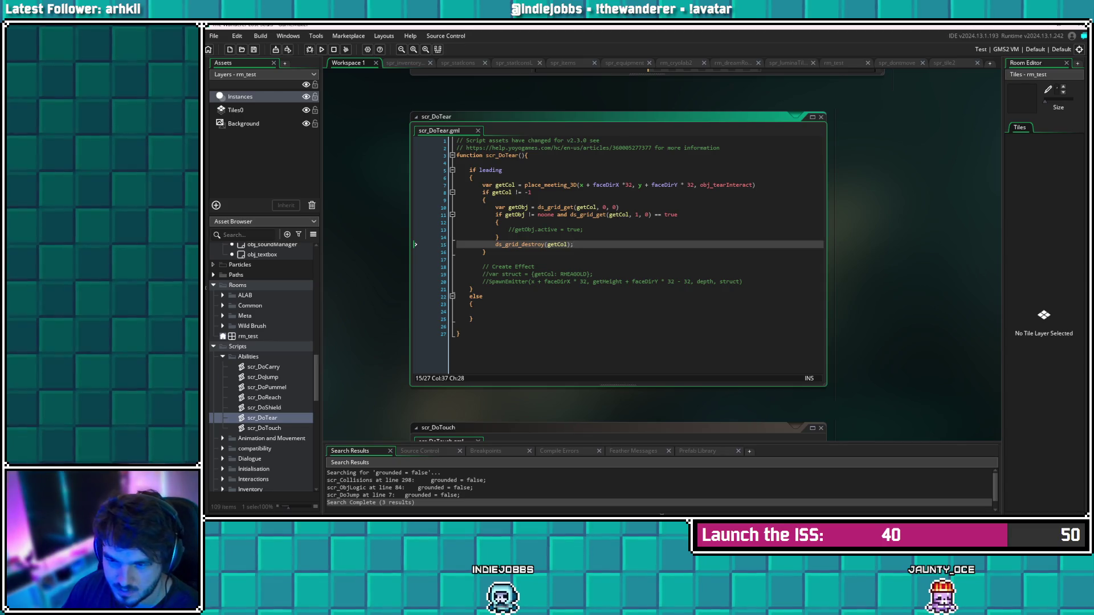
{"action": "left_click", "coordinate": [583, 229]}
{"action": "key", "text": "Return"}
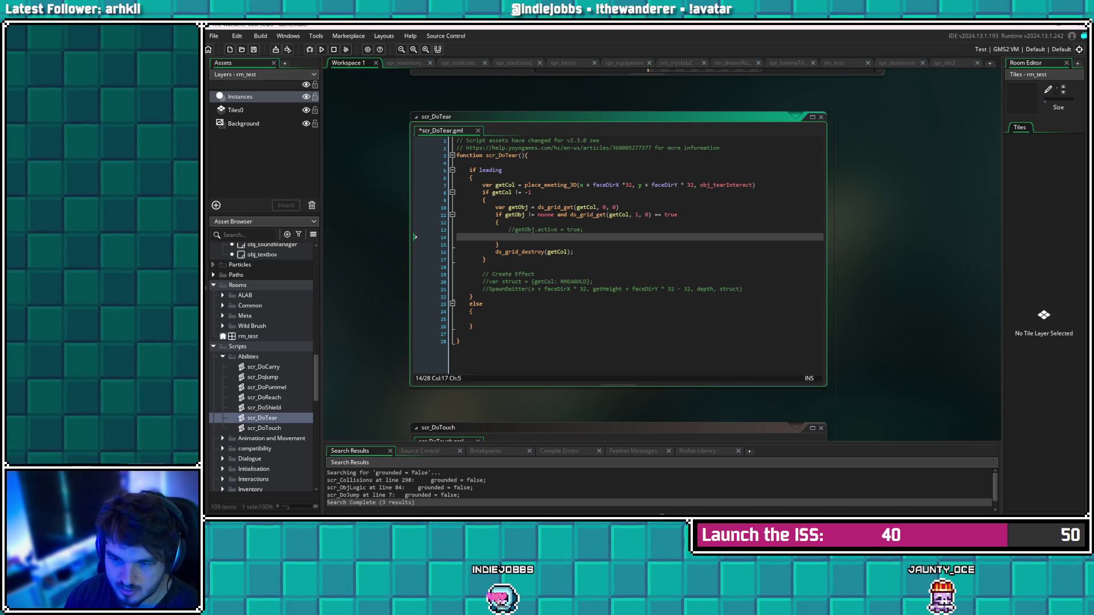
{"action": "type", "text": "i"}
{"action": "key", "text": "BackSpace"}
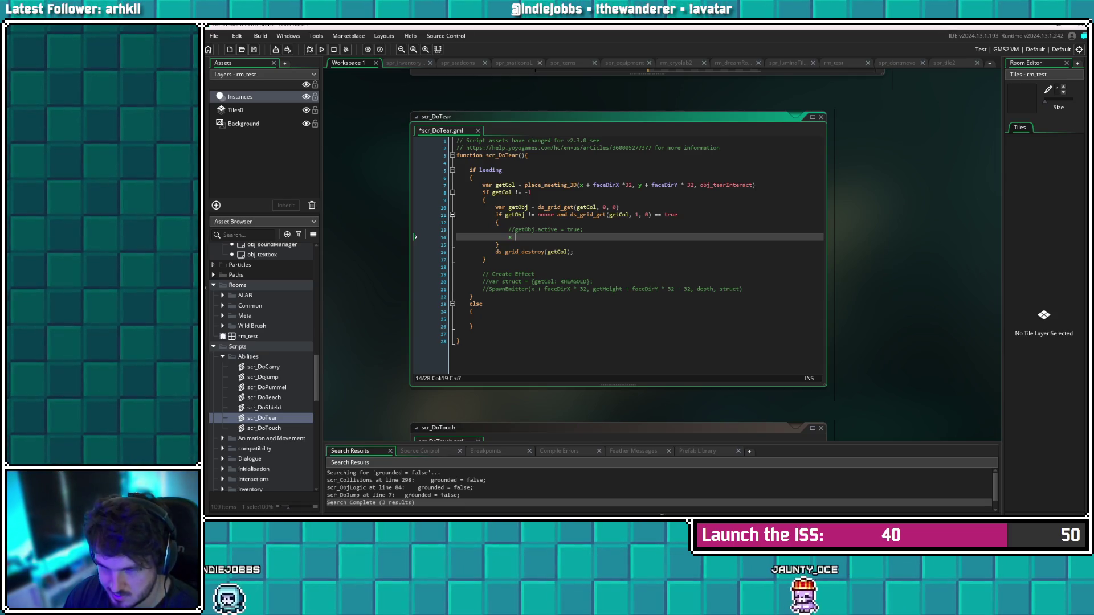
{"action": "type", "text": "= getOb"}
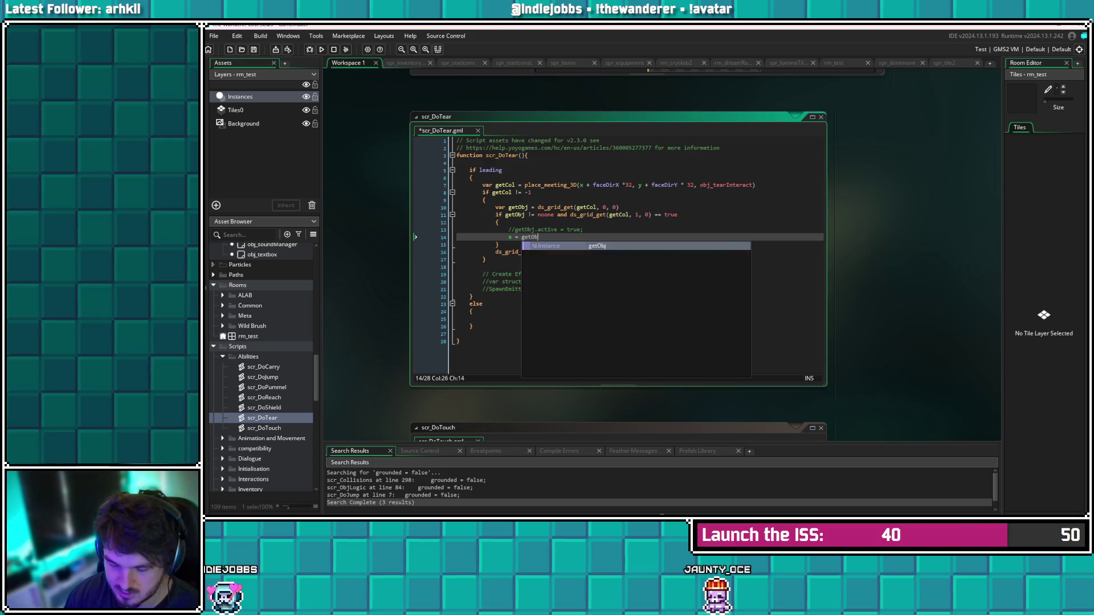
{"action": "type", "text": "j.getPair.x"}
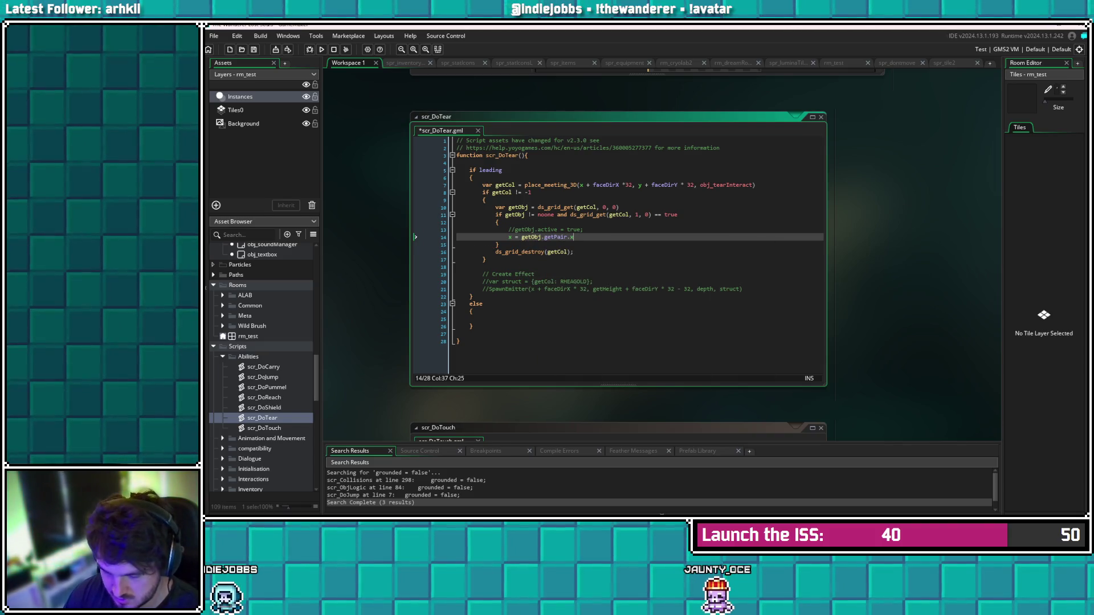
{"action": "type", "text": ";"}
{"action": "key", "text": "Return"}
{"action": "type", "text": "getObj.getPair.y;"}
{"action": "key", "text": "ctrl+s"}
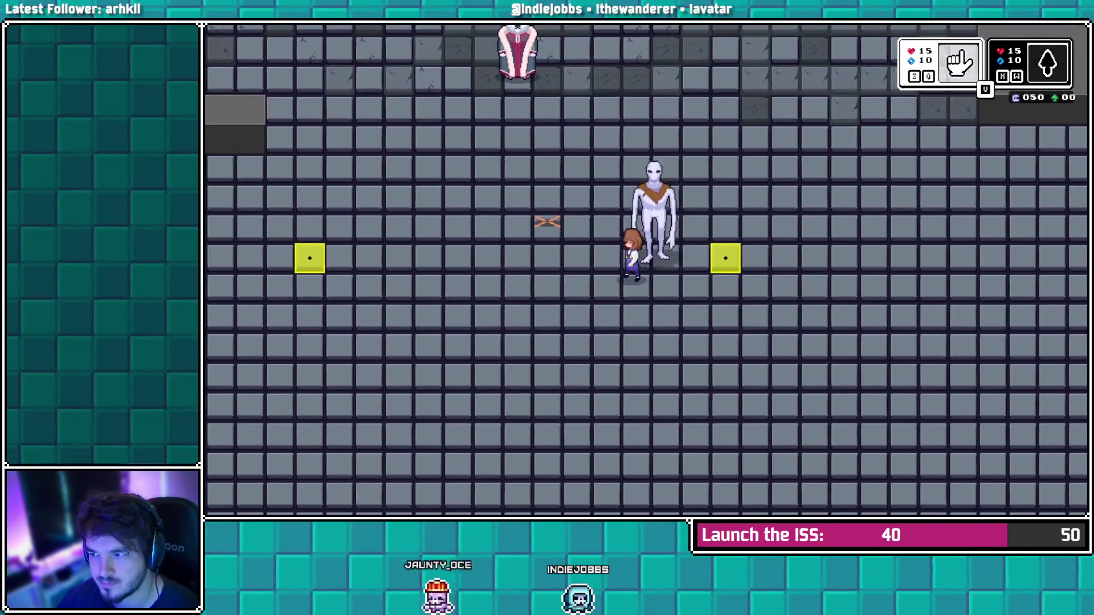
{"action": "key", "text": "Left"}
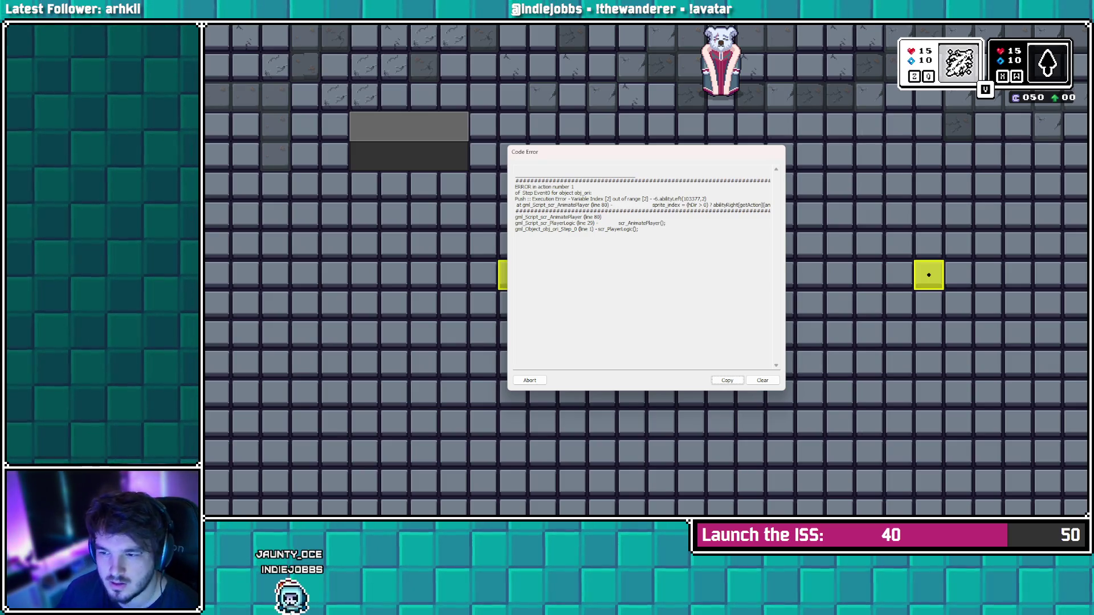
{"action": "left_click", "coordinate": [530, 380]}
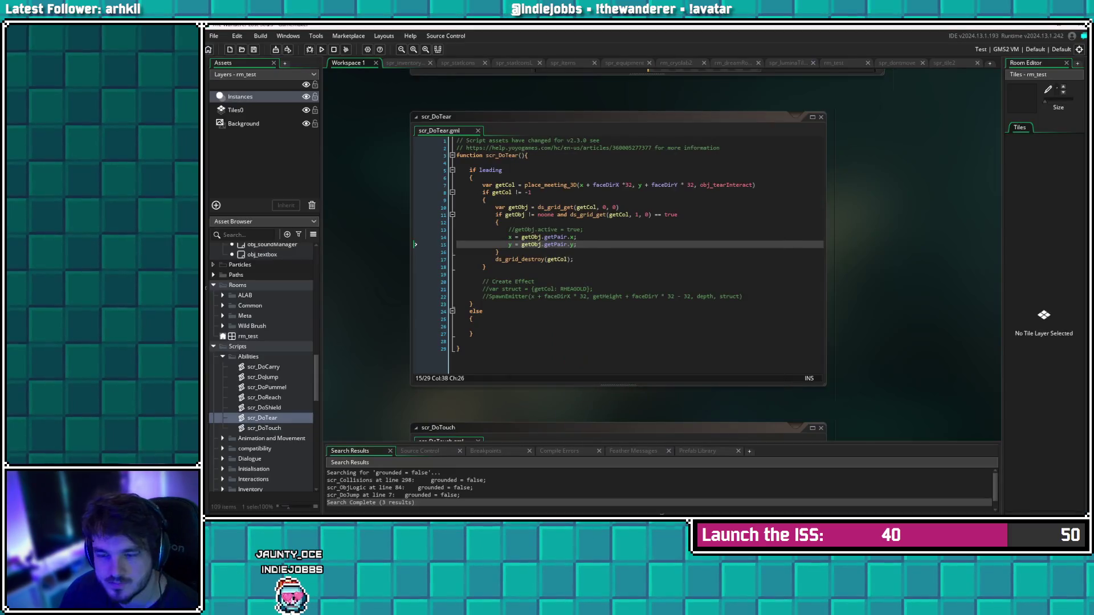
{"action": "scroll", "coordinate": [262, 365], "scroll_direction": "down", "scroll_amount": 3}
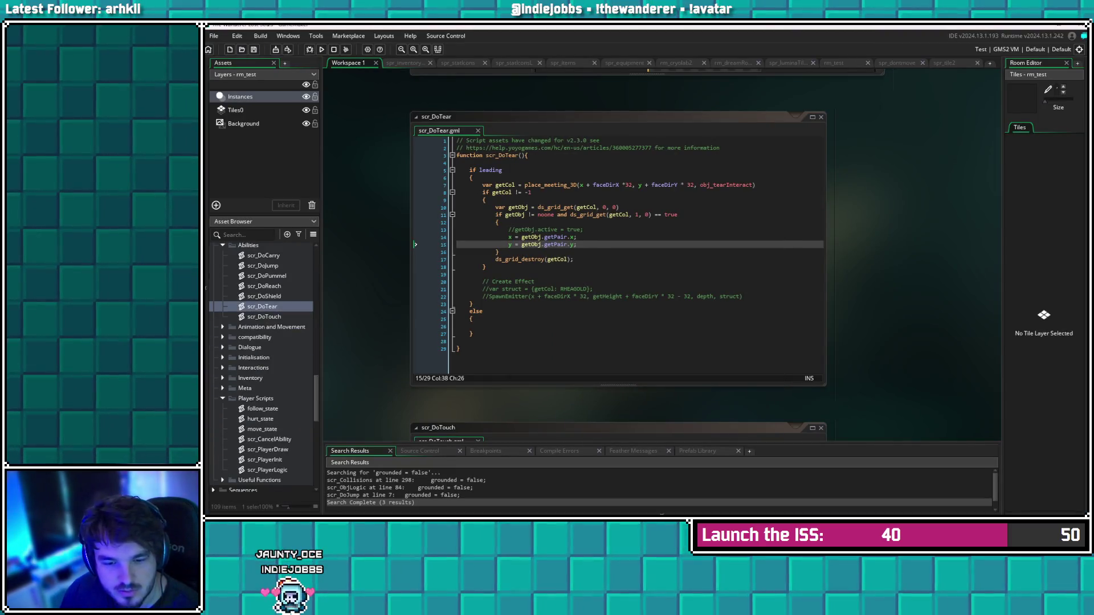
{"action": "scroll", "coordinate": [241, 366], "scroll_direction": "down", "scroll_amount": 10}
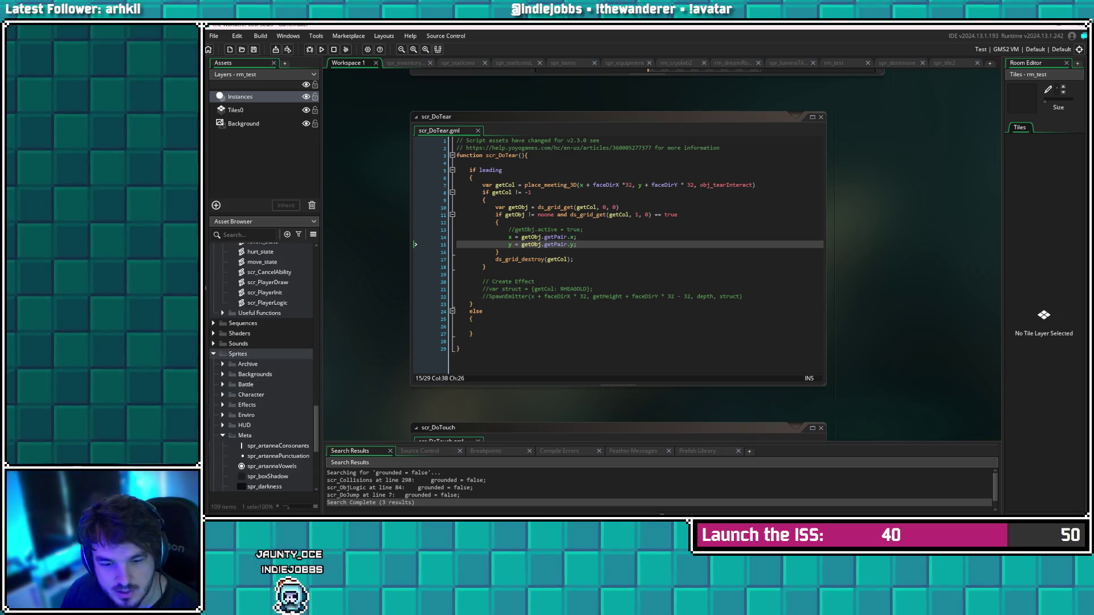
{"action": "scroll", "coordinate": [240, 290], "scroll_direction": "up", "scroll_amount": 10}
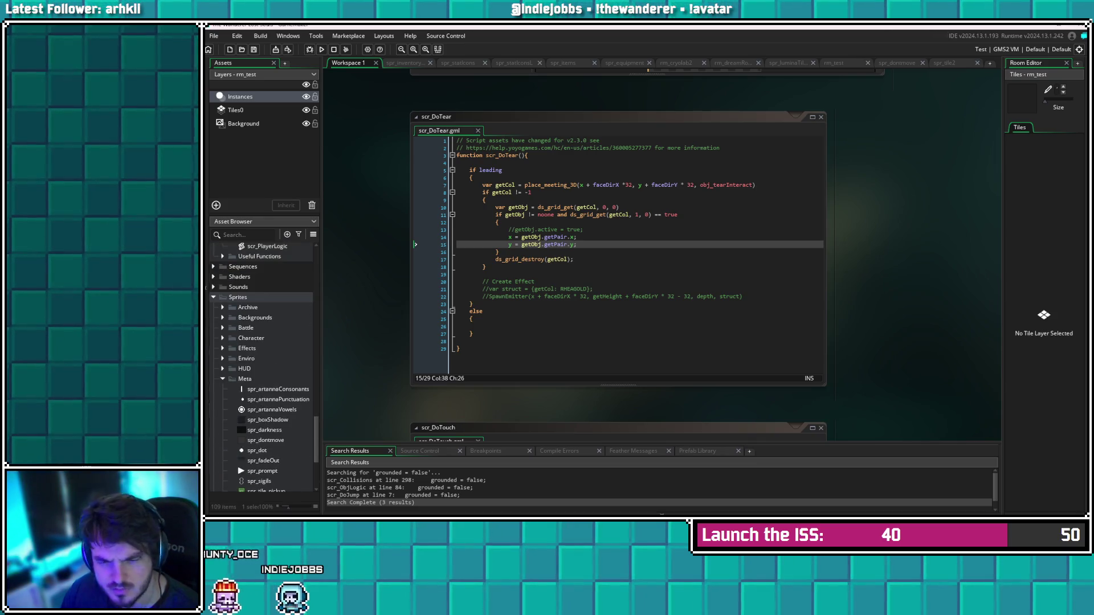
{"action": "scroll", "coordinate": [262, 364], "scroll_direction": "up", "scroll_amount": 1}
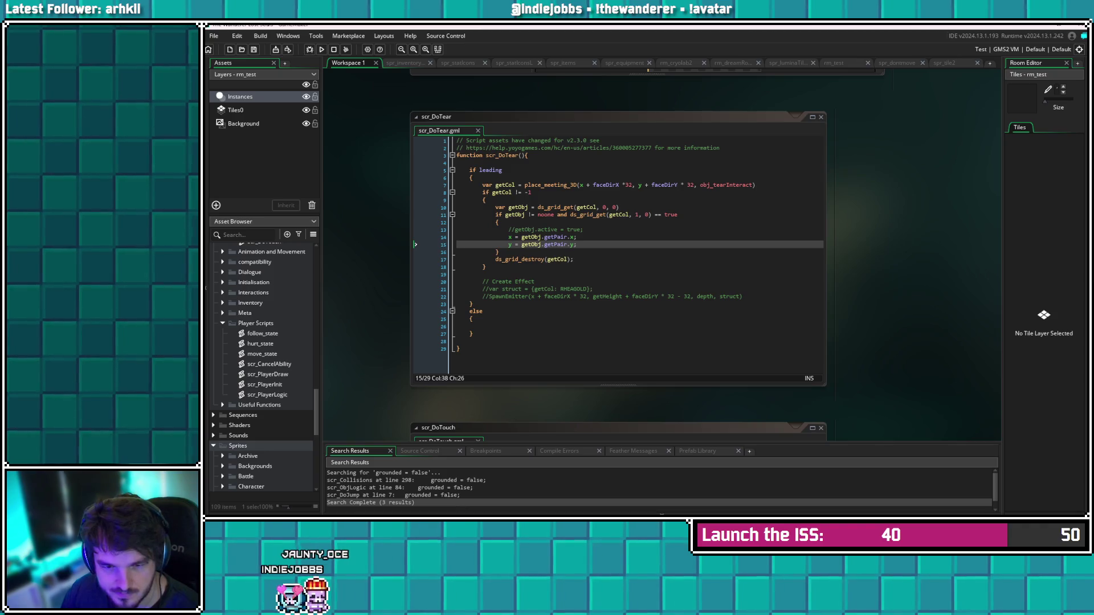
Open scr_PlayerInit, scroll to the directional ability sprite arrays, and select the right reach sprite pair
{"action": "double_click", "coordinate": [265, 385]}
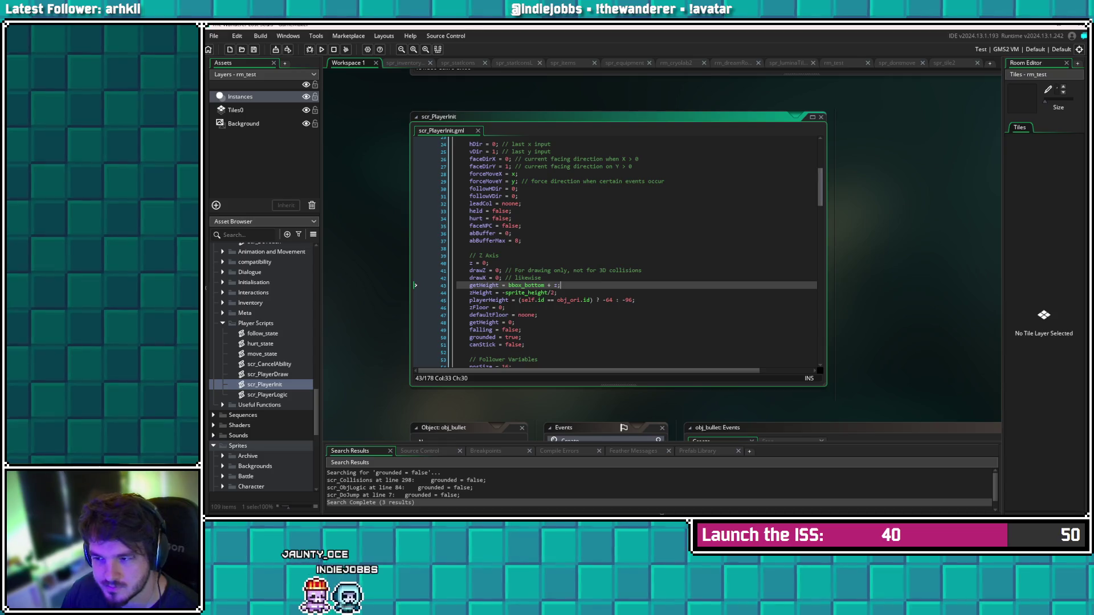
{"action": "scroll", "coordinate": [615, 251], "scroll_direction": "down", "scroll_amount": 20}
{"action": "scroll", "coordinate": [616, 250], "scroll_direction": "down", "scroll_amount": 13}
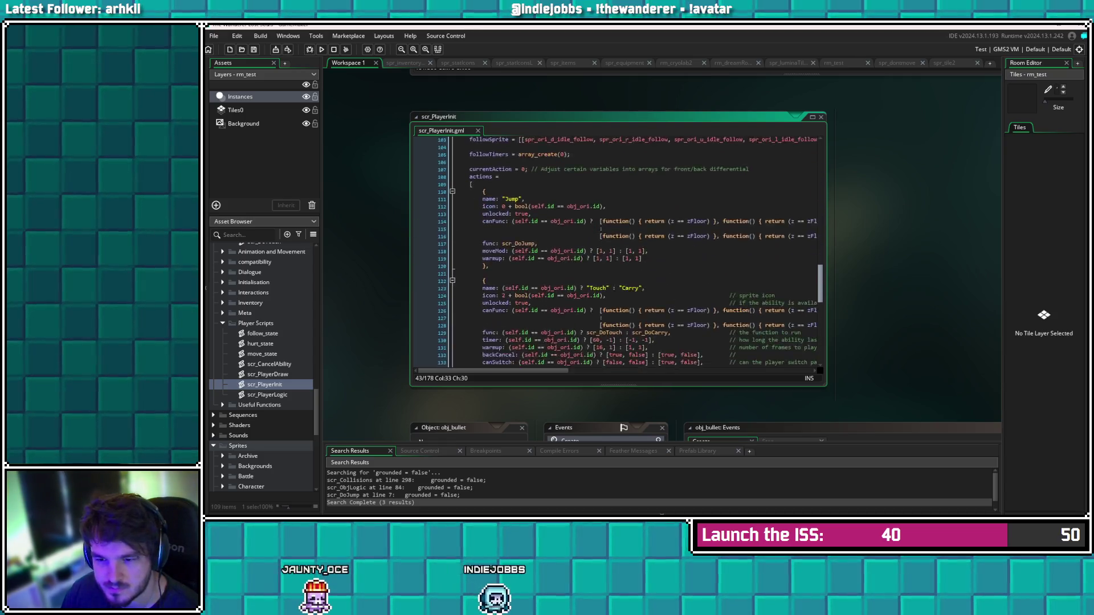
{"action": "scroll", "coordinate": [615, 250], "scroll_direction": "up", "scroll_amount": 13}
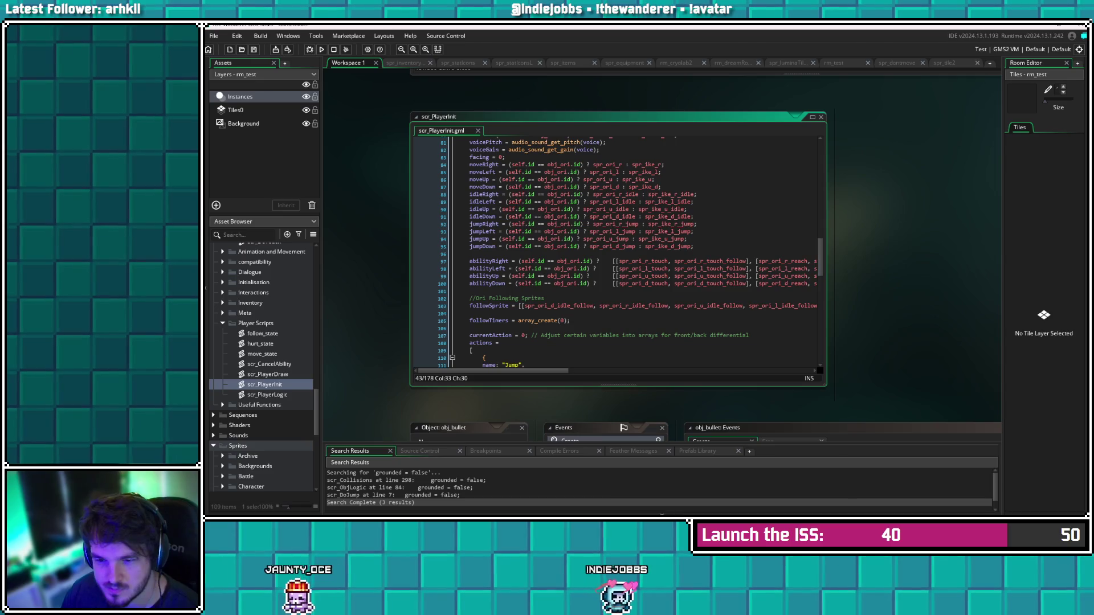
{"action": "left_click_drag", "start_coordinate": [494, 371], "coordinate": [578, 371]}
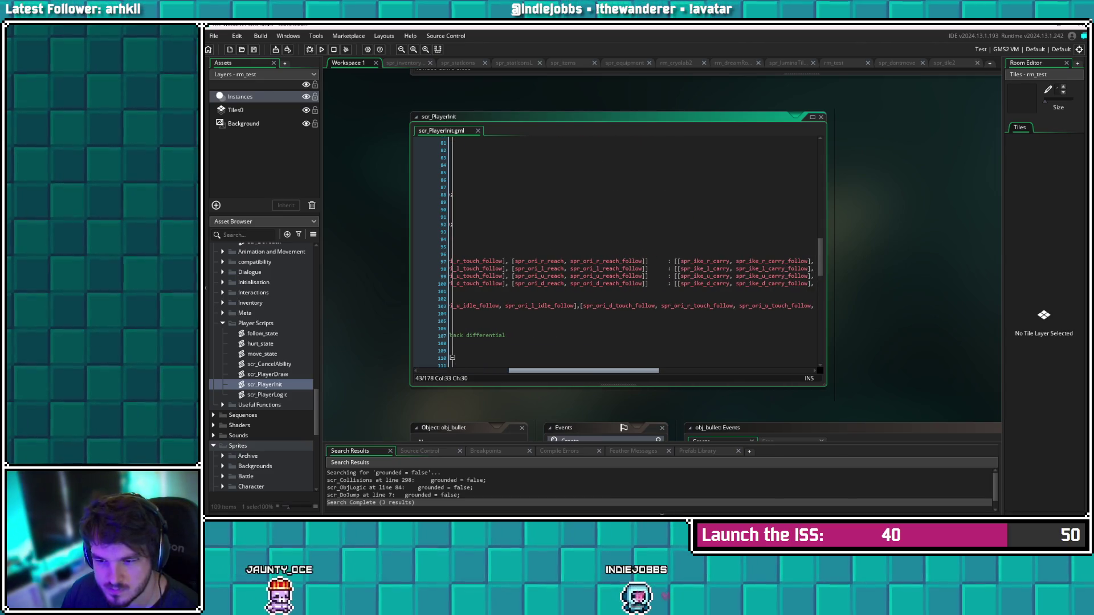
{"action": "scroll", "coordinate": [616, 251], "scroll_direction": "left", "scroll_amount": 3}
{"action": "scroll", "coordinate": [616, 251], "scroll_direction": "right", "scroll_amount": 5}
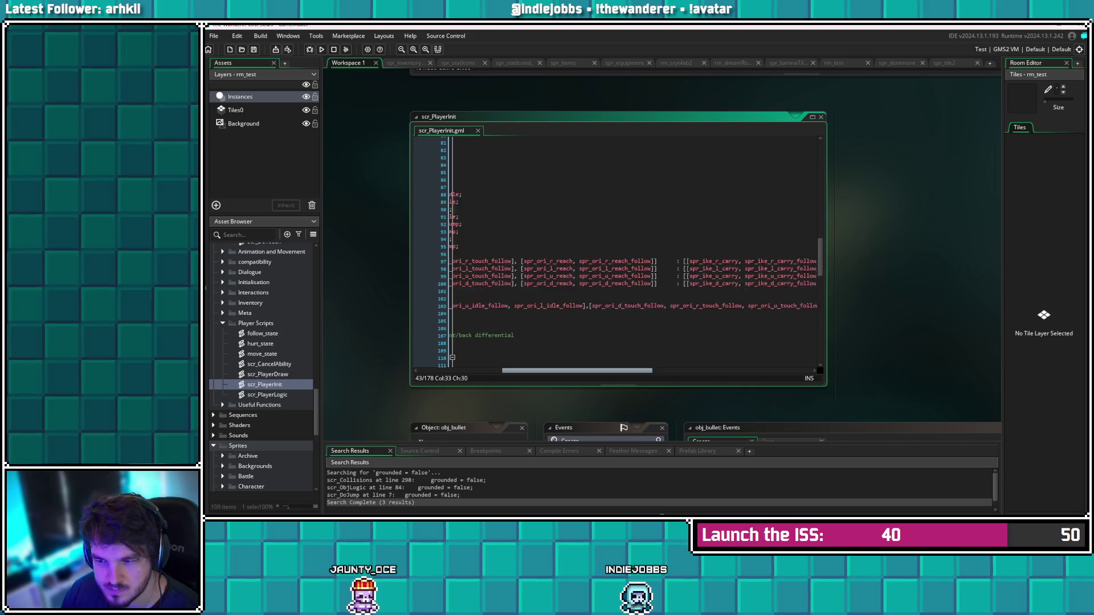
{"action": "scroll", "coordinate": [615, 251], "scroll_direction": "right", "scroll_amount": 3}
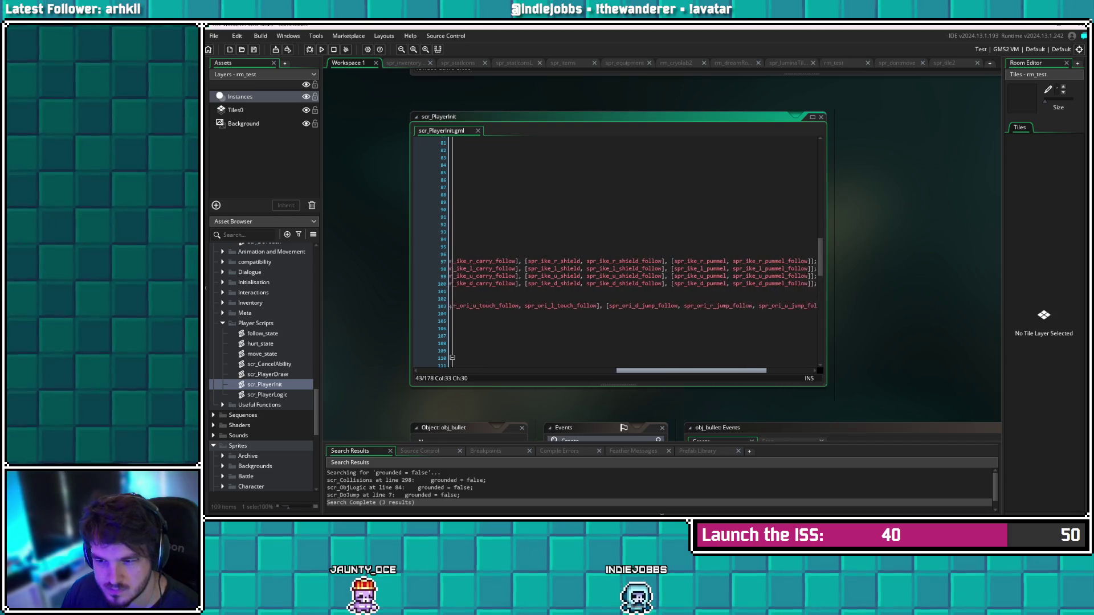
{"action": "scroll", "coordinate": [615, 250], "scroll_direction": "left", "scroll_amount": 2}
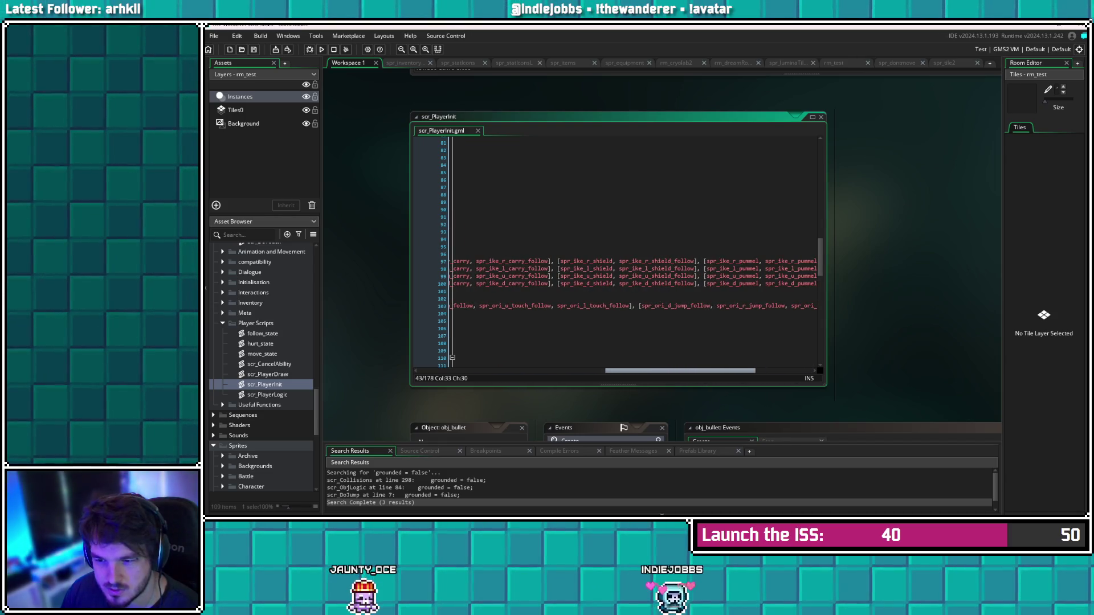
{"action": "scroll", "coordinate": [615, 257], "scroll_direction": "left", "scroll_amount": 1}
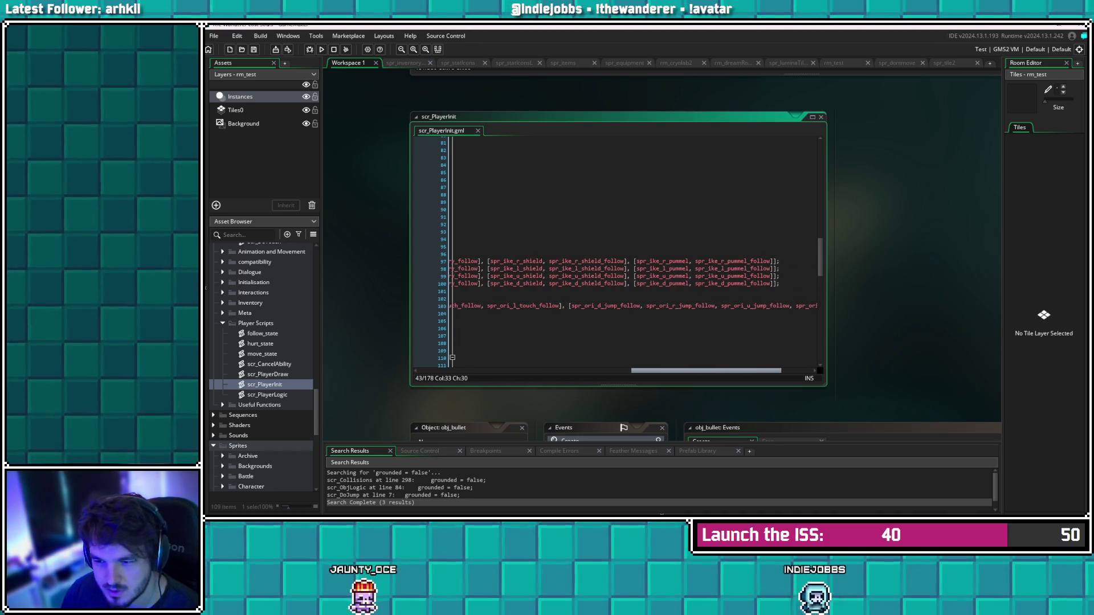
{"action": "scroll", "coordinate": [616, 251], "scroll_direction": "left", "scroll_amount": 6}
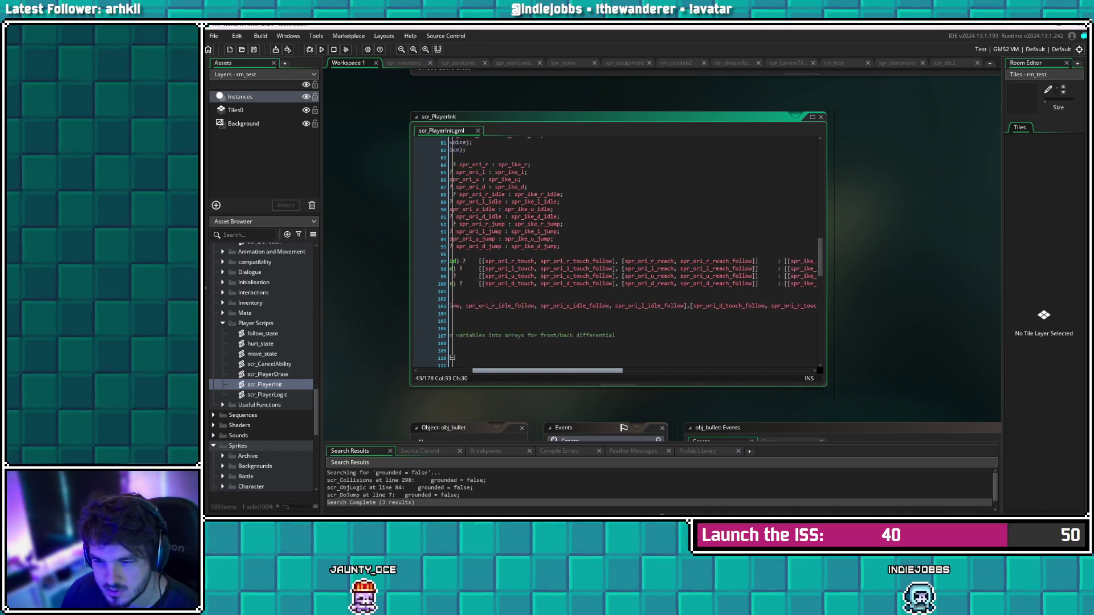
{"action": "scroll", "coordinate": [615, 250], "scroll_direction": "right", "scroll_amount": 3}
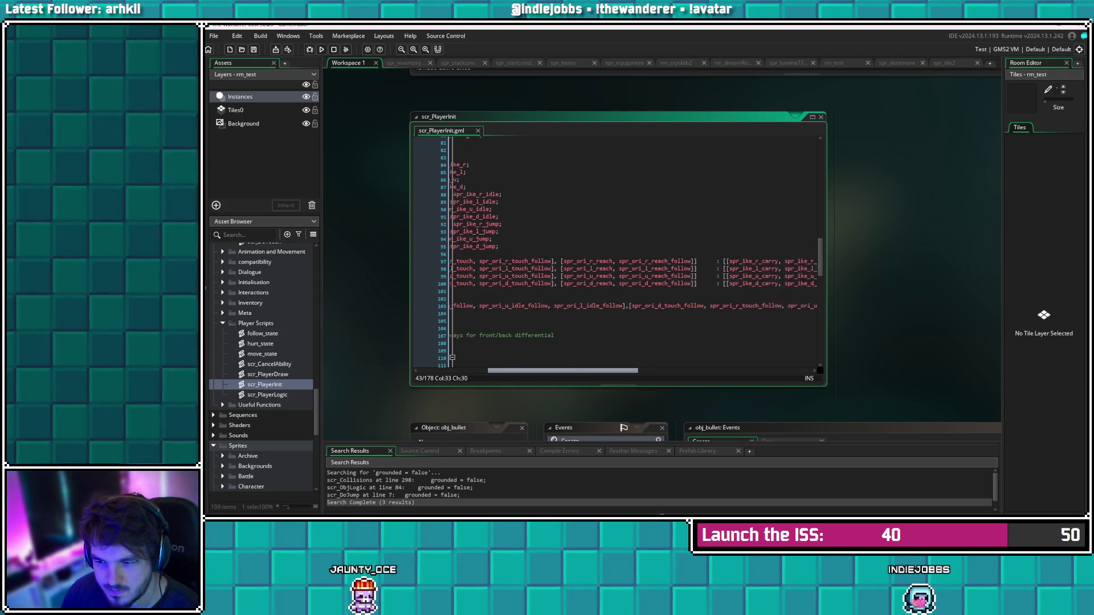
{"action": "scroll", "coordinate": [615, 251], "scroll_direction": "right", "scroll_amount": 3}
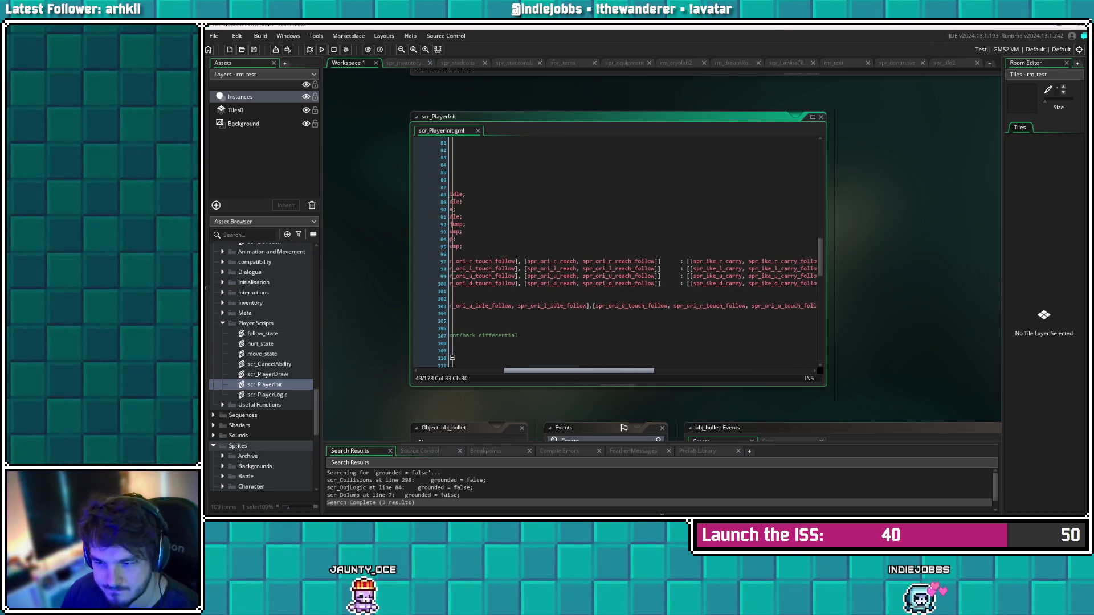
{"action": "left_click_drag", "start_coordinate": [638, 261], "coordinate": [506, 261]}
{"action": "key", "text": "ctrl+c"}
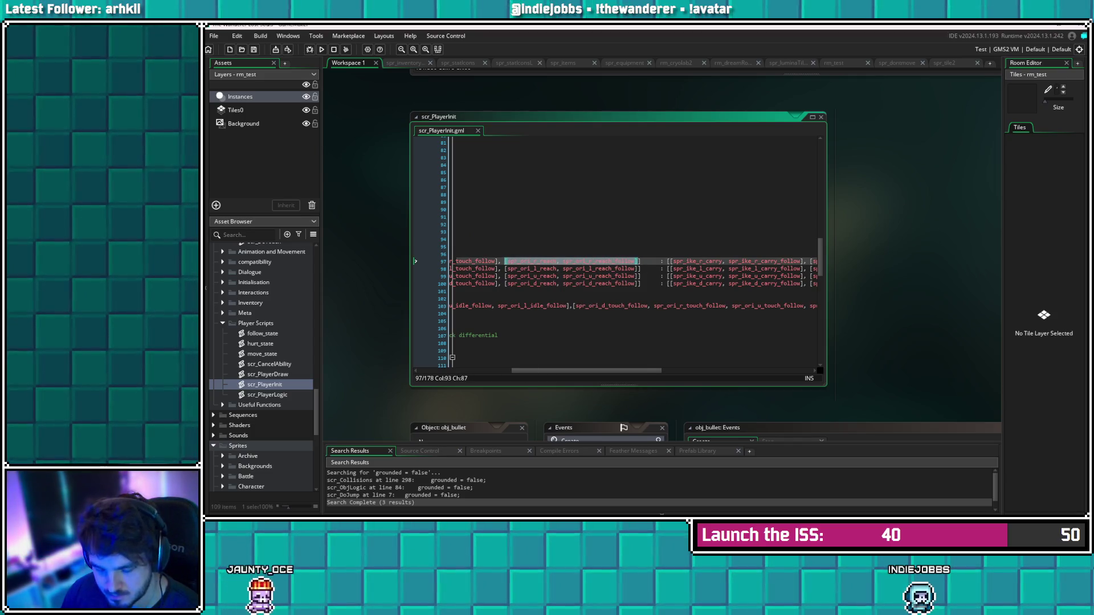
Append a copy of [spr_ori_r_reach, spr_ori_r_reach_follow] after line 97's reach pair and widen the script window
{"action": "left_click", "coordinate": [658, 261]}
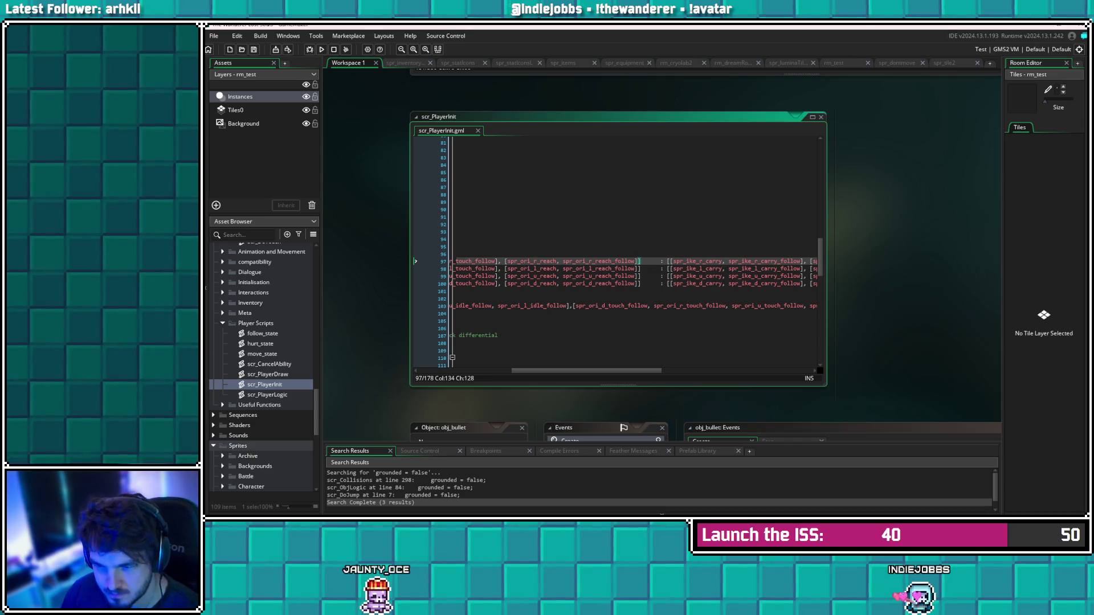
{"action": "type", "text": ","}
{"action": "type", "text": "[spr_ori_r_reach, spr_ori_r_reach_follow]"}
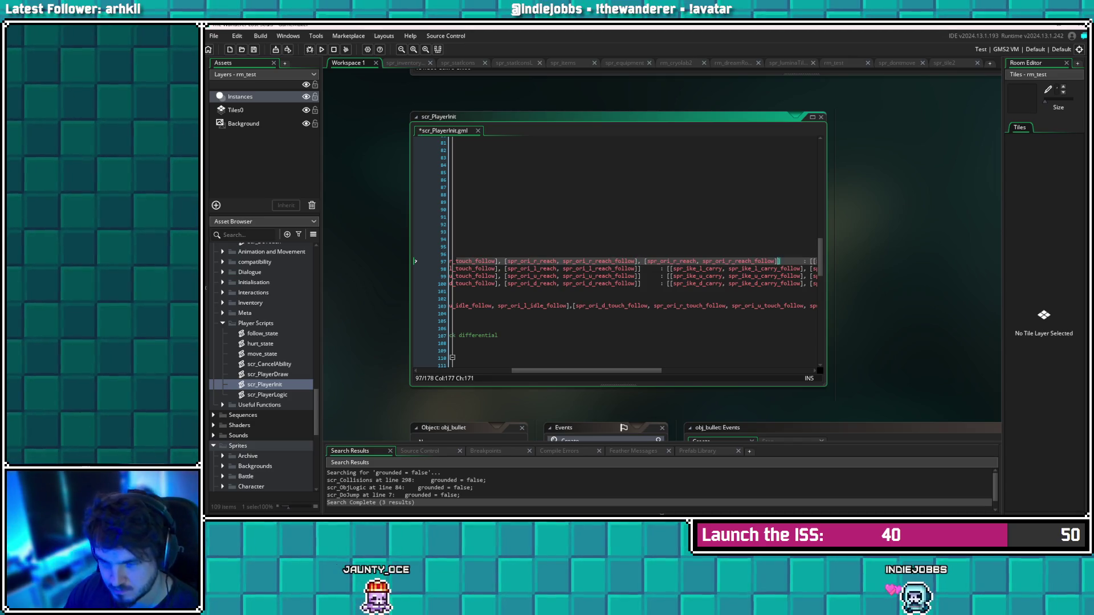
{"action": "left_click", "coordinate": [467, 291]}
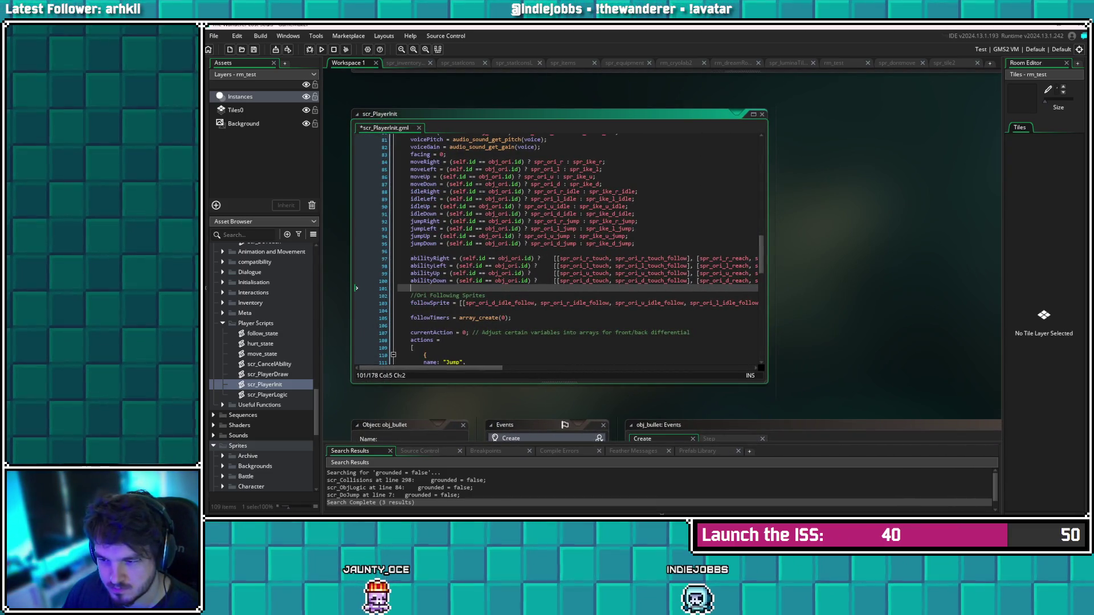
{"action": "left_click_drag", "start_coordinate": [767, 245], "coordinate": [969, 245]}
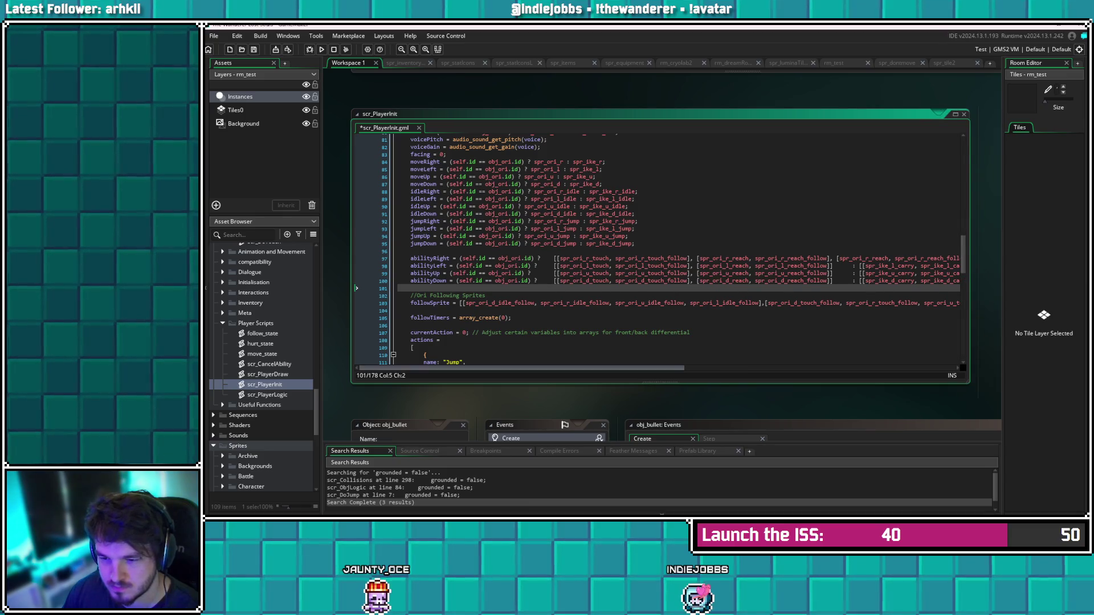
{"action": "scroll", "coordinate": [655, 256], "scroll_direction": "right", "scroll_amount": 5}
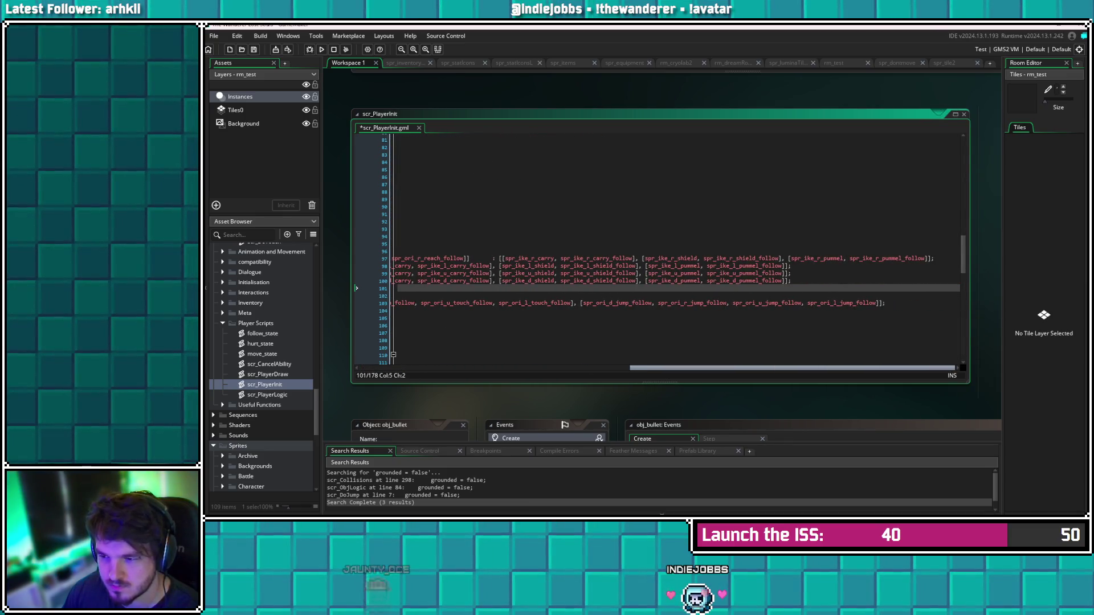
{"action": "scroll", "coordinate": [656, 257], "scroll_direction": "left", "scroll_amount": 5}
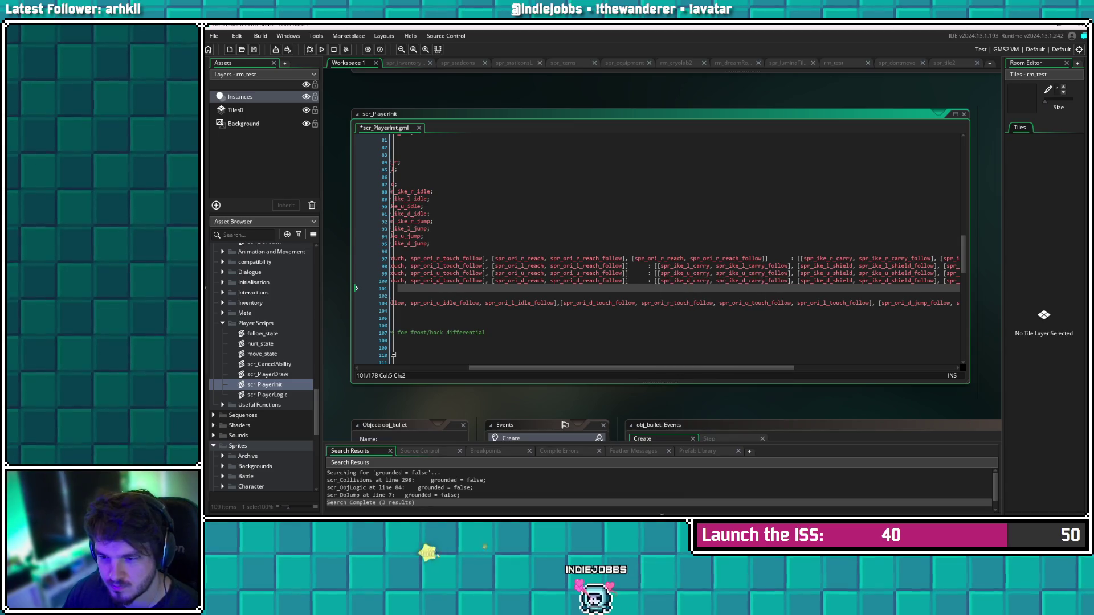
Paste the same reach pair onto lines 98, 99 and 100, removing the extra space on line 97
{"action": "left_click", "coordinate": [630, 265]}
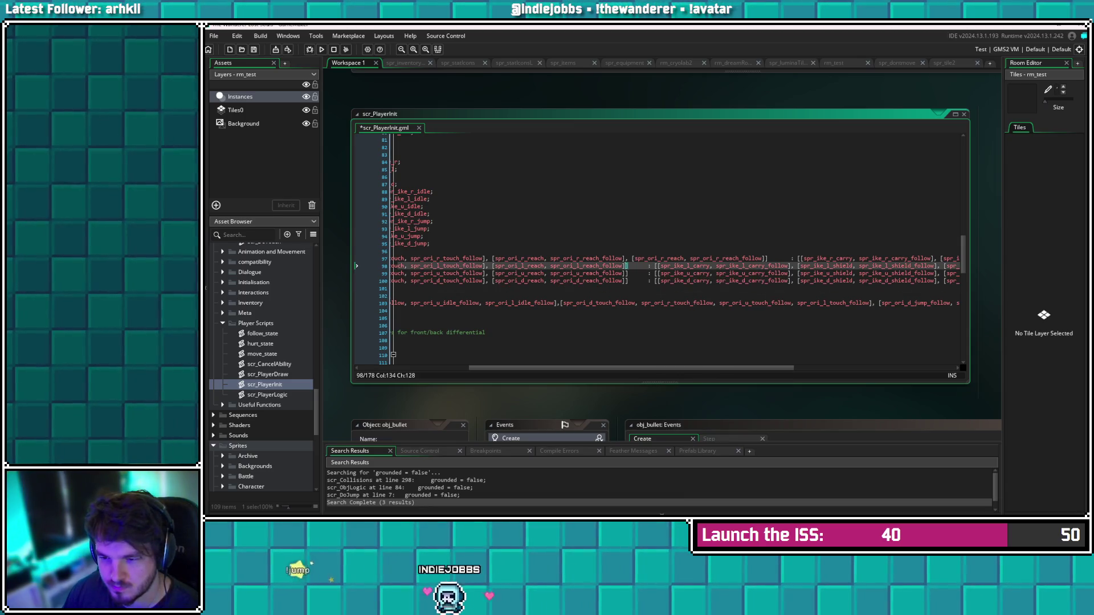
{"action": "type", "text": "[spr_ori_r_reach, spr_ori_r_reach_follow]"}
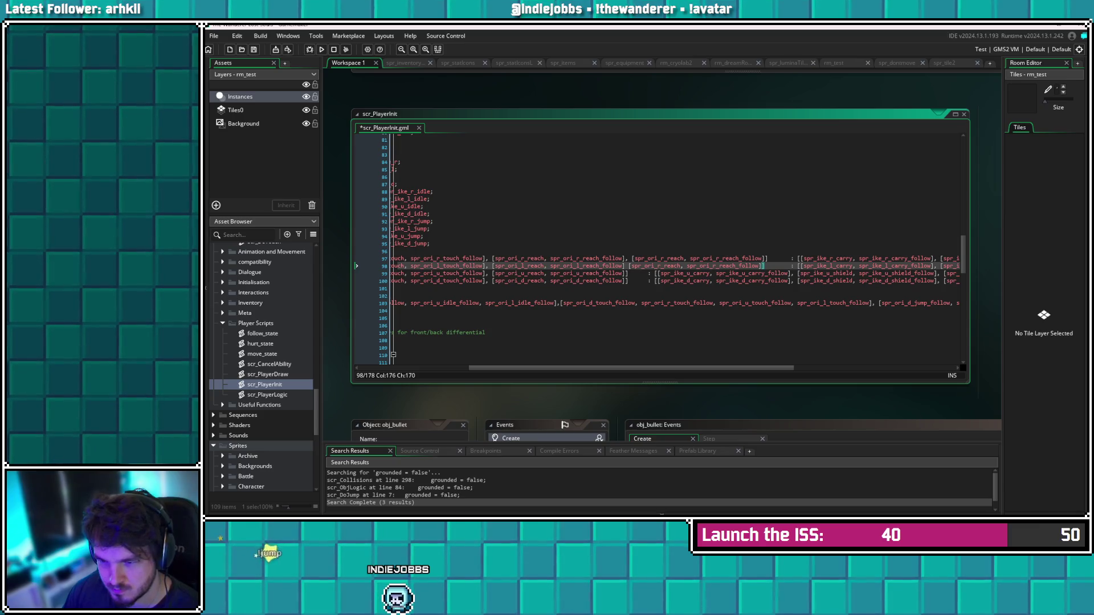
{"action": "left_click", "coordinate": [632, 259]}
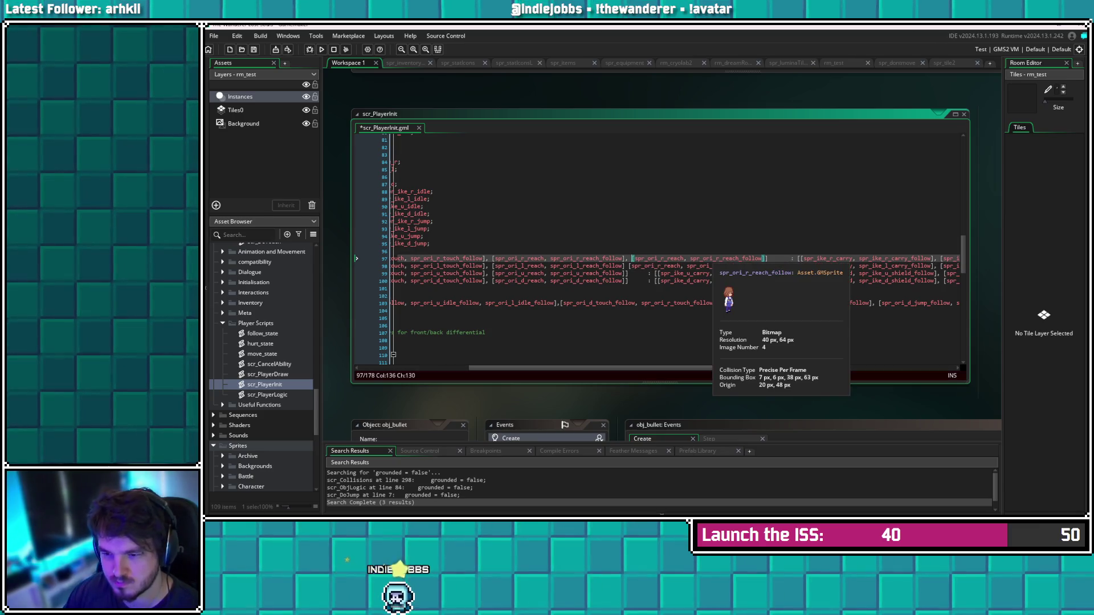
{"action": "key", "text": "BackSpace"}
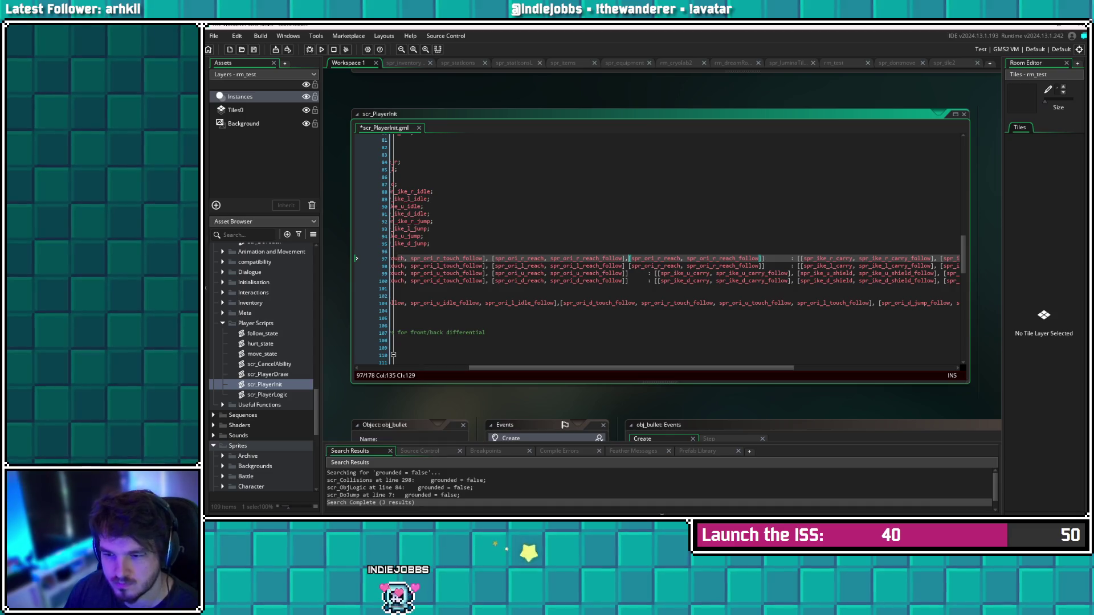
{"action": "left_click", "coordinate": [628, 266]}
{"action": "type", "text": ","}
{"action": "key", "text": "Down"}
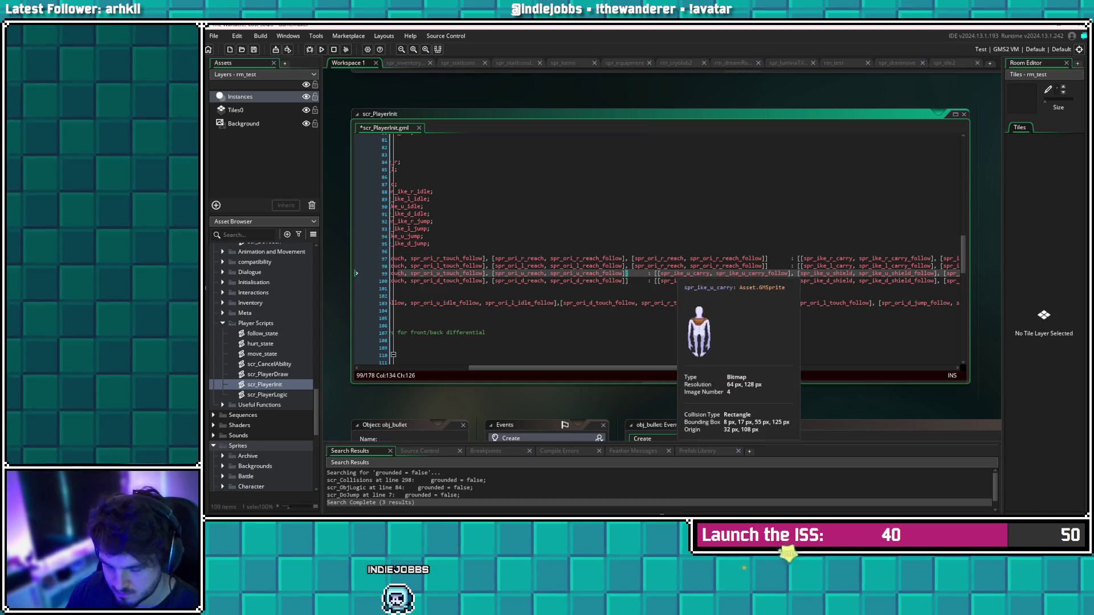
{"action": "type", "text": ","}
{"action": "key", "text": "ctrl+v"}
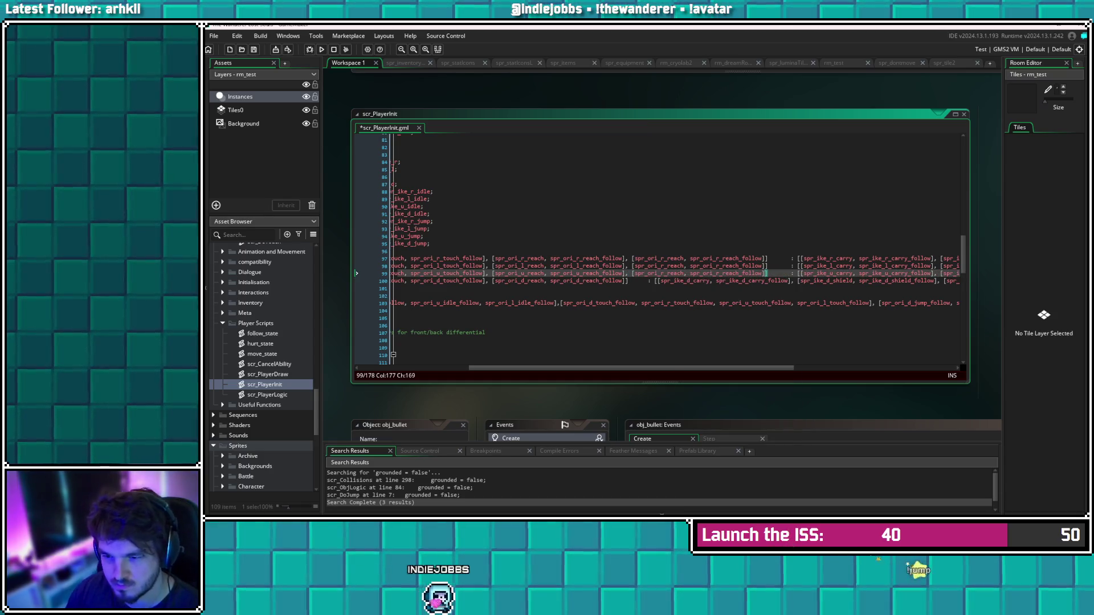
{"action": "key", "text": "Down"}
{"action": "type", "text": ","}
{"action": "key", "text": "ctrl+v"}
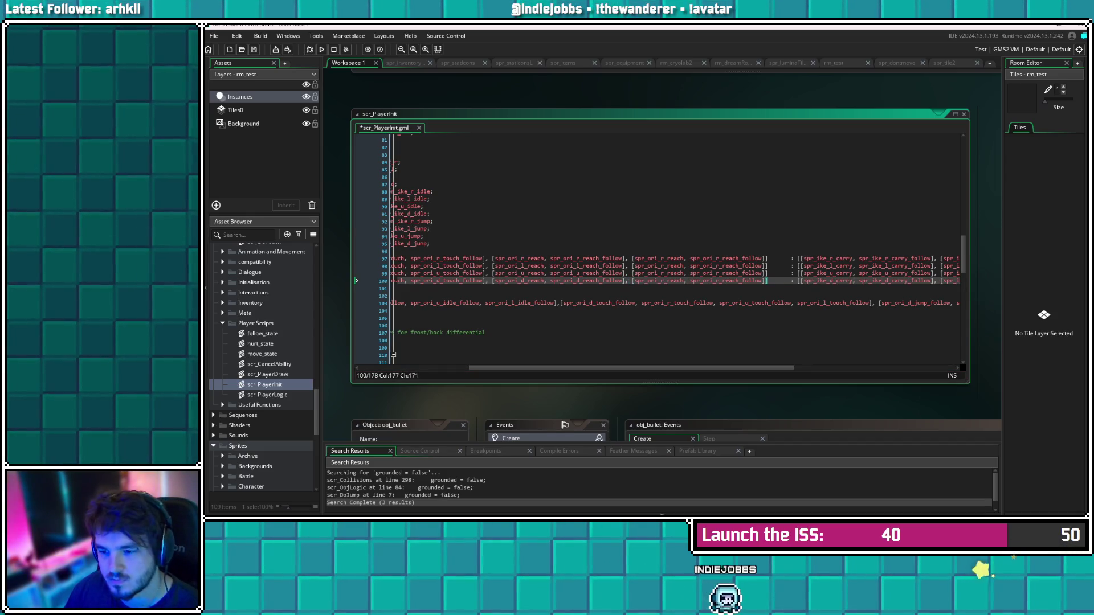
{"action": "left_click", "coordinate": [663, 258]}
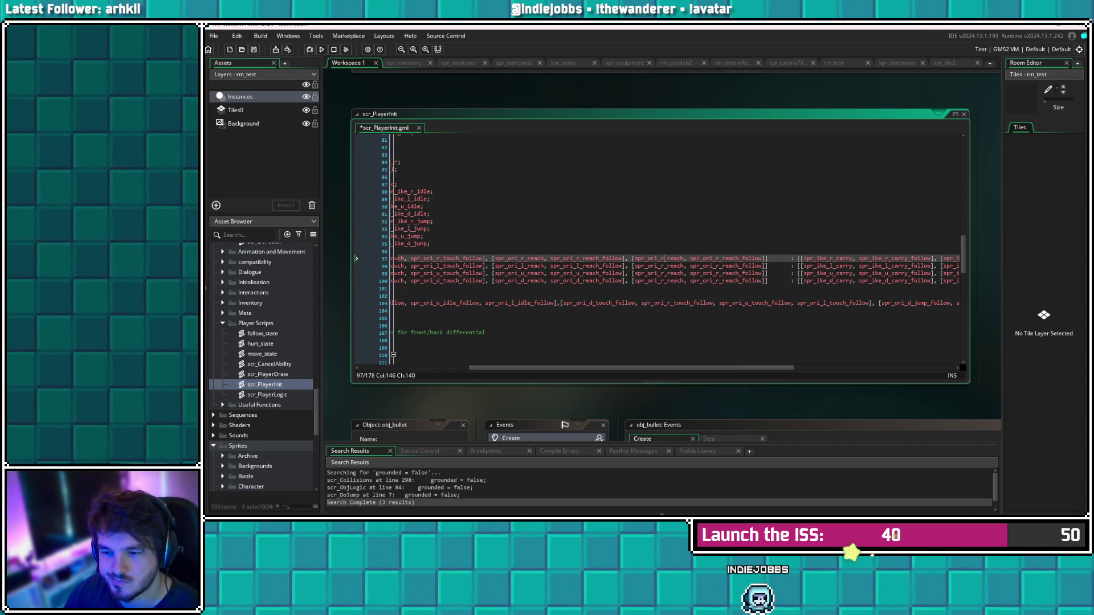
Rename line 97's copied pair to spr_ori_r_tear and spr_ori_r_tear_follow
{"action": "left_click", "coordinate": [684, 258]}
{"action": "key", "text": "BackSpace"}
{"action": "key", "text": "BackSpace"}
{"action": "key", "text": "BackSpace"}
{"action": "type", "text": "tear"}
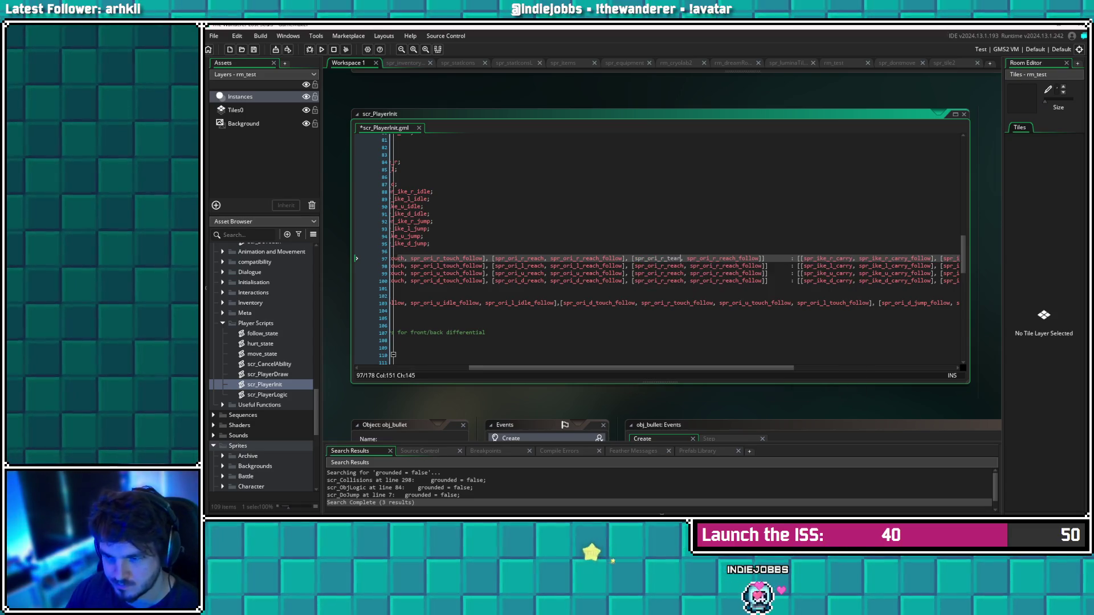
{"action": "key", "text": "BackSpace"}
{"action": "key", "text": "BackSpace"}
{"action": "key", "text": "BackSpace"}
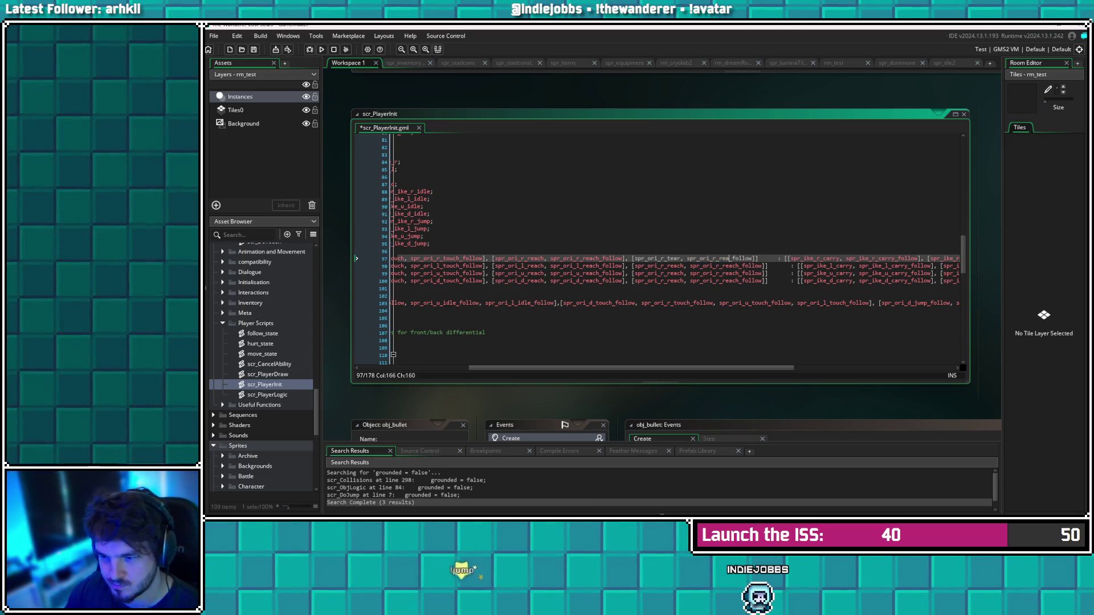
{"action": "type", "text": "tear"}
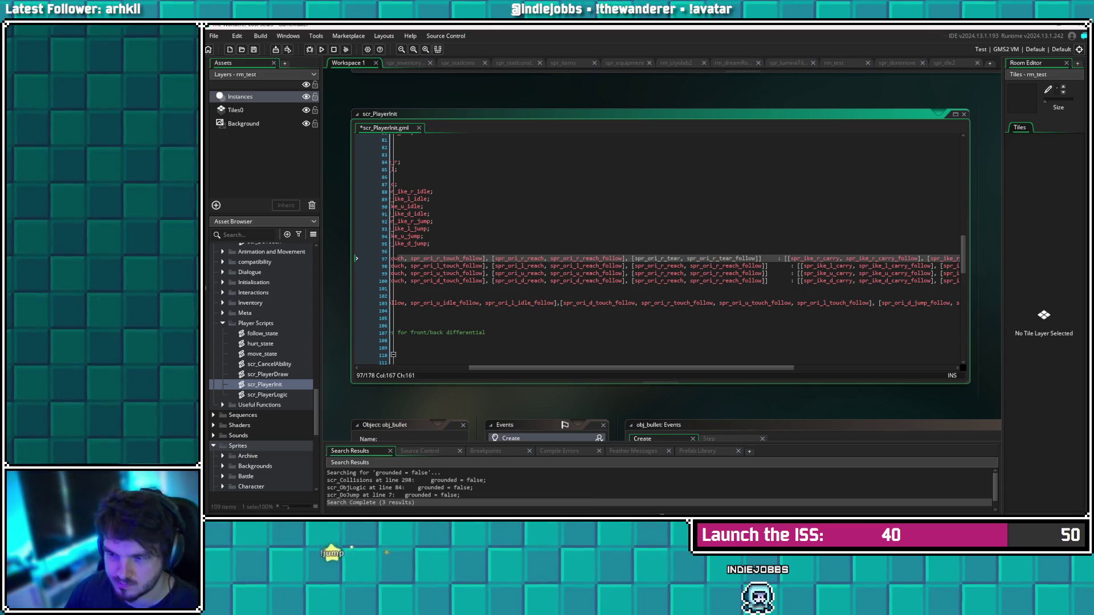
Rename line 98's copied pair to spr_ori_l_tear and spr_ori_l_tear_follow
{"action": "mouse_move", "coordinate": [650, 273]}
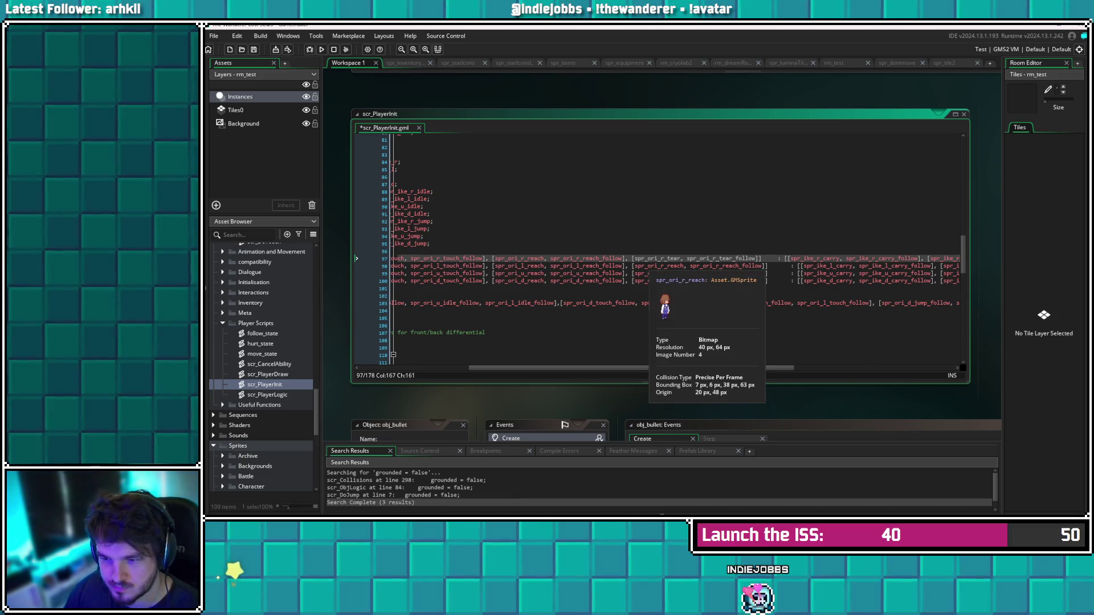
{"action": "left_click", "coordinate": [691, 266]}
{"action": "key", "text": "BackSpace"}
{"action": "type", "text": "l"}
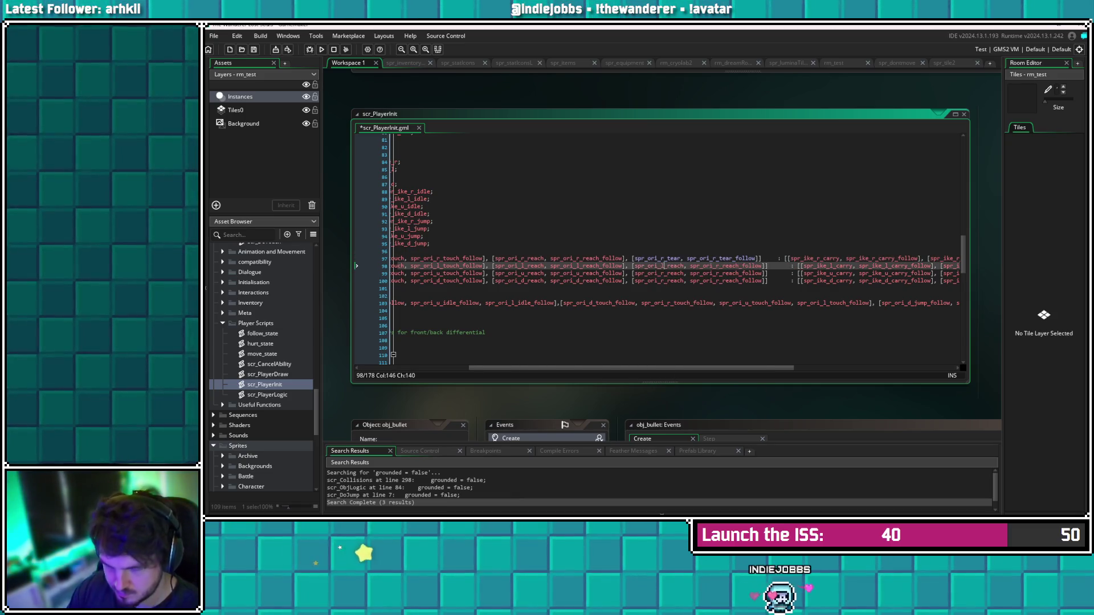
{"action": "key", "text": "Right"}
{"action": "key", "text": "Right"}
{"action": "key", "text": "Right"}
{"action": "key", "text": "BackSpace"}
{"action": "key", "text": "BackSpace"}
{"action": "key", "text": "BackSpace"}
{"action": "type", "text": "tear"}
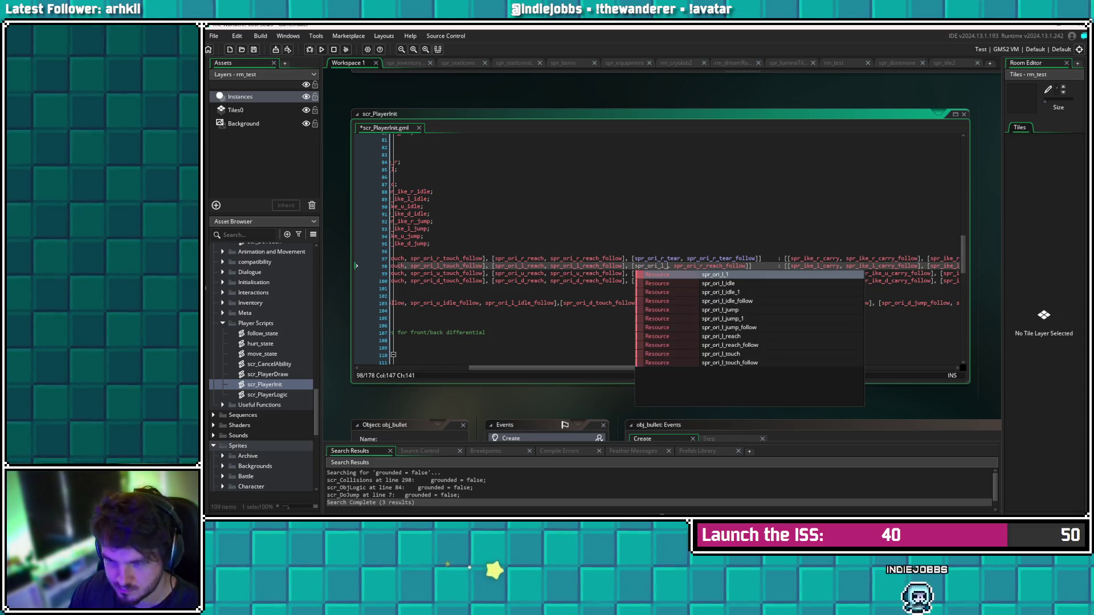
{"action": "key", "text": "Right"}
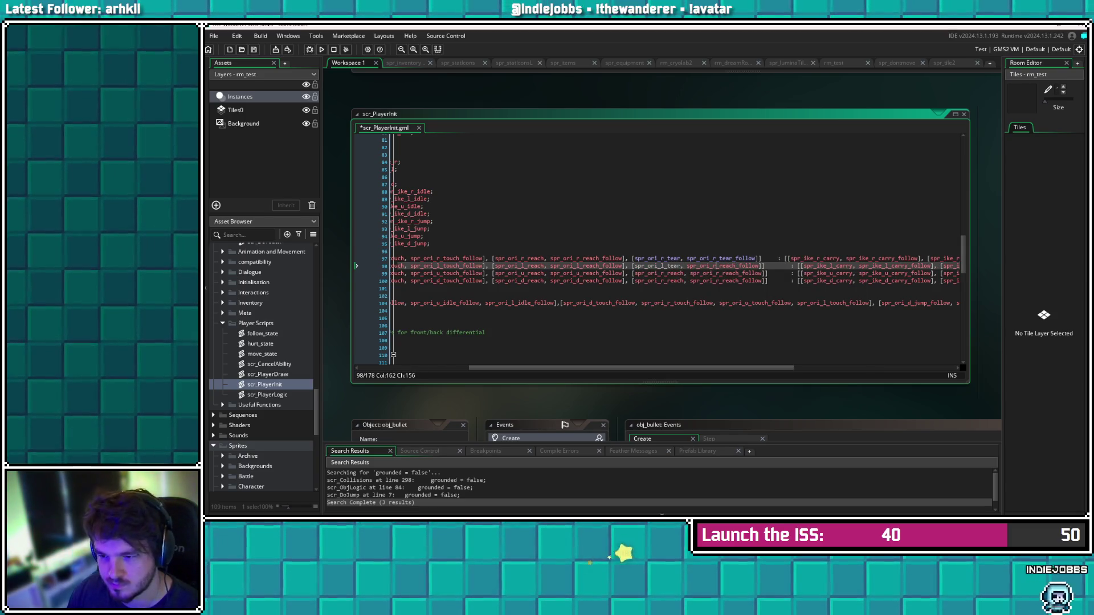
{"action": "key", "text": "BackSpace"}
{"action": "type", "text": "l"}
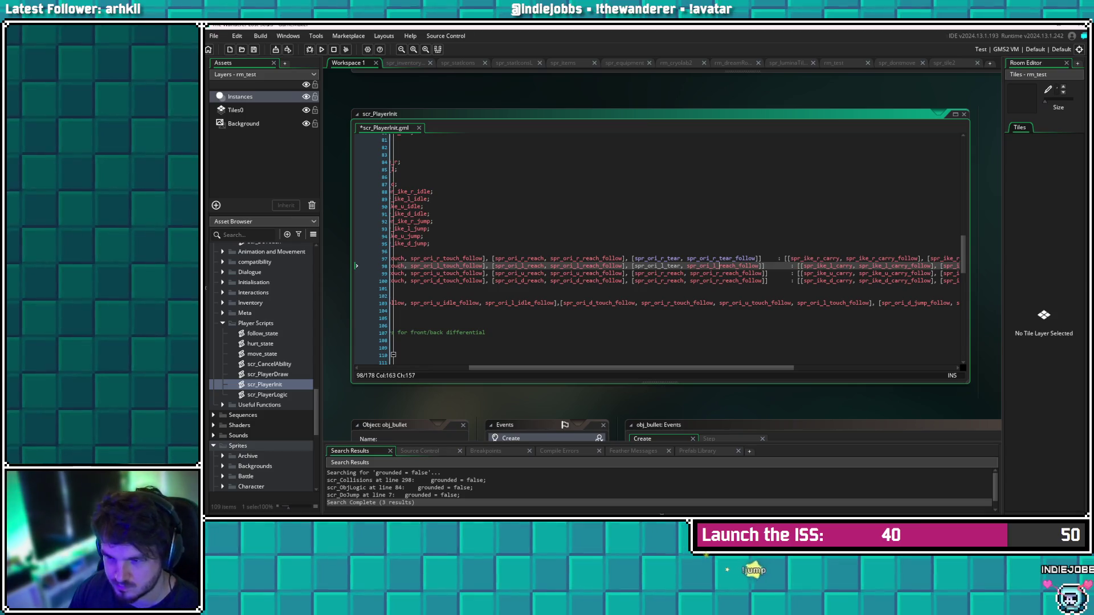
{"action": "key", "text": "BackSpace"}
{"action": "key", "text": "BackSpace"}
{"action": "key", "text": "BackSpace"}
{"action": "key", "text": "Delete"}
{"action": "key", "text": "Delete"}
{"action": "type", "text": "tear"}
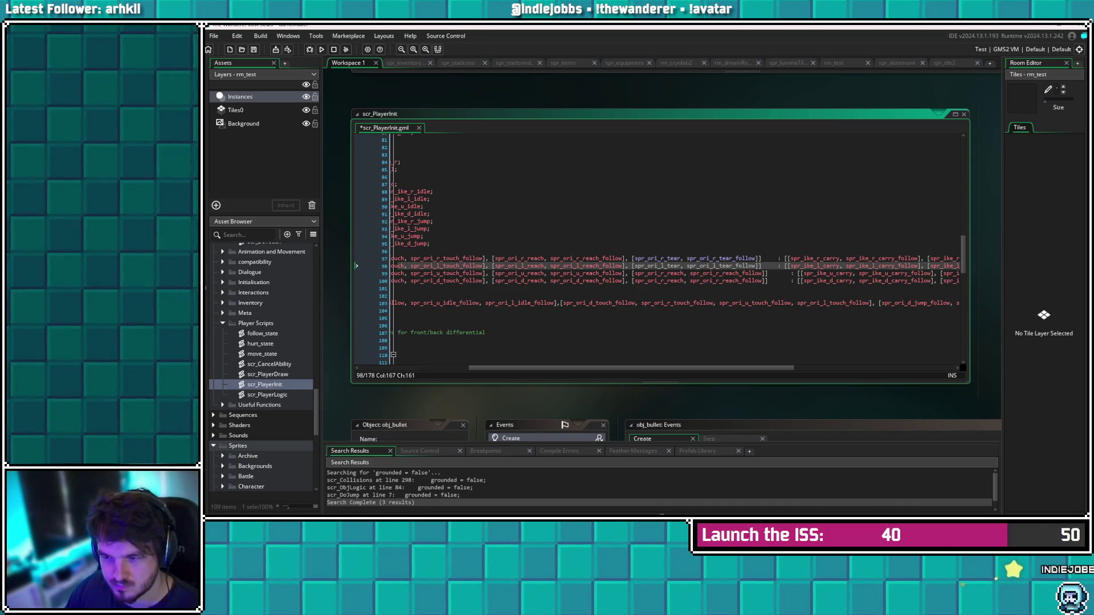
Rename line 99's copied pair to spr_ori_u_tear and spr_ori_u_tear_follow
{"action": "mouse_move", "coordinate": [583, 275]}
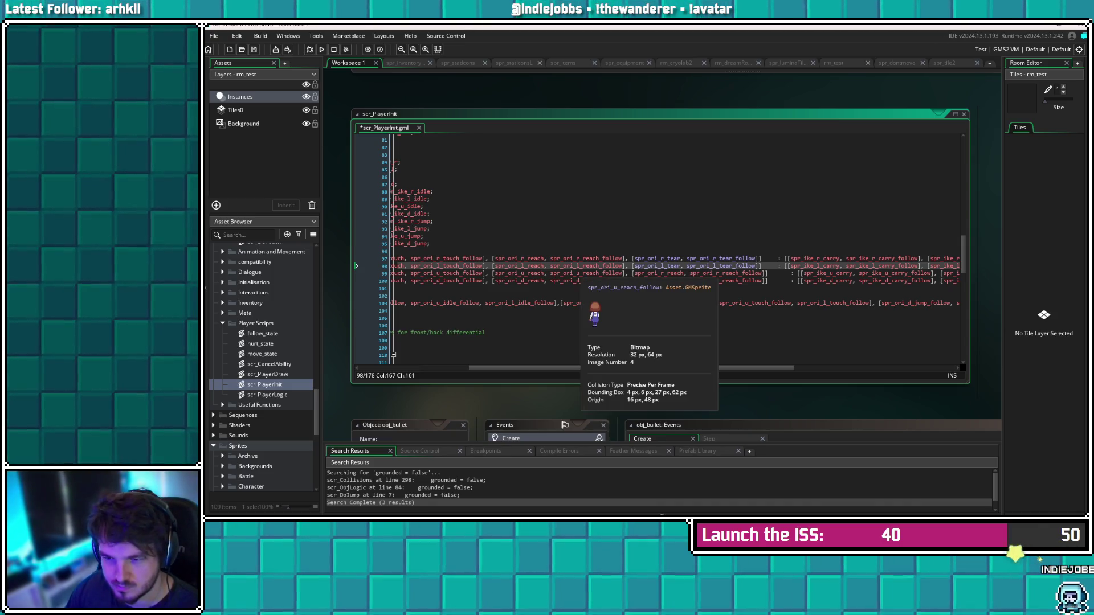
{"action": "left_click", "coordinate": [664, 273]}
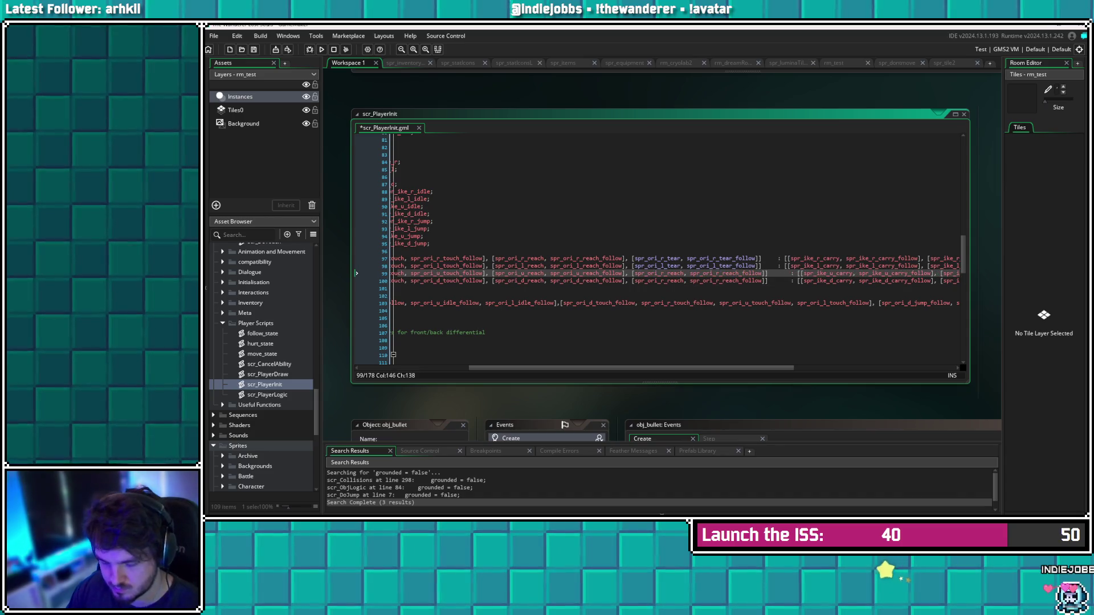
{"action": "key", "text": "Delete"}
{"action": "key", "text": "Delete"}
{"action": "type", "text": "u_"}
{"action": "key", "text": "BackSpace"}
{"action": "key", "text": "BackSpace"}
{"action": "key", "text": "BackSpace"}
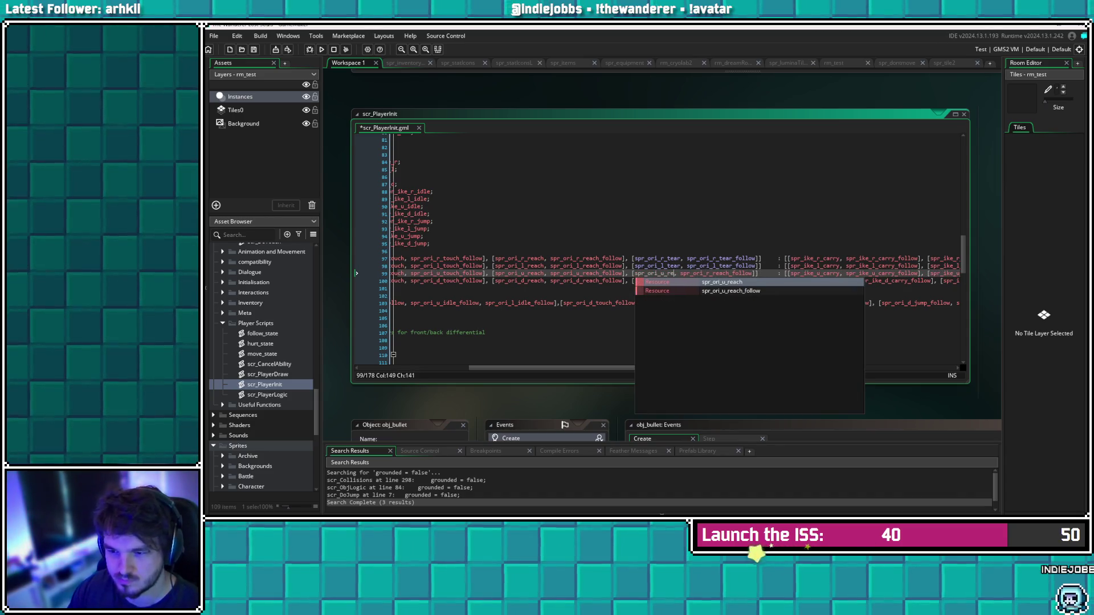
{"action": "type", "text": "tear"}
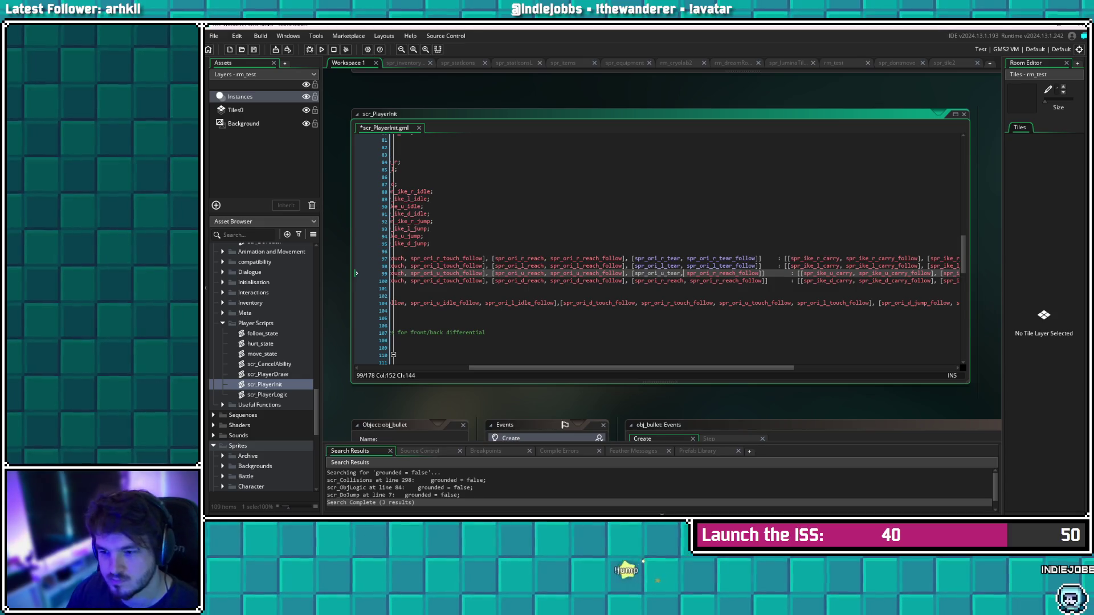
{"action": "key", "text": "Right"}
{"action": "key", "text": "Right"}
{"action": "key", "text": "Right"}
{"action": "key", "text": "BackSpace"}
{"action": "type", "text": "u"}
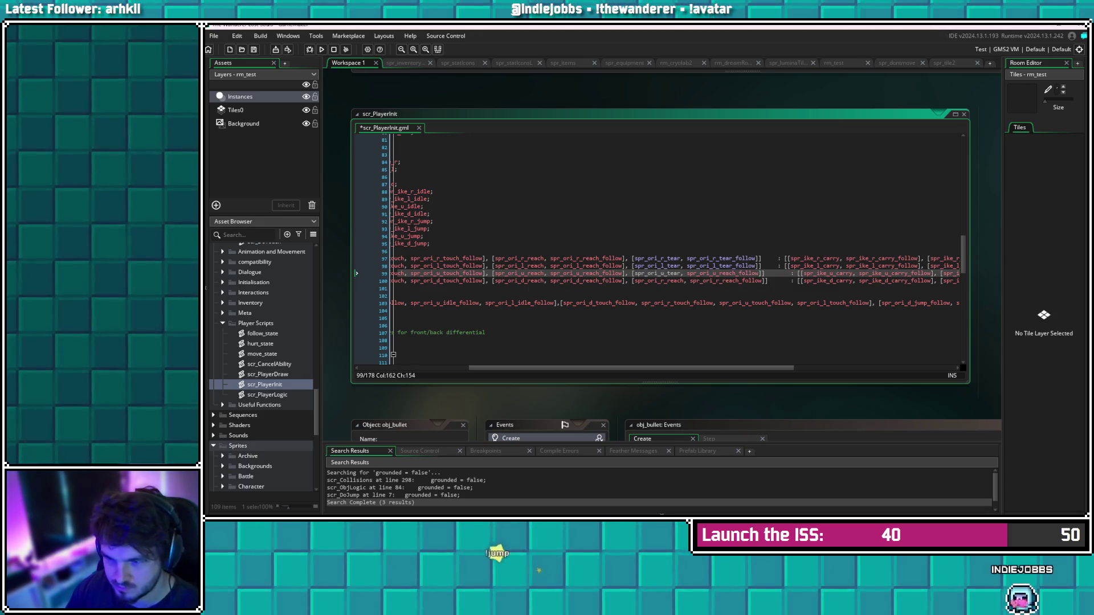
{"action": "key", "text": "BackSpace"}
{"action": "key", "text": "BackSpace"}
{"action": "key", "text": "BackSpace"}
{"action": "type", "text": "tear"}
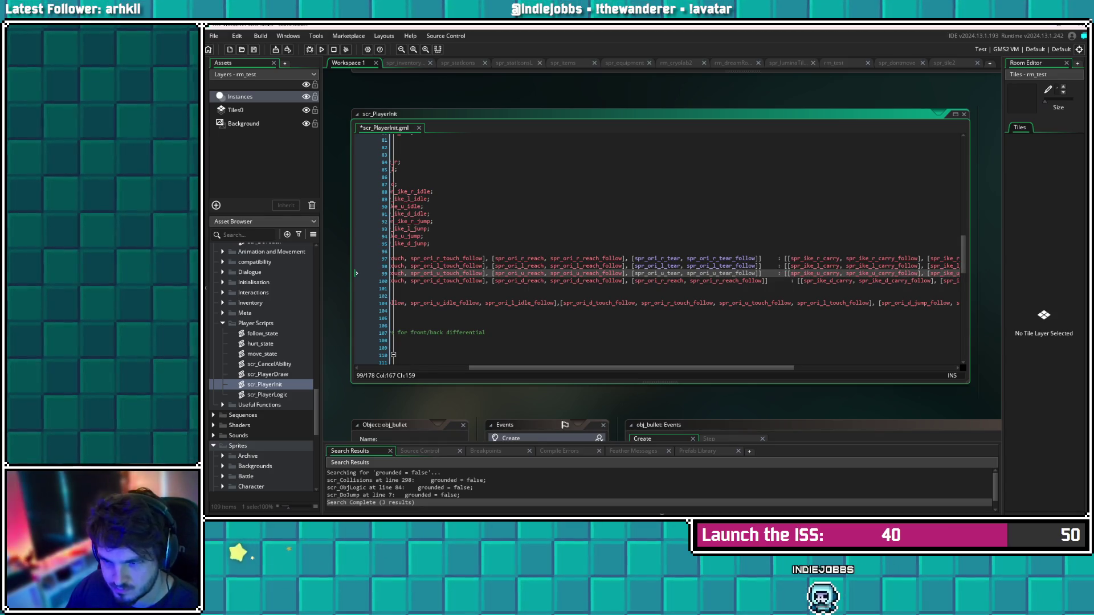
Rename line 100's copied pair to spr_ori_d_tear and spr_ori_d_tear_follow, then save the script
{"action": "left_click", "coordinate": [663, 280]}
{"action": "key", "text": "BackSpace"}
{"action": "type", "text": "d"}
{"action": "key", "text": "BackSpace"}
{"action": "key", "text": "BackSpace"}
{"action": "key", "text": "BackSpace"}
{"action": "type", "text": "tear"}
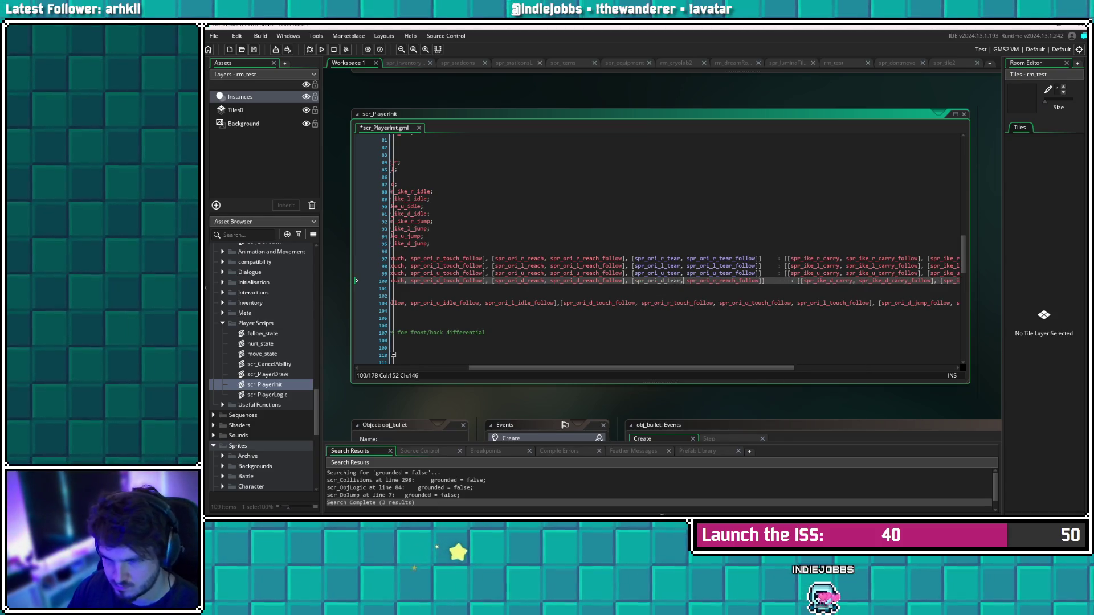
{"action": "left_click", "coordinate": [719, 280]}
{"action": "key", "text": "BackSpace"}
{"action": "type", "text": "d"}
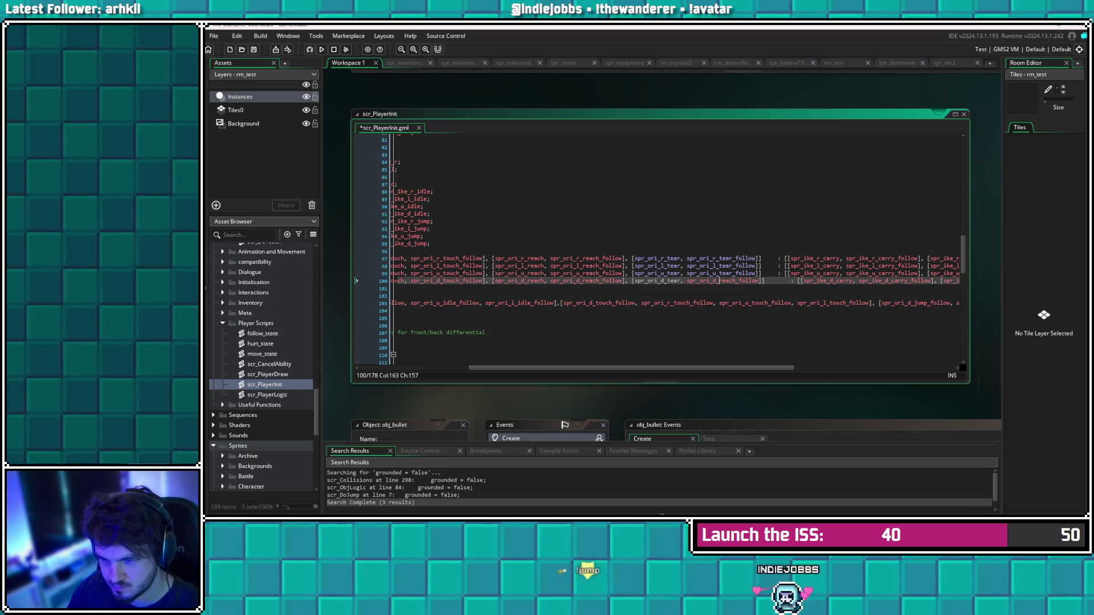
{"action": "key", "text": "BackSpace"}
{"action": "key", "text": "BackSpace"}
{"action": "key", "text": "BackSpace"}
{"action": "type", "text": "tear"}
{"action": "key", "text": "Down"}
{"action": "key", "text": "ctrl+s"}
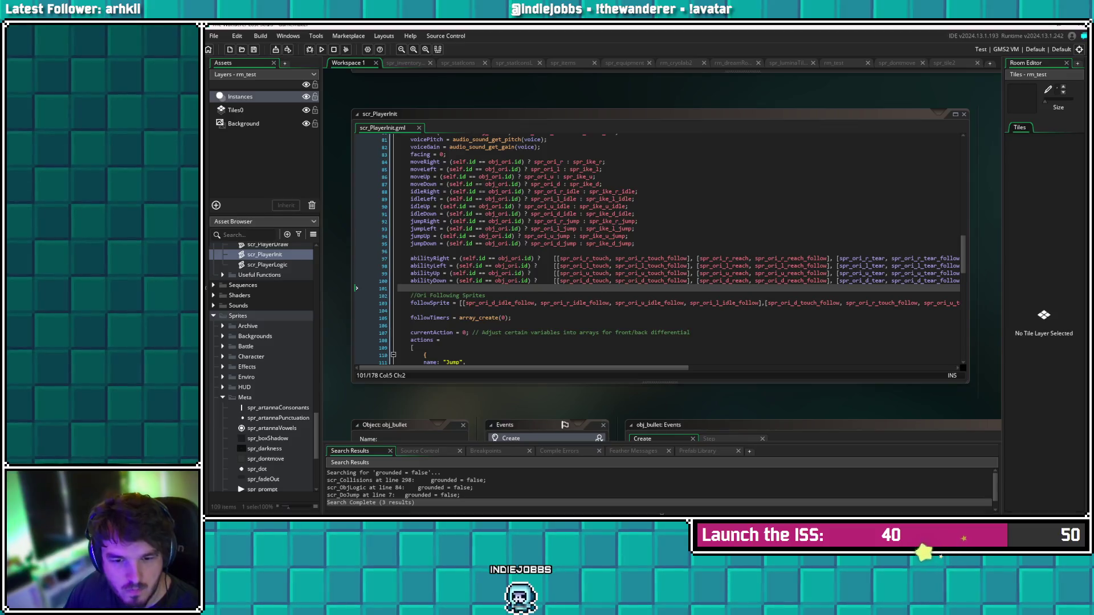
Collapse the Rooms and Scripts folders in the Asset Browser
{"action": "scroll", "coordinate": [262, 365], "scroll_direction": "up", "scroll_amount": 6}
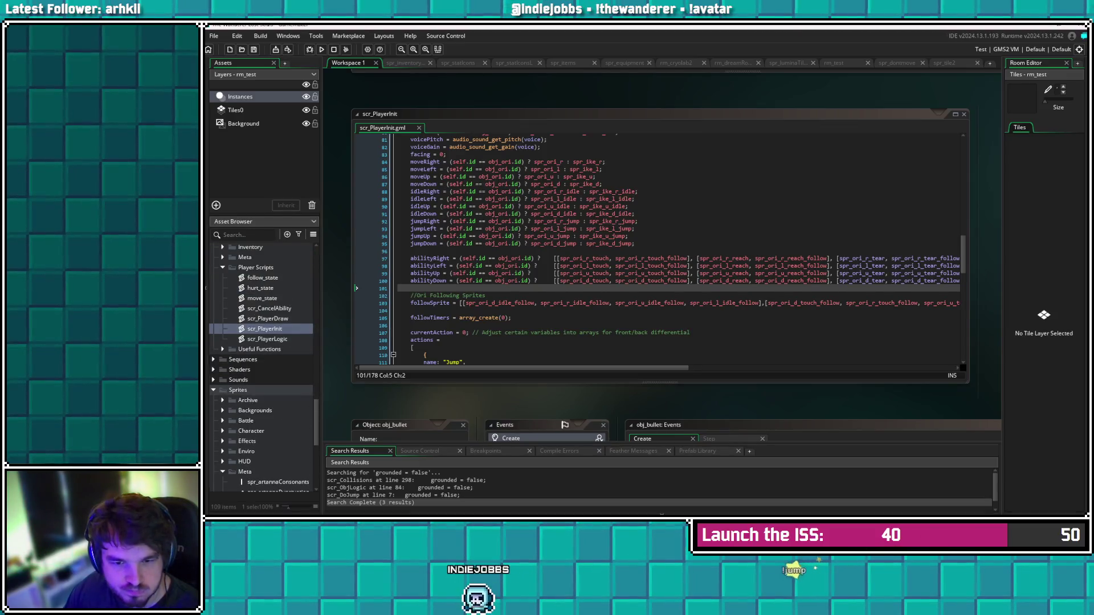
{"action": "scroll", "coordinate": [262, 365], "scroll_direction": "up", "scroll_amount": 3}
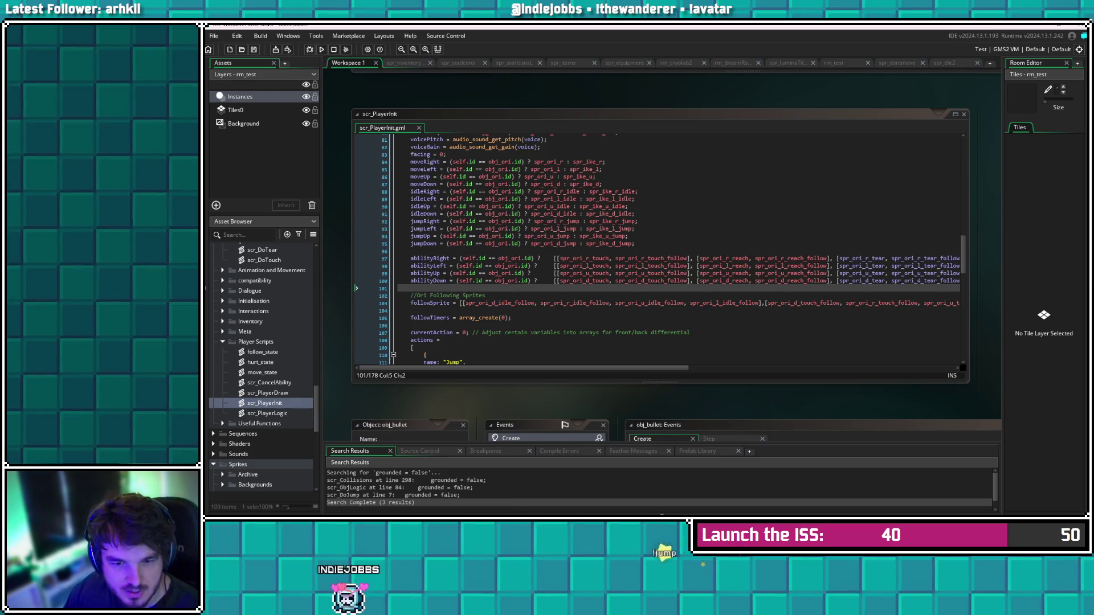
{"action": "scroll", "coordinate": [262, 365], "scroll_direction": "up", "scroll_amount": 10}
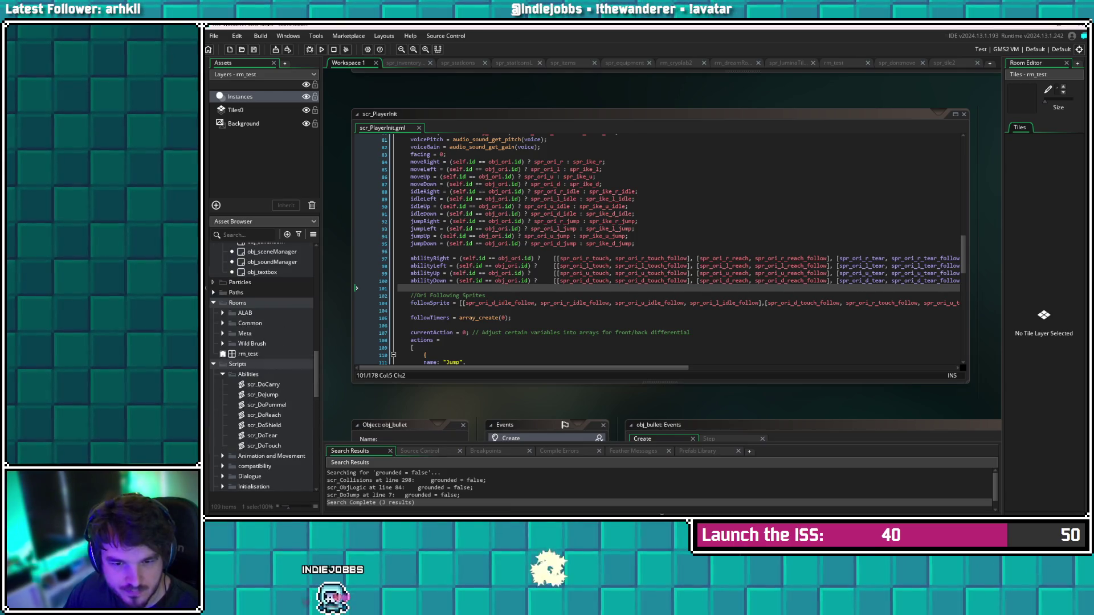
{"action": "left_click", "coordinate": [213, 395]}
{"action": "scroll", "coordinate": [262, 395], "scroll_direction": "down", "scroll_amount": 1}
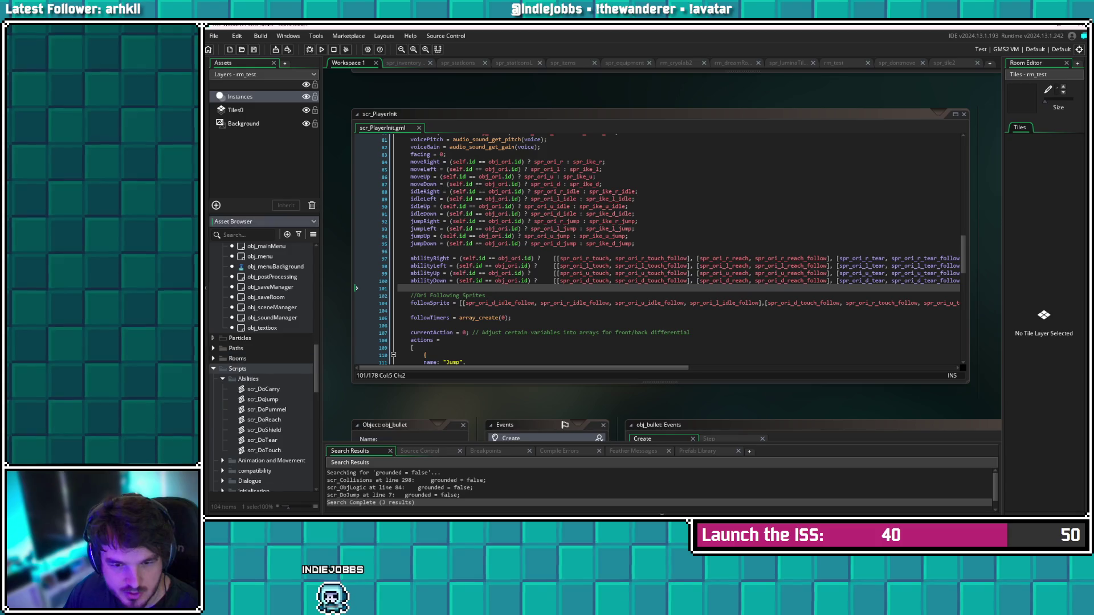
{"action": "left_click", "coordinate": [213, 368]}
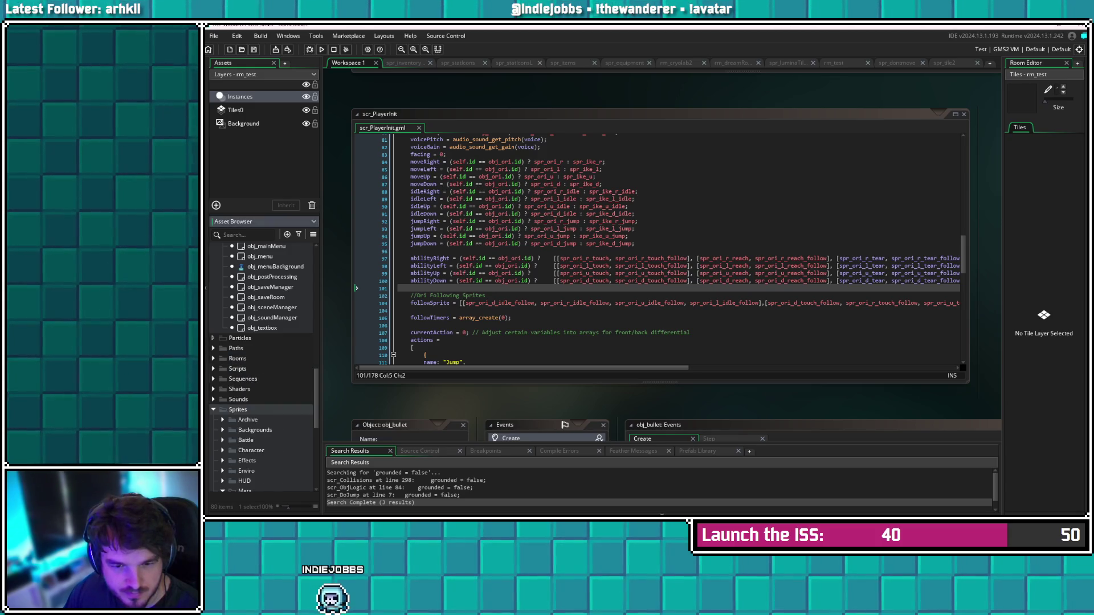
Expand Sprites > Character > Ori to reveal the Abilities folder's Reach and Touch subfolders
{"action": "scroll", "coordinate": [262, 365], "scroll_direction": "down", "scroll_amount": 3}
{"action": "left_click", "coordinate": [223, 357]}
{"action": "scroll", "coordinate": [240, 399], "scroll_direction": "down", "scroll_amount": 2}
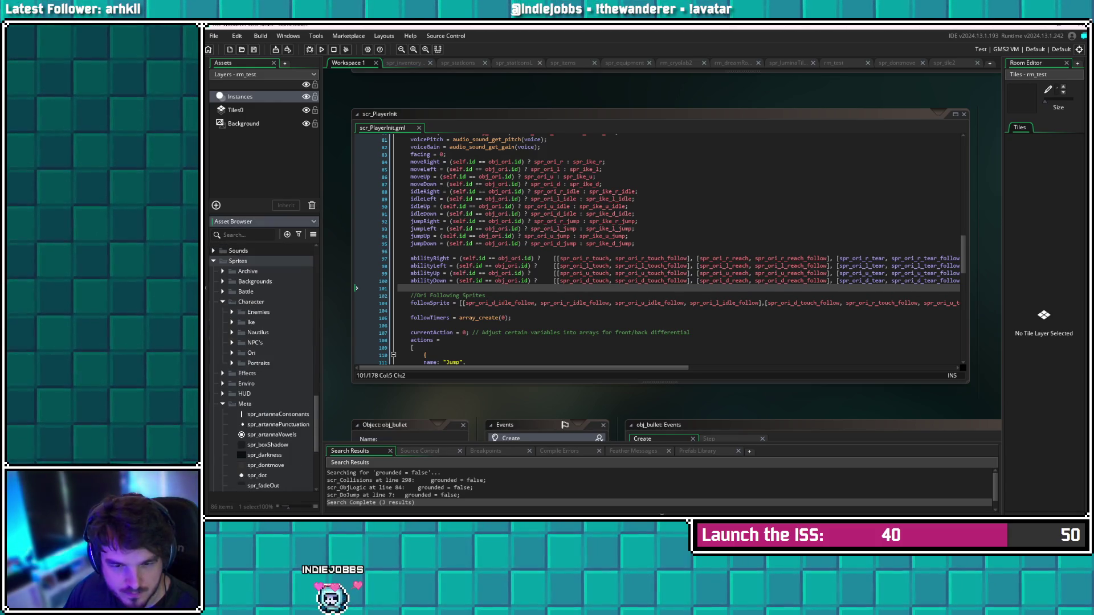
{"action": "left_click", "coordinate": [232, 353]}
{"action": "scroll", "coordinate": [240, 399], "scroll_direction": "down", "scroll_amount": 1}
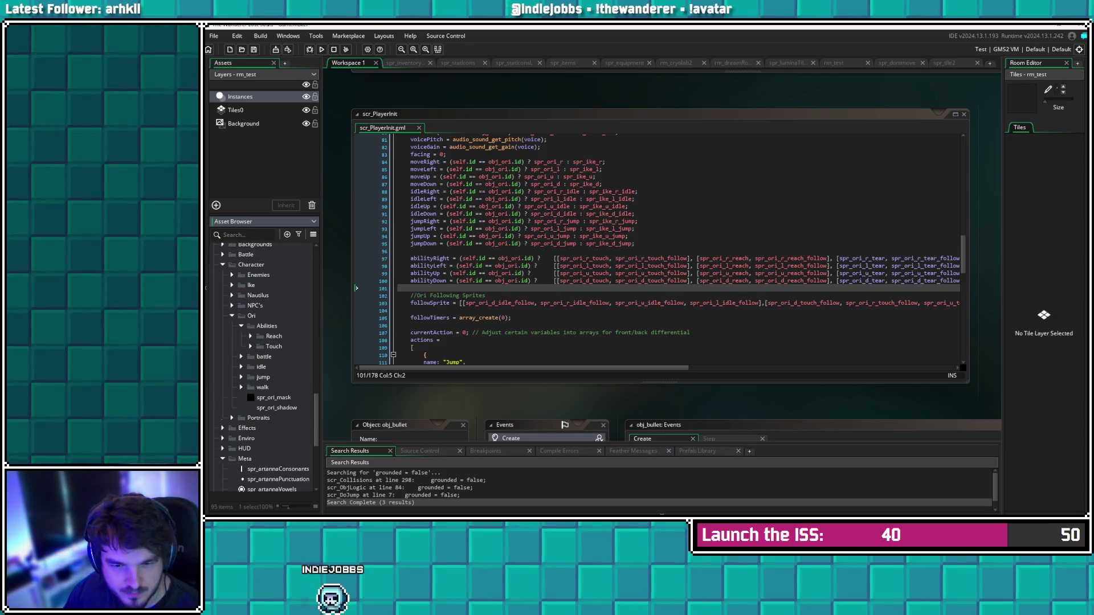
{"action": "scroll", "coordinate": [262, 364], "scroll_direction": "down", "scroll_amount": 1}
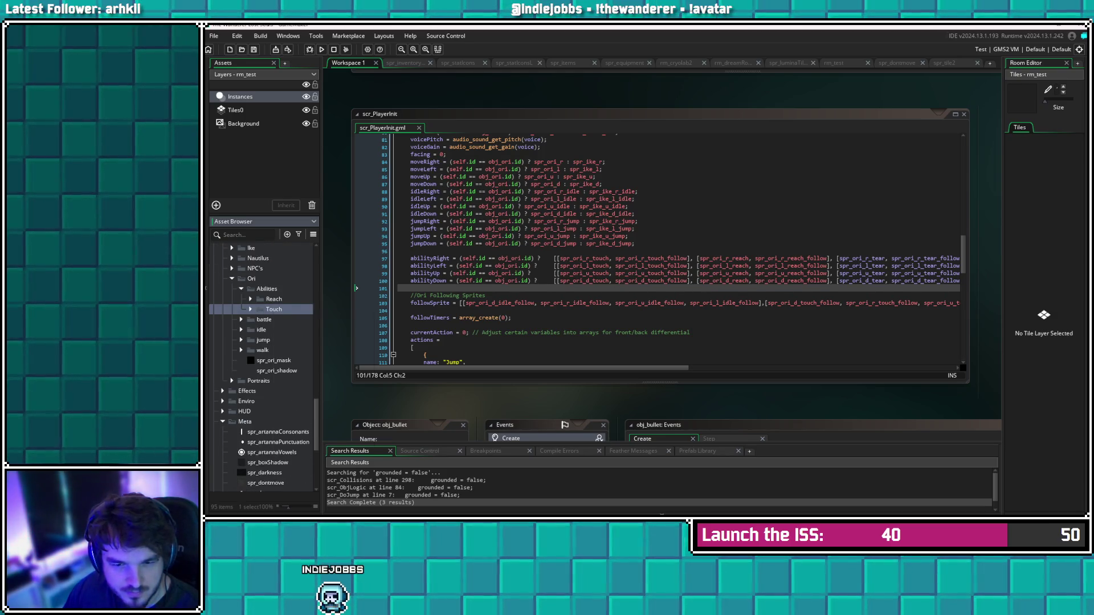
{"action": "right_click", "coordinate": [273, 309]}
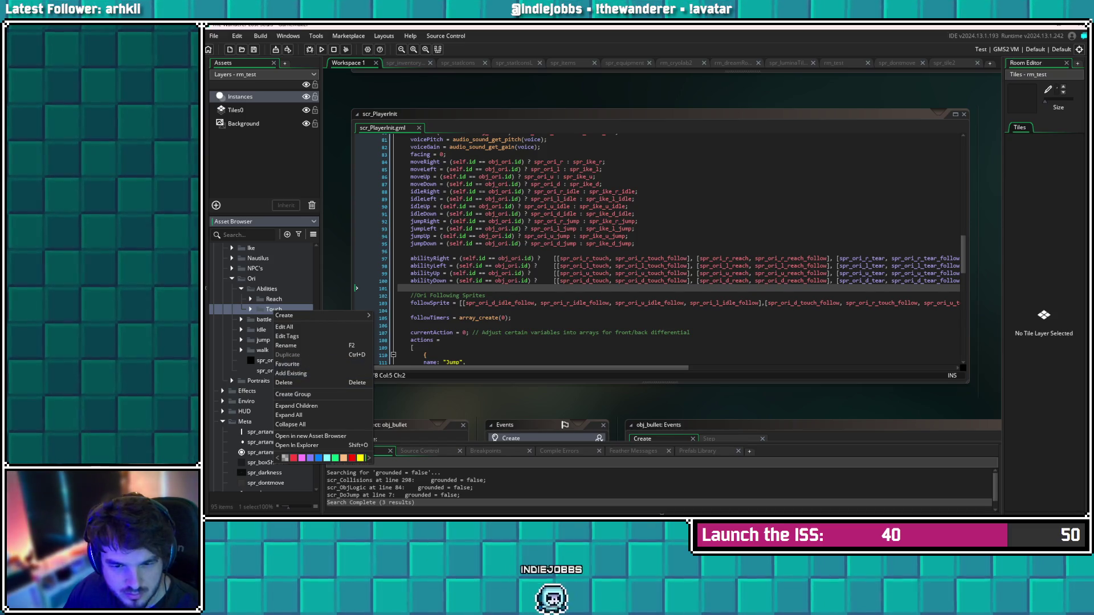
{"action": "key", "text": "Escape"}
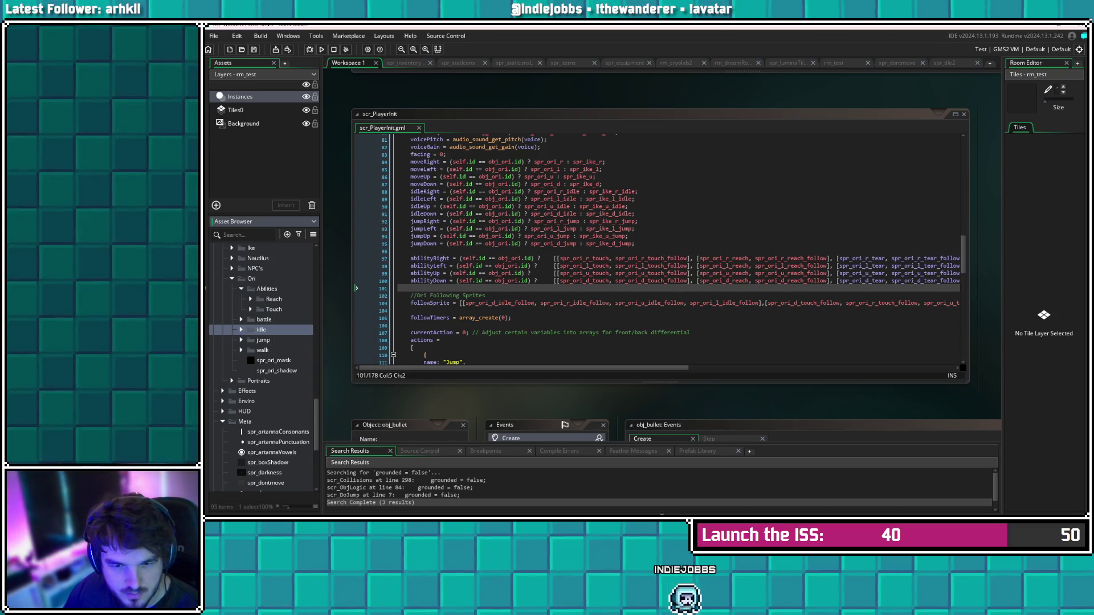
Create a new folder named Tear inside the Abilities folder
{"action": "right_click", "coordinate": [264, 290]}
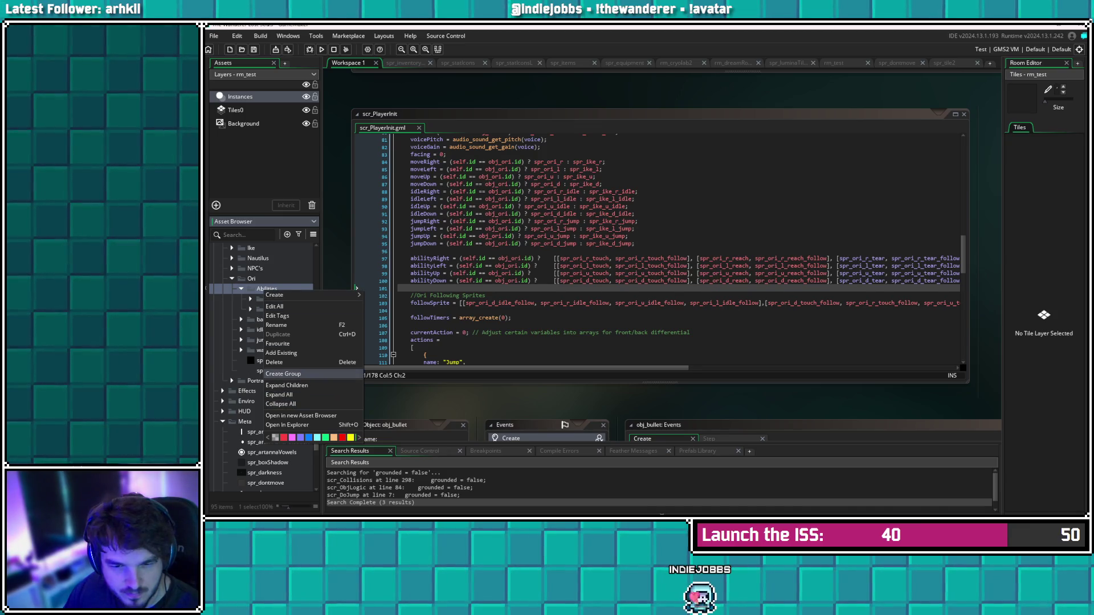
{"action": "left_click", "coordinate": [283, 373]}
{"action": "type", "text": "Tear"}
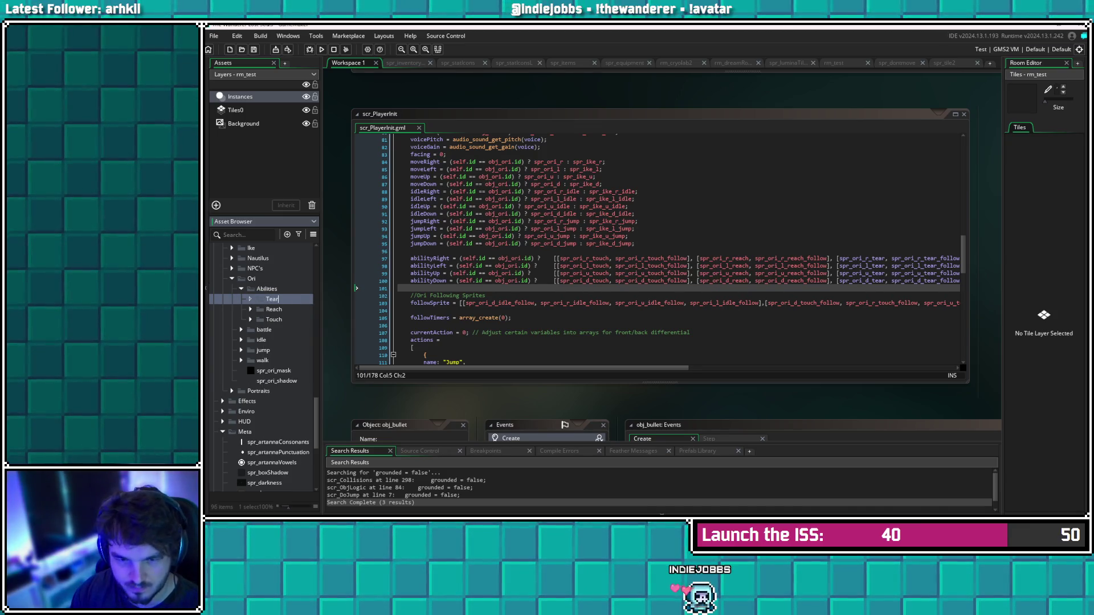
{"action": "key", "text": "Return"}
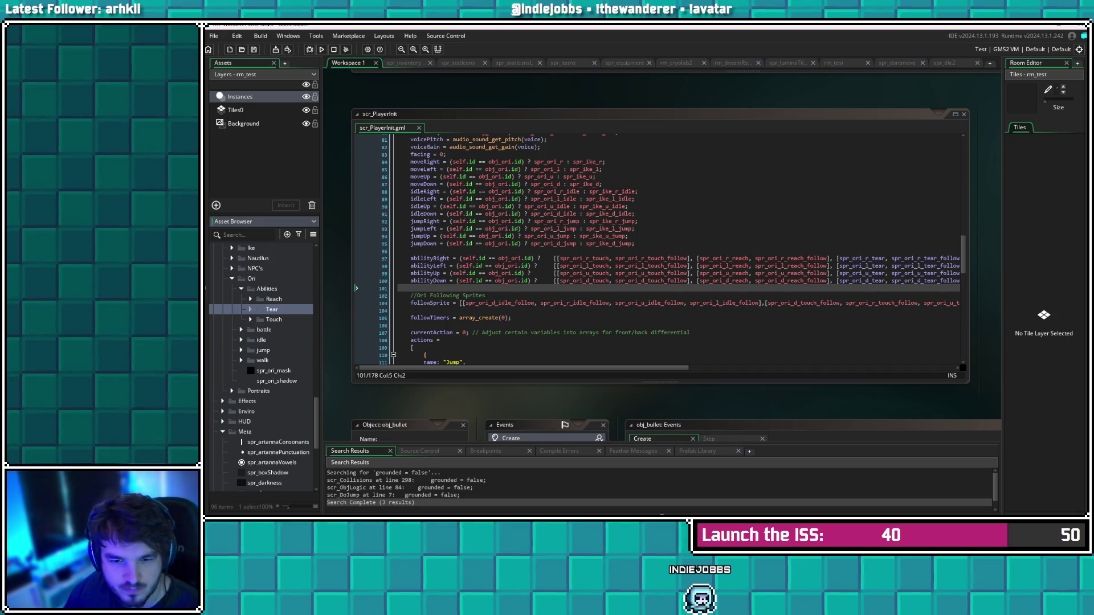
Expand the Touch folder and look through its sprites one by one
{"action": "left_click", "coordinate": [251, 319]}
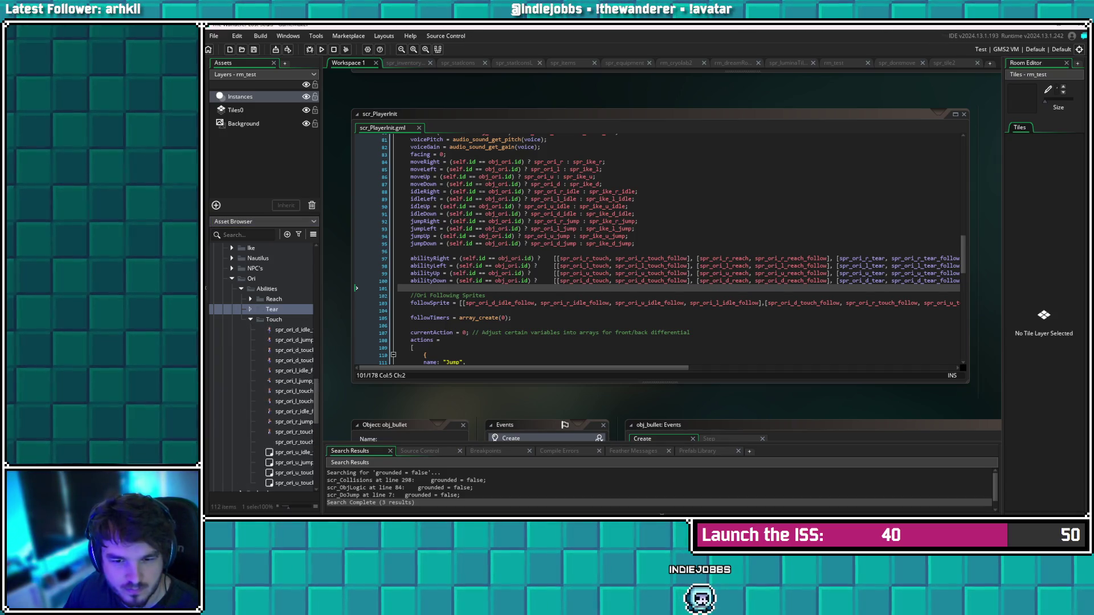
{"action": "left_click_drag", "start_coordinate": [321, 285], "coordinate": [425, 285]}
{"action": "scroll", "coordinate": [313, 370], "scroll_direction": "down", "scroll_amount": 3}
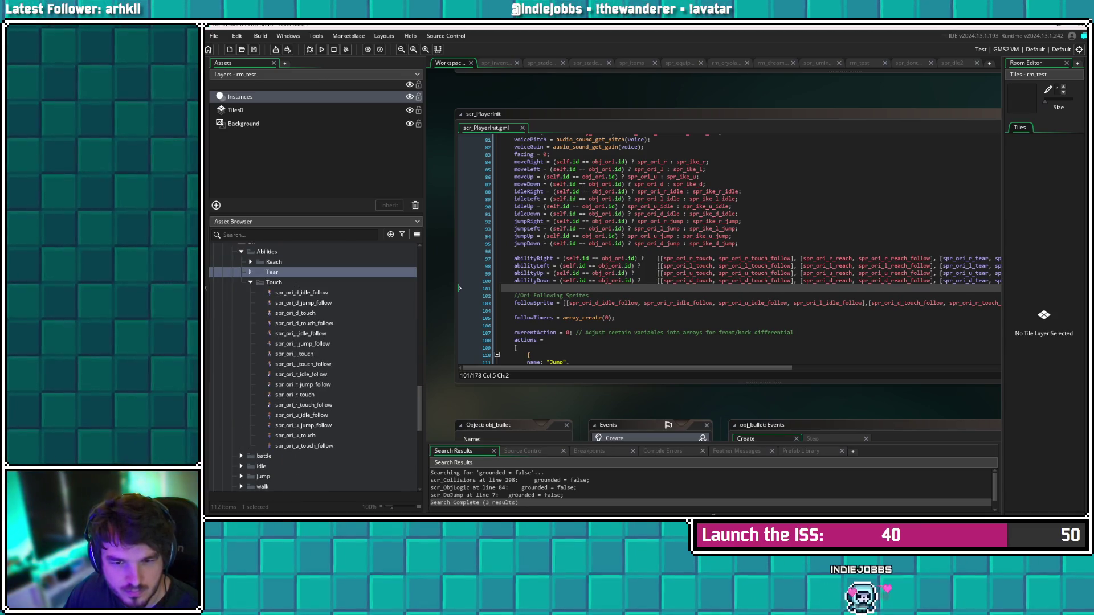
{"action": "scroll", "coordinate": [332, 368], "scroll_direction": "up", "scroll_amount": 1}
{"action": "left_click", "coordinate": [301, 311]}
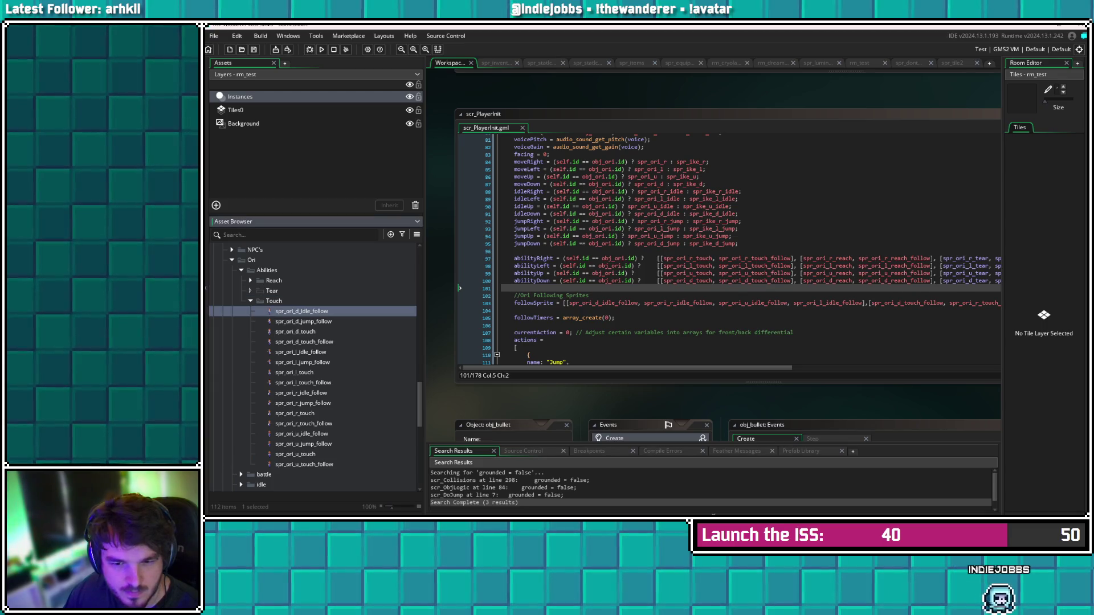
{"action": "left_click", "coordinate": [303, 321]}
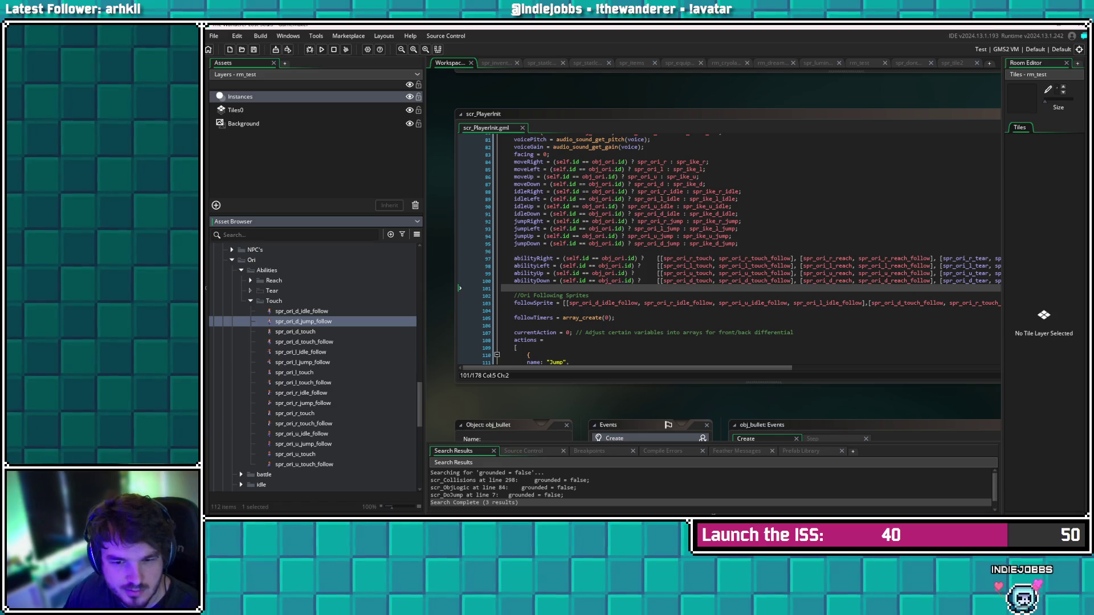
{"action": "left_click", "coordinate": [304, 331]}
{"action": "left_click", "coordinate": [304, 342]}
{"action": "left_click", "coordinate": [301, 352]}
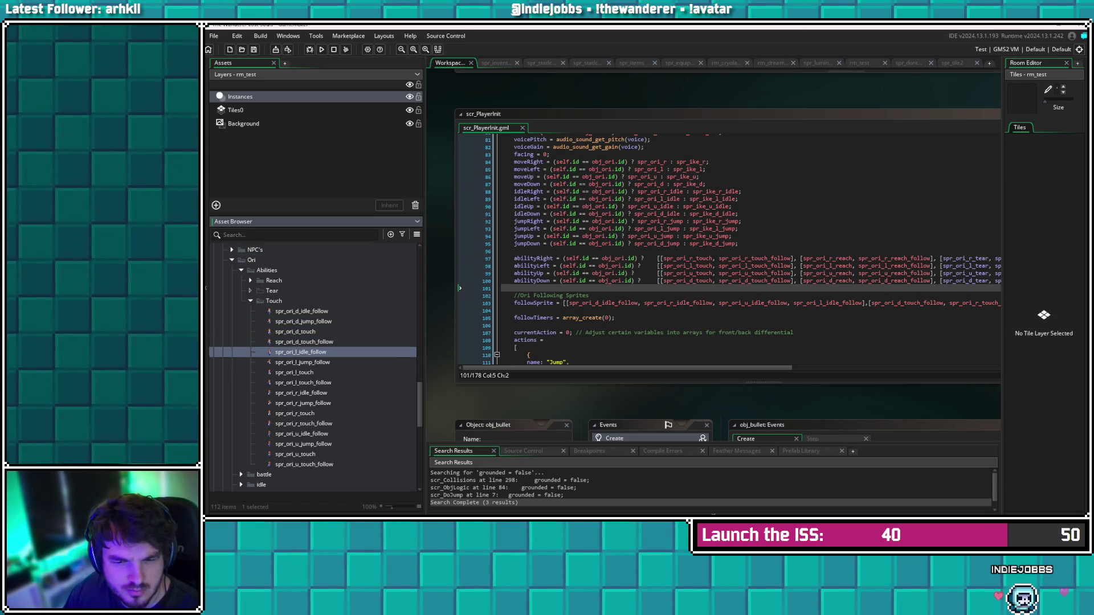
{"action": "key", "text": "Down"}
{"action": "key", "text": "Down"}
{"action": "key", "text": "Down"}
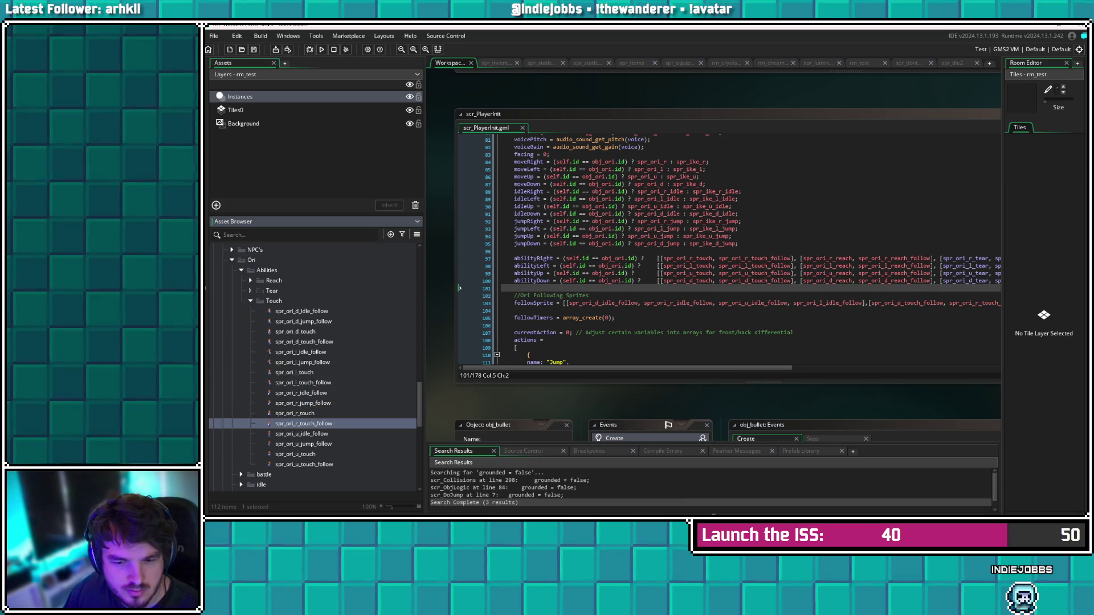
Collapse Touch, expand Reach and select all eight reach sprites
{"action": "key", "text": "Left"}
{"action": "key", "text": "Left"}
{"action": "key", "text": "Up"}
{"action": "key", "text": "Up"}
{"action": "key", "text": "Right"}
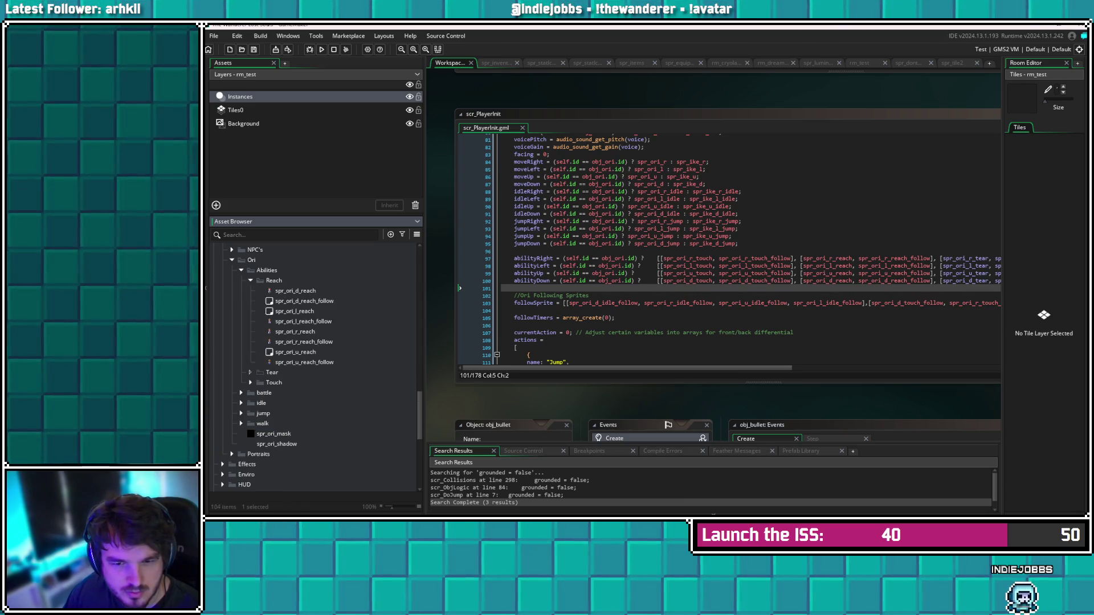
{"action": "key", "text": "Down"}
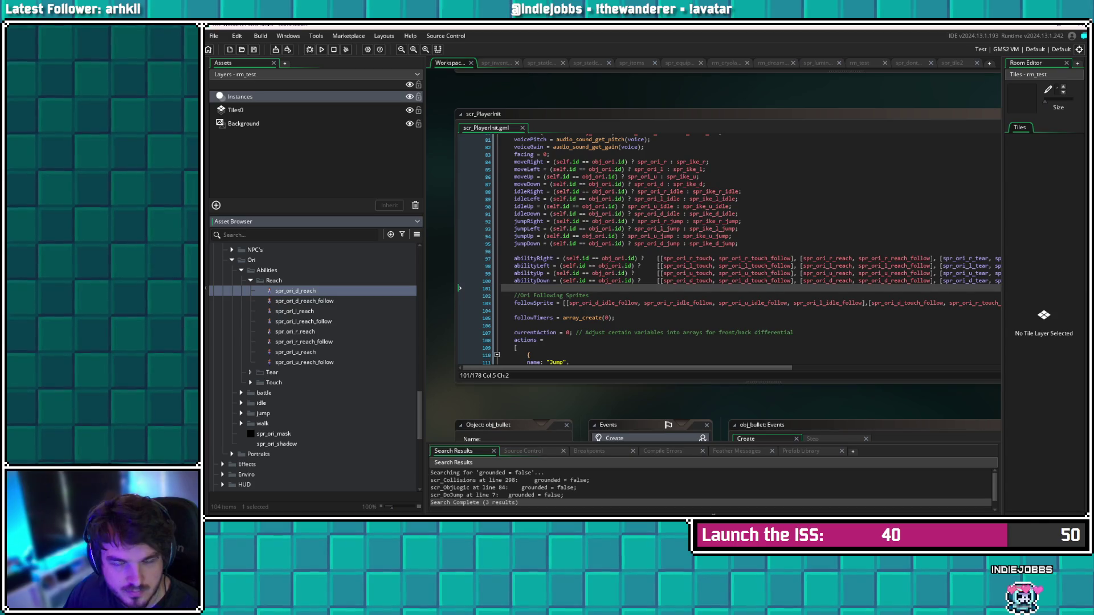
{"action": "left_click", "coordinate": [304, 362]}
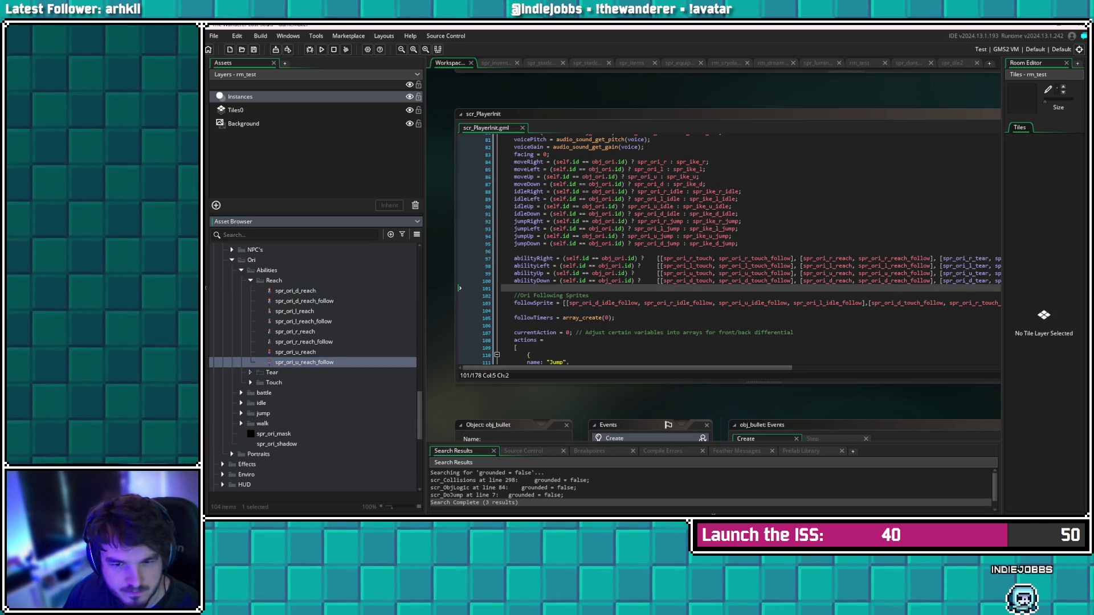
{"action": "left_click", "coordinate": [296, 290], "text": "shift"}
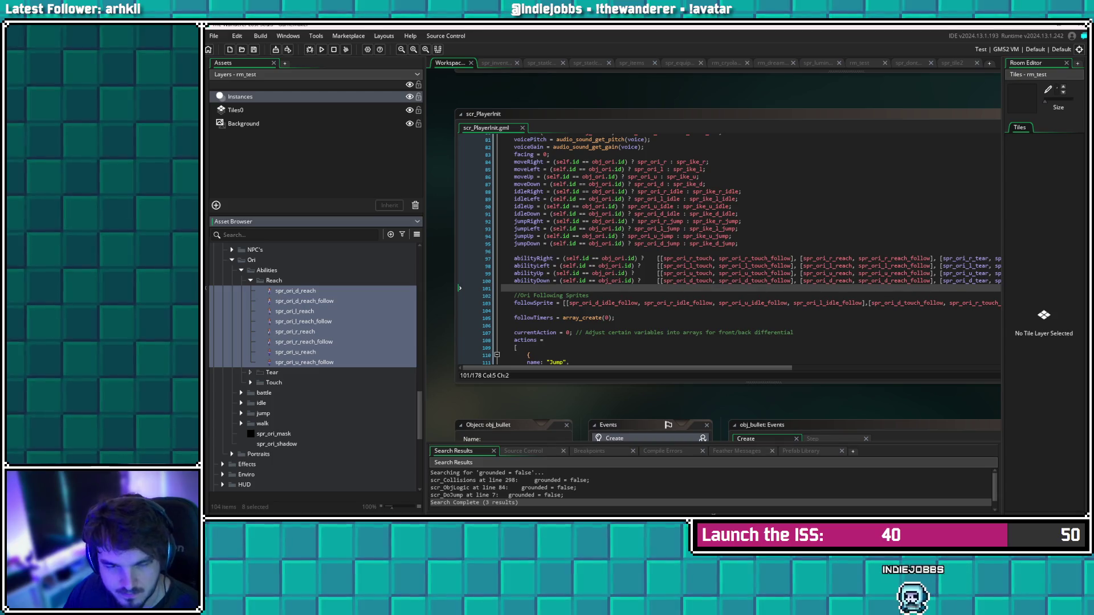
Collapse Reach and bring up the options for the Tear folder
{"action": "key", "text": "Left"}
{"action": "left_click", "coordinate": [296, 291]}
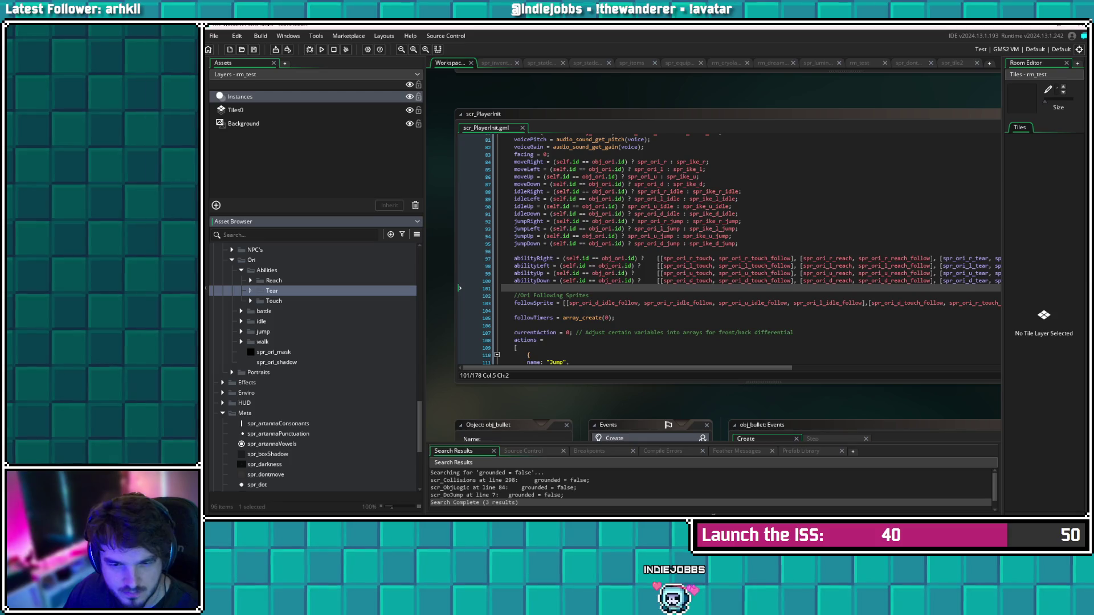
{"action": "right_click", "coordinate": [276, 292]}
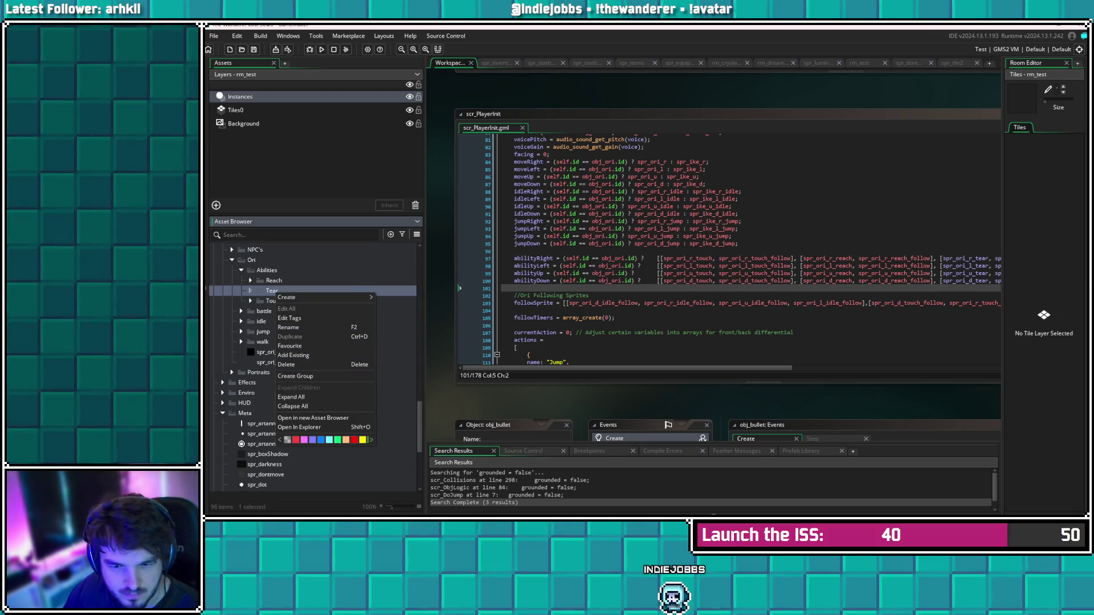
Select all eight reach sprites in Reach and duplicate them
{"action": "left_click", "coordinate": [261, 321]}
{"action": "left_click", "coordinate": [250, 280]}
{"action": "left_click", "coordinate": [295, 291]}
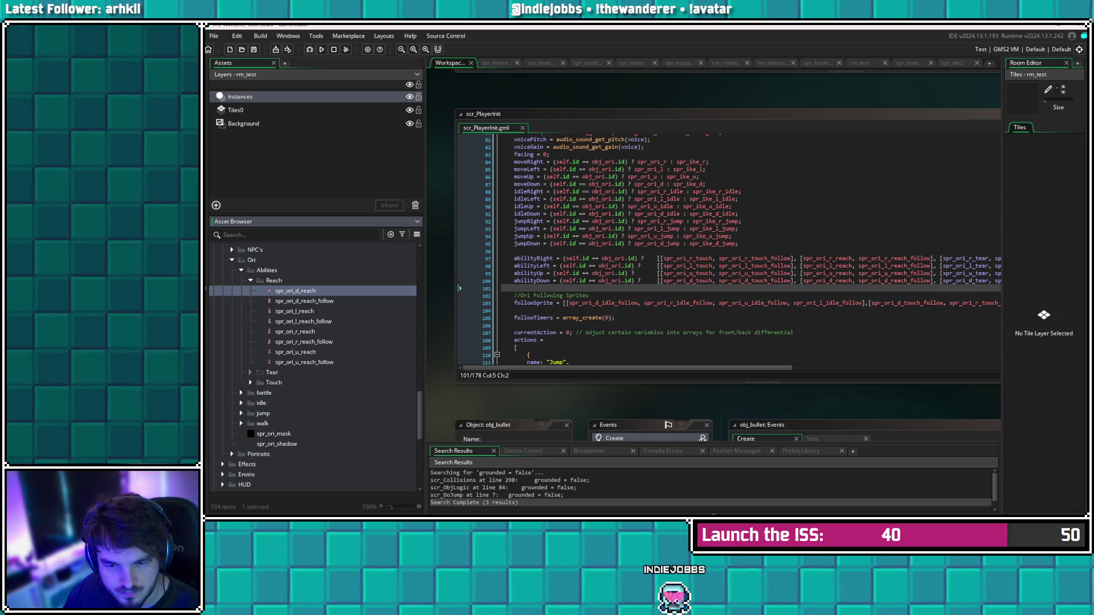
{"action": "left_click", "coordinate": [304, 363], "text": "shift"}
{"action": "right_click", "coordinate": [301, 333]}
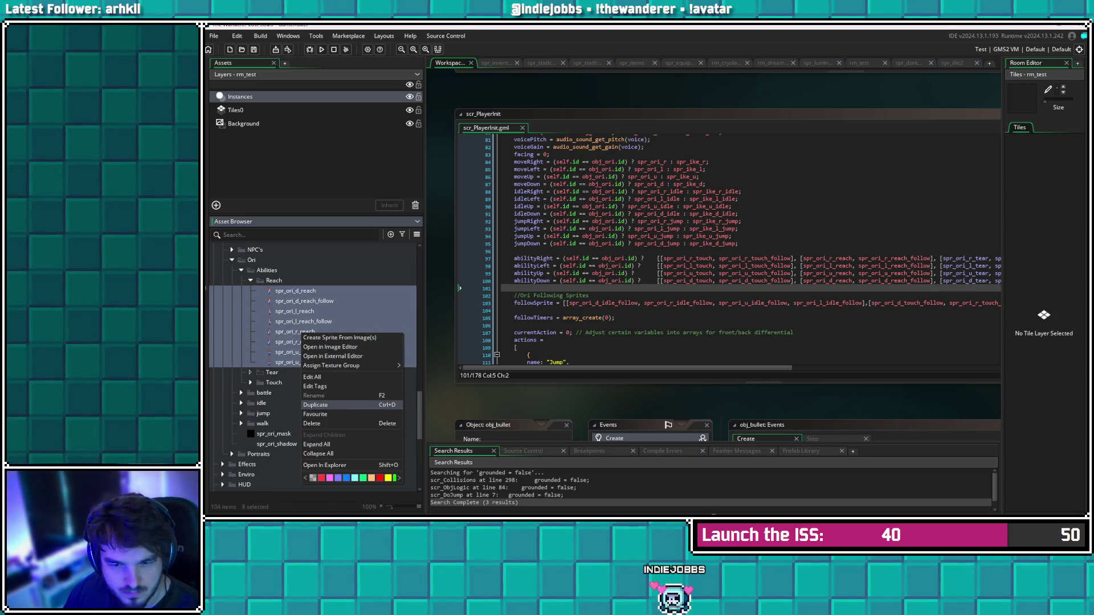
{"action": "left_click", "coordinate": [319, 405]}
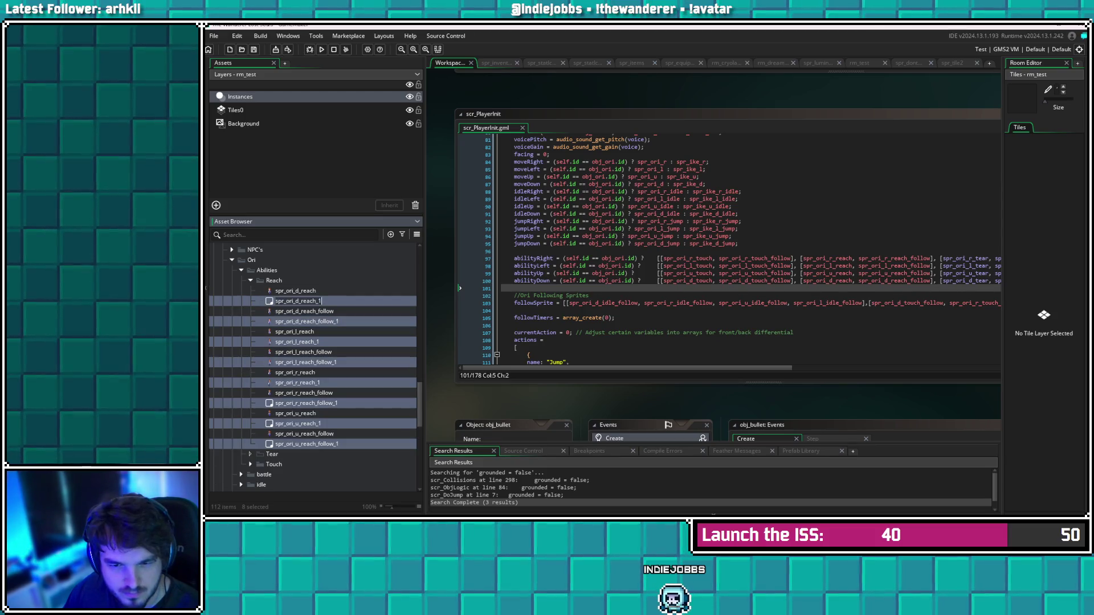
Check the options for the duplicated sprites, then select the new group1 folder
{"action": "right_click", "coordinate": [327, 282]}
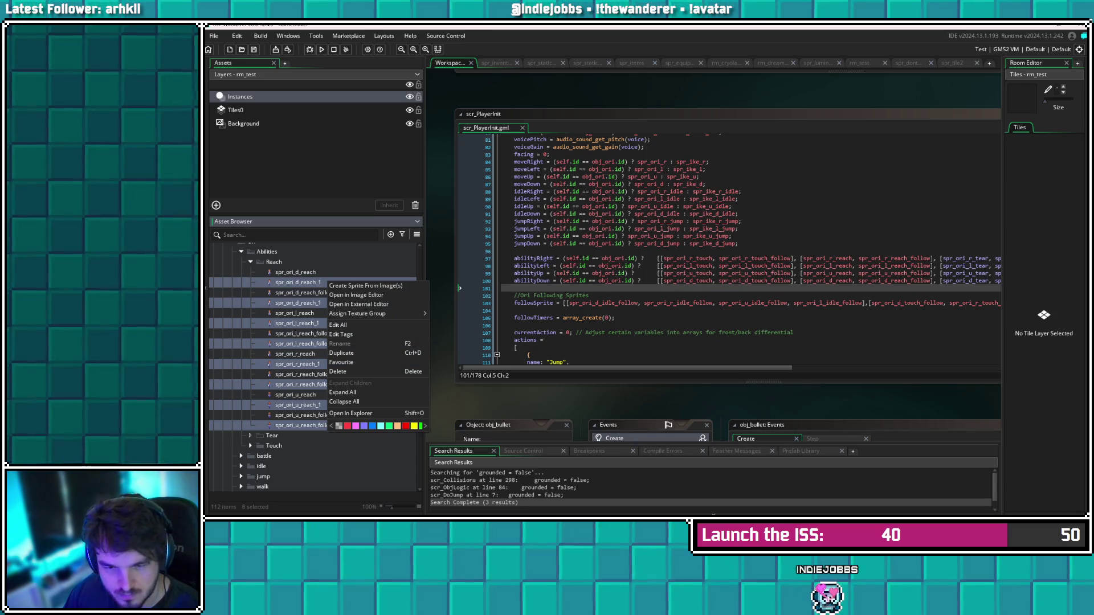
{"action": "left_click", "coordinate": [303, 333]}
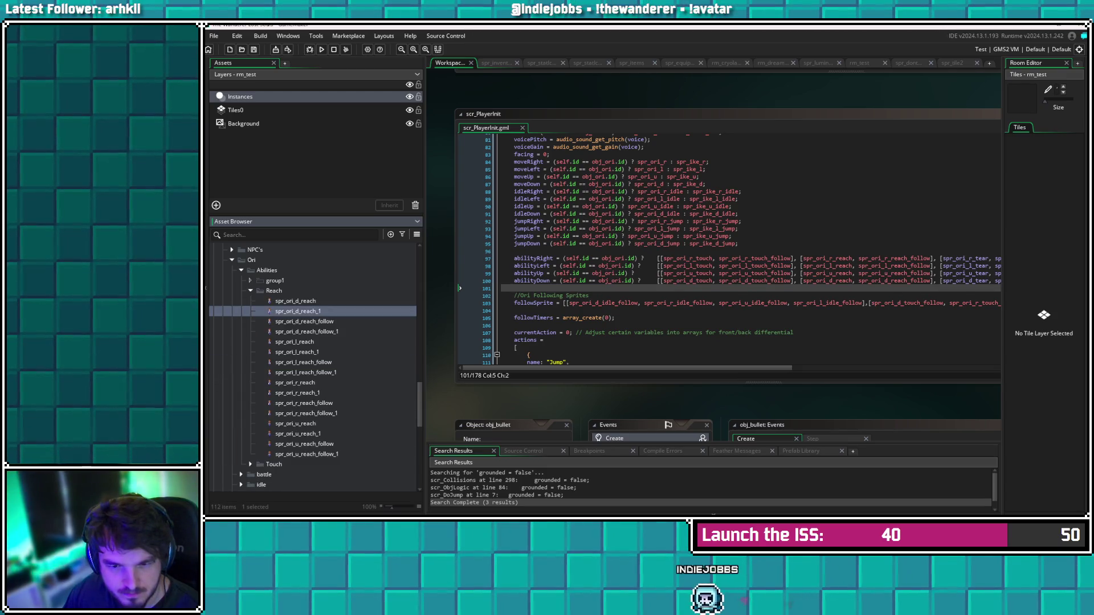
{"action": "left_click", "coordinate": [275, 281]}
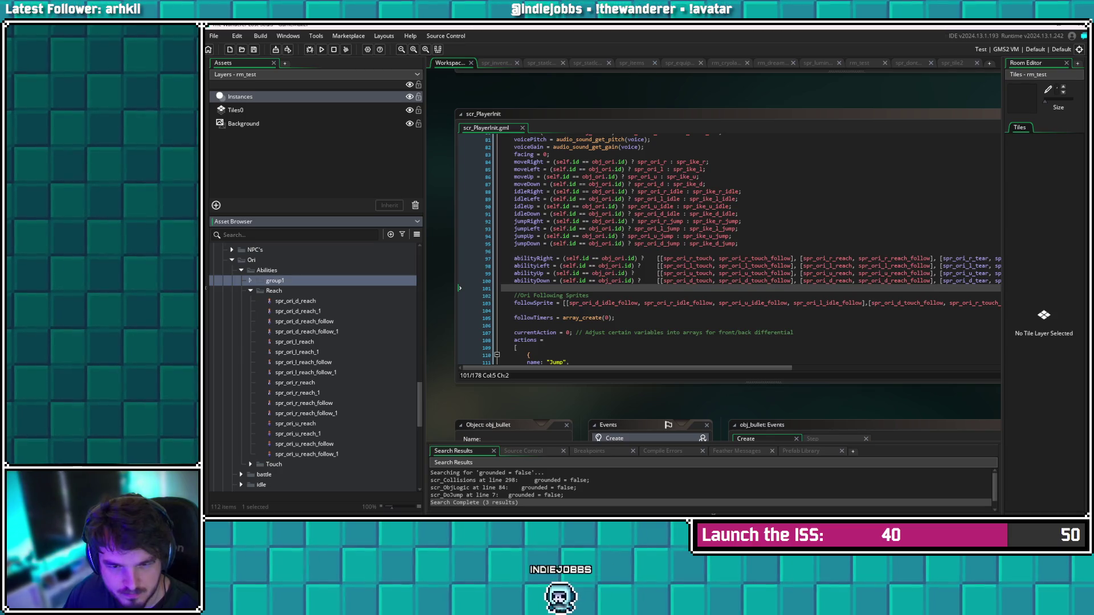
Rename the group1 folder to Tear
{"action": "right_click", "coordinate": [284, 283]}
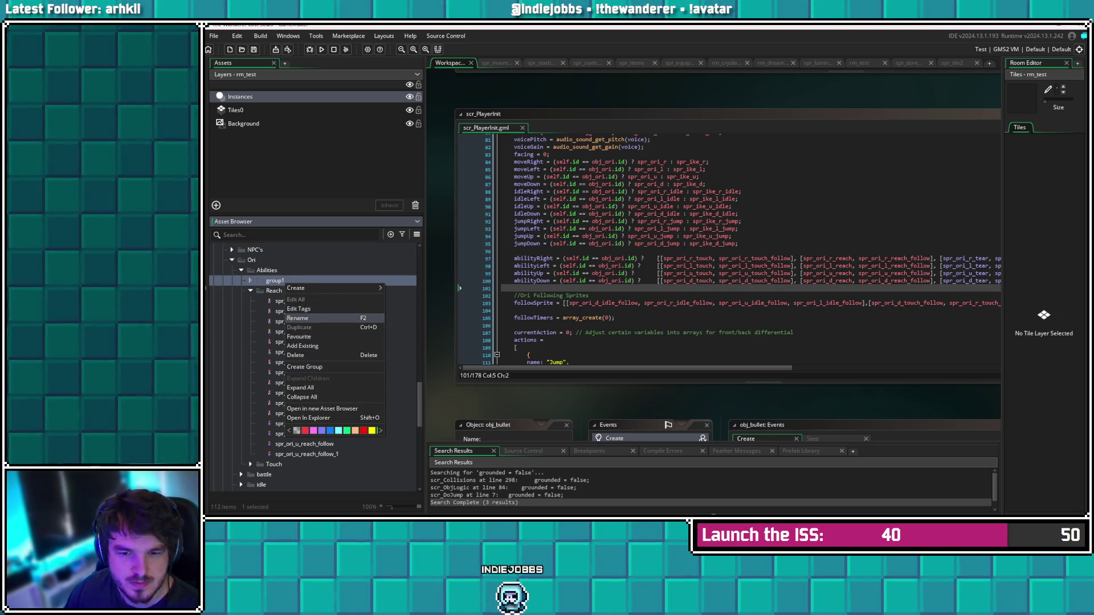
{"action": "left_click", "coordinate": [298, 318]}
{"action": "type", "text": "Tear"}
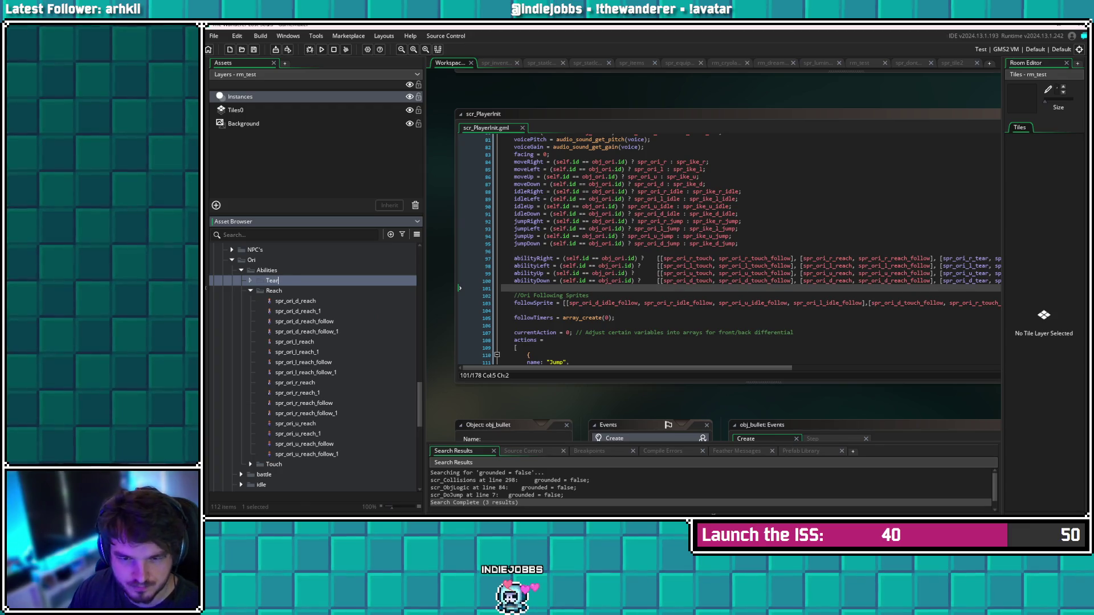
{"action": "key", "text": "Return"}
Move the eight _1 reach sprite copies (down, left, right, up) into the Tear folder
{"action": "left_click", "coordinate": [298, 301]}
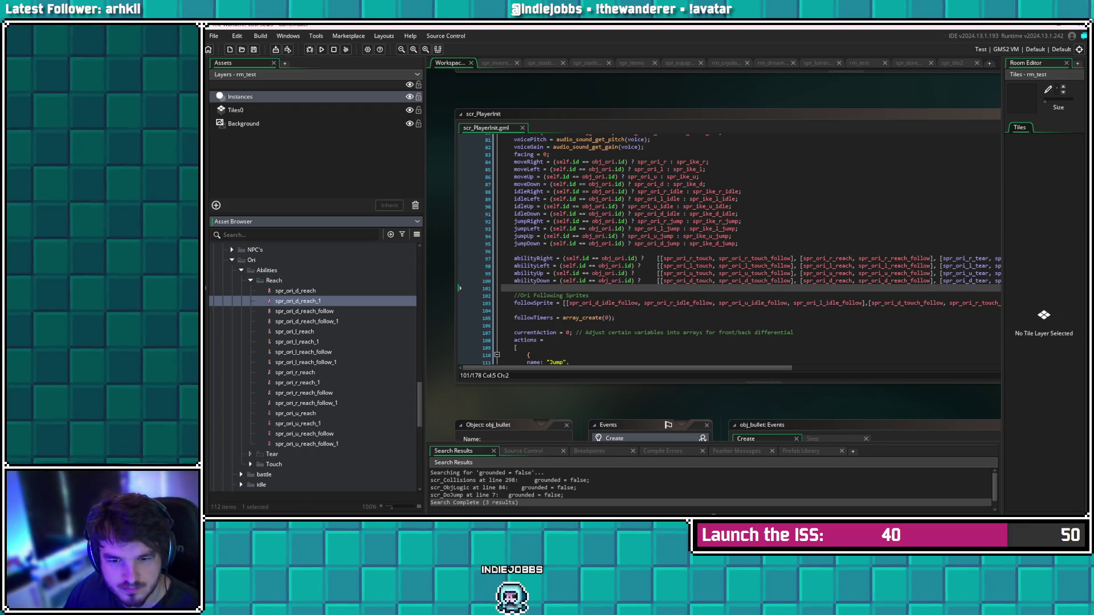
{"action": "left_click", "coordinate": [307, 321], "text": "ctrl"}
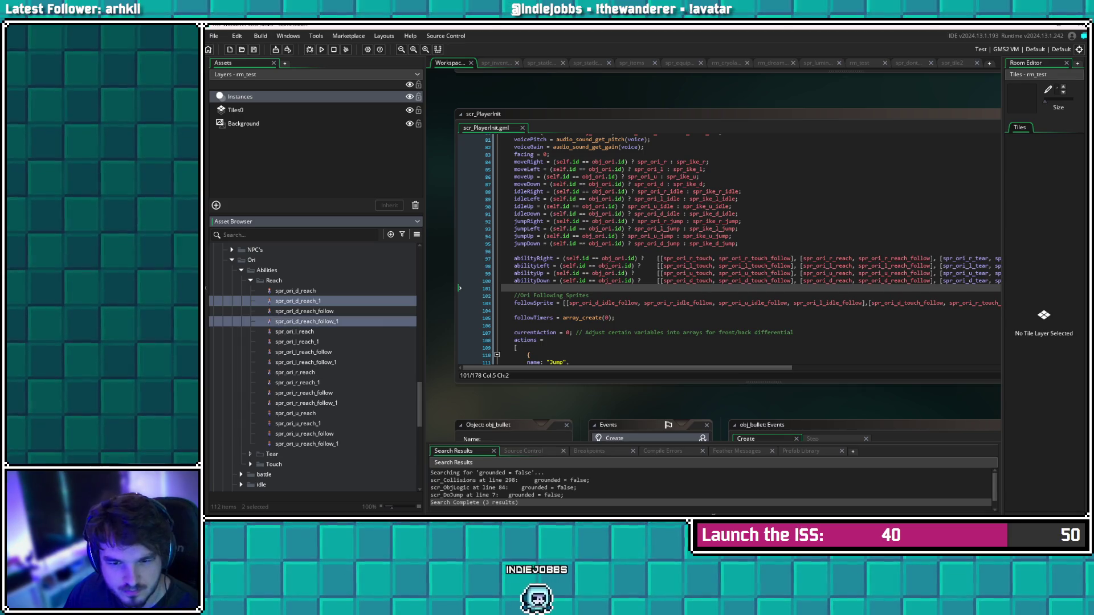
{"action": "left_click", "coordinate": [297, 342], "text": "ctrl"}
{"action": "left_click", "coordinate": [305, 363], "text": "ctrl"}
{"action": "left_click", "coordinate": [297, 382], "text": "ctrl"}
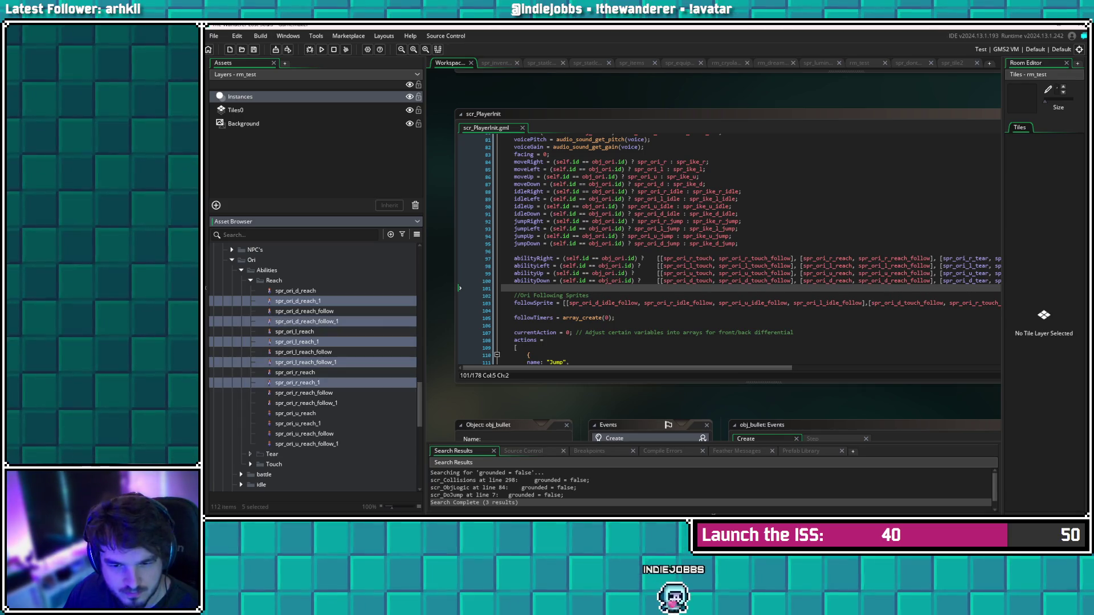
{"action": "left_click", "coordinate": [306, 404], "text": "ctrl"}
{"action": "left_click", "coordinate": [297, 423], "text": "ctrl"}
{"action": "left_click", "coordinate": [306, 444], "text": "ctrl"}
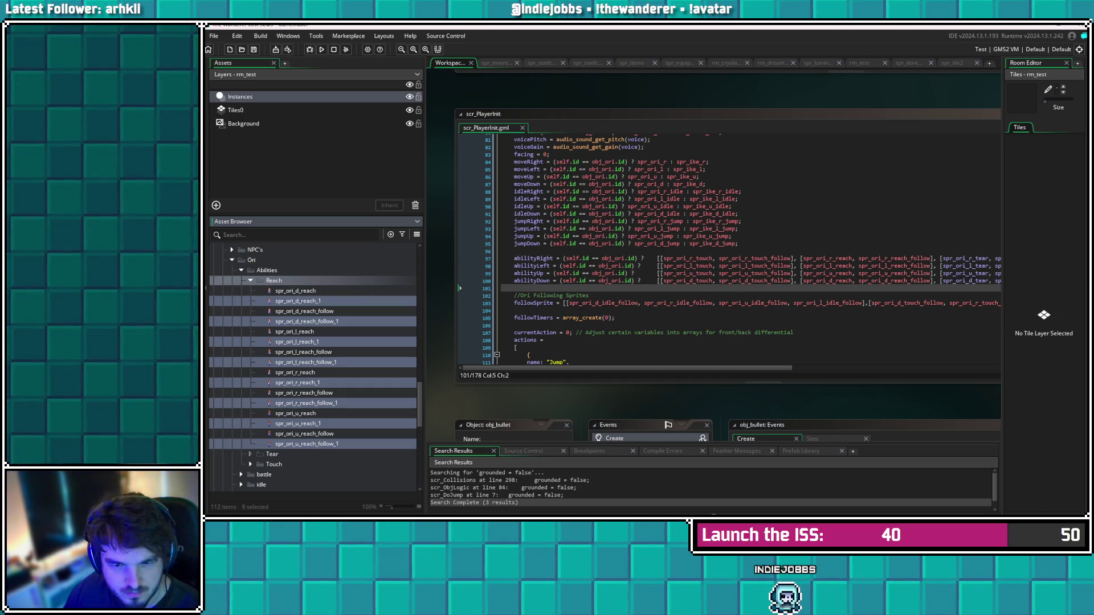
{"action": "left_click_drag", "start_coordinate": [297, 383], "coordinate": [272, 454]}
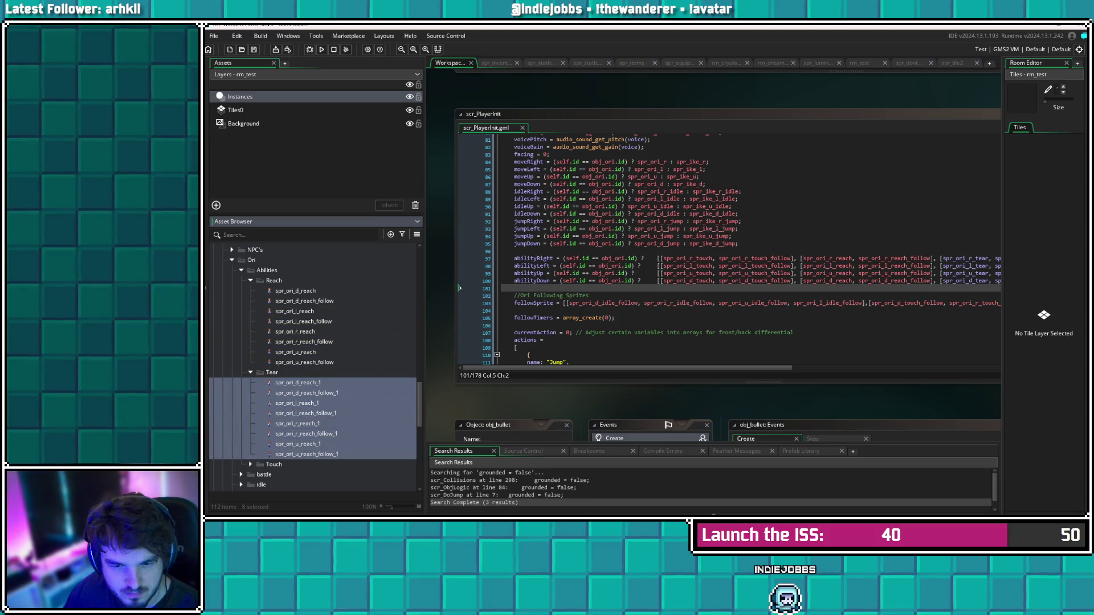
Collapse Reach and select spr_ori_d_reach_1 in Tear for its options
{"action": "left_click", "coordinate": [250, 280]}
{"action": "left_click", "coordinate": [292, 301]}
{"action": "right_click", "coordinate": [310, 300]}
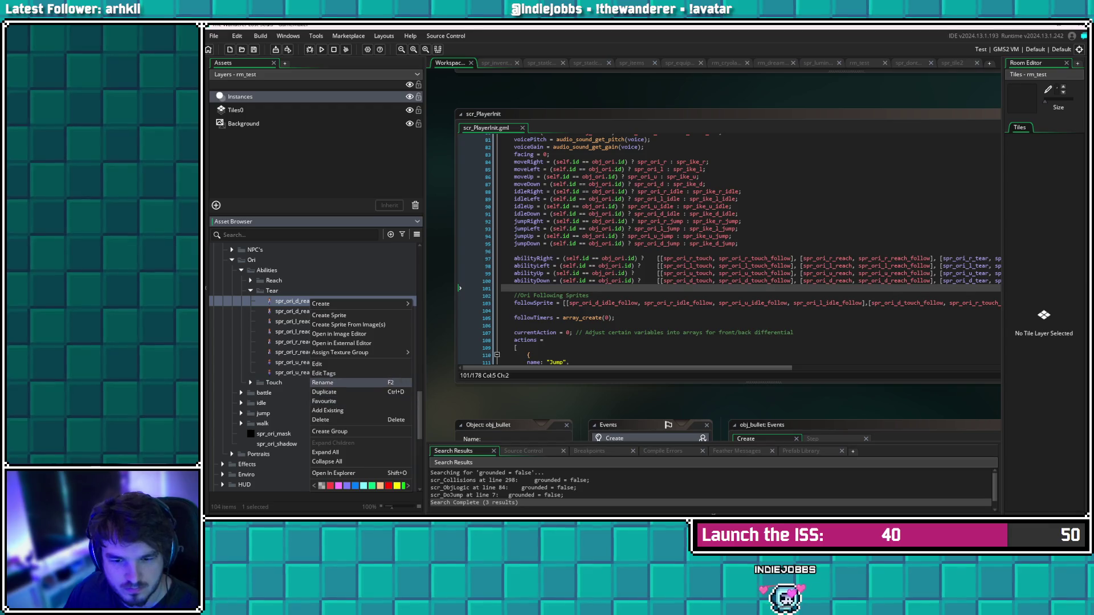
Rename spr_ori_d_reach_1 to spr_ori_d_tear
{"action": "left_click", "coordinate": [324, 383]}
{"action": "key", "text": "Return"}
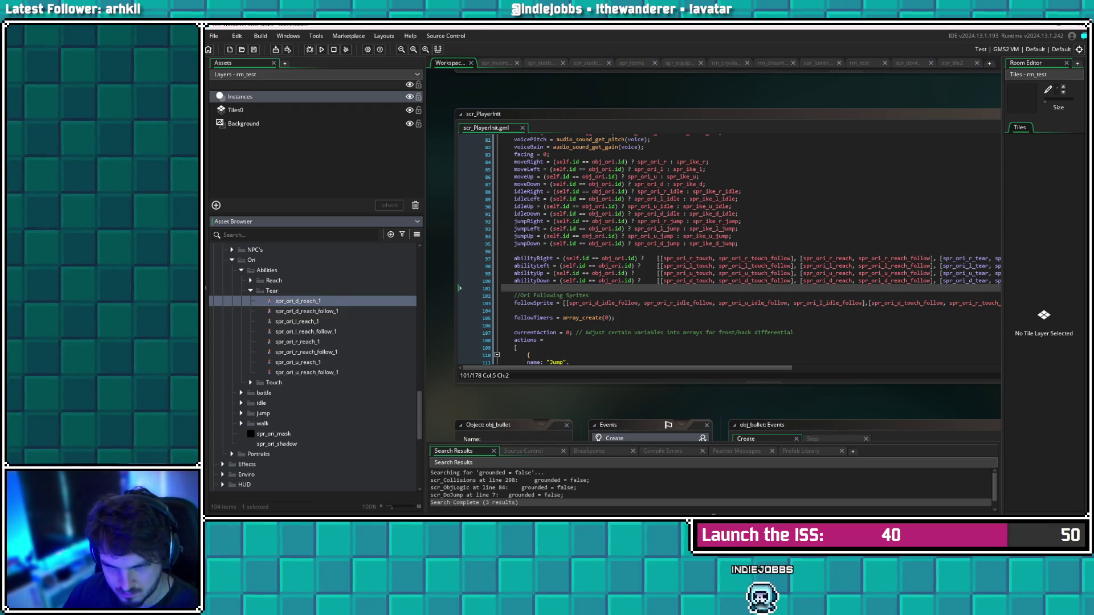
{"action": "key", "text": "BackSpace"}
{"action": "key", "text": "BackSpace"}
{"action": "key", "text": "BackSpace"}
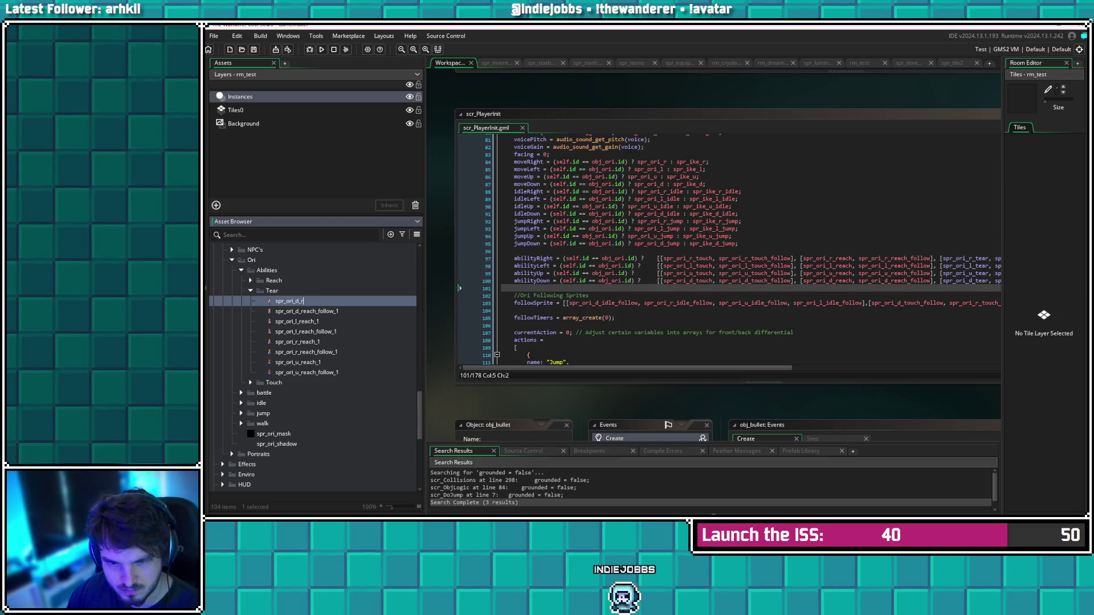
{"action": "type", "text": "tear"}
{"action": "key", "text": "Return"}
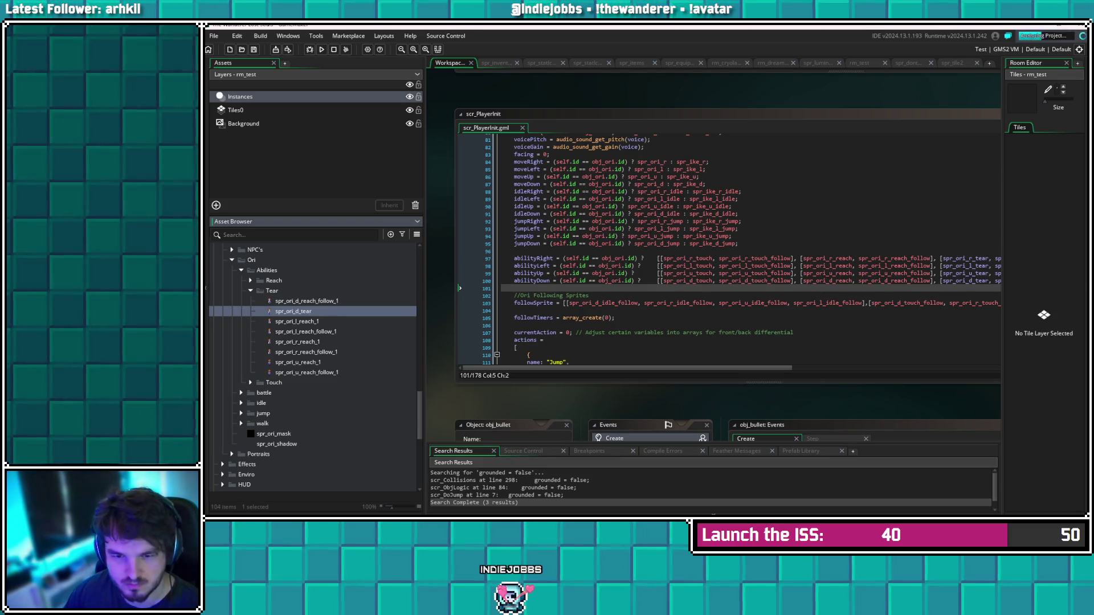
Rename spr_ori_d_reach_follow_1 to spr_ori_d_tear_follow
{"action": "right_click", "coordinate": [333, 301]}
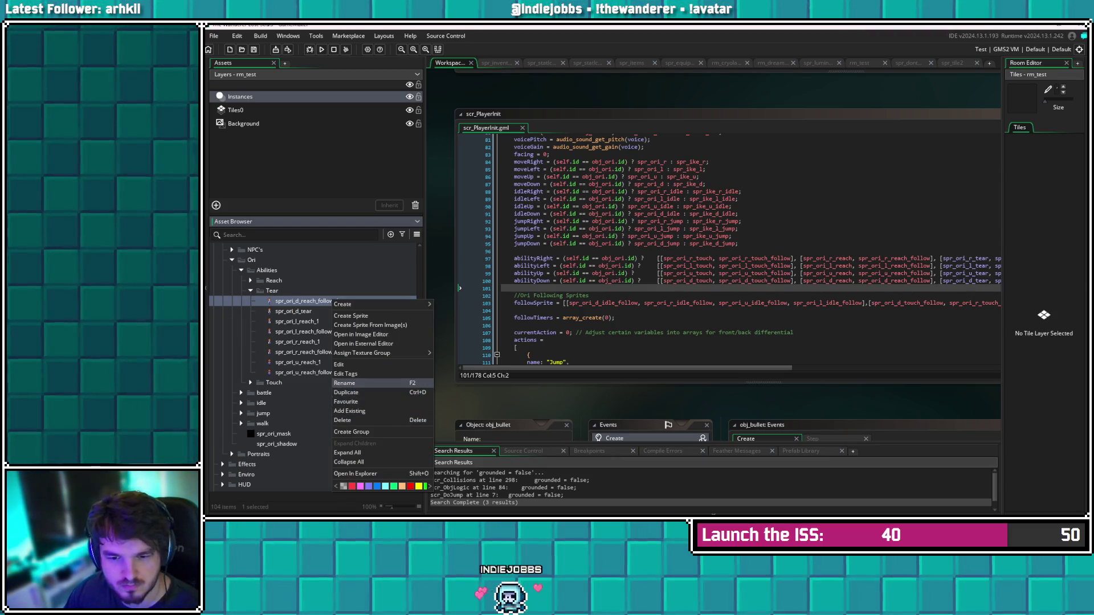
{"action": "left_click", "coordinate": [353, 383]}
{"action": "key", "text": "Escape"}
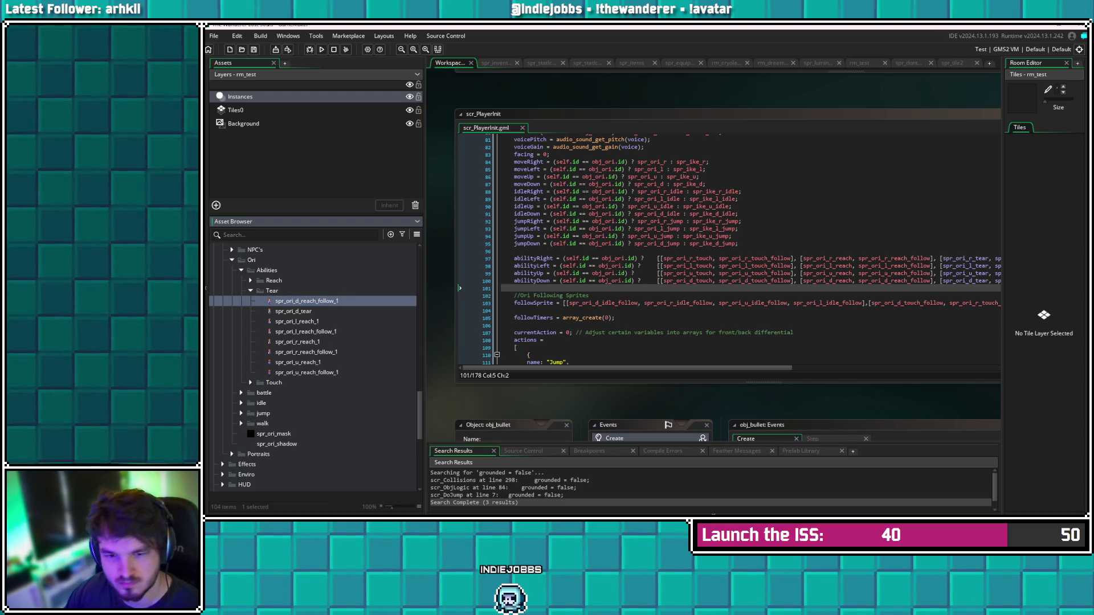
{"action": "key", "text": "BackSpace"}
{"action": "key", "text": "BackSpace"}
{"action": "key", "text": "BackSpace"}
{"action": "type", "text": "tear_"}
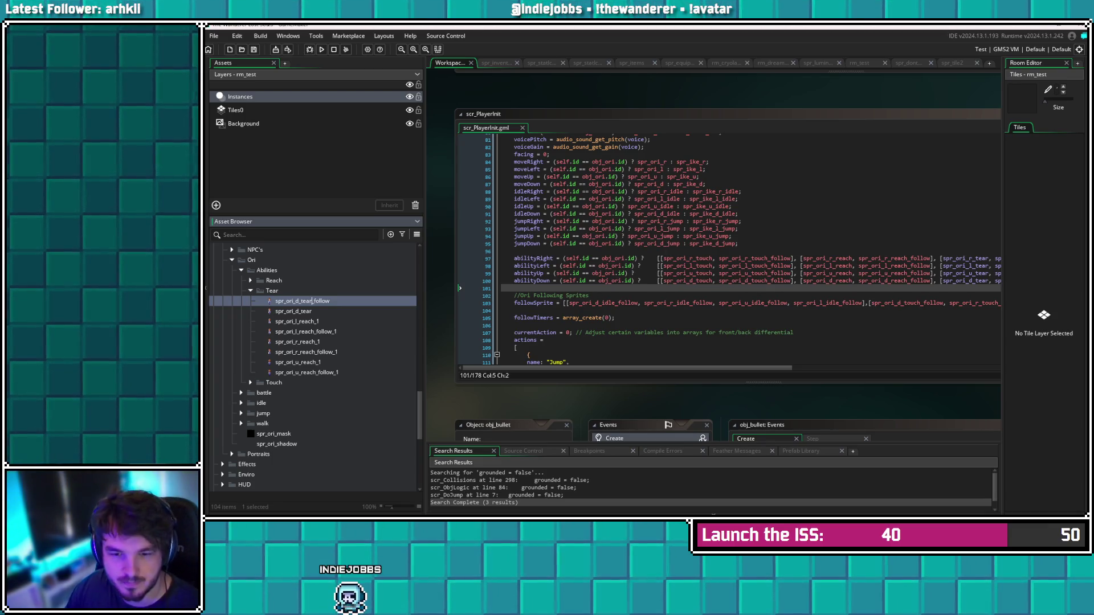
{"action": "left_click", "coordinate": [519, 502]}
{"action": "left_click", "coordinate": [297, 321]}
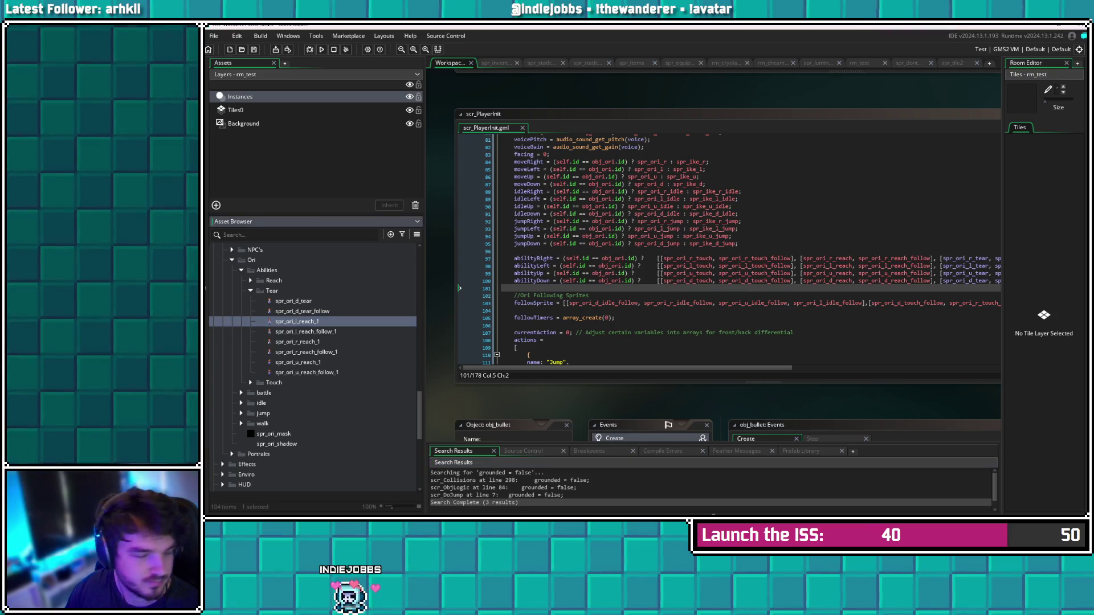
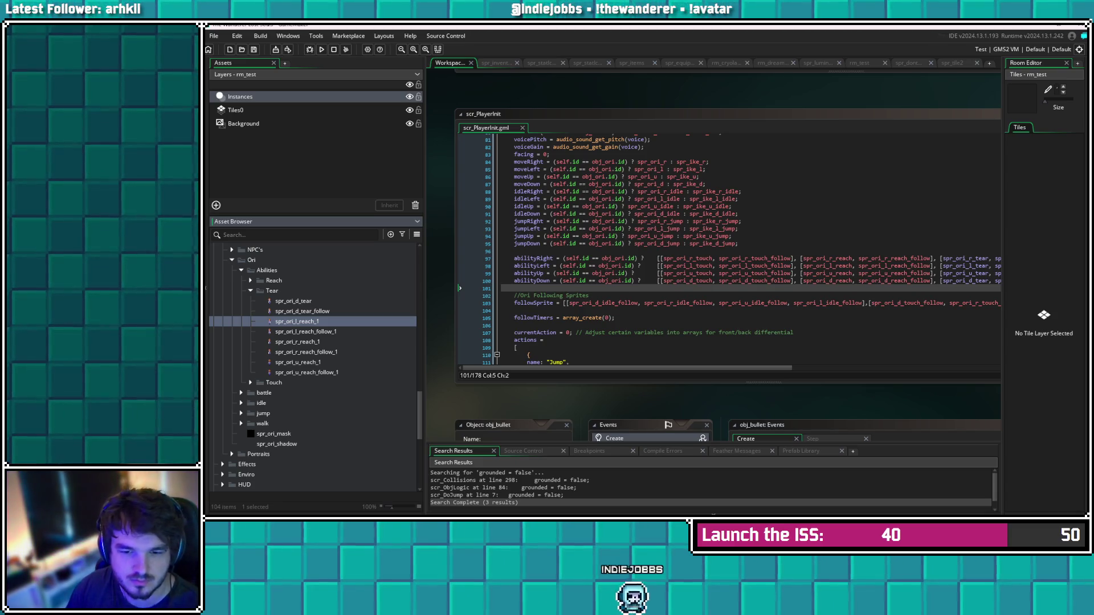
Rename the left reach sprites to spr_ori_l_tear and spr_ori_l_tear_follow
{"action": "right_click", "coordinate": [310, 321]}
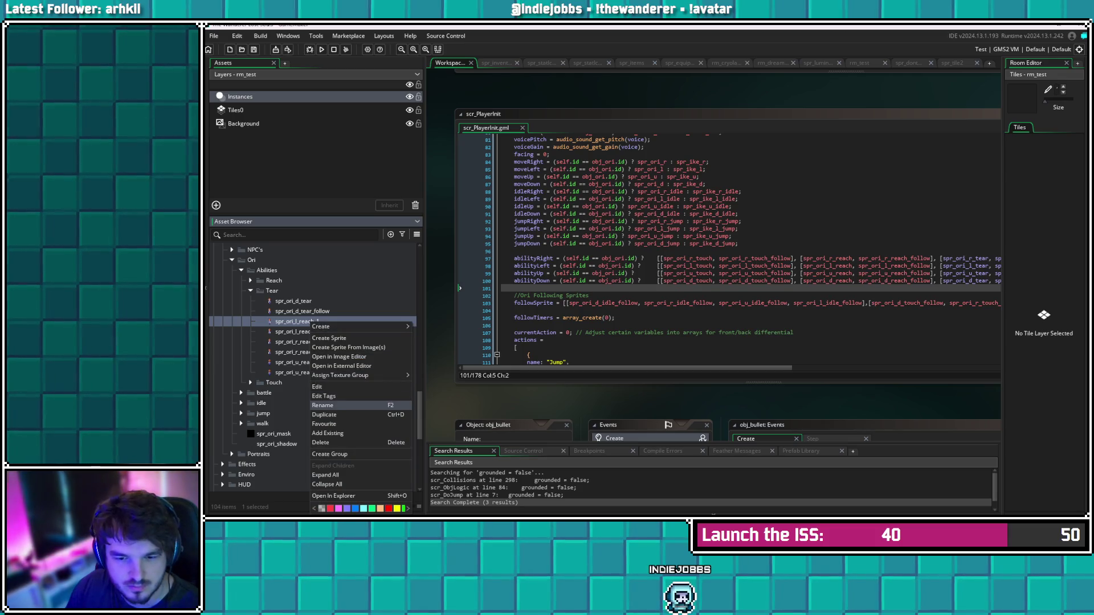
{"action": "left_click", "coordinate": [342, 405]}
{"action": "key", "text": "End"}
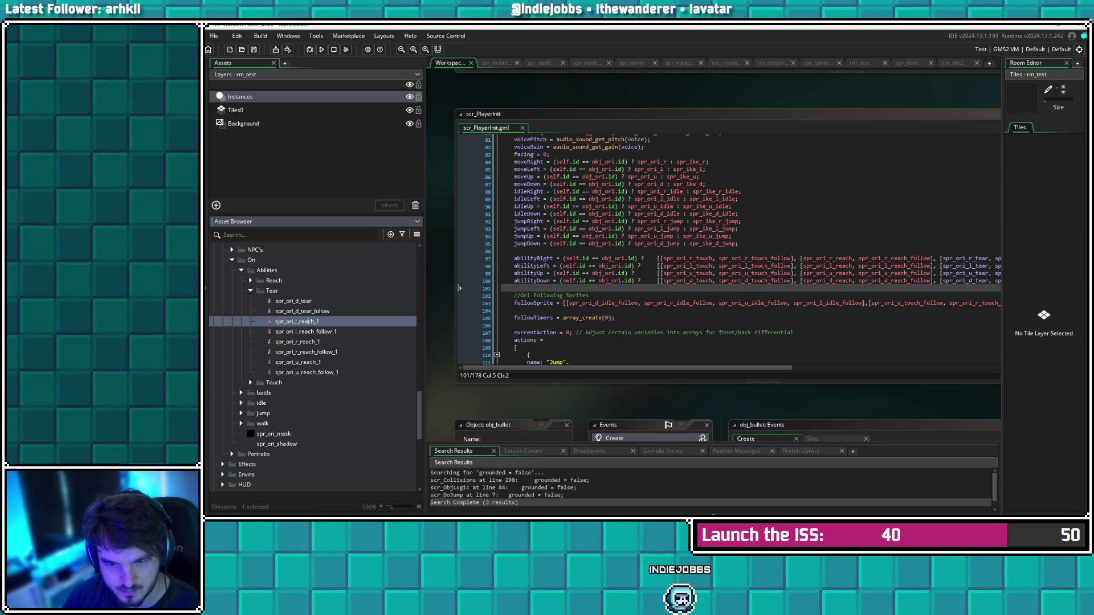
{"action": "key", "text": "BackSpace"}
{"action": "key", "text": "BackSpace"}
{"action": "key", "text": "BackSpace"}
{"action": "key", "text": "BackSpace"}
{"action": "type", "text": "tear"}
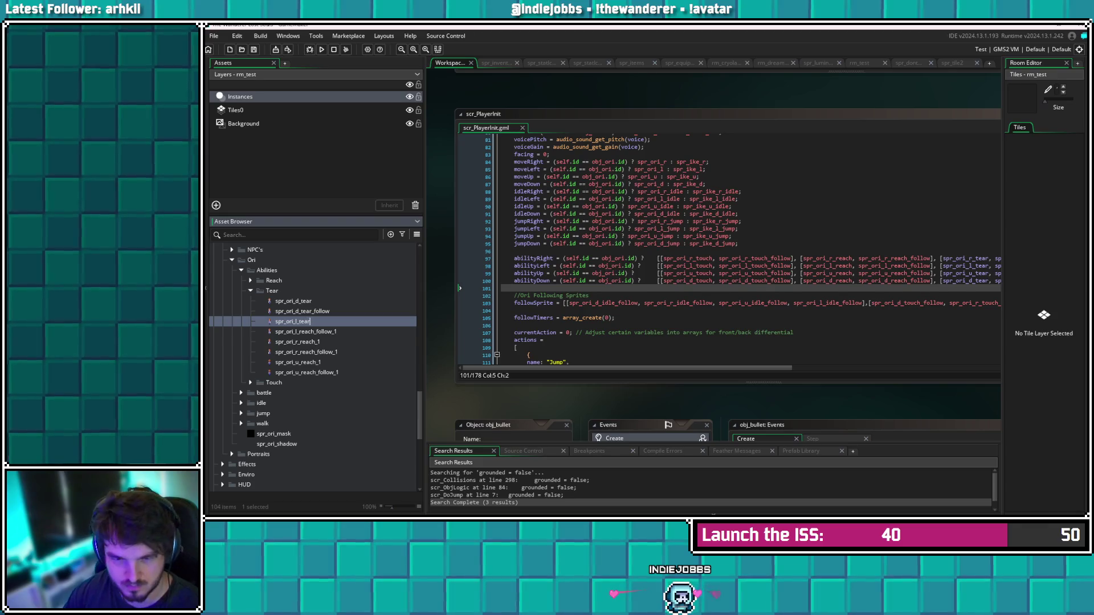
{"action": "key", "text": "Return"}
{"action": "right_click", "coordinate": [335, 322]}
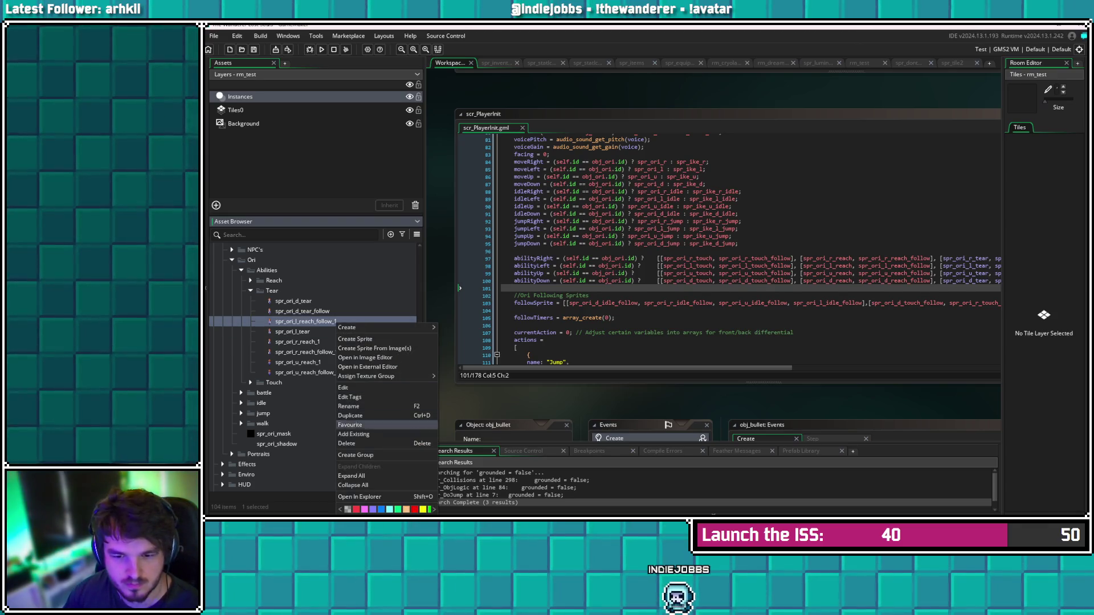
{"action": "left_click", "coordinate": [349, 406]}
{"action": "key", "text": "End"}
{"action": "key", "text": "BackSpace"}
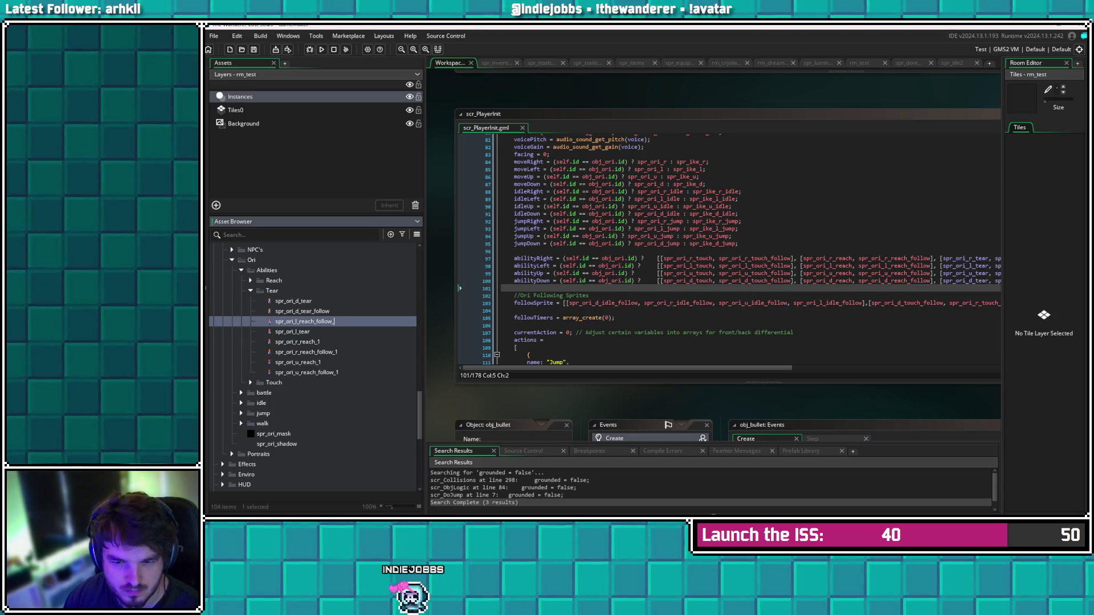
{"action": "key", "text": "BackSpace"}
{"action": "key", "text": "BackSpace"}
{"action": "key", "text": "BackSpace"}
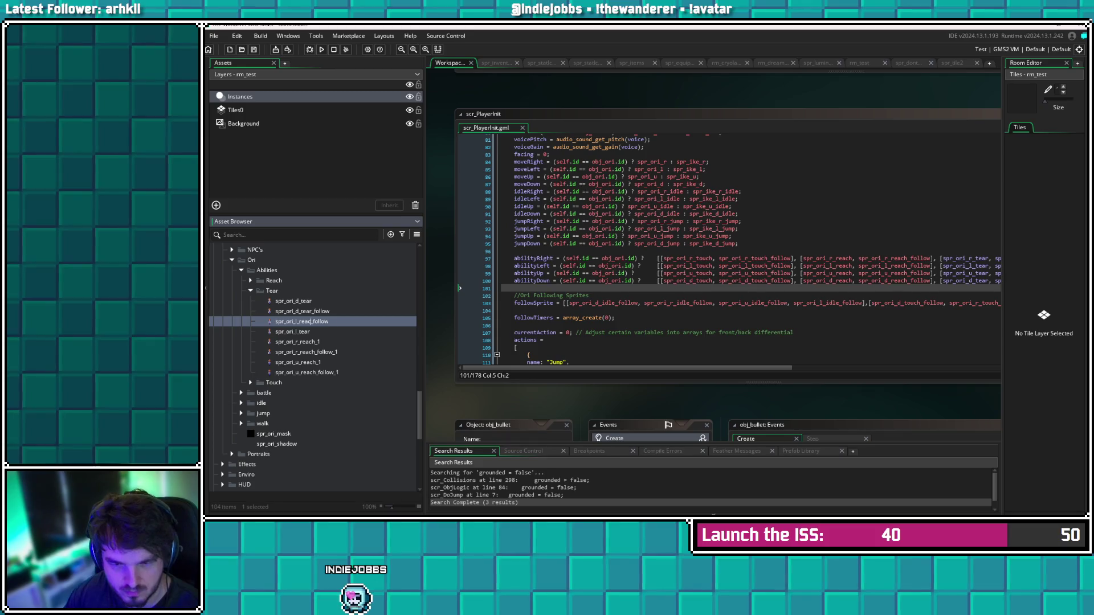
{"action": "type", "text": "tear"}
{"action": "key", "text": "Return"}
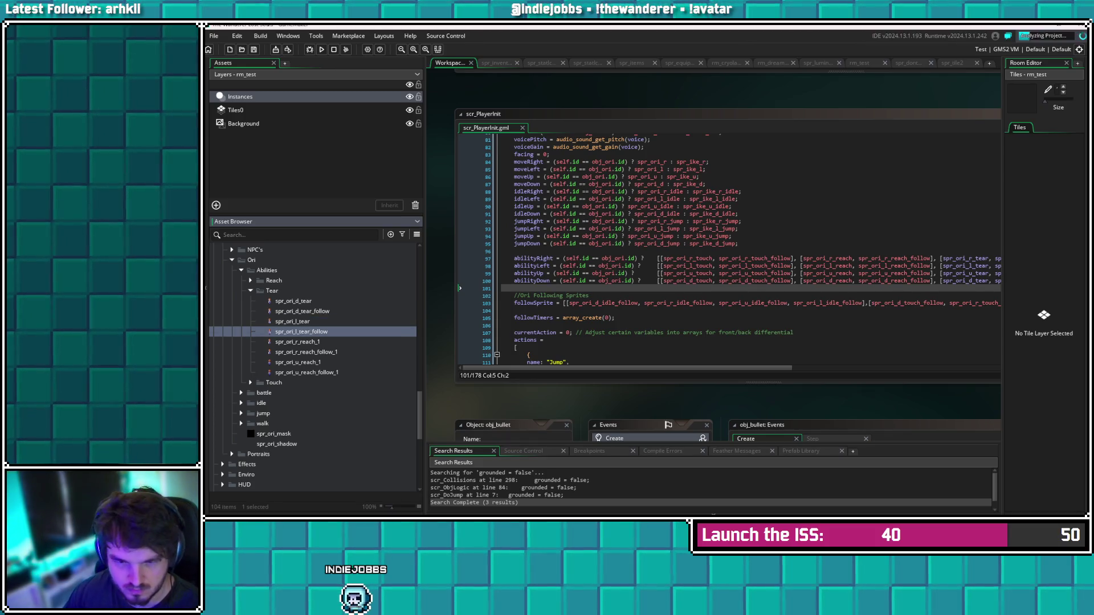
Rename the right reach sprites to spr_ori_r_tear and spr_ori_r_tear_follow
{"action": "right_click", "coordinate": [326, 342]}
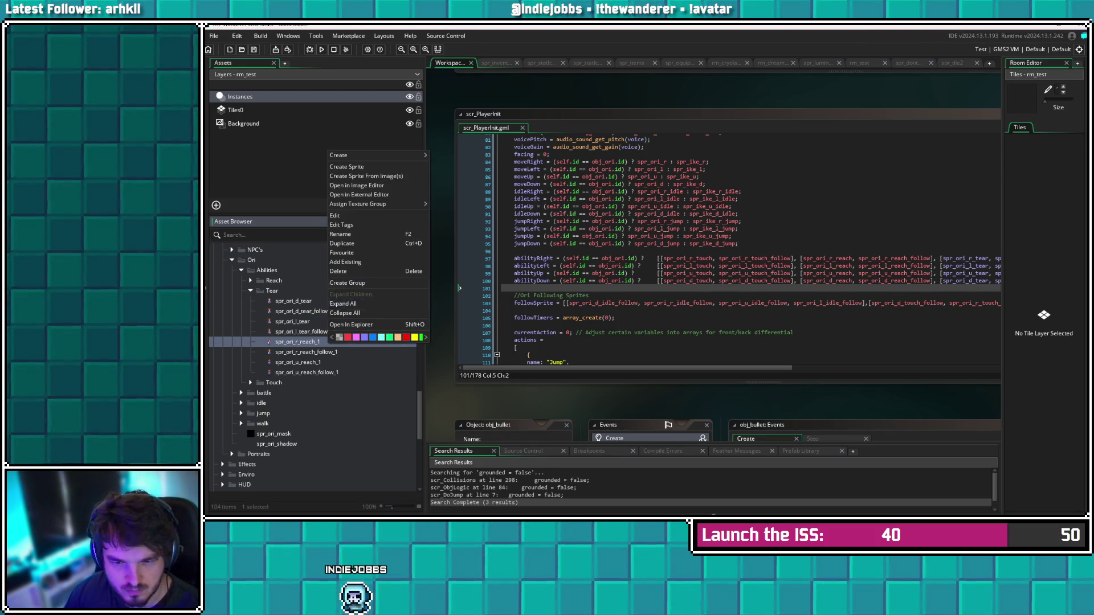
{"action": "left_click", "coordinate": [341, 234]}
{"action": "key", "text": "BackSpace"}
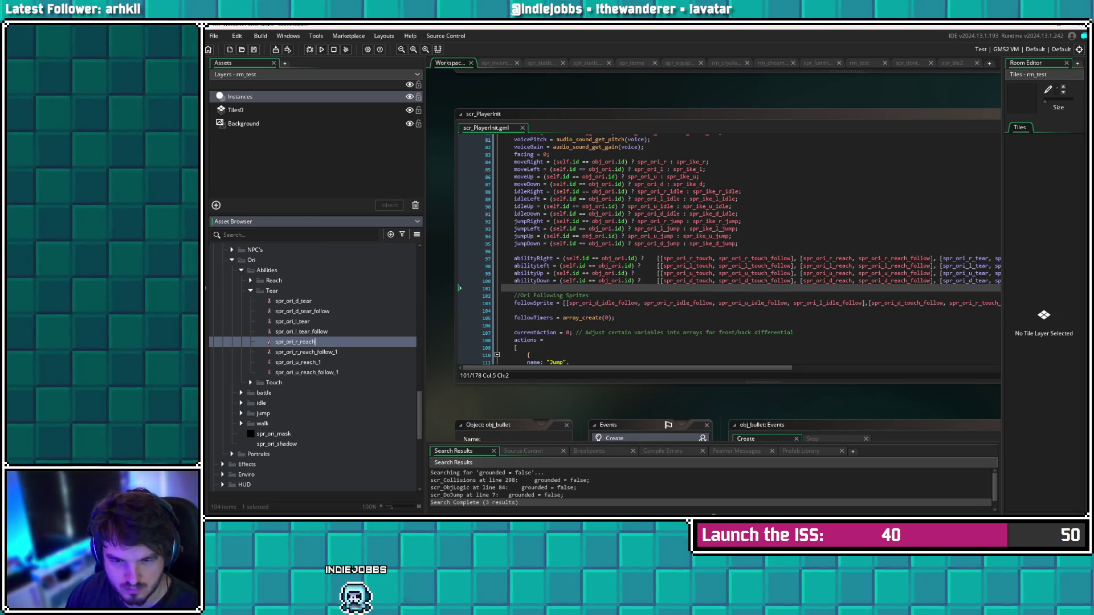
{"action": "key", "text": "BackSpace"}
{"action": "key", "text": "BackSpace"}
{"action": "key", "text": "BackSpace"}
{"action": "type", "text": "tear"}
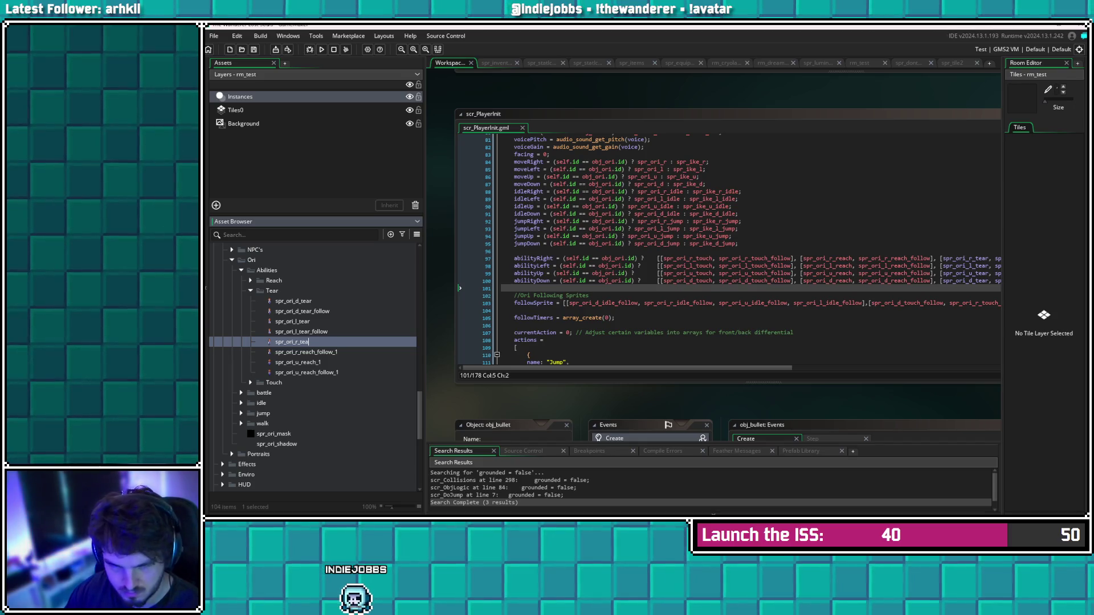
{"action": "key", "text": "Return"}
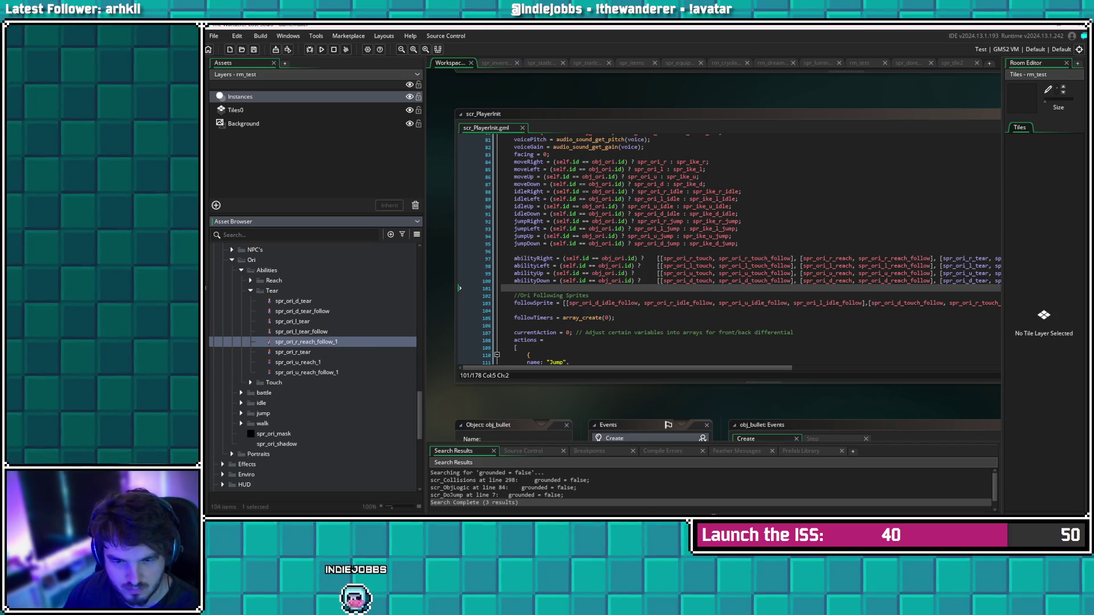
{"action": "right_click", "coordinate": [326, 342]}
{"action": "left_click", "coordinate": [339, 235]}
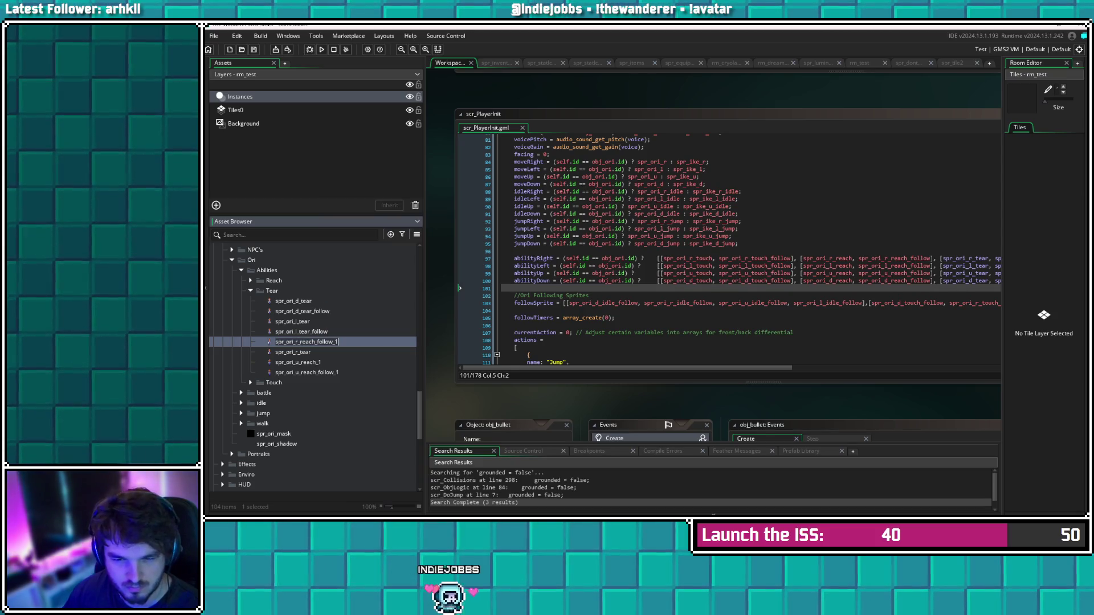
{"action": "key", "text": "End"}
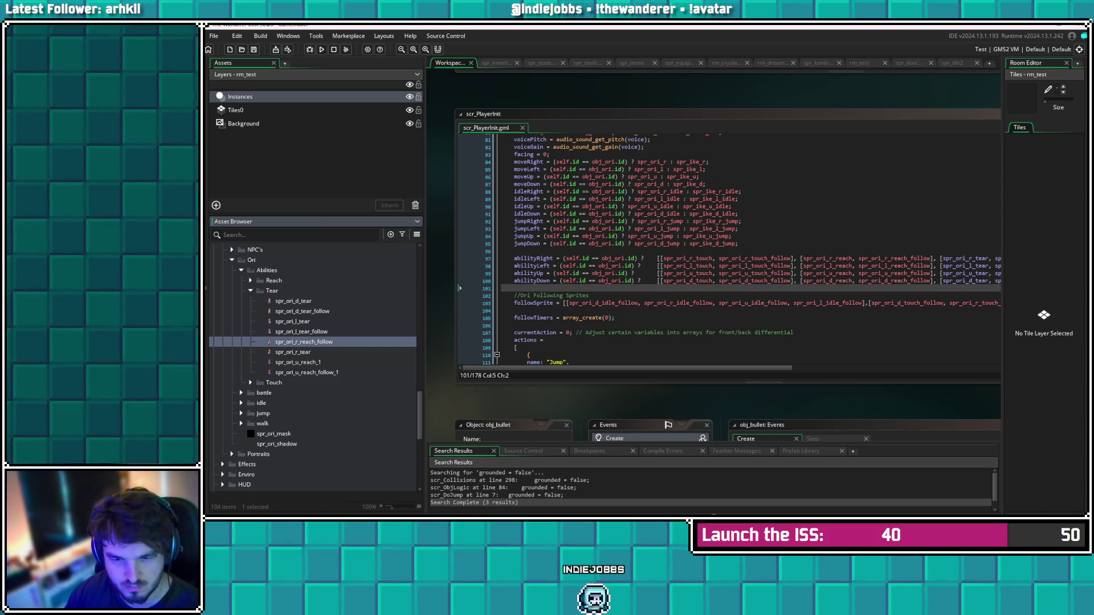
{"action": "key", "text": "BackSpace"}
{"action": "key", "text": "BackSpace"}
{"action": "key", "text": "BackSpace"}
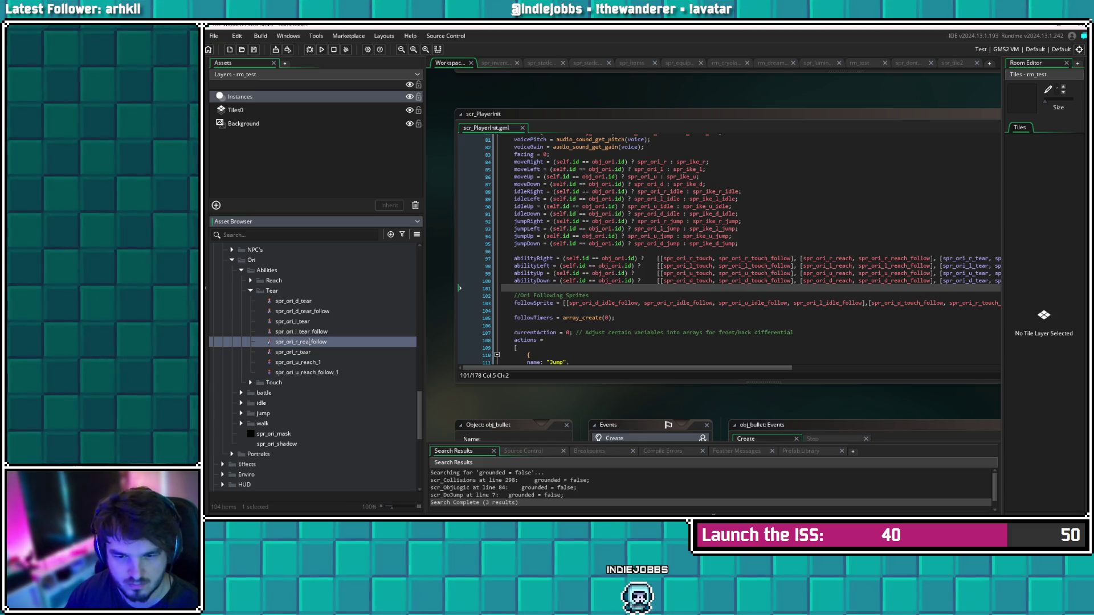
{"action": "type", "text": "tear"}
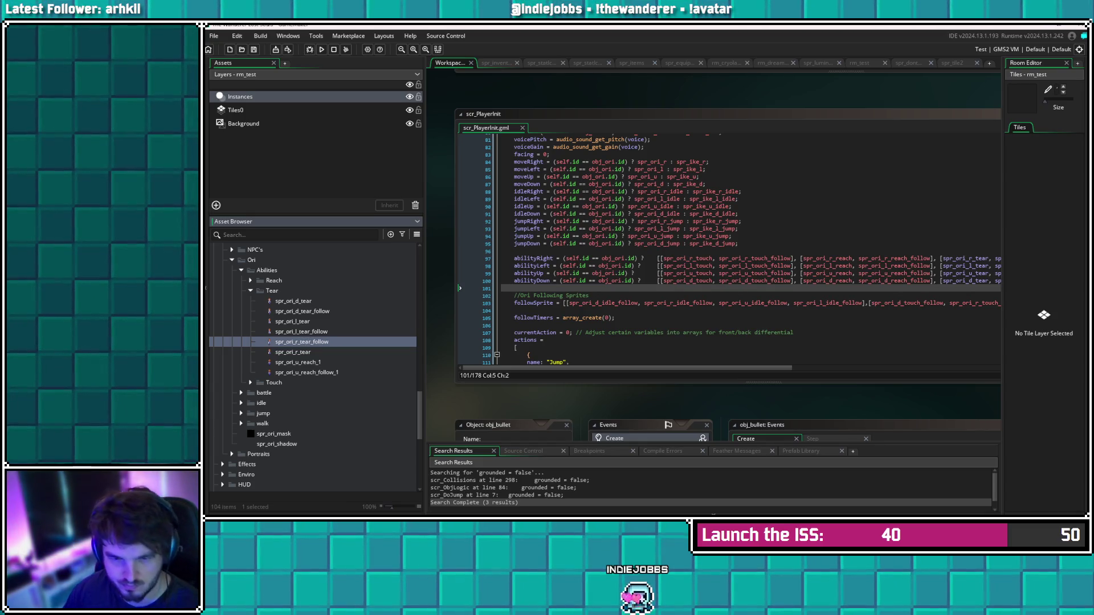
Rename the up reach sprites to spr_ori_u_tear and spr_ori_u_tear_follow
{"action": "right_click", "coordinate": [326, 363]}
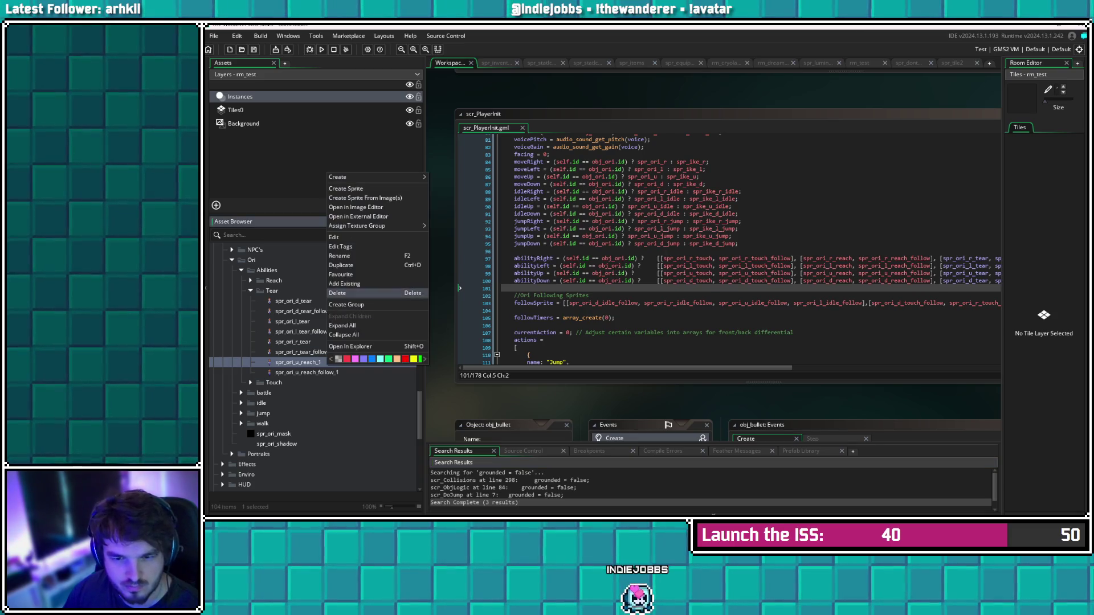
{"action": "left_click", "coordinate": [340, 256]}
{"action": "key", "text": "Right"}
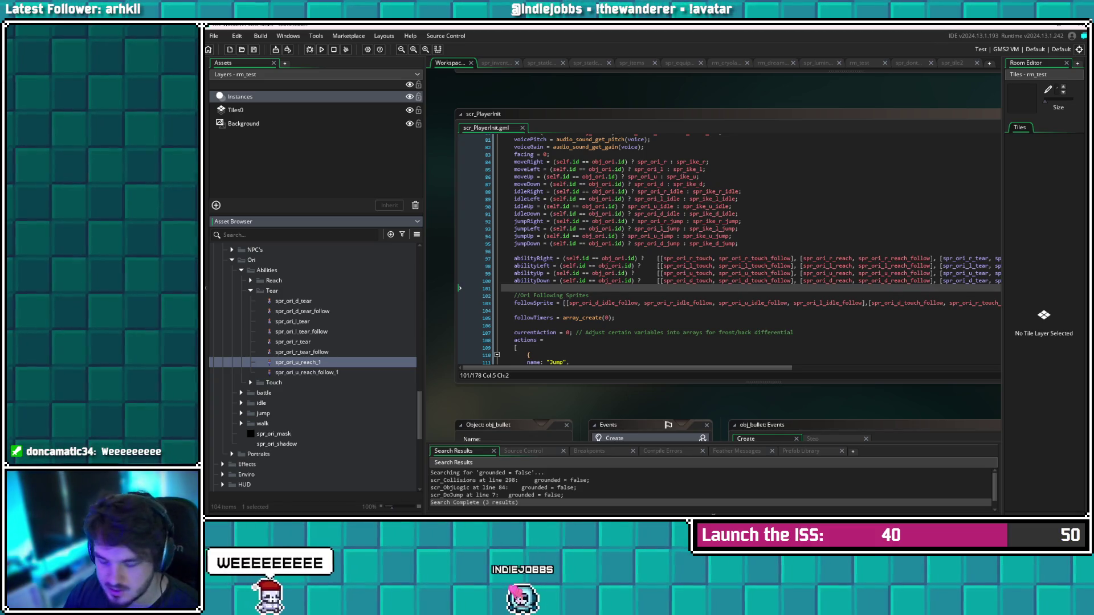
{"action": "key", "text": "BackSpace"}
{"action": "key", "text": "BackSpace"}
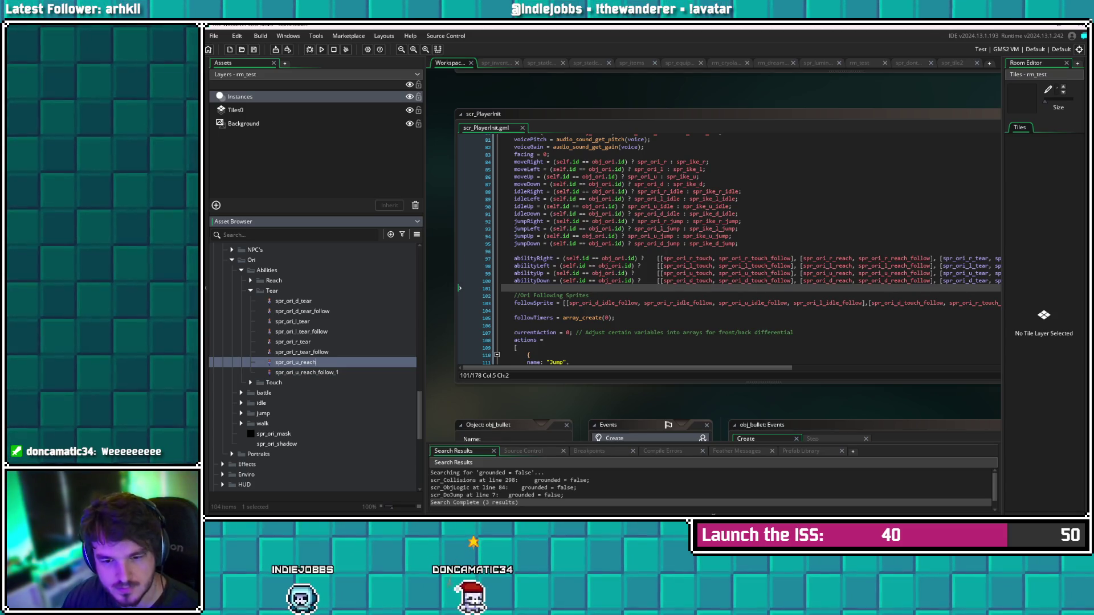
{"action": "key", "text": "BackSpace"}
{"action": "key", "text": "BackSpace"}
{"action": "key", "text": "BackSpace"}
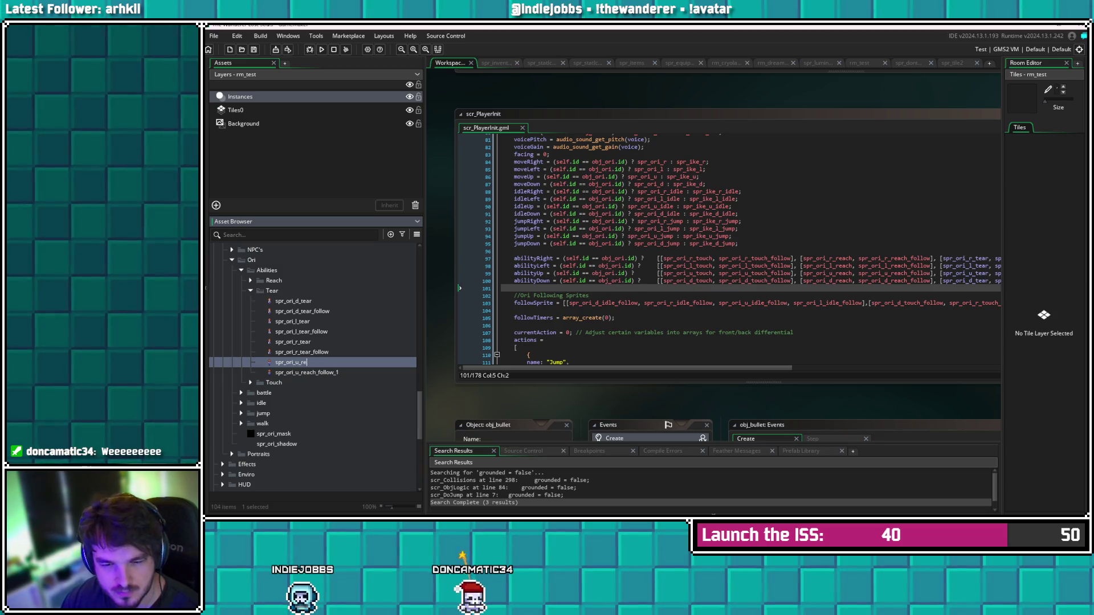
{"action": "type", "text": "tear"}
{"action": "key", "text": "Return"}
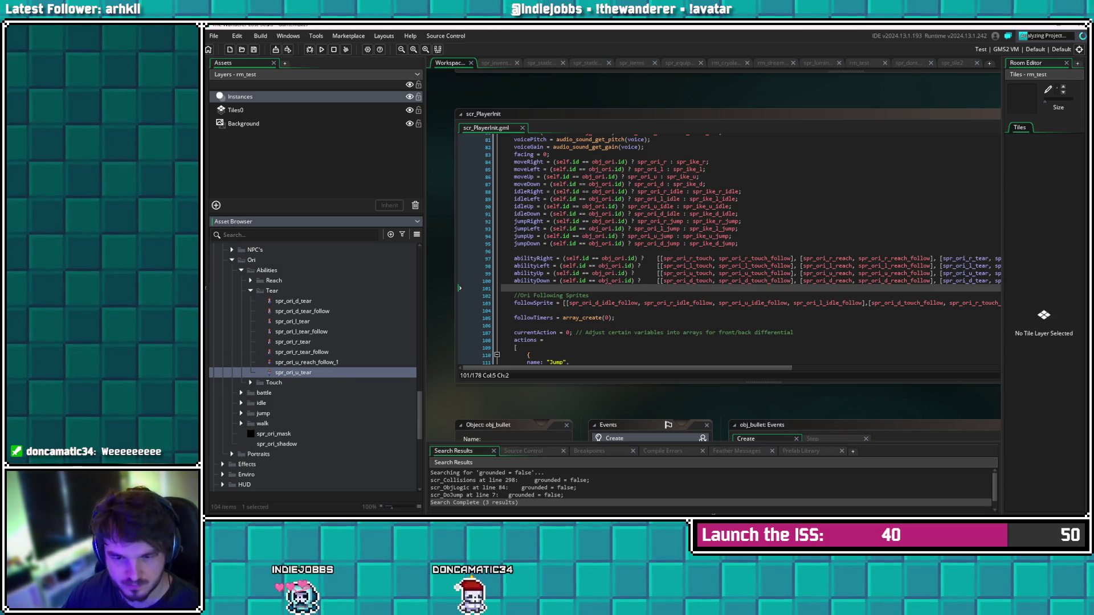
{"action": "right_click", "coordinate": [328, 362]}
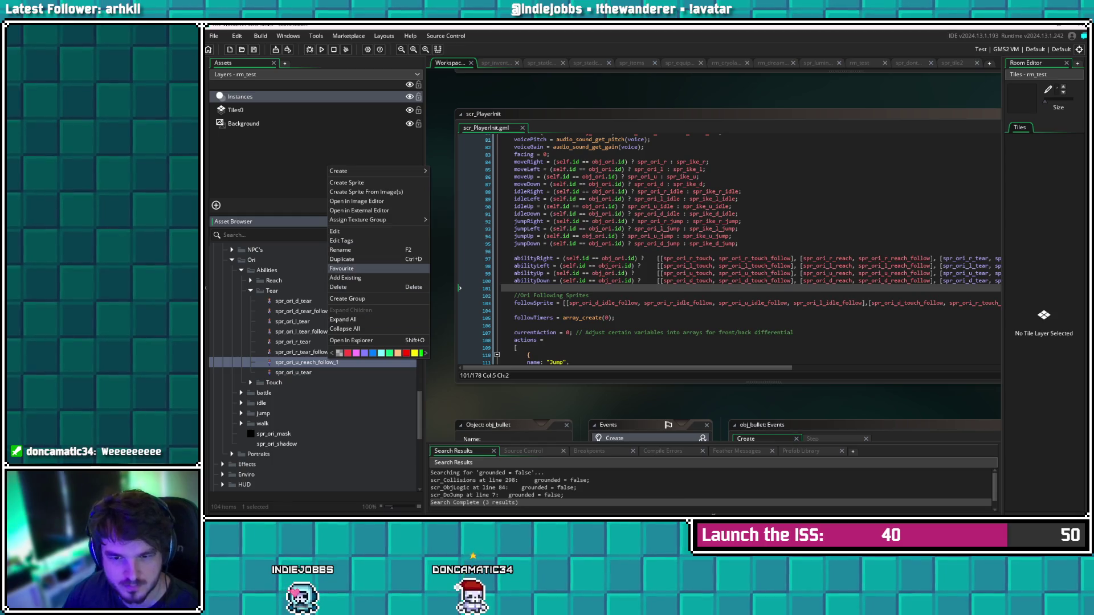
{"action": "left_click", "coordinate": [347, 250]}
{"action": "left_click", "coordinate": [339, 362]}
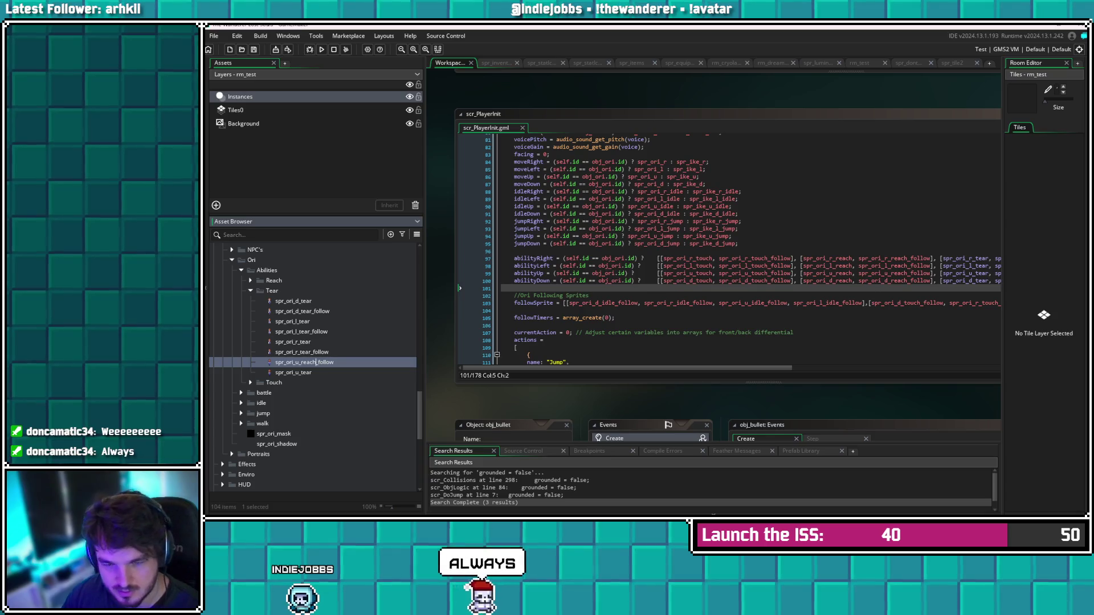
{"action": "key", "text": "BackSpace"}
{"action": "key", "text": "BackSpace"}
{"action": "key", "text": "BackSpace"}
{"action": "type", "text": "tea"}
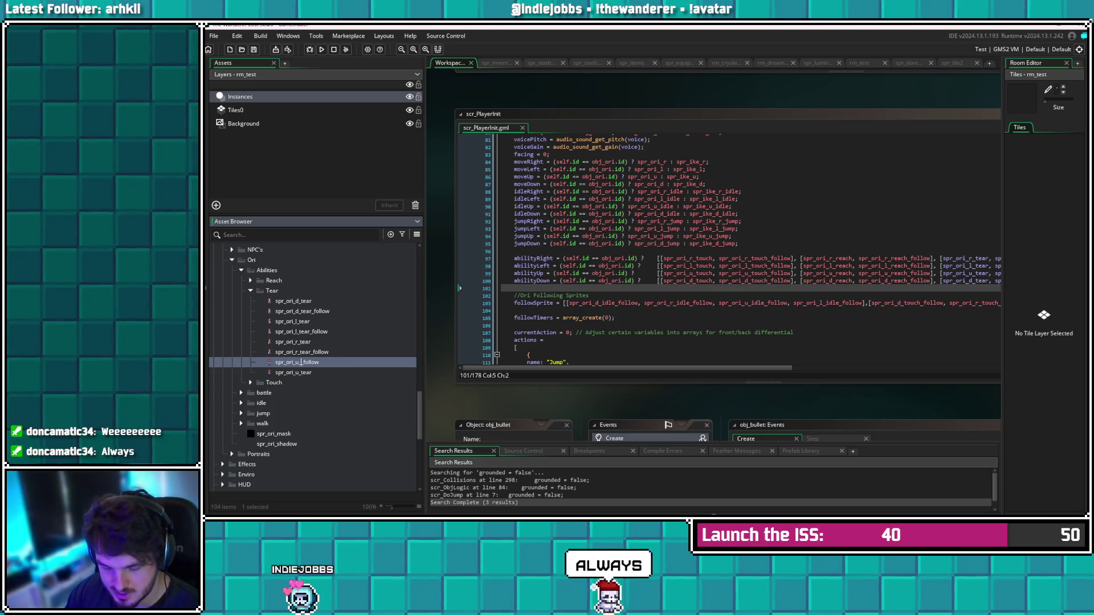
{"action": "type", "text": "r_"}
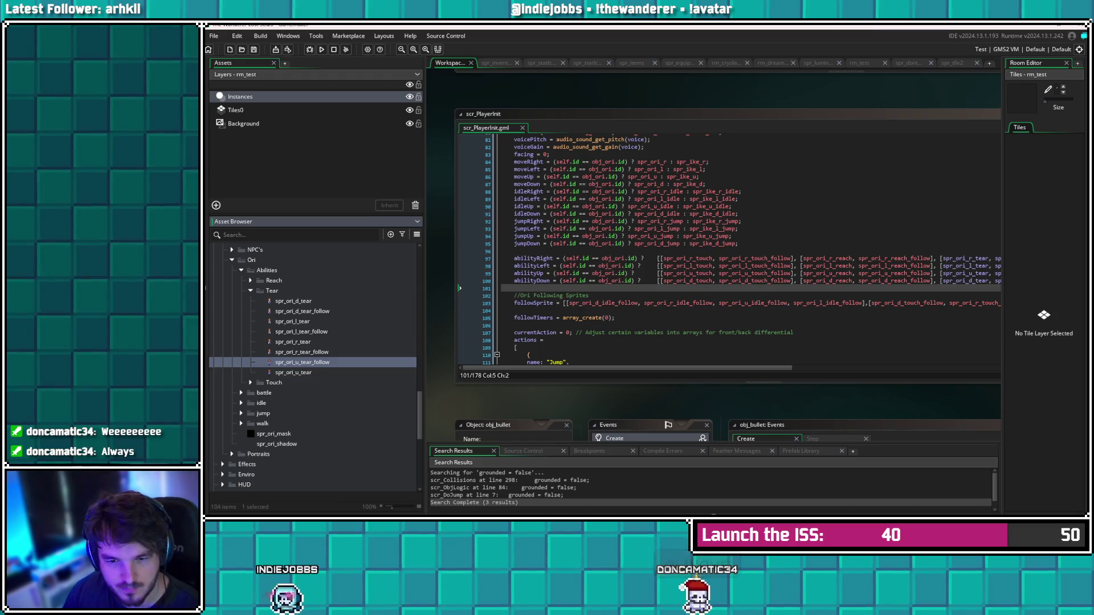
{"action": "left_click", "coordinate": [302, 311]}
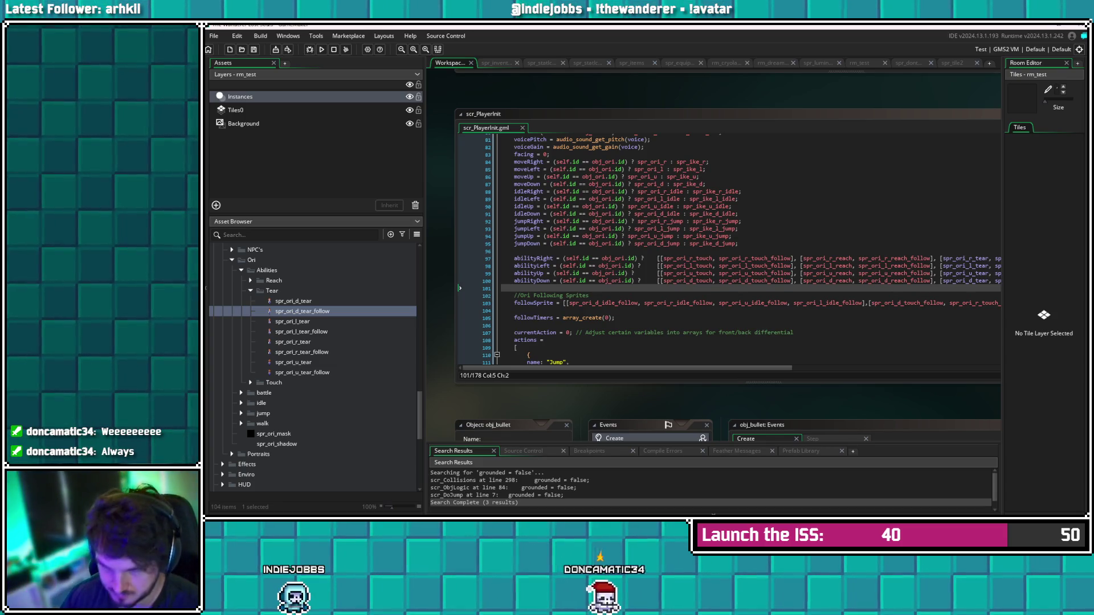
{"action": "key", "text": "Down"}
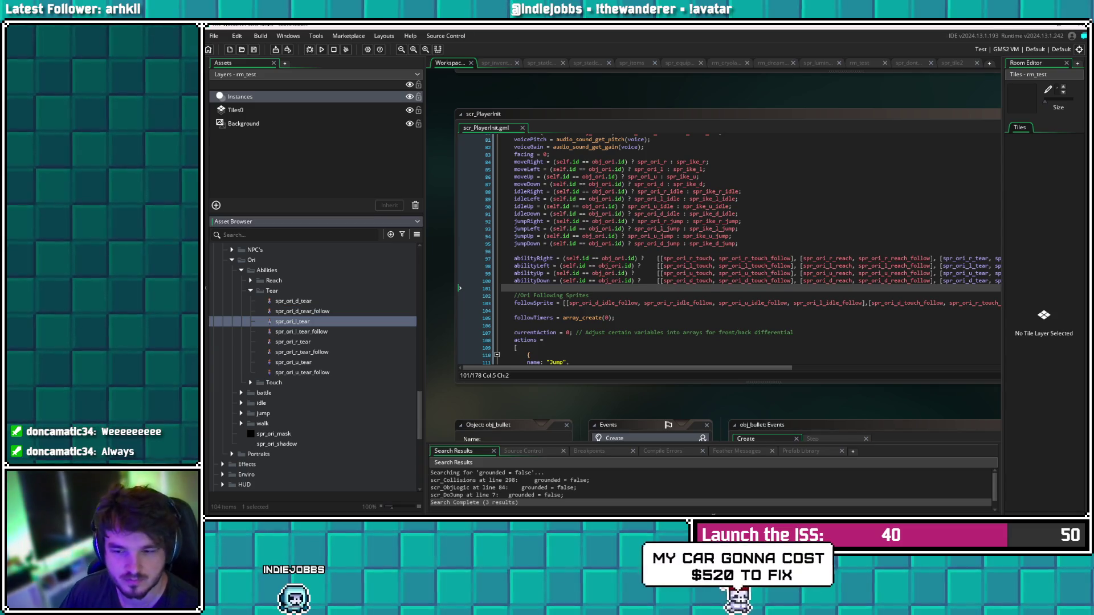
{"action": "left_click", "coordinate": [543, 340]}
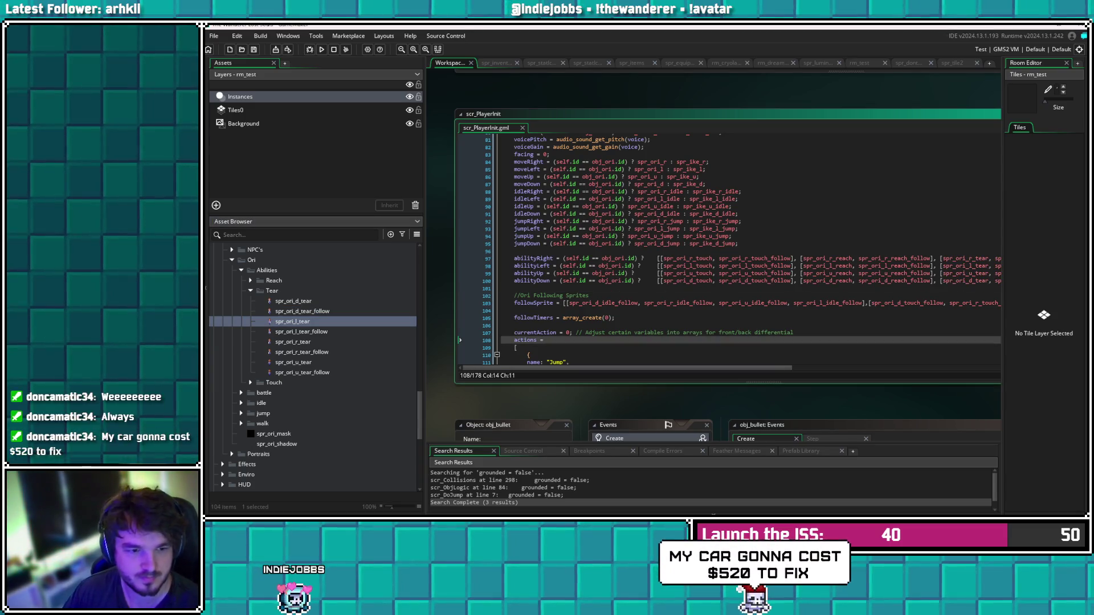
{"action": "scroll", "coordinate": [732, 251], "scroll_direction": "right", "scroll_amount": 3}
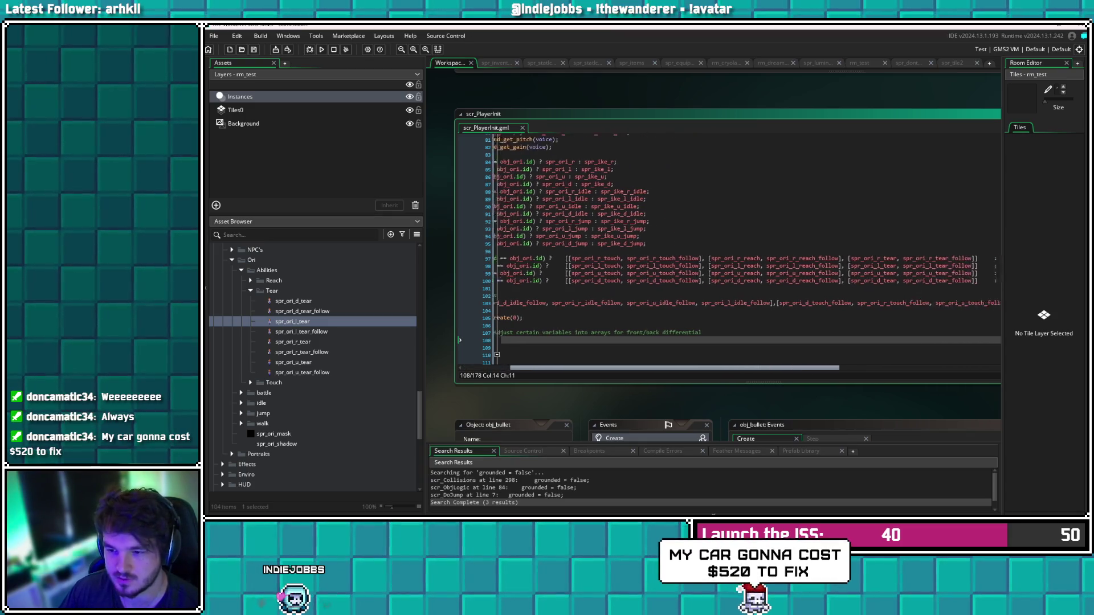
{"action": "left_click", "coordinate": [949, 281]}
{"action": "scroll", "coordinate": [740, 252], "scroll_direction": "right", "scroll_amount": 3}
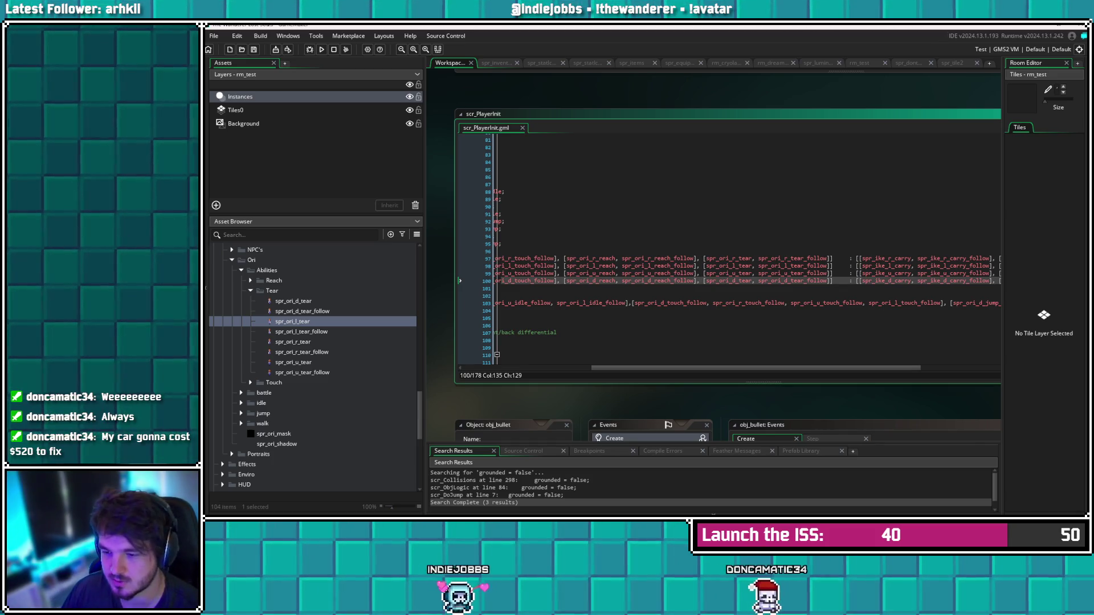
{"action": "scroll", "coordinate": [741, 268], "scroll_direction": "right", "scroll_amount": 3}
{"action": "left_click", "coordinate": [957, 265]}
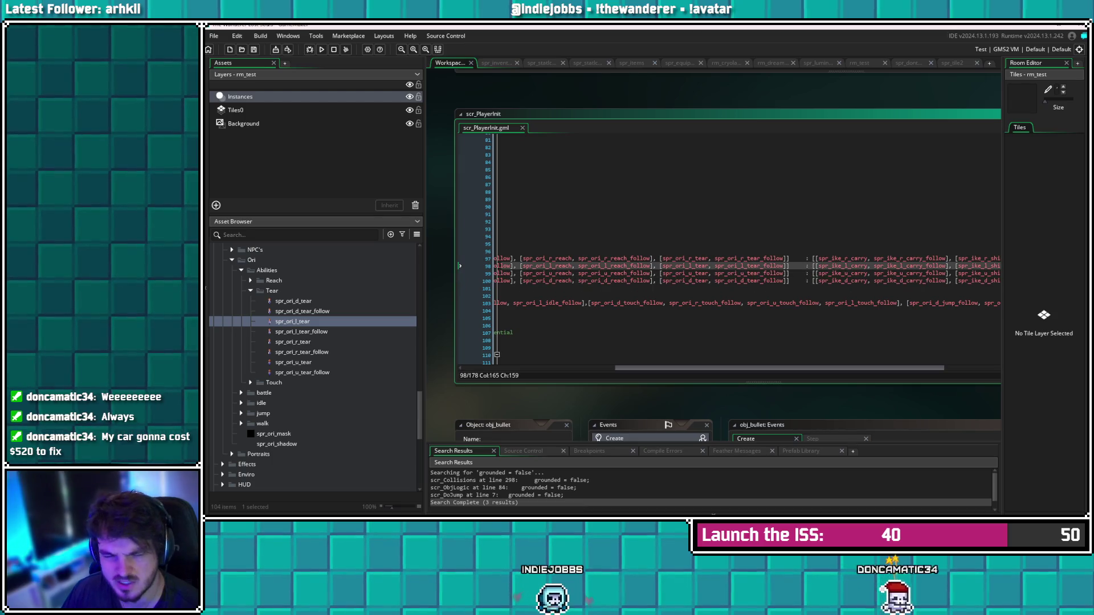
{"action": "scroll", "coordinate": [741, 268], "scroll_direction": "right", "scroll_amount": 3}
{"action": "left_click", "coordinate": [821, 265]}
{"action": "scroll", "coordinate": [747, 268], "scroll_direction": "left", "scroll_amount": 4}
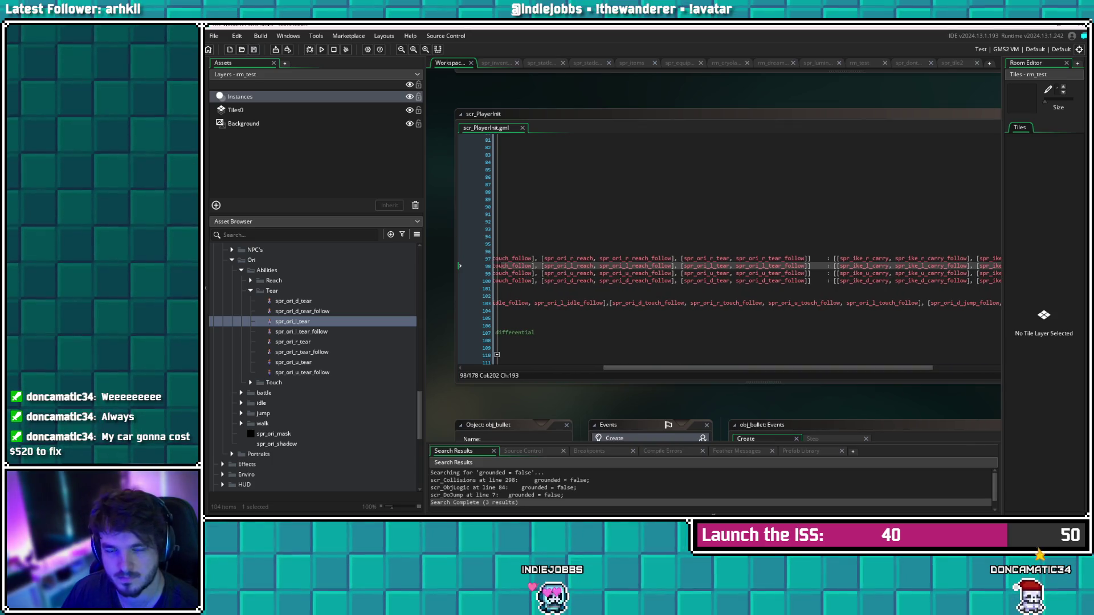
{"action": "left_click_drag", "start_coordinate": [682, 258], "coordinate": [515, 287]}
{"action": "left_click", "coordinate": [772, 281]}
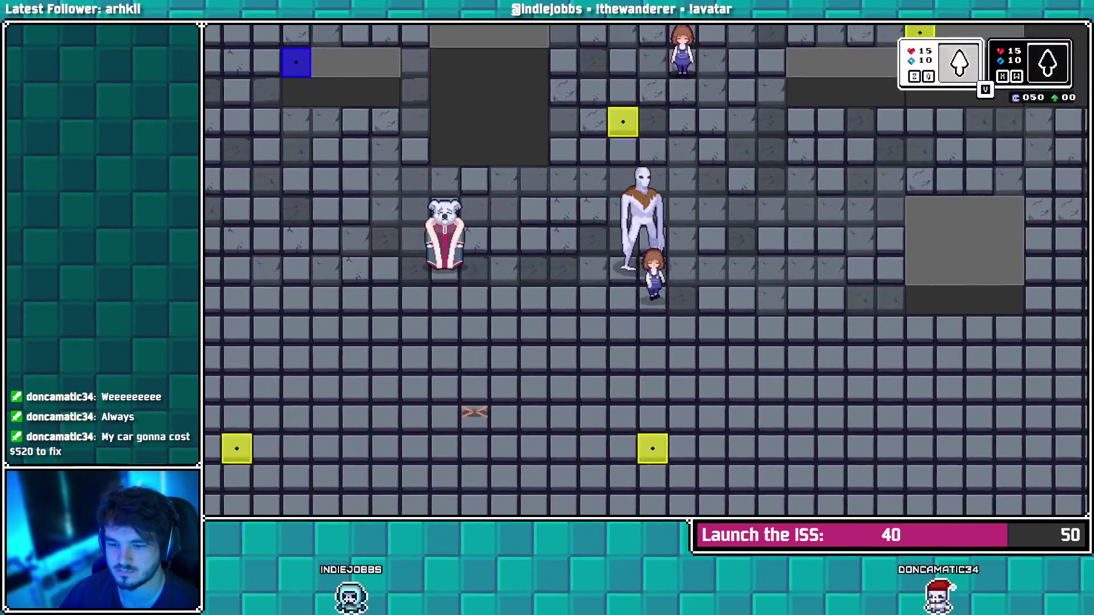
Walk Ori left past the NPC to the yellow tile and use Tear (Z) to teleport
{"action": "key", "text": "Down"}
{"action": "key", "text": "Left"}
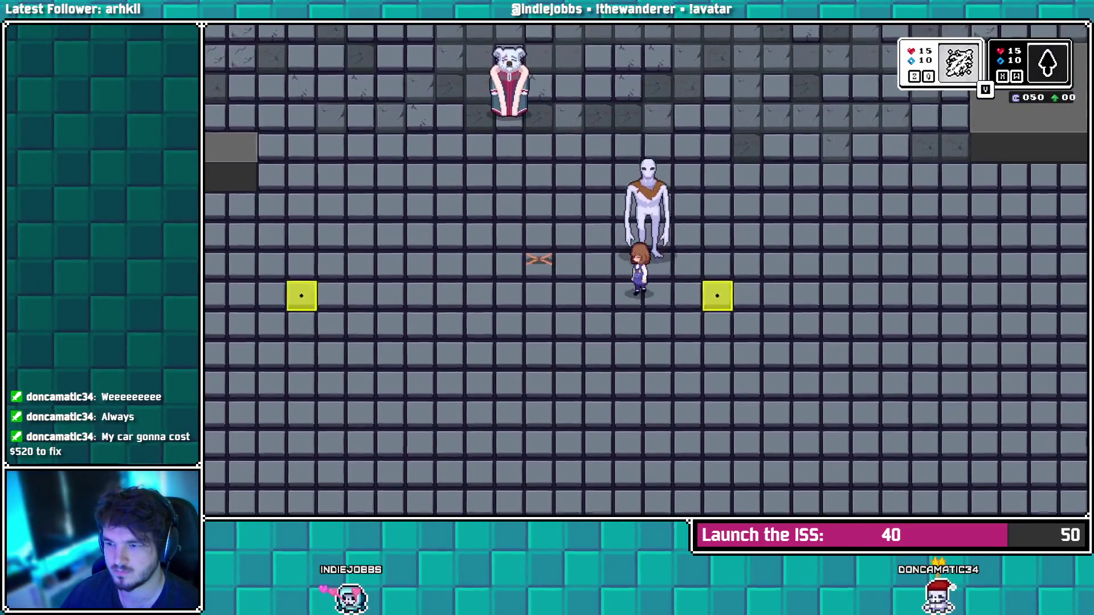
{"action": "key", "text": "Left"}
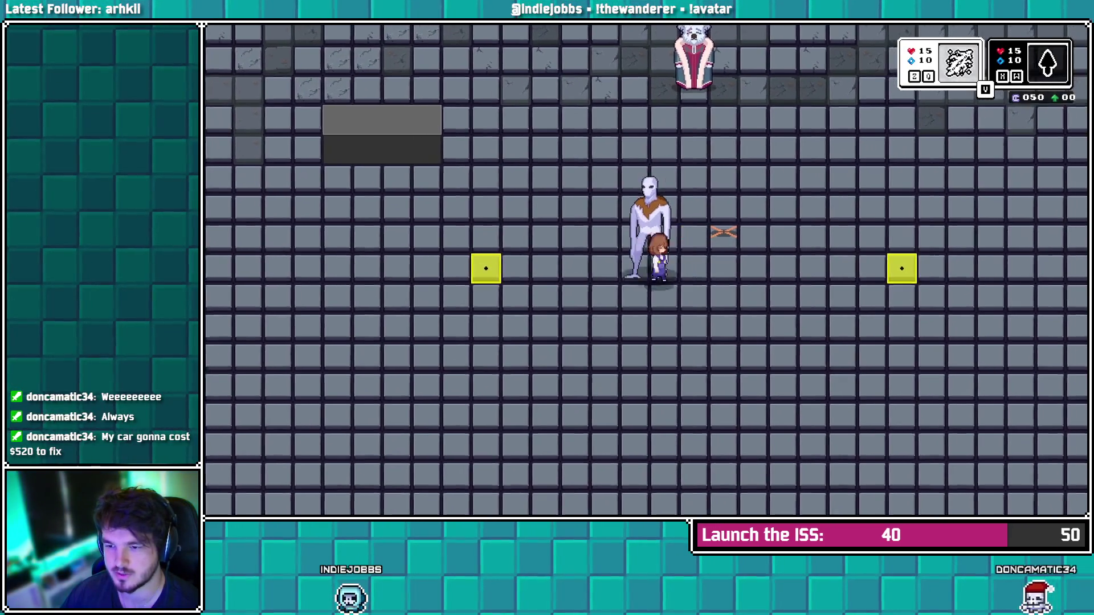
{"action": "key", "text": "Left"}
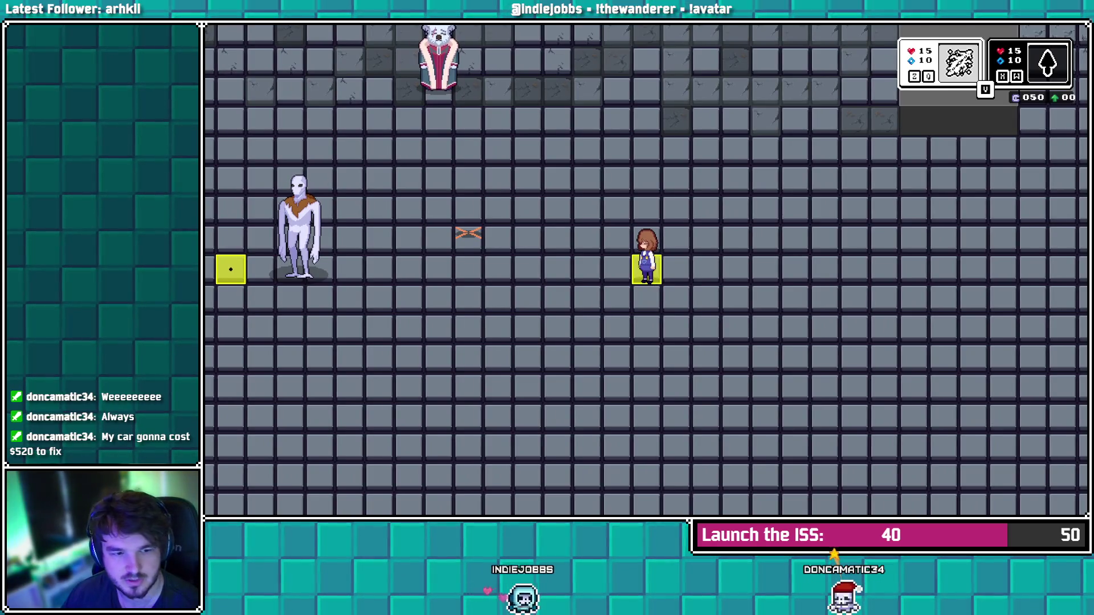
{"action": "key", "text": "Left"}
{"action": "key", "text": "Right"}
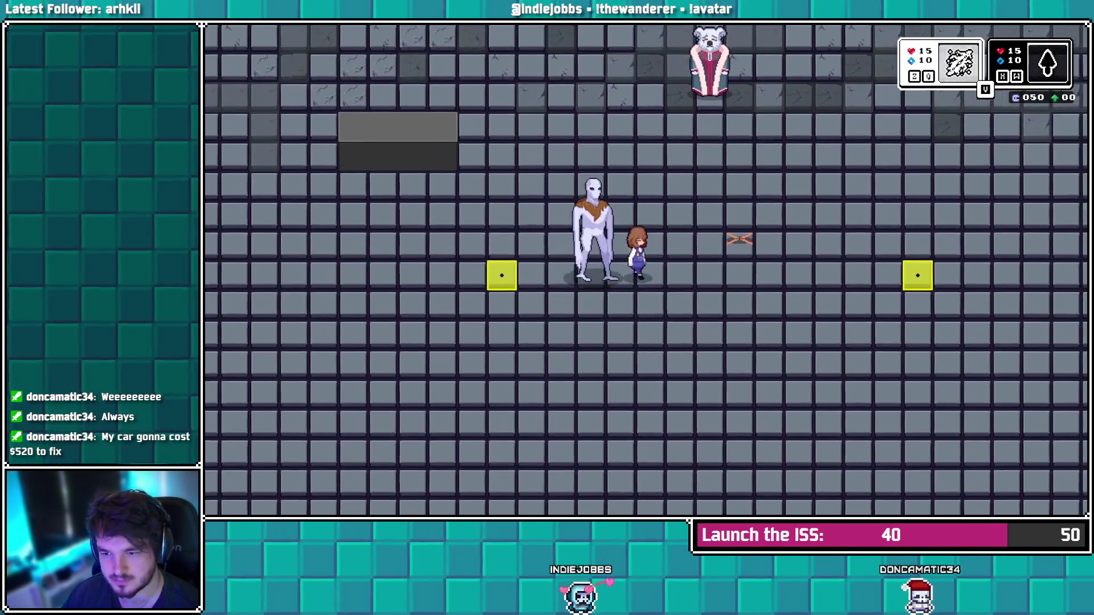
{"action": "key", "text": "Right"}
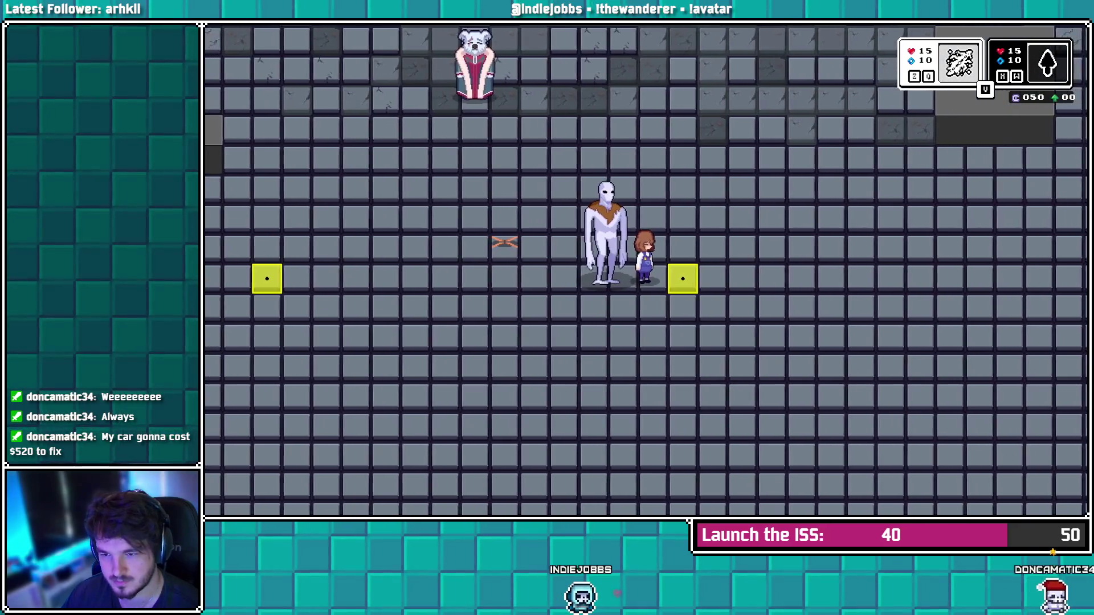
{"action": "key", "text": "Down"}
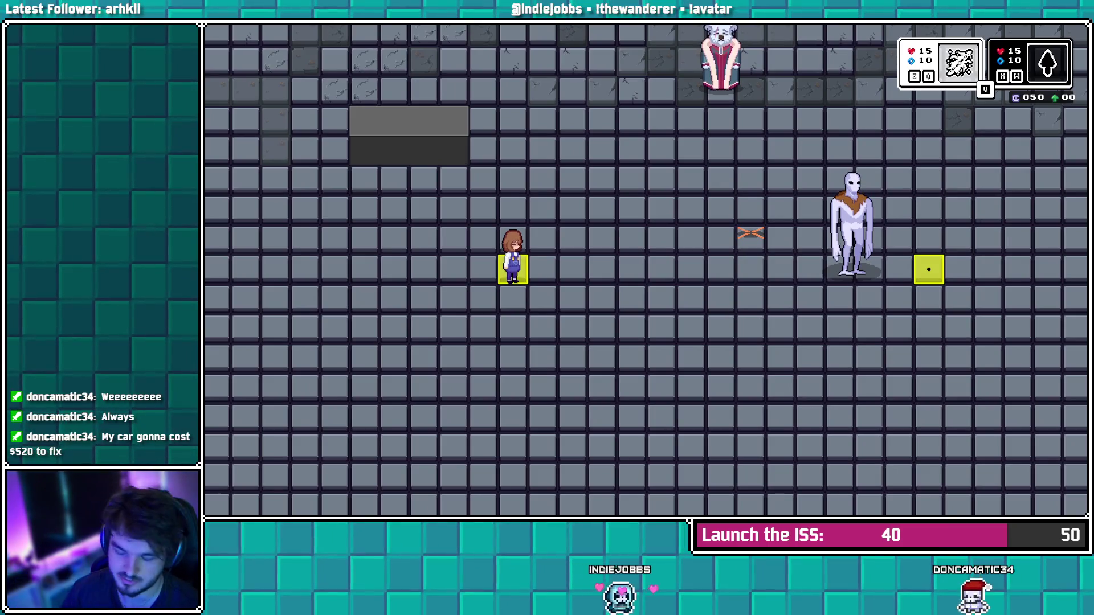
{"action": "key", "text": "z"}
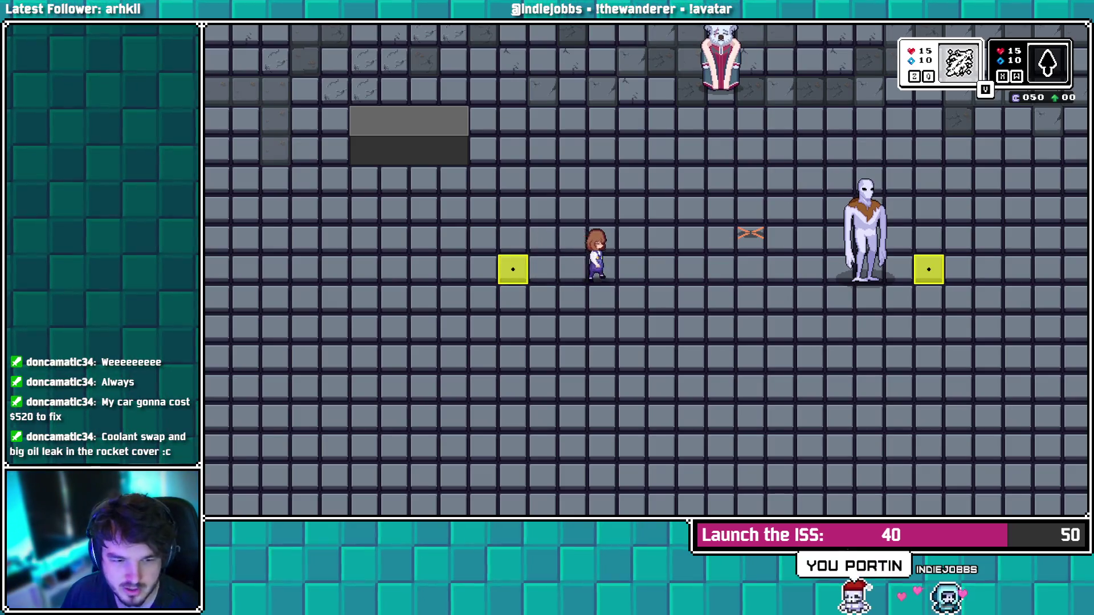
Walk across the yellow tear tiles into a new area, then abort after the scr_DoTear code error
{"action": "key", "text": "Right"}
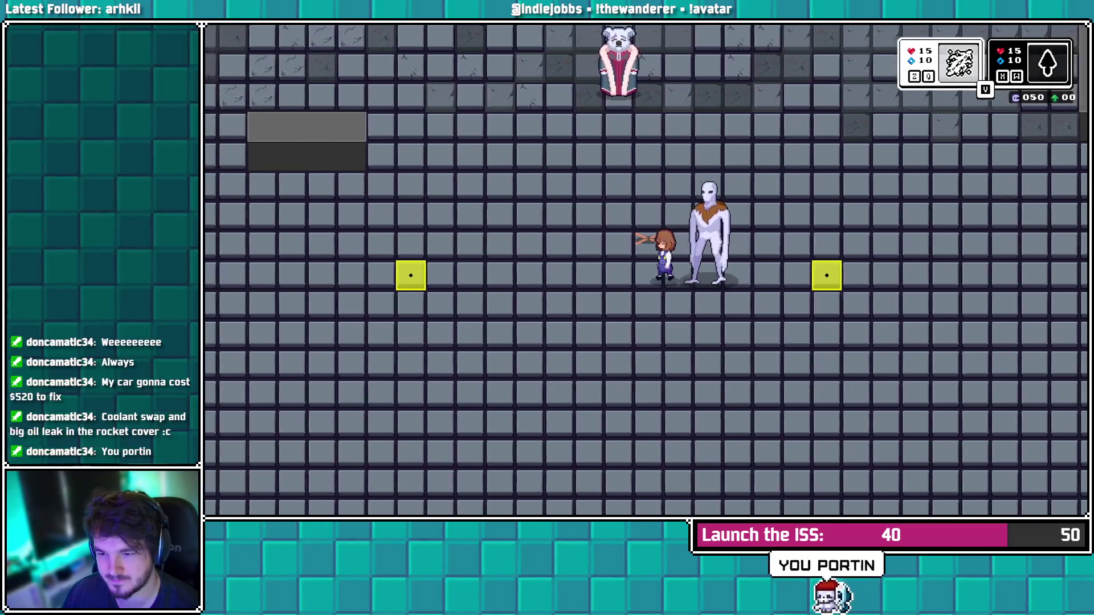
{"action": "key", "text": "Up"}
{"action": "key", "text": "Right"}
{"action": "key", "text": "Down"}
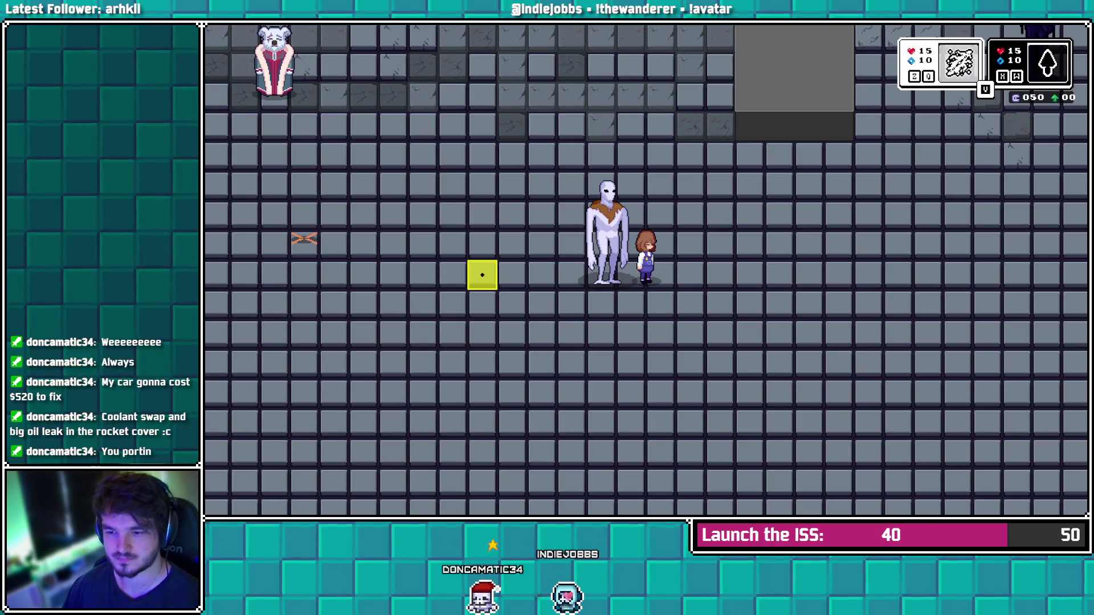
{"action": "key", "text": "Left"}
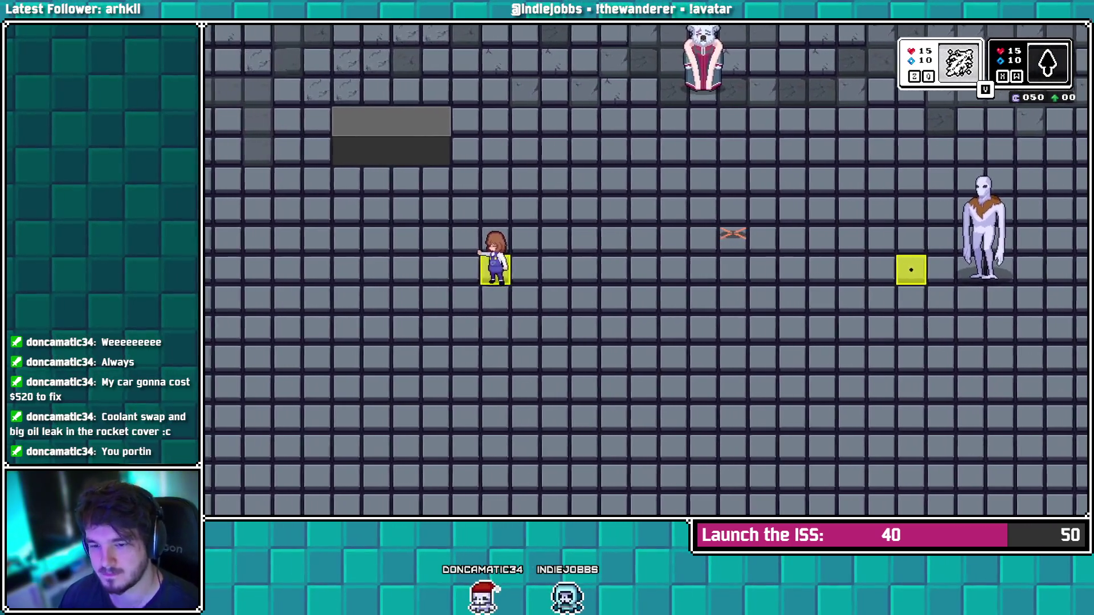
{"action": "key", "text": "Up"}
{"action": "key", "text": "Right"}
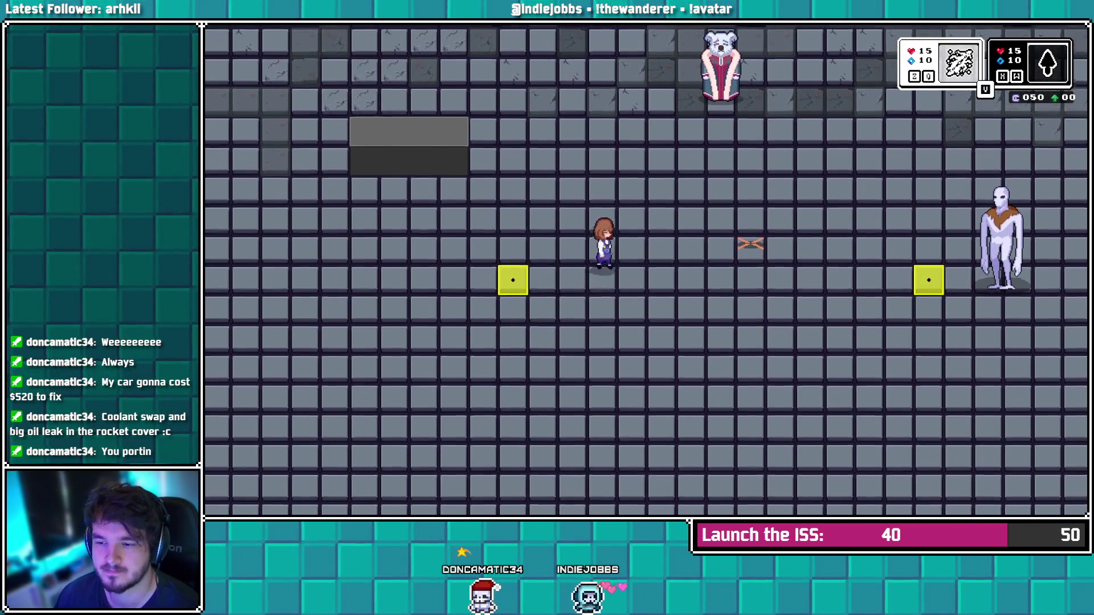
{"action": "key", "text": "Up"}
{"action": "key", "text": "Right"}
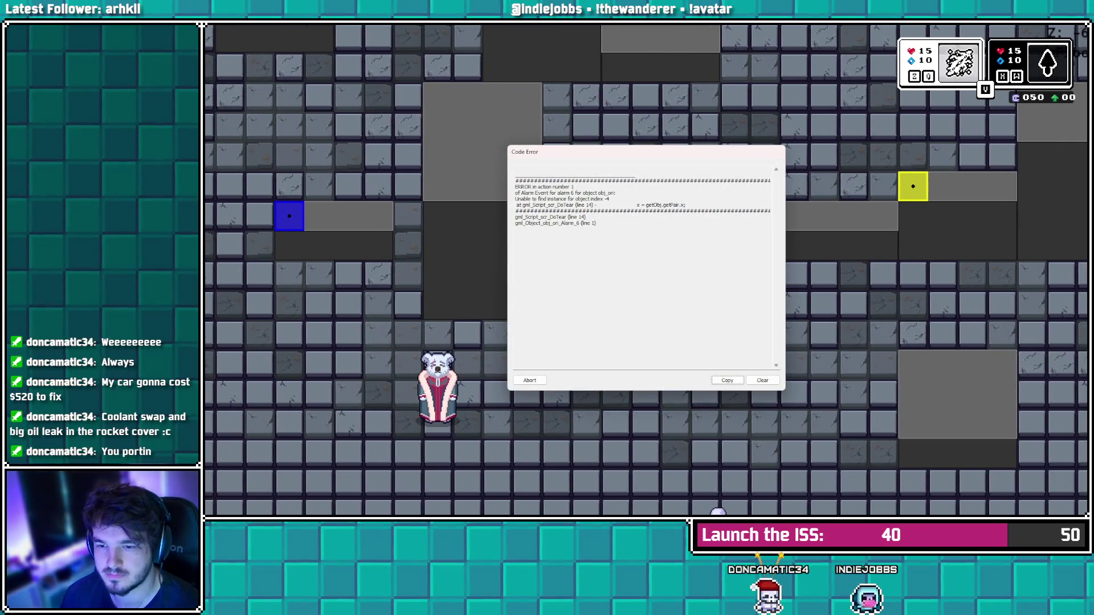
{"action": "left_click", "coordinate": [529, 380]}
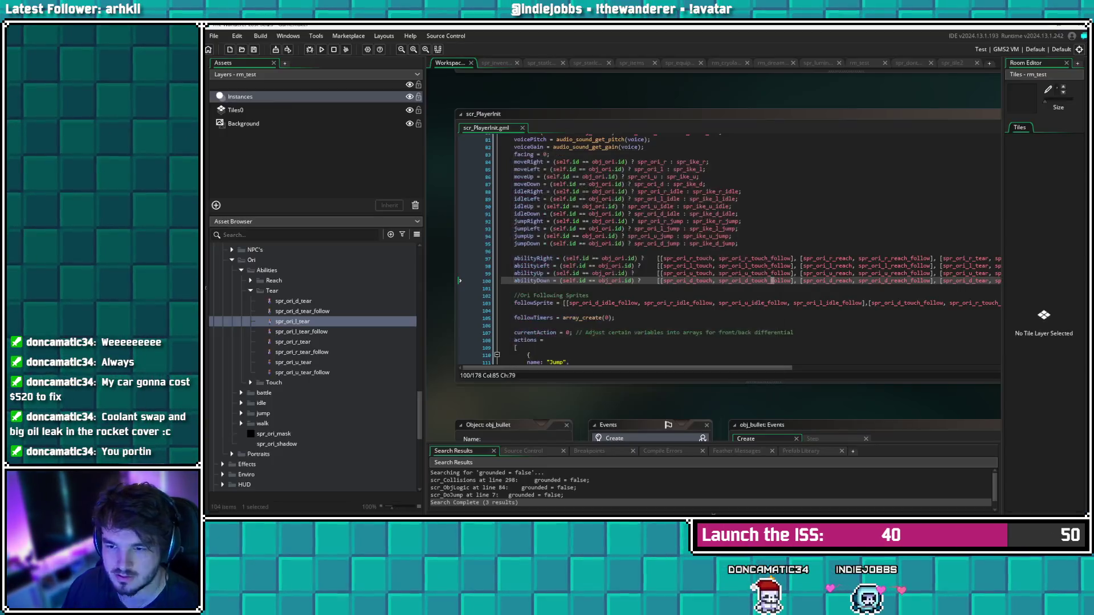
{"action": "scroll", "coordinate": [729, 249], "scroll_direction": "down", "scroll_amount": 4}
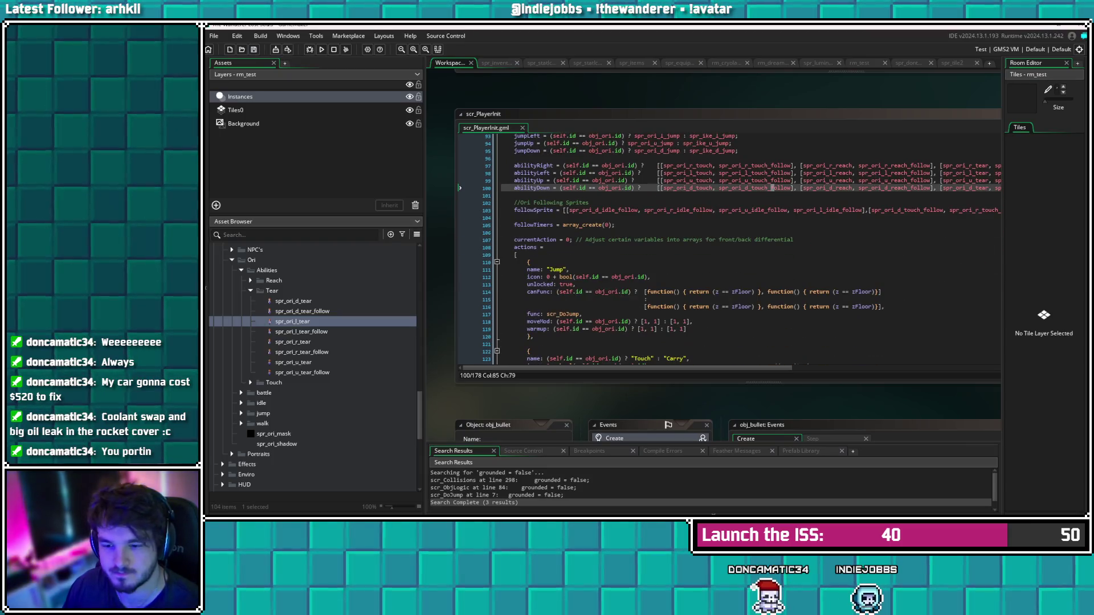
Add z = getObj.getPair.z after the y assignment in scr_DoTear and save it
{"action": "scroll", "coordinate": [313, 365], "scroll_direction": "up", "scroll_amount": 15}
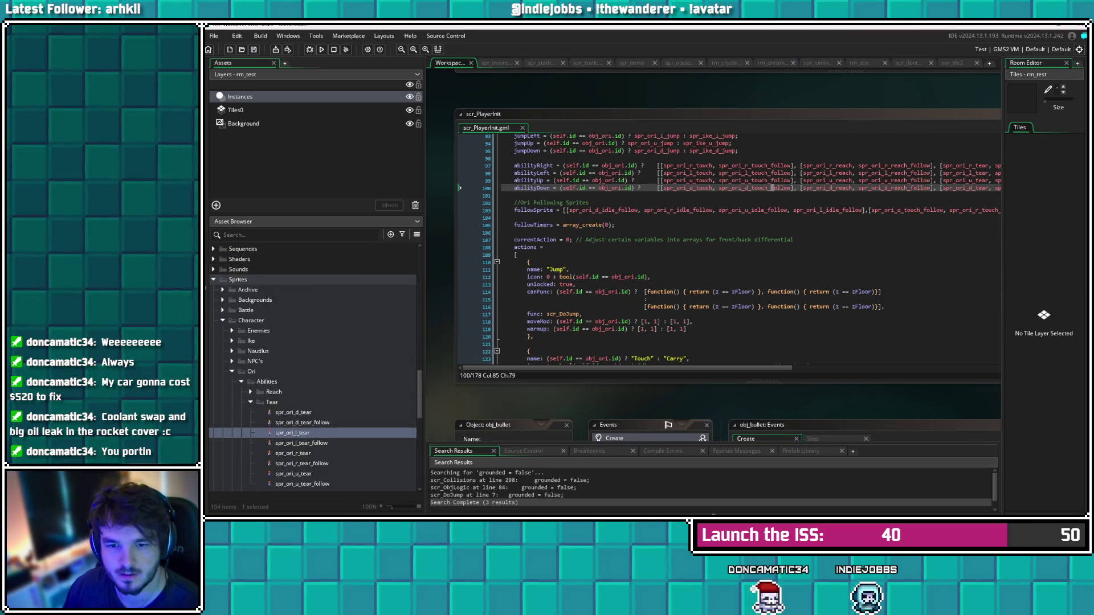
{"action": "scroll", "coordinate": [313, 365], "scroll_direction": "up", "scroll_amount": 2}
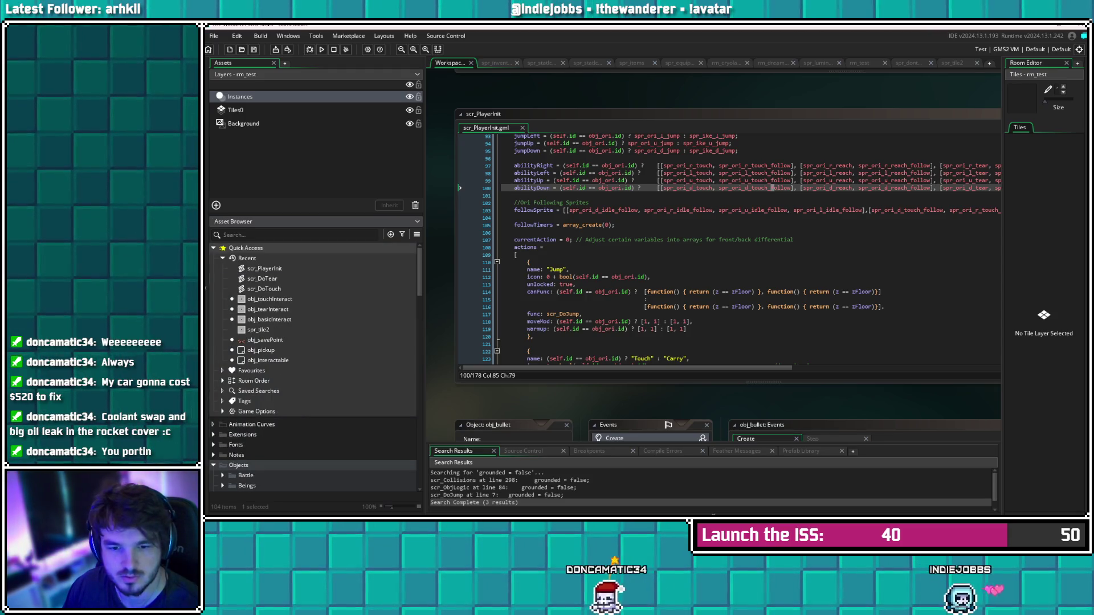
{"action": "double_click", "coordinate": [262, 279]}
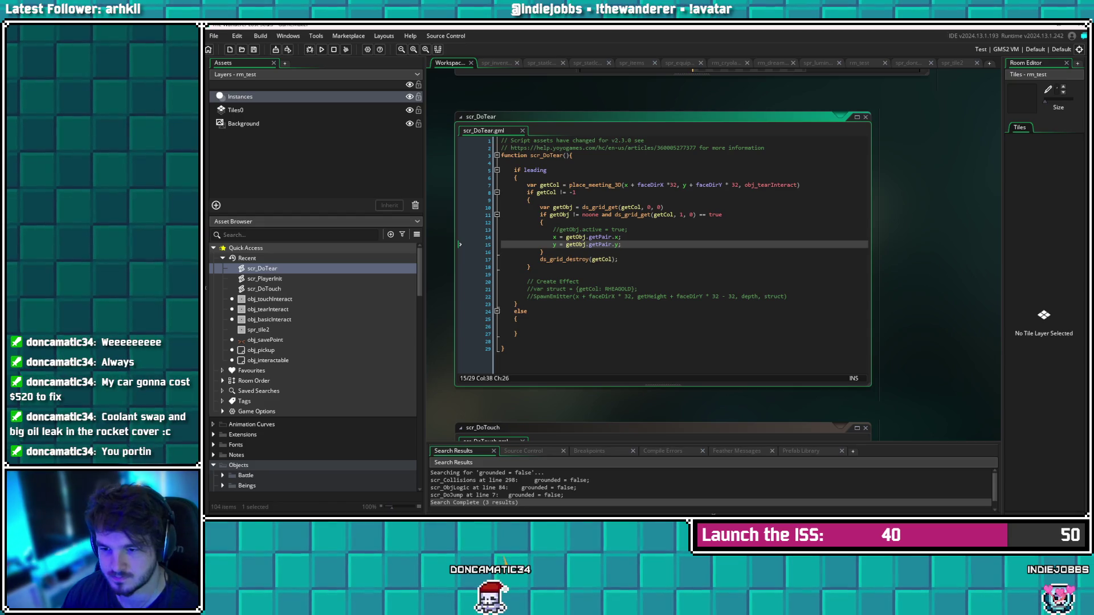
{"action": "key", "text": "Return"}
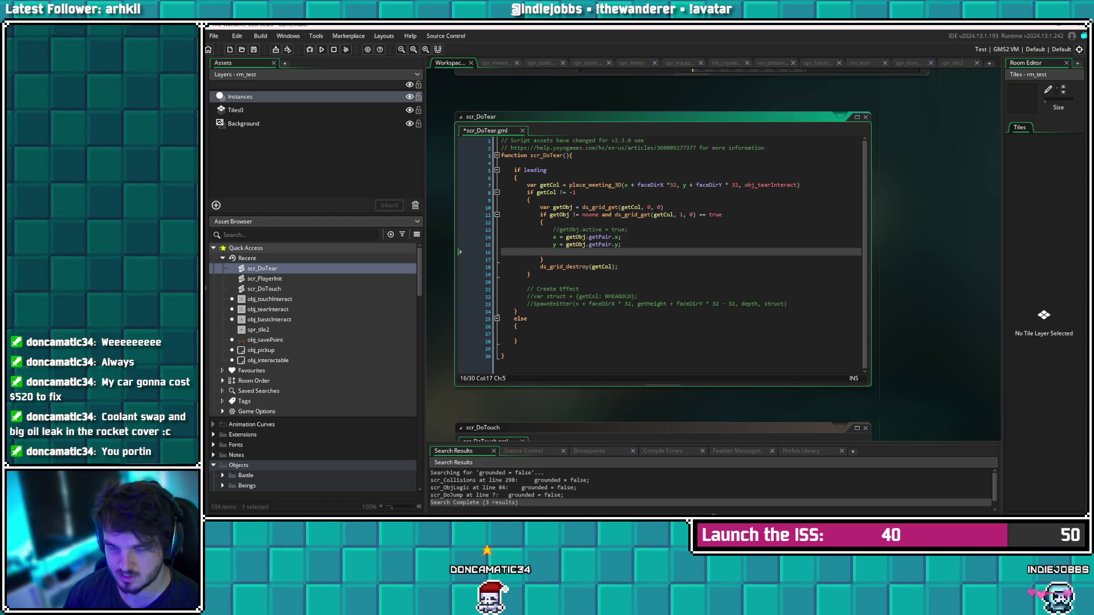
{"action": "type", "text": "z"}
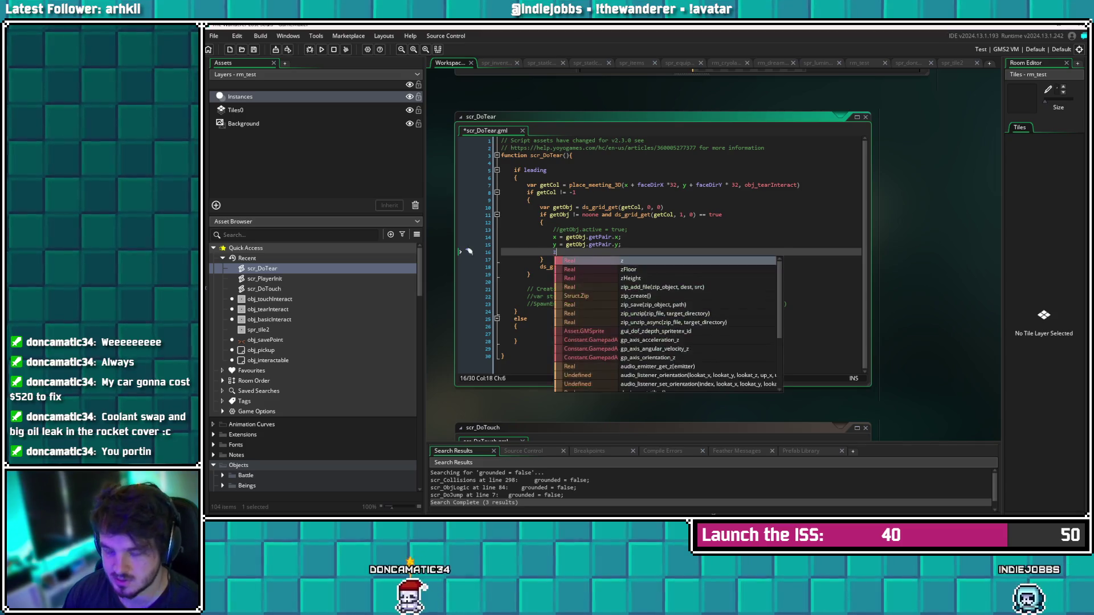
{"action": "type", "text": " = get"}
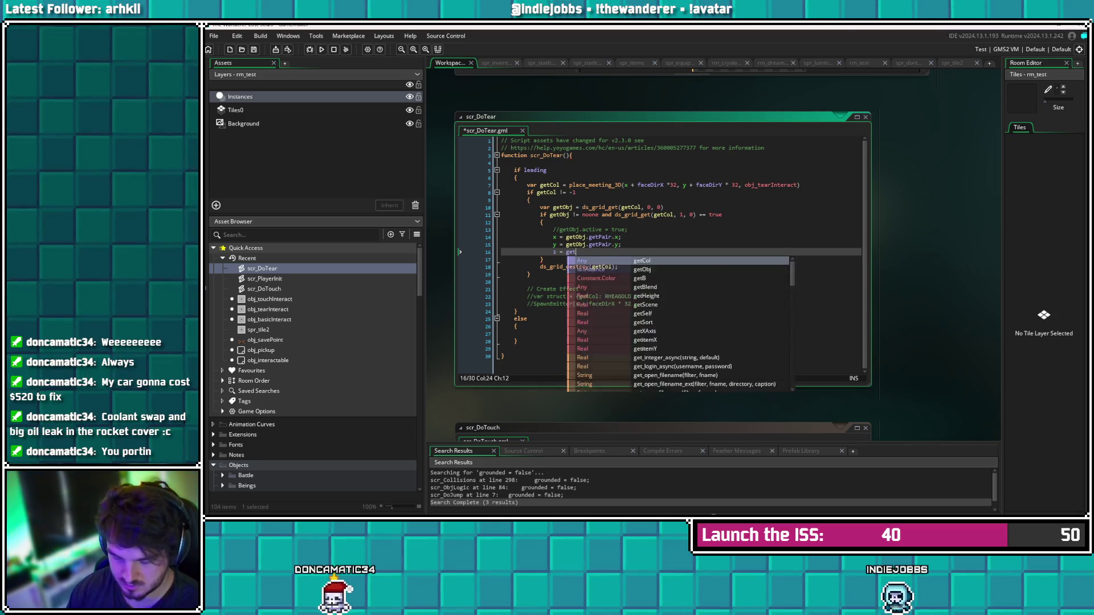
{"action": "type", "text": "Obj."}
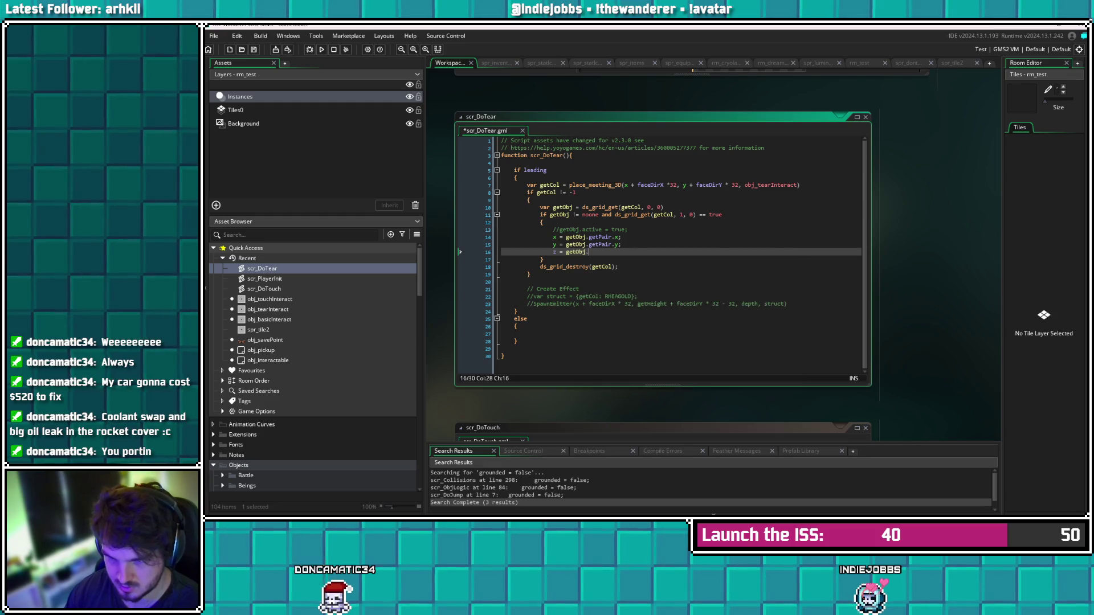
{"action": "type", "text": "getPair.z;"}
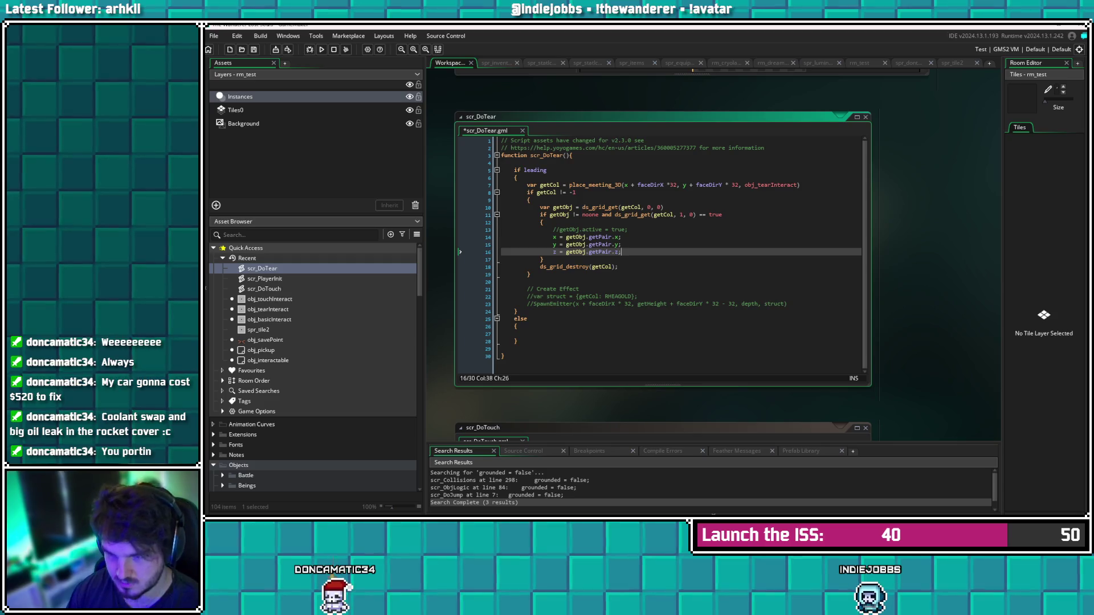
{"action": "key", "text": "ctrl+s"}
{"action": "key", "text": "Up"}
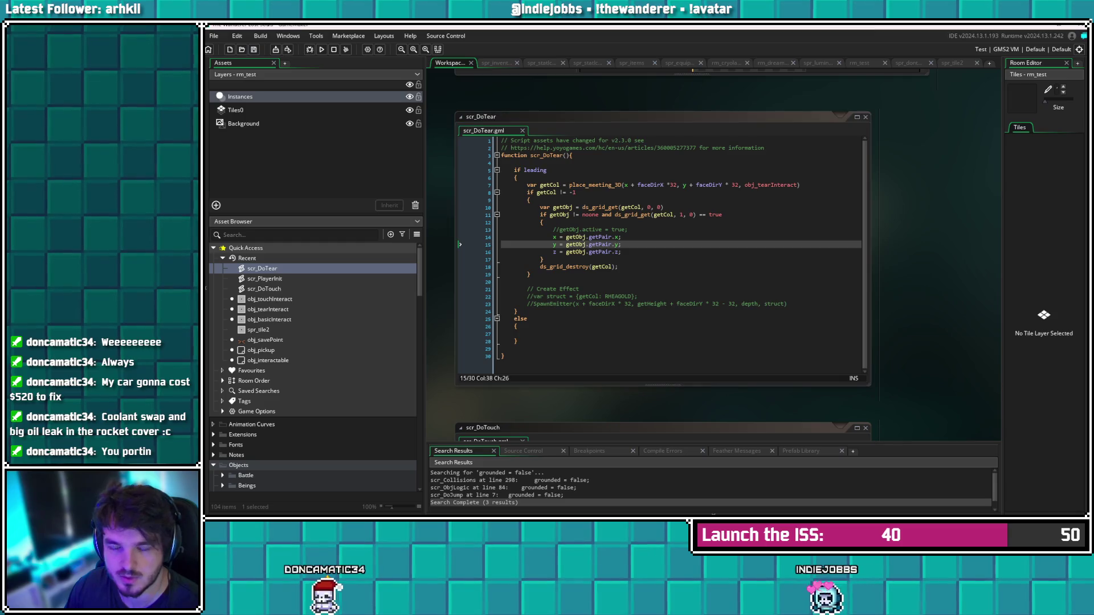
{"action": "left_click", "coordinate": [621, 252]}
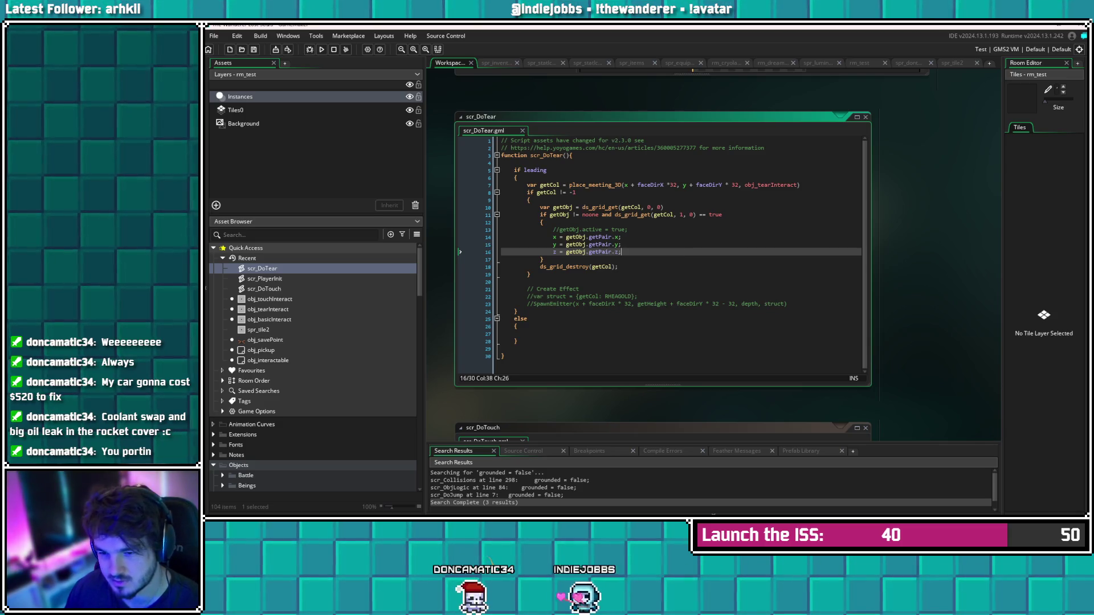
{"action": "left_click", "coordinate": [586, 252]}
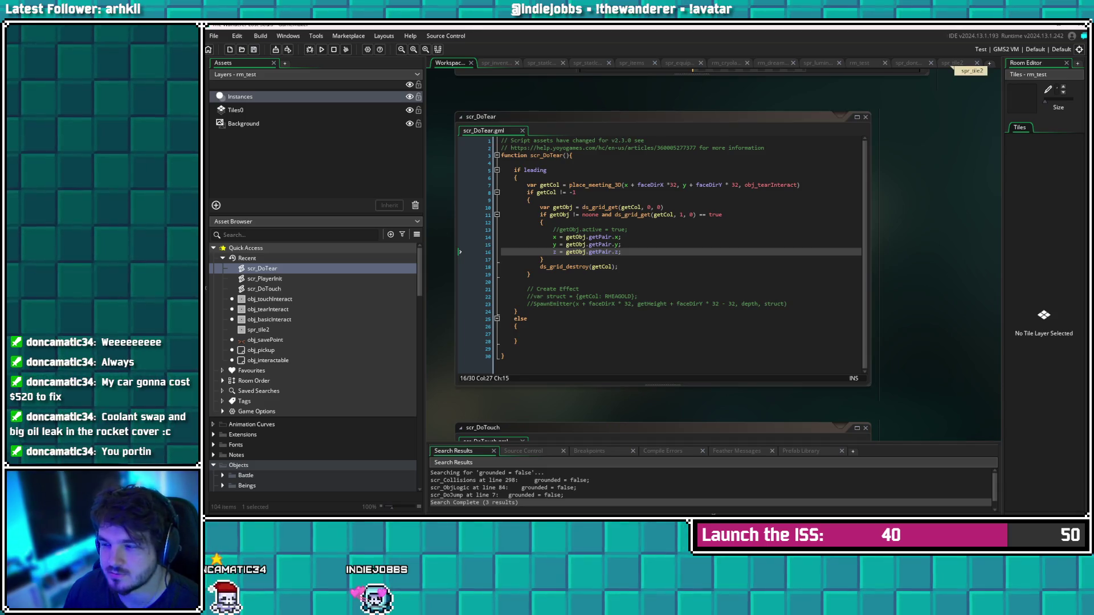
Rename the first tear-interact tile in rm_test to inst_testTP03
{"action": "left_click", "coordinate": [859, 63]}
{"action": "scroll", "coordinate": [935, 310], "scroll_direction": "right", "scroll_amount": 5}
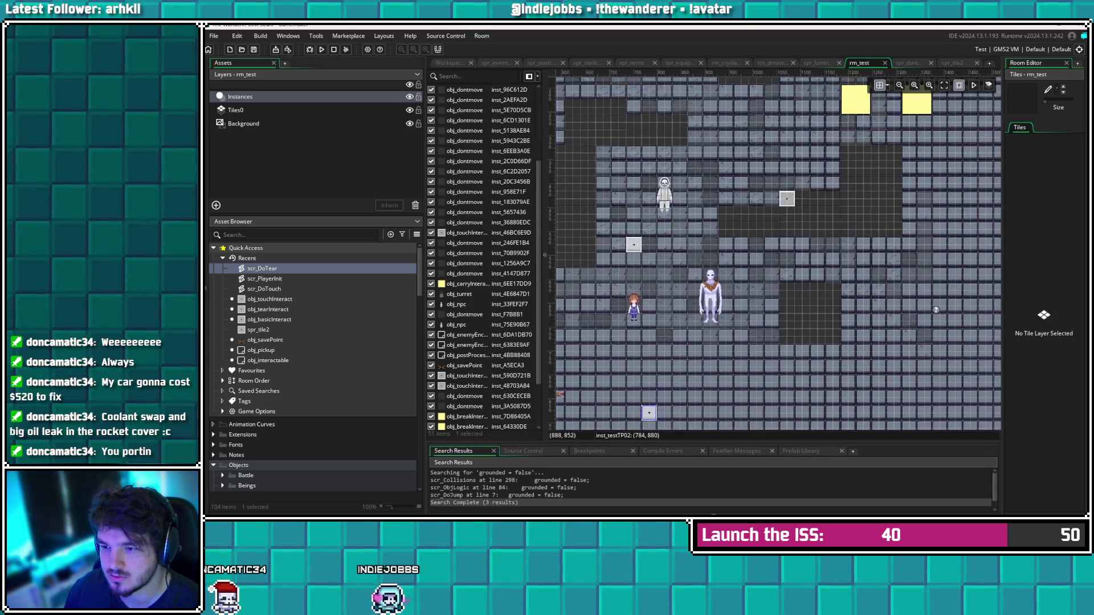
{"action": "double_click", "coordinate": [633, 245]}
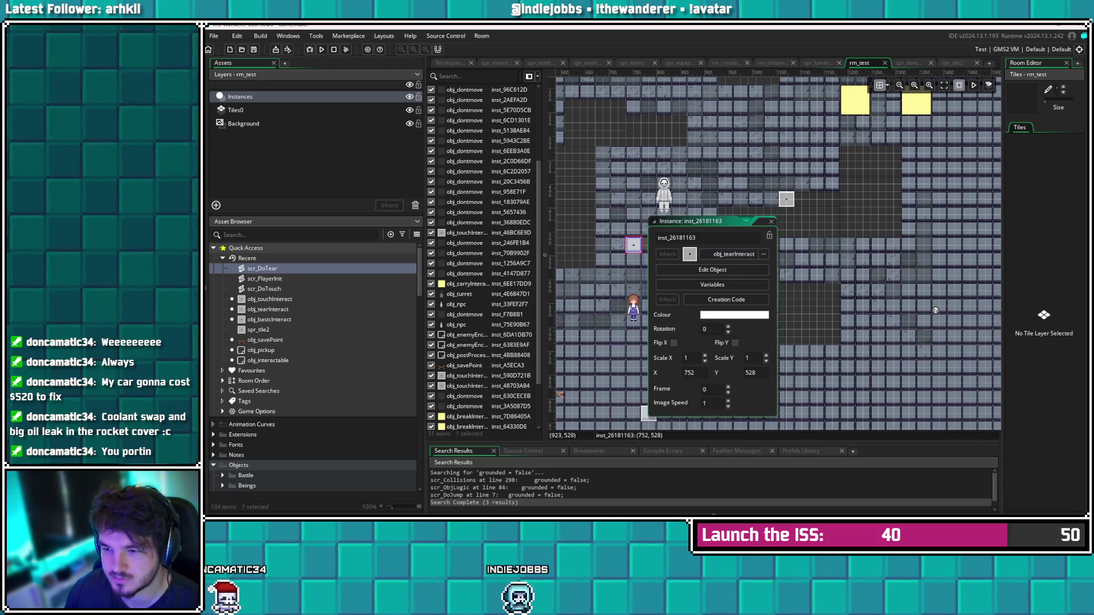
{"action": "left_click", "coordinate": [672, 238]}
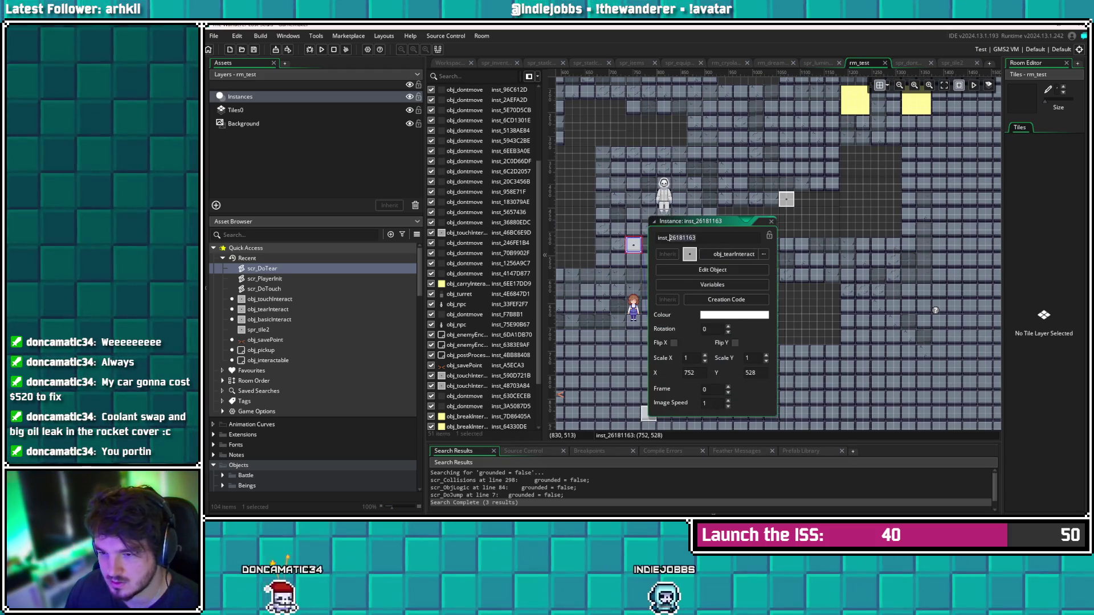
{"action": "type", "text": "test"}
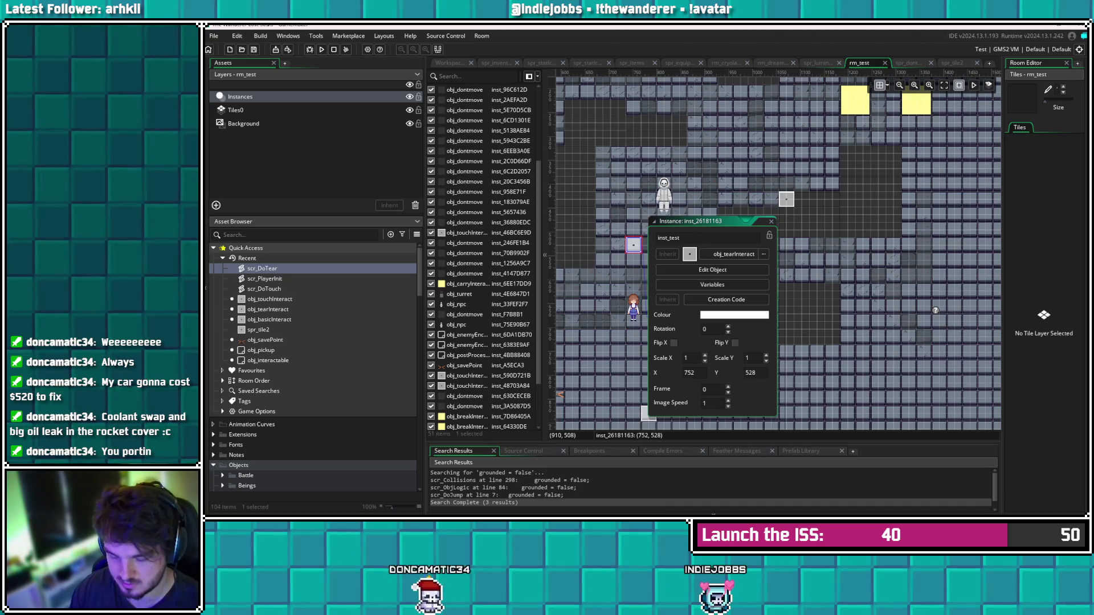
{"action": "type", "text": "TP03"}
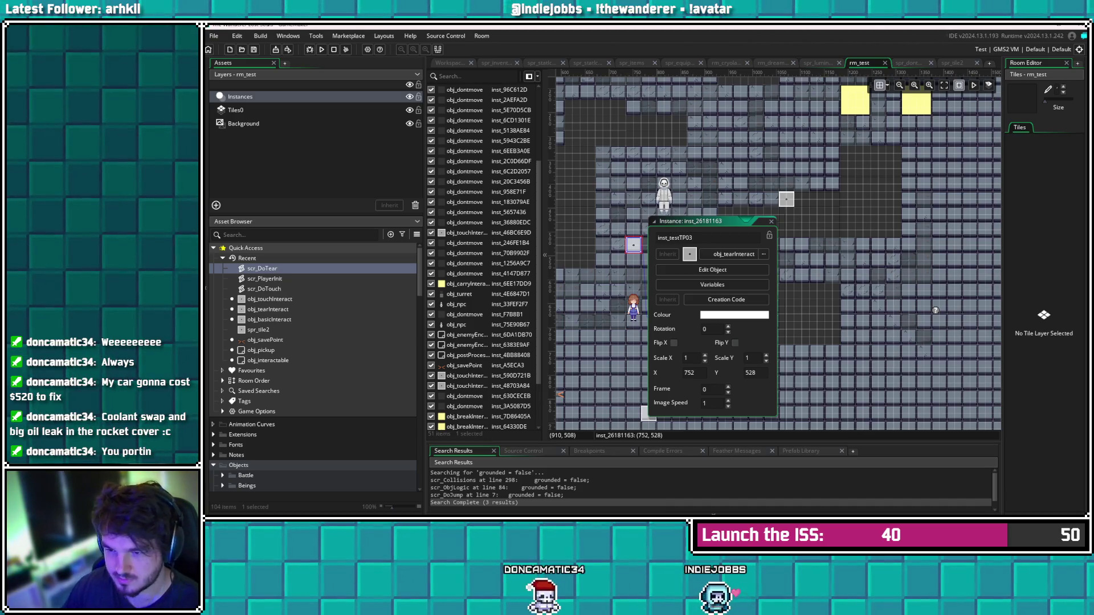
{"action": "key", "text": "Return"}
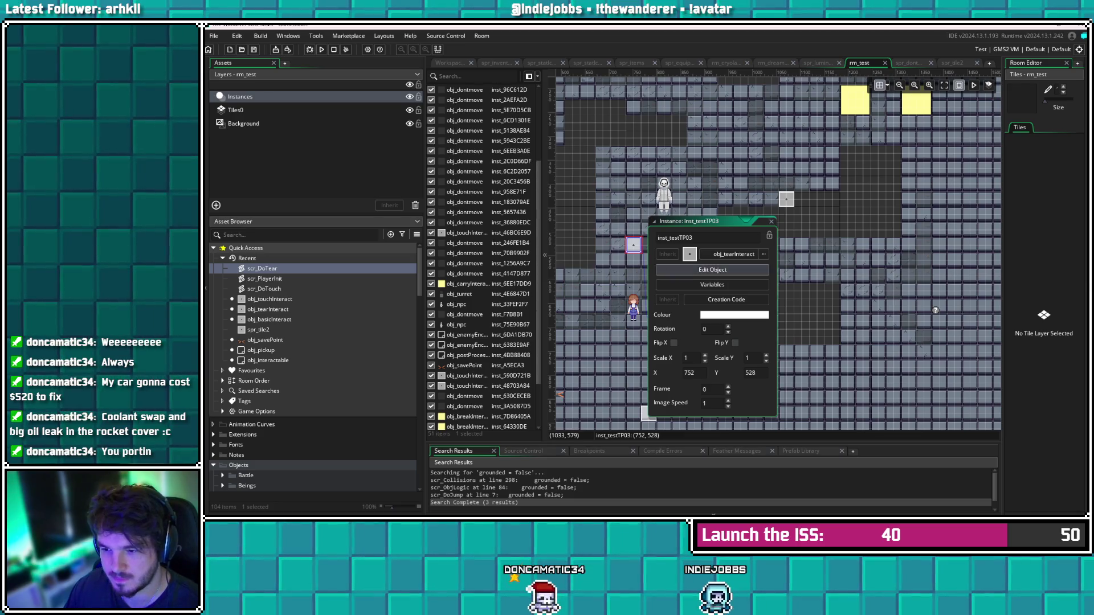
Give inst_testTP03 the creation code getPair = inst_testTP04
{"action": "left_click", "coordinate": [726, 300]}
{"action": "type", "text": "getPair = inst_testTOP"}
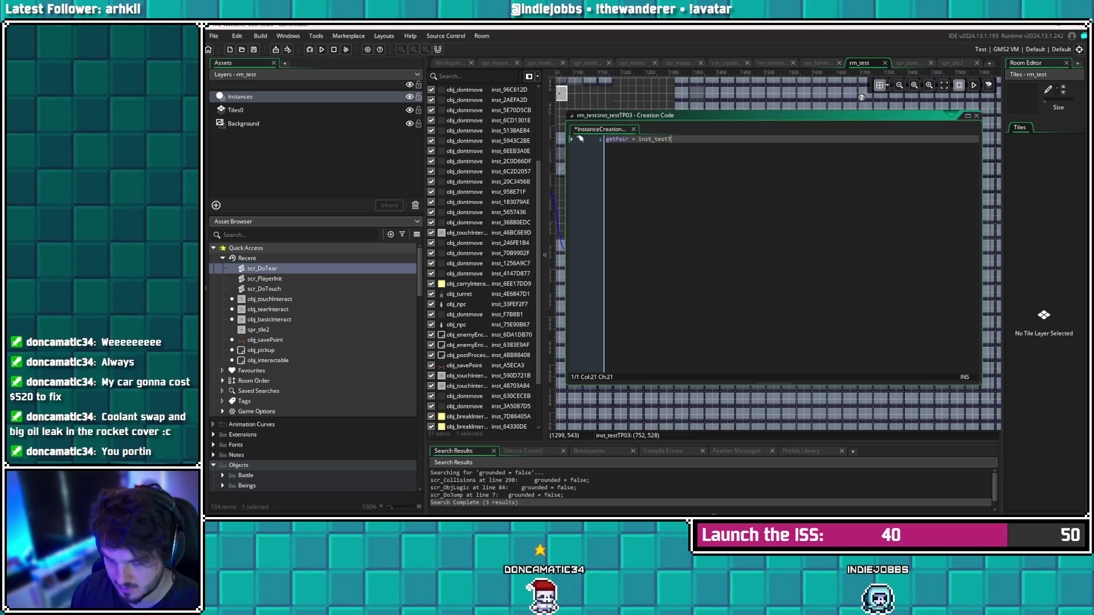
{"action": "type", "text": "PPair04"}
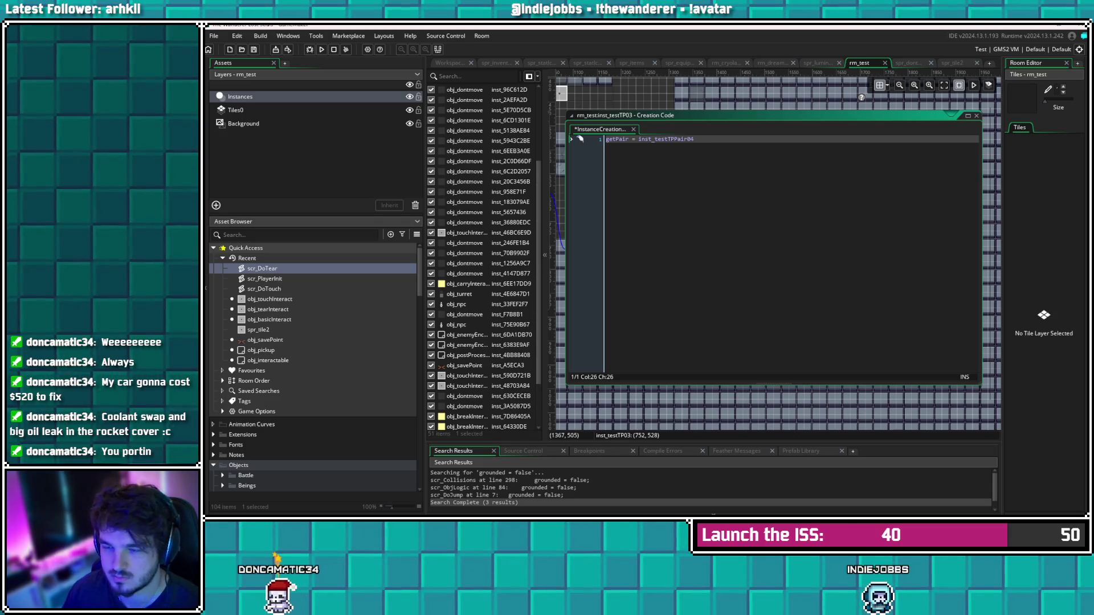
{"action": "key", "text": "Left"}
{"action": "key", "text": "Left"}
{"action": "key", "text": "BackSpace"}
{"action": "key", "text": "BackSpace"}
{"action": "key", "text": "BackSpace"}
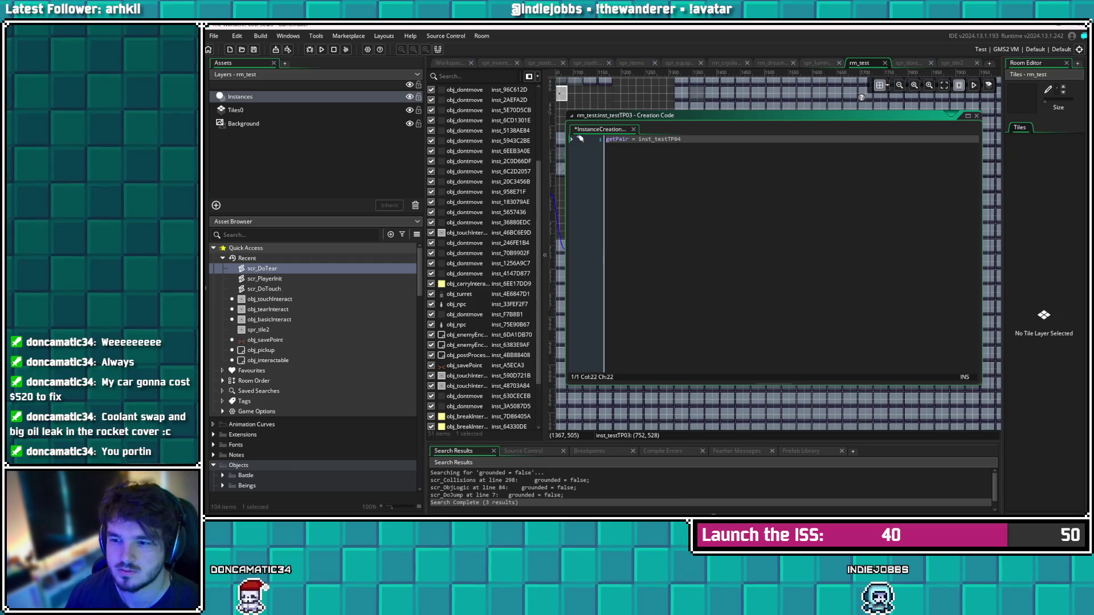
{"action": "left_click_drag", "start_coordinate": [866, 383], "coordinate": [866, 249]}
{"action": "left_click", "coordinate": [976, 116]}
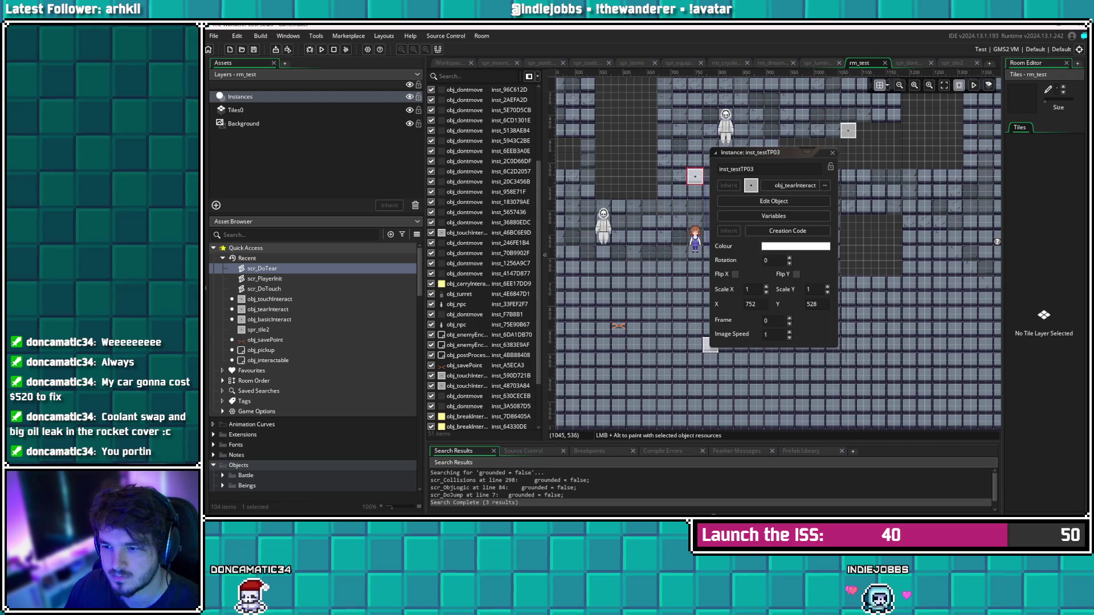
{"action": "left_click", "coordinate": [832, 153]}
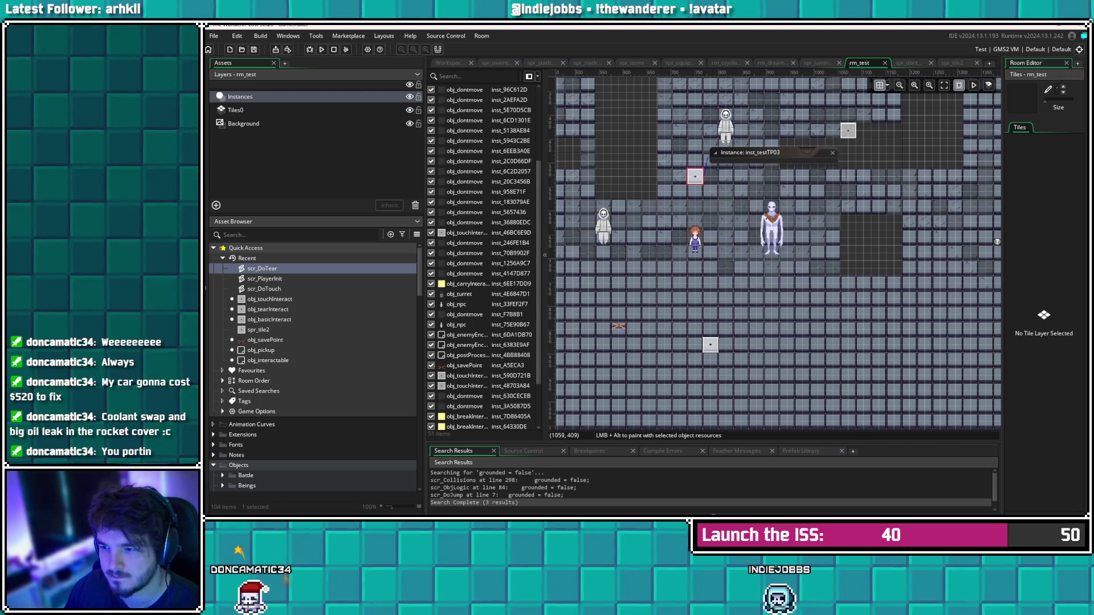
Give the second tear tile the creation code getPair = inst_testTP03 and save it
{"action": "double_click", "coordinate": [847, 130]}
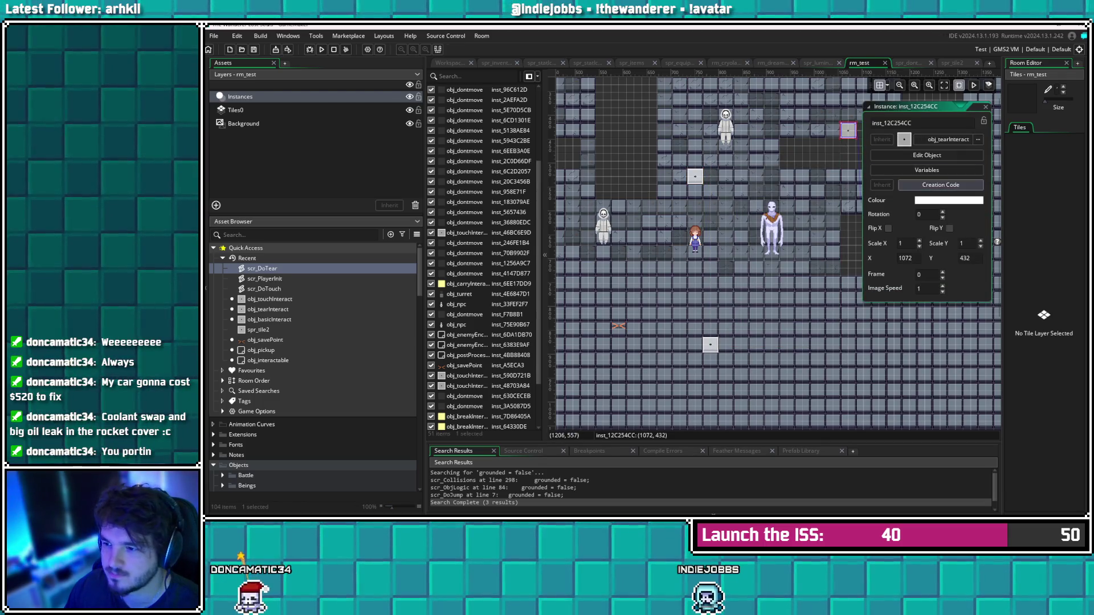
{"action": "left_click", "coordinate": [940, 184]}
{"action": "type", "text": "i"}
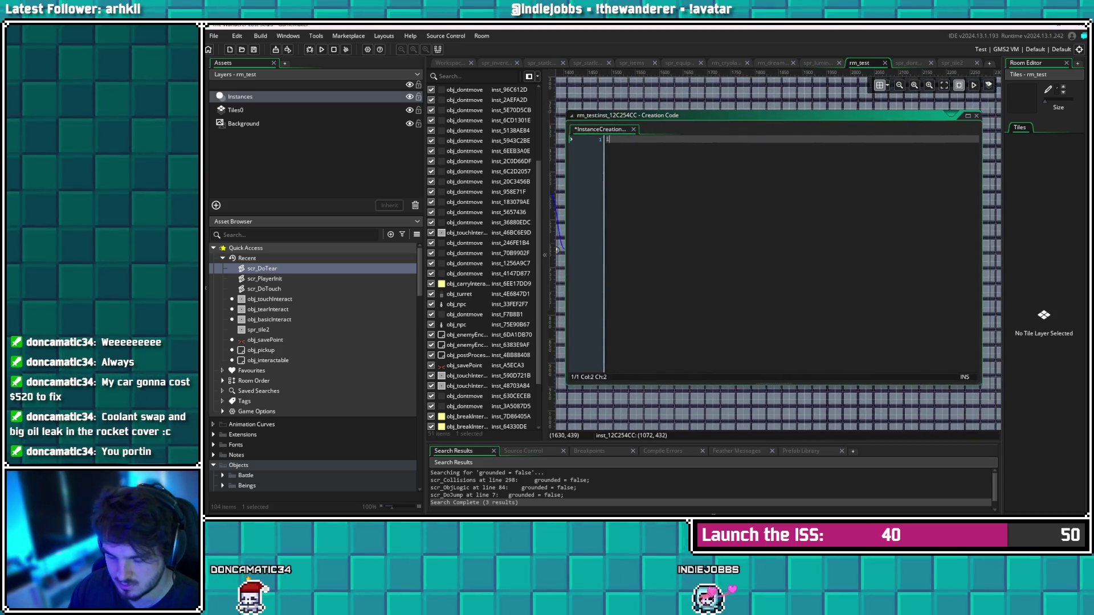
{"action": "type", "text": "nst_testTP04"}
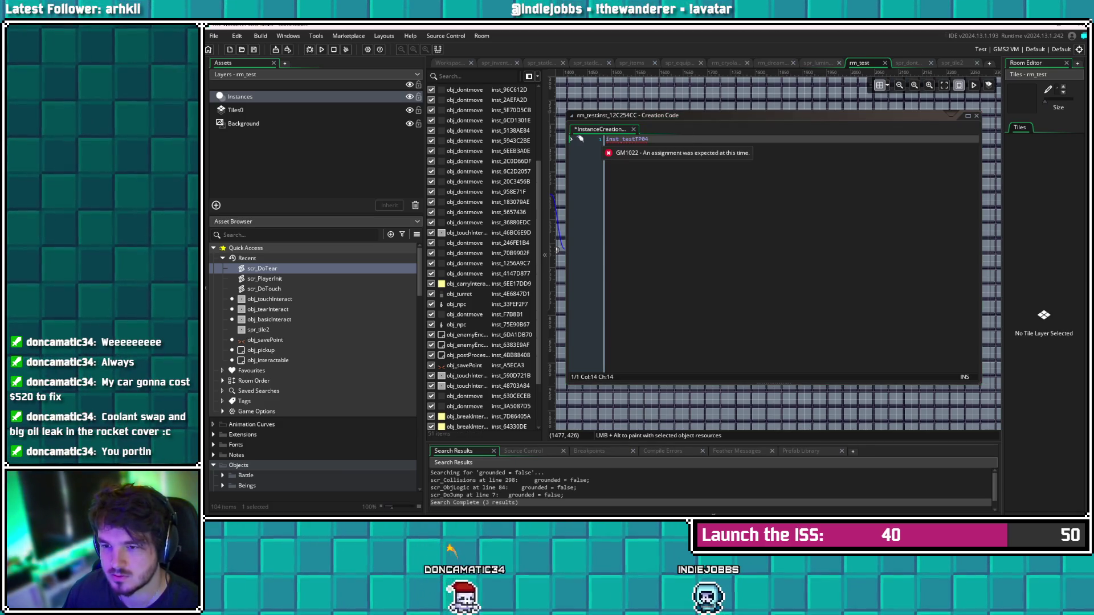
{"action": "left_click", "coordinate": [606, 139]}
{"action": "type", "text": "getPair ="}
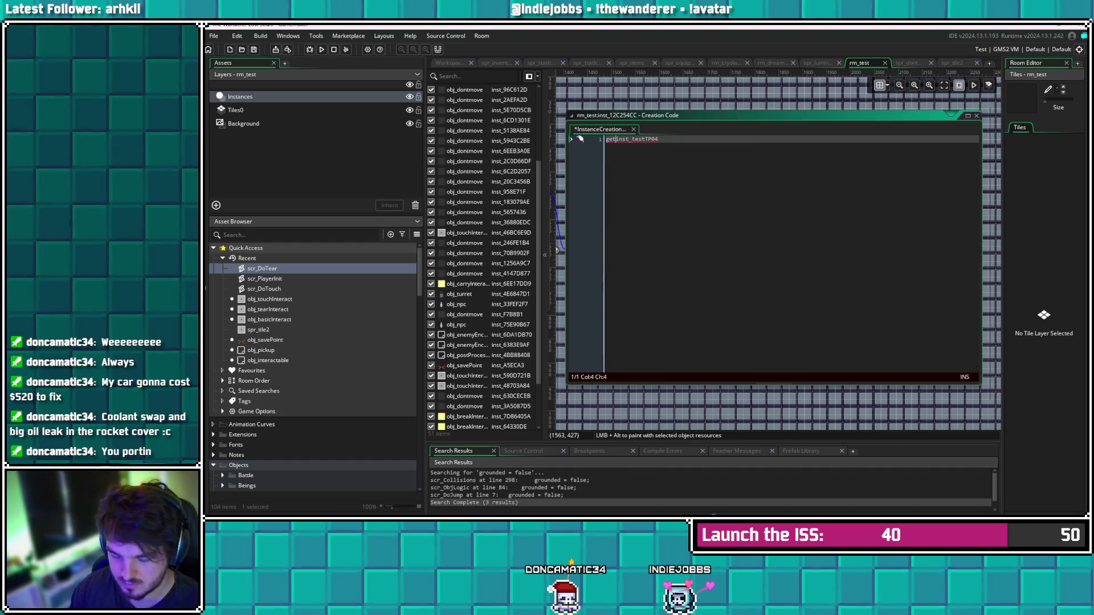
{"action": "key", "text": "ctrl+s"}
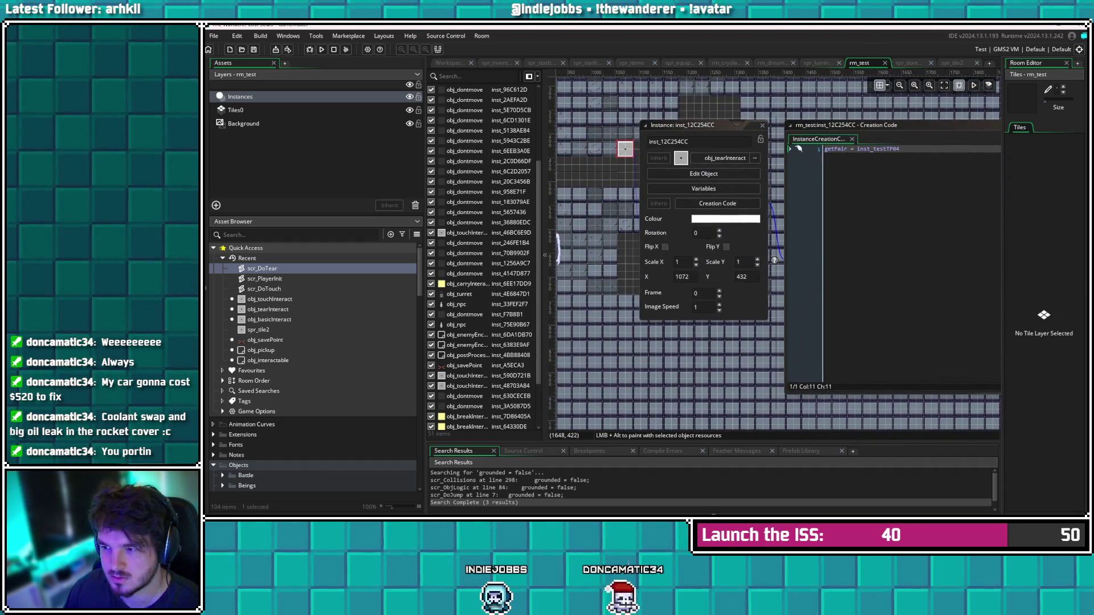
{"action": "left_click", "coordinate": [900, 149]}
{"action": "key", "text": "BackSpace"}
{"action": "type", "text": "3"}
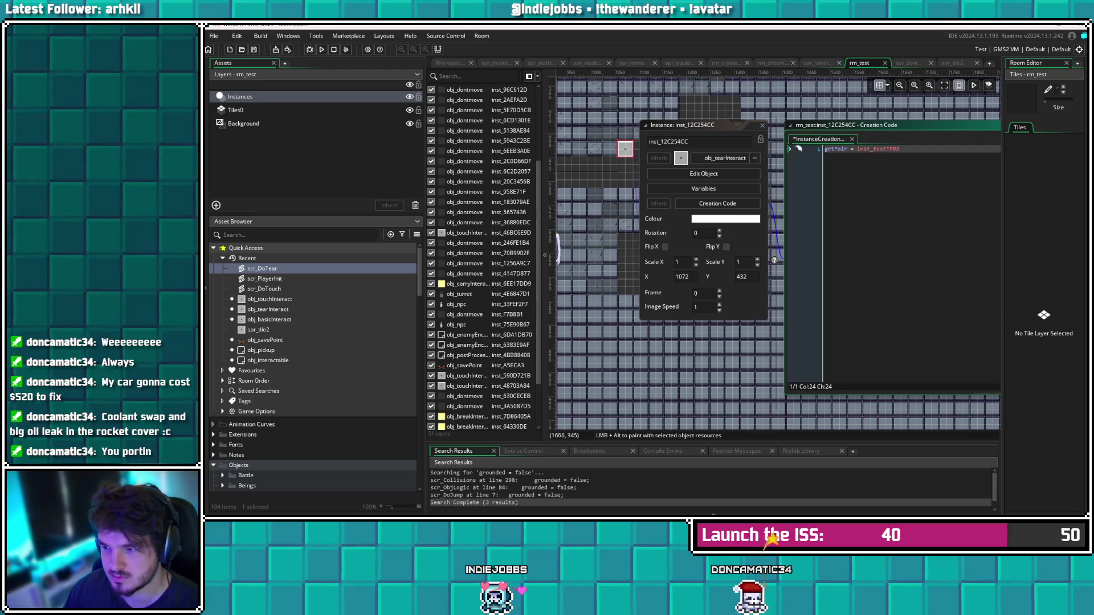
Rename the second tear tile to inst_testTP04
{"action": "left_click", "coordinate": [678, 141]}
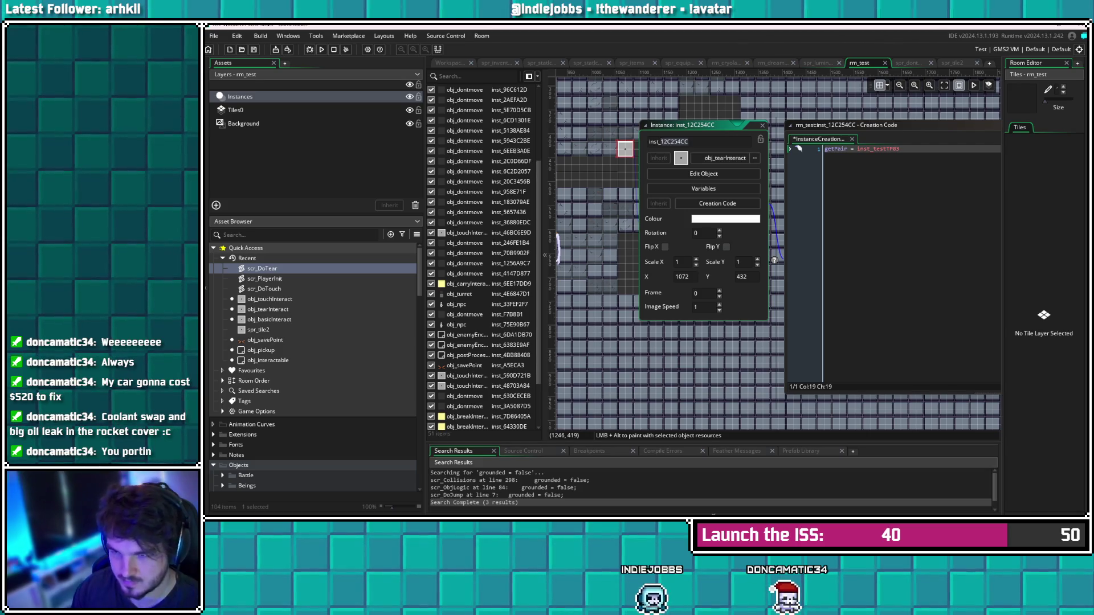
{"action": "key", "text": "shift+End"}
{"action": "type", "text": "testT"}
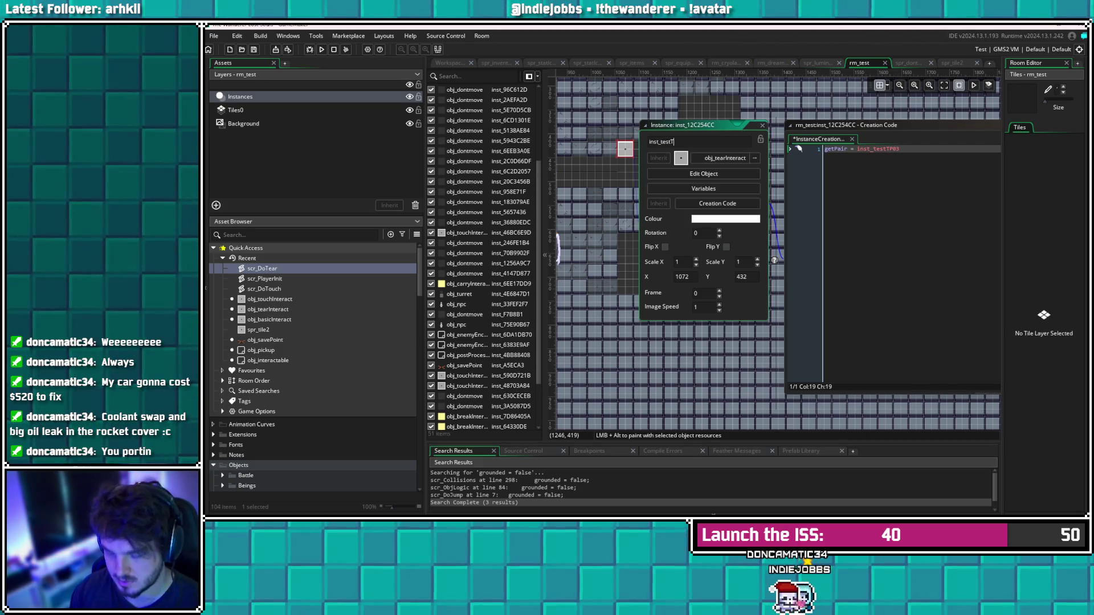
{"action": "type", "text": "P04"}
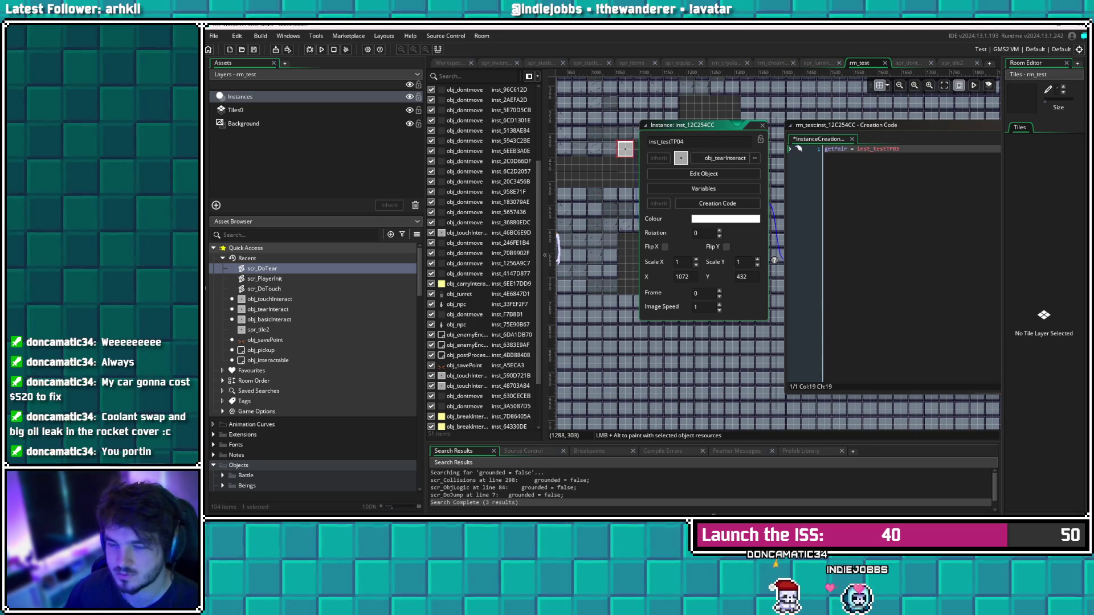
{"action": "key", "text": "Return"}
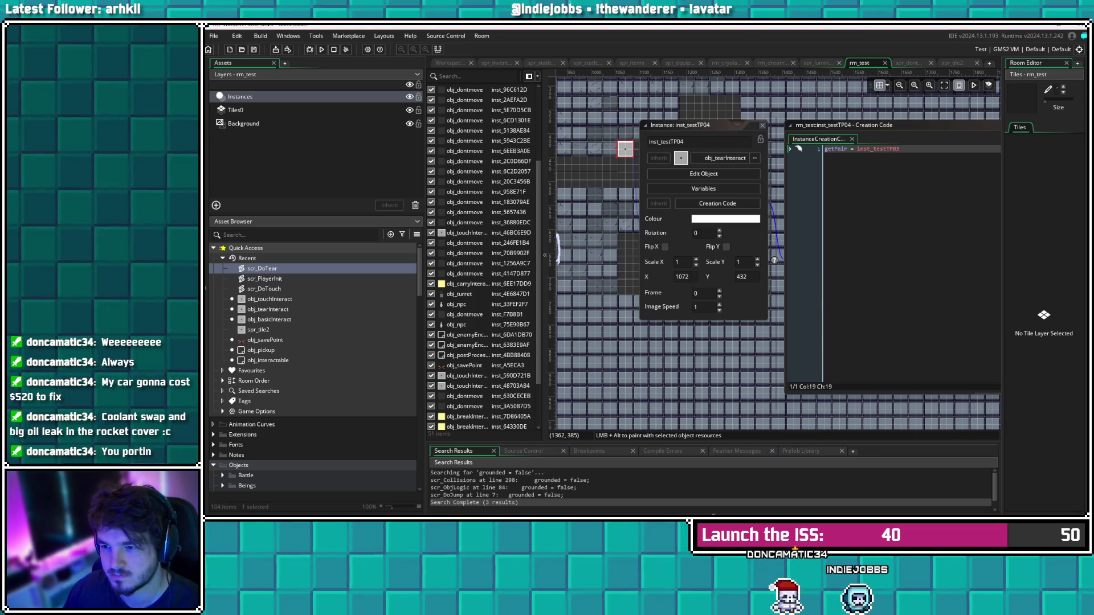
Recheck inst_testTP03's creation code pairing it with inst_testTP04
{"action": "left_click_drag", "start_coordinate": [645, 228], "coordinate": [817, 241]}
{"action": "double_click", "coordinate": [645, 207]}
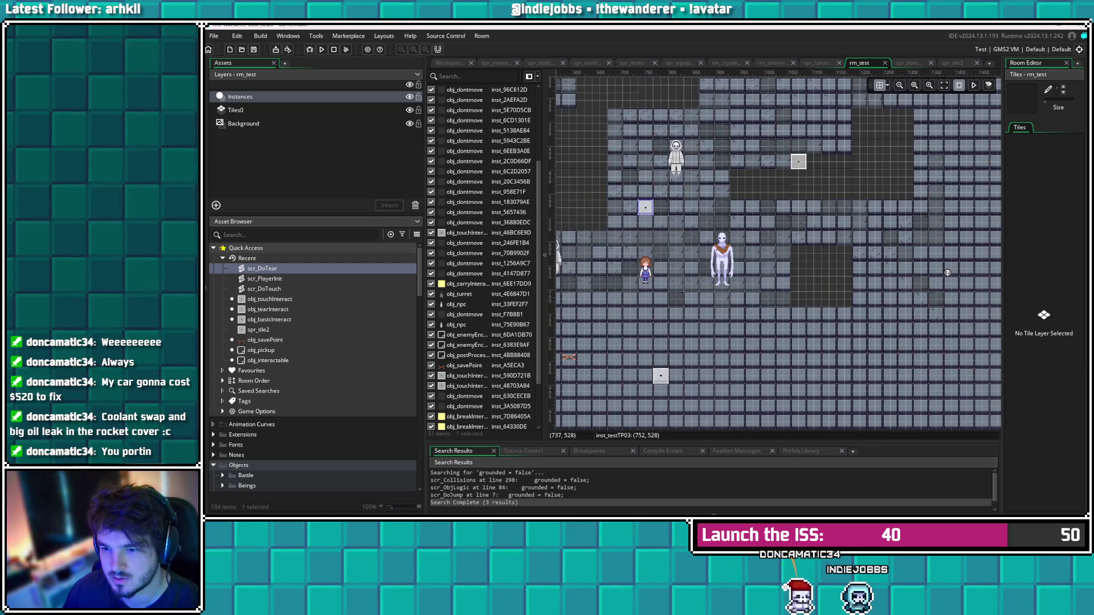
{"action": "left_click", "coordinate": [738, 262]}
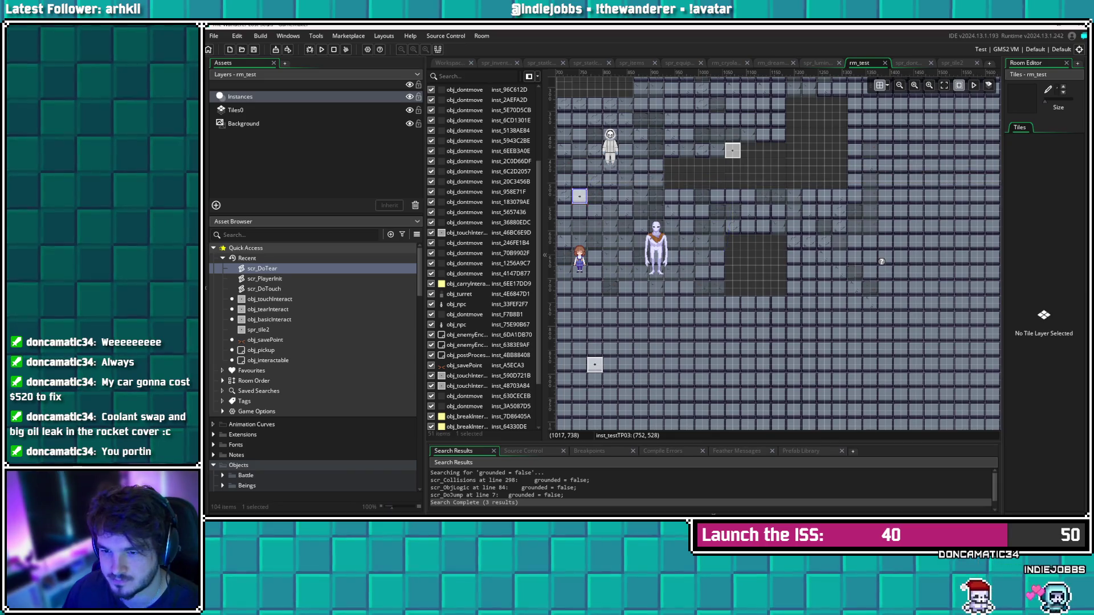
{"action": "left_click_drag", "start_coordinate": [707, 294], "coordinate": [876, 297]}
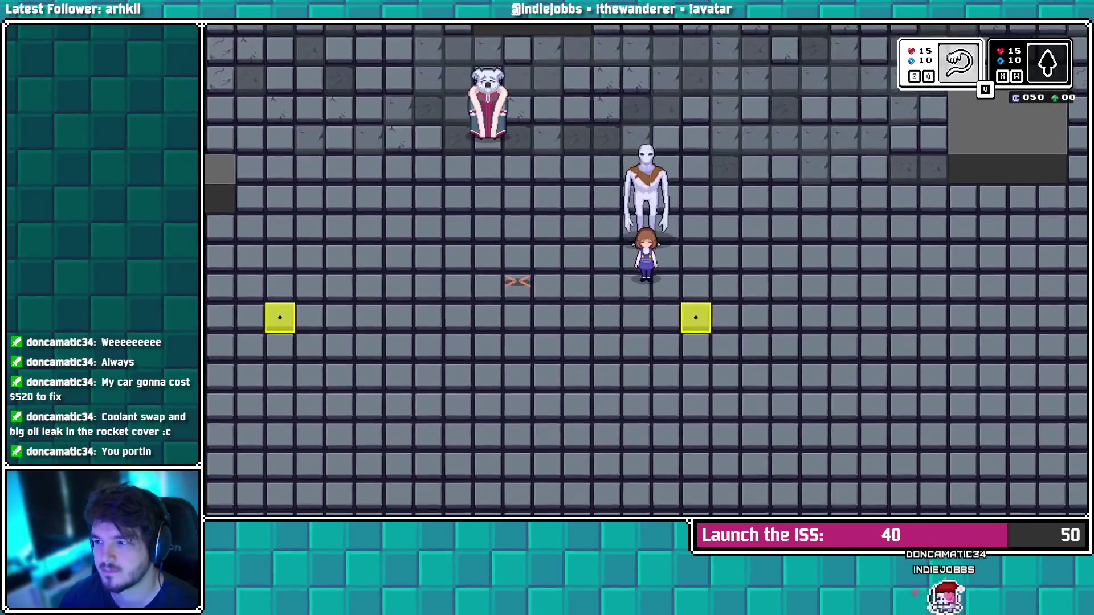
Run the game and step onto a yellow tear tile to test teleporting
{"action": "key", "text": "Left"}
{"action": "key", "text": "Right"}
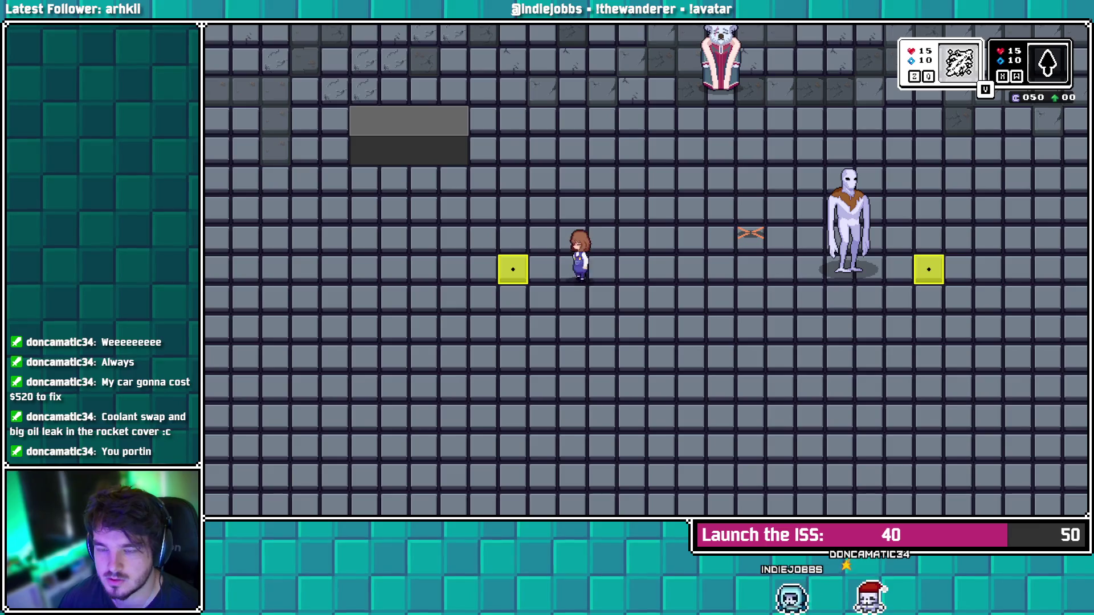
{"action": "key", "text": "Left"}
{"action": "key", "text": "Right"}
{"action": "key", "text": "Up"}
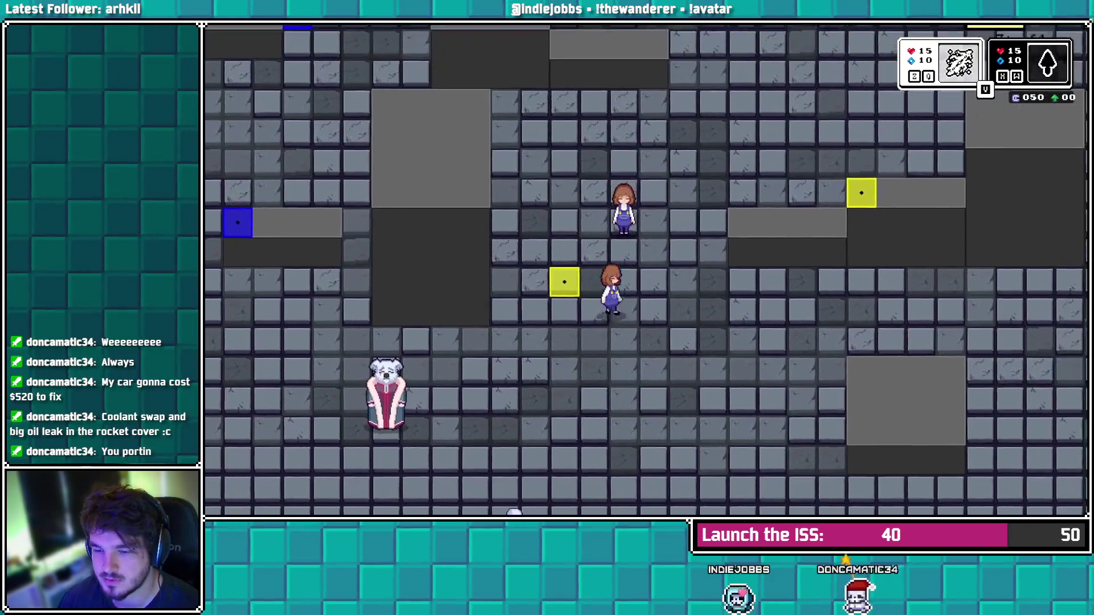
{"action": "key", "text": "Left"}
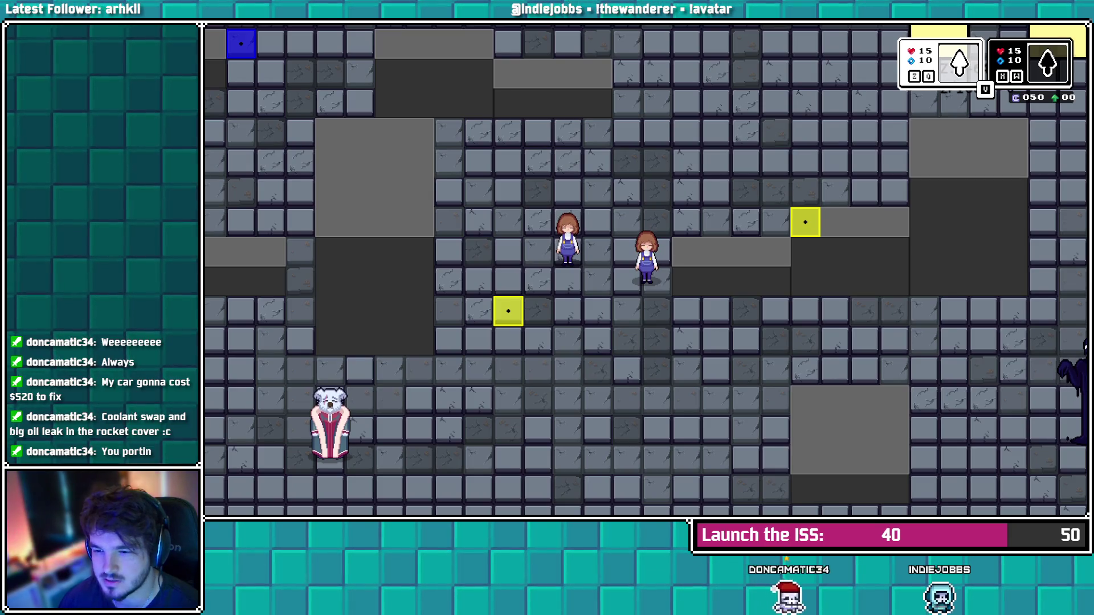
{"action": "key", "text": "Down"}
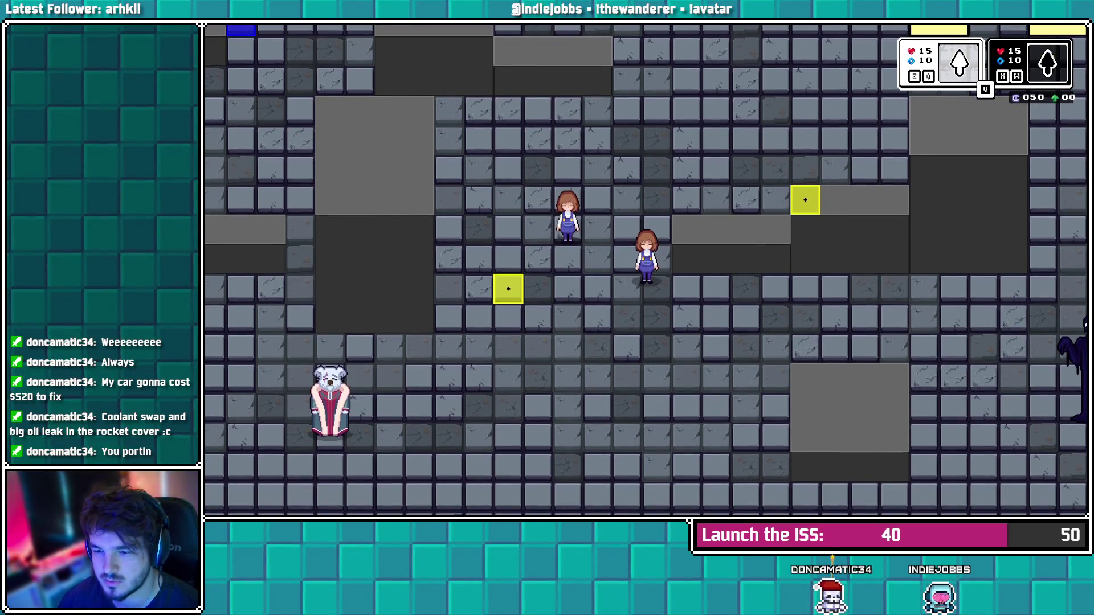
{"action": "key", "text": "Up"}
{"action": "key", "text": "Up"}
{"action": "key", "text": "Right"}
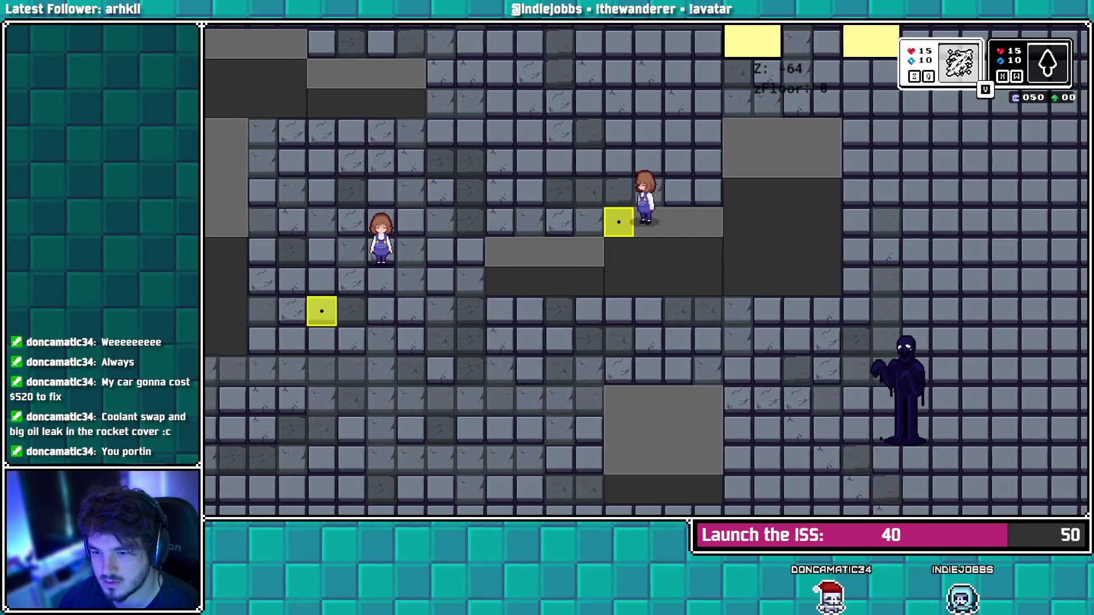
{"action": "key", "text": "Left"}
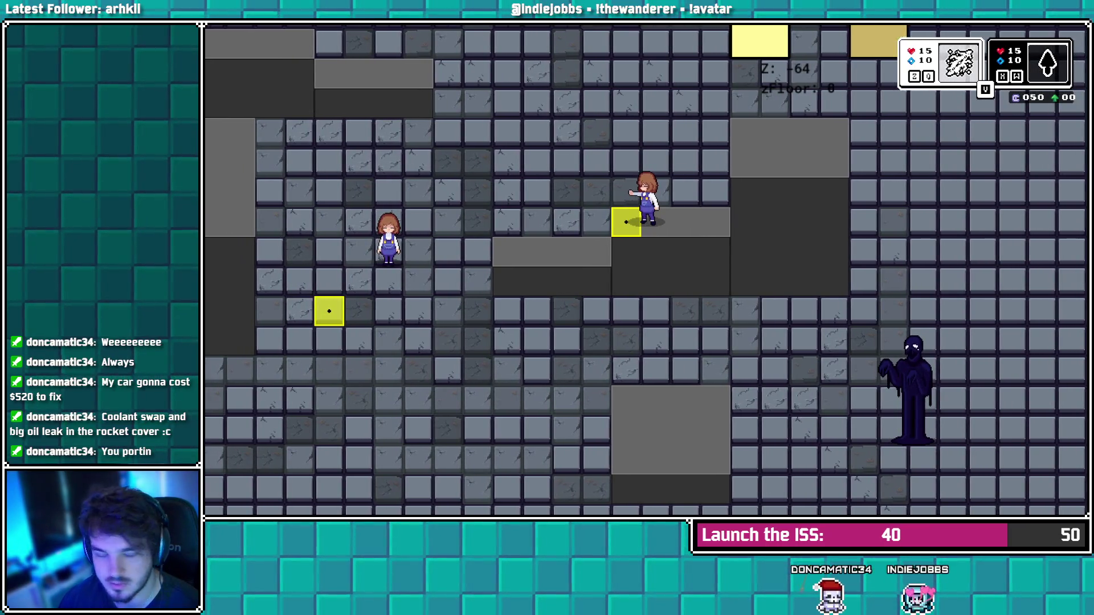
{"action": "key", "text": "Right"}
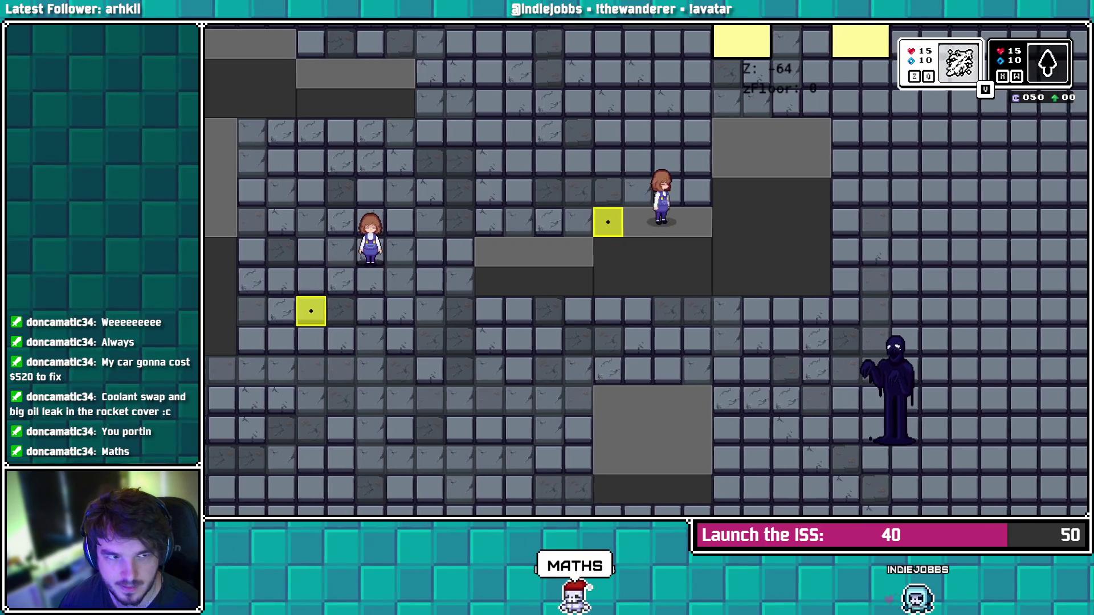
Walk to the other yellow tear tiles among the raised platforms, then close the game with Escape
{"action": "key", "text": "Left"}
{"action": "key", "text": "Left"}
{"action": "key", "text": "Left"}
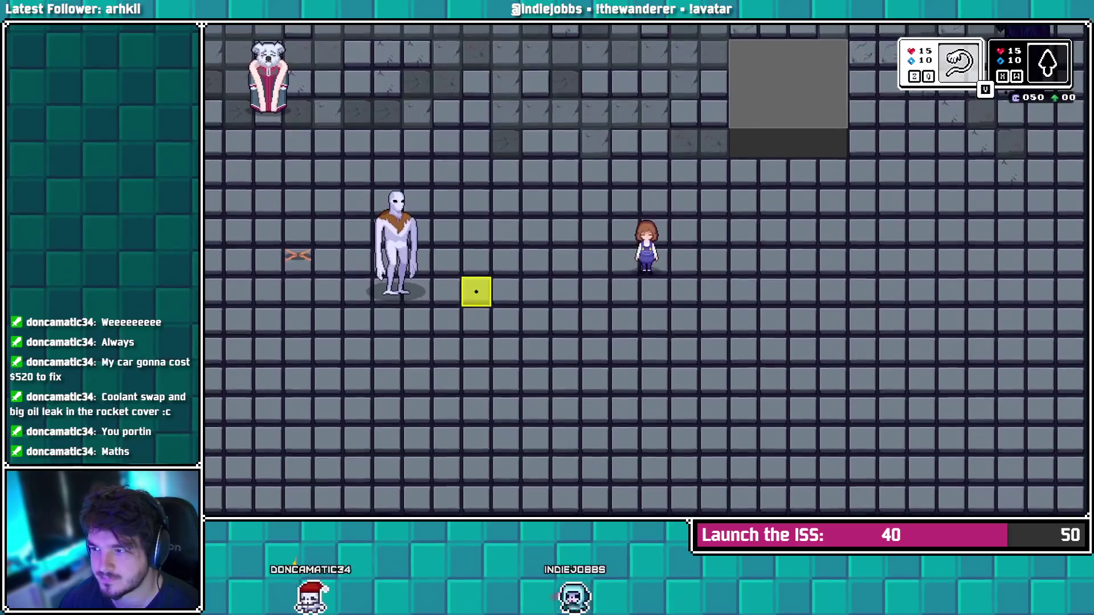
{"action": "key", "text": "Left"}
{"action": "key", "text": "Left"}
{"action": "key", "text": "Left"}
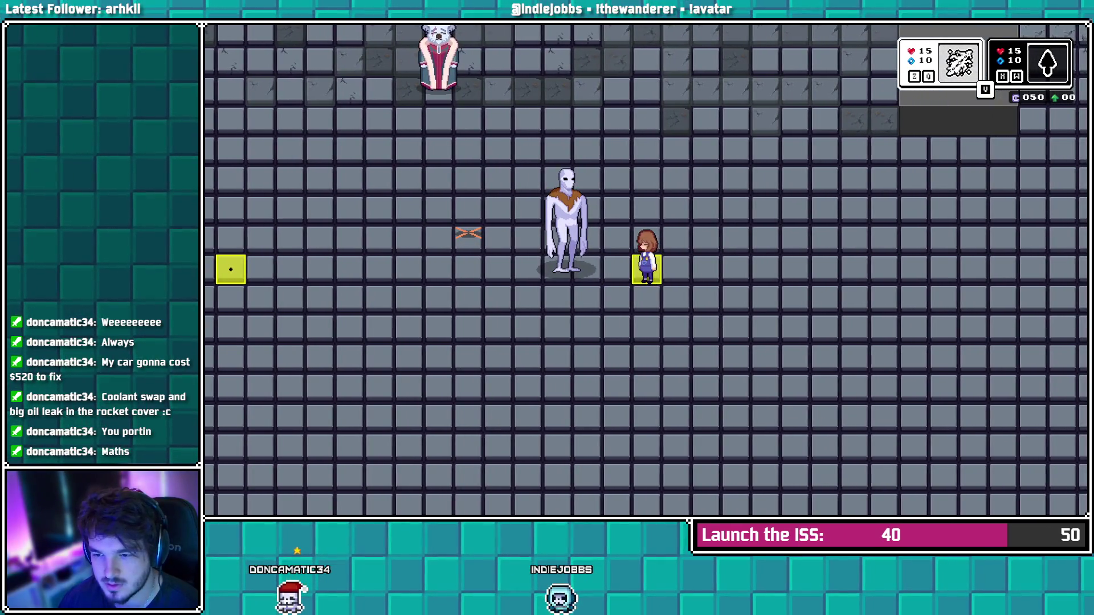
{"action": "key", "text": "Up"}
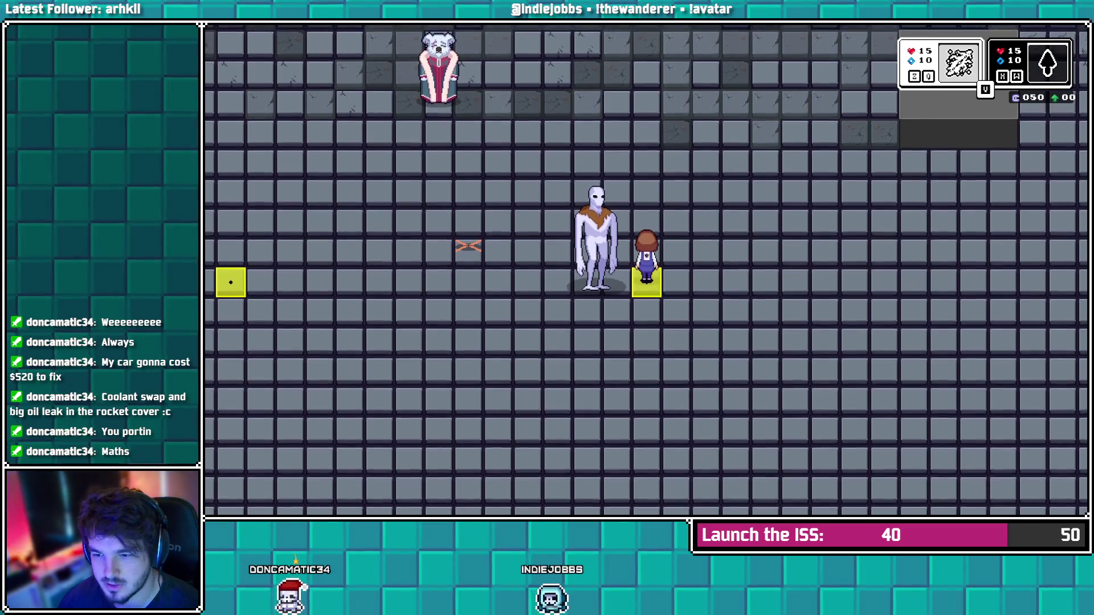
{"action": "key", "text": "Left"}
{"action": "key", "text": "Left"}
{"action": "key", "text": "Left"}
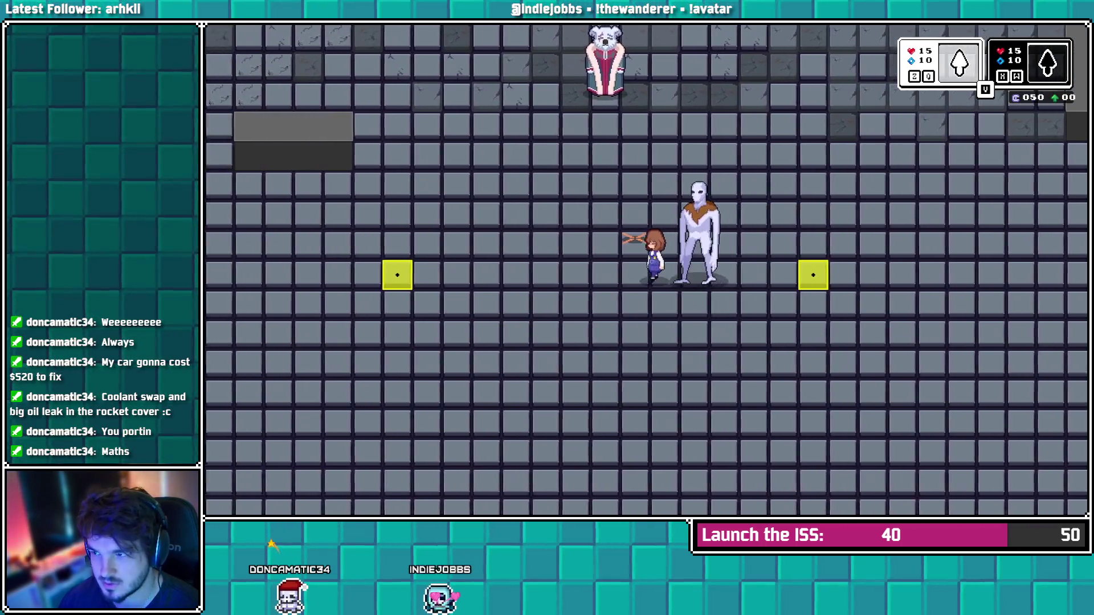
{"action": "key", "text": "Left"}
{"action": "key", "text": "Left"}
{"action": "key", "text": "Left"}
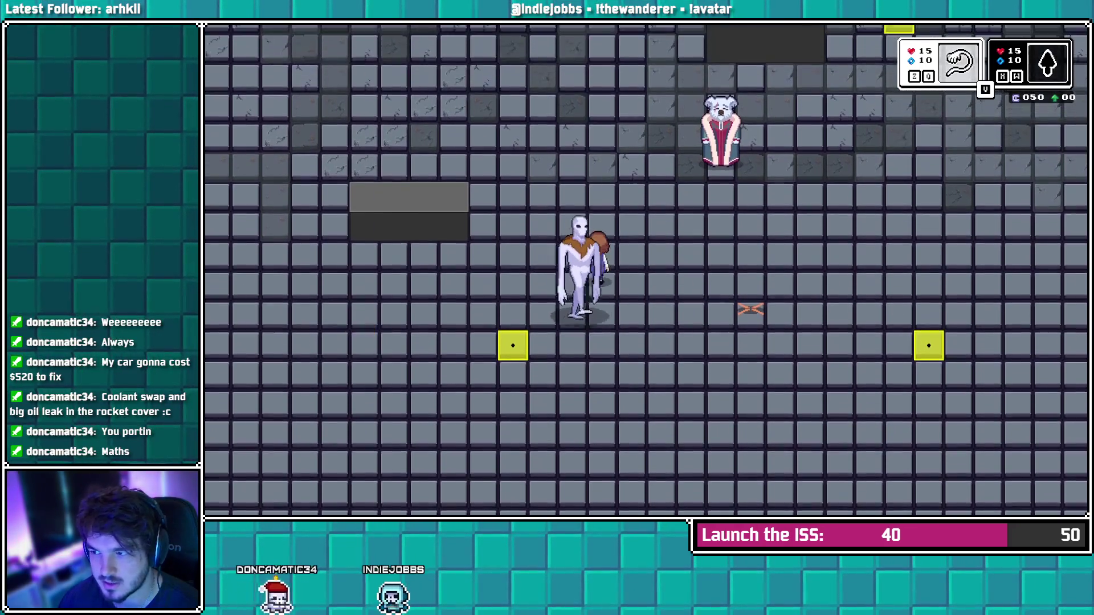
{"action": "key", "text": "Up"}
{"action": "key", "text": "Up"}
{"action": "key", "text": "Up"}
{"action": "key", "text": "Right"}
{"action": "key", "text": "Right"}
{"action": "key", "text": "Right"}
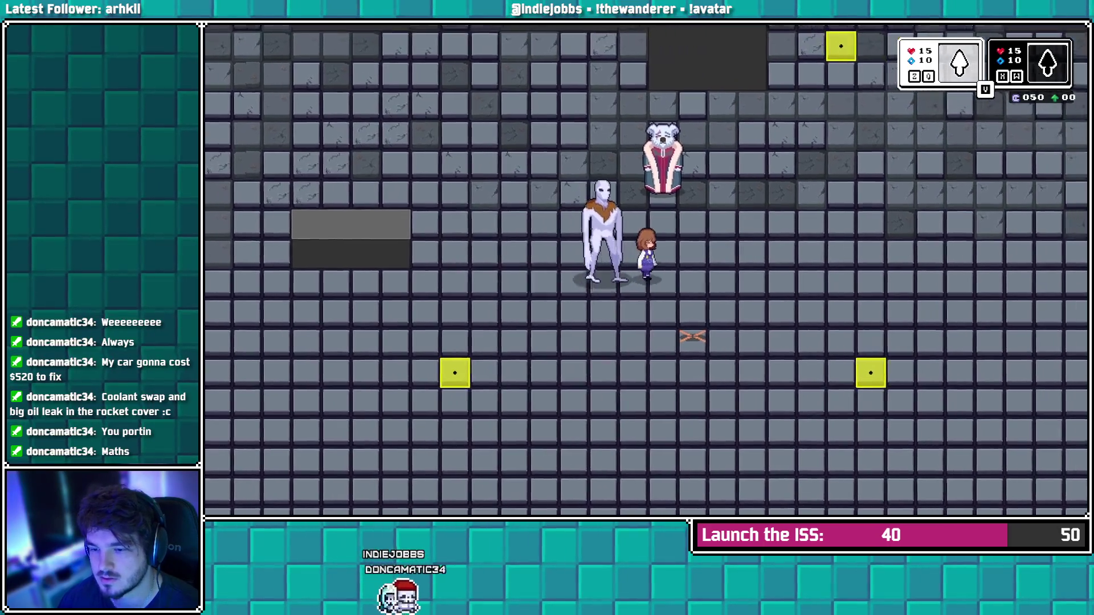
{"action": "key", "text": "Up"}
{"action": "key", "text": "Up"}
{"action": "key", "text": "Up"}
{"action": "key", "text": "Right"}
{"action": "key", "text": "Right"}
{"action": "key", "text": "Right"}
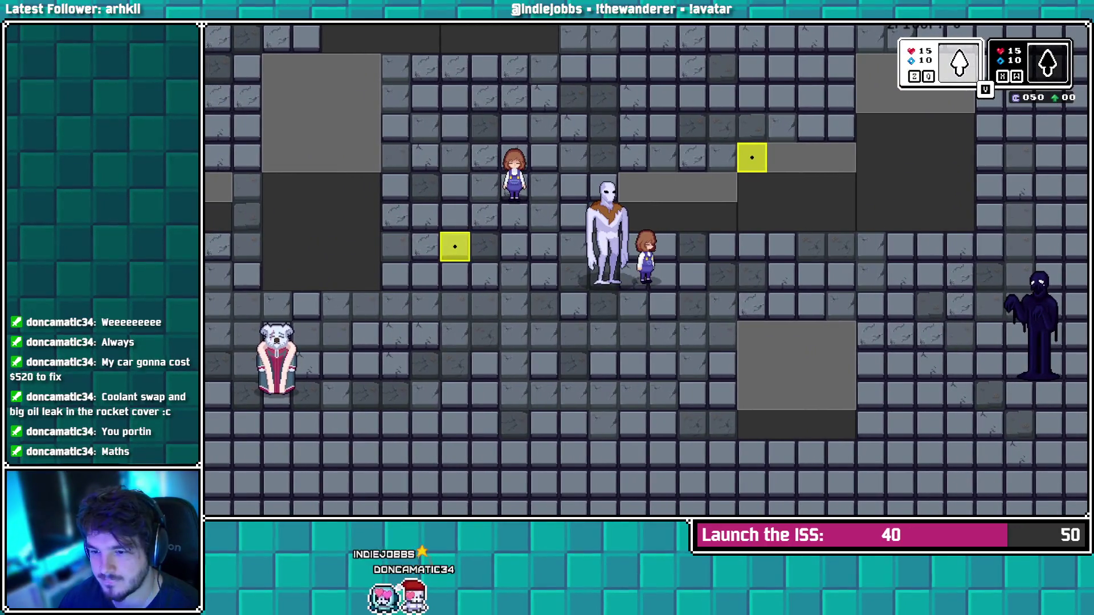
{"action": "key", "text": "Left"}
{"action": "key", "text": "Left"}
{"action": "key", "text": "Left"}
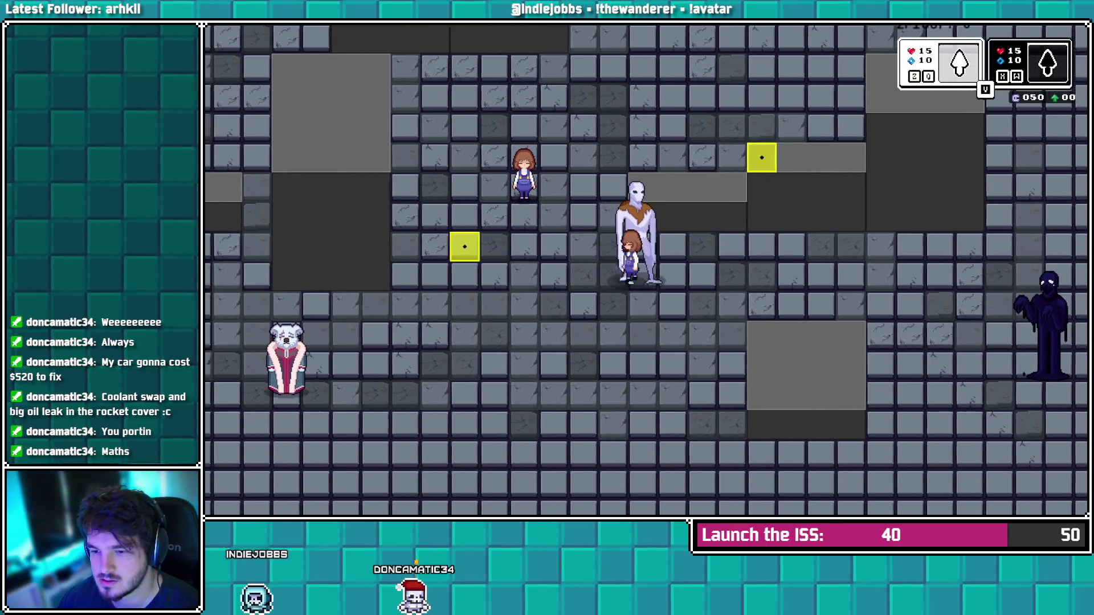
{"action": "key", "text": "Down"}
{"action": "key", "text": "Down"}
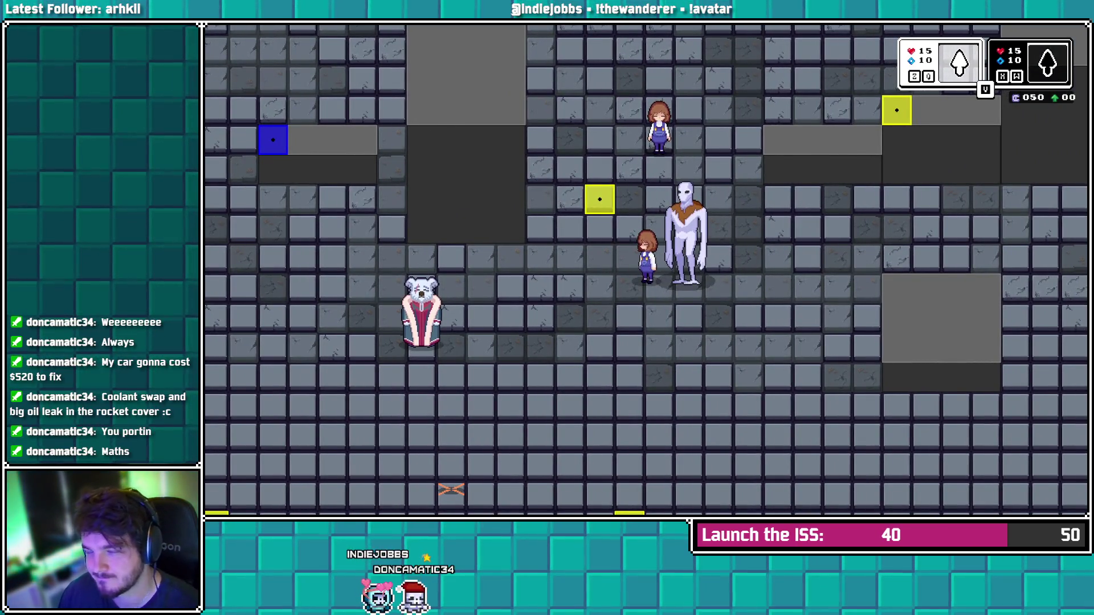
{"action": "key", "text": "Escape"}
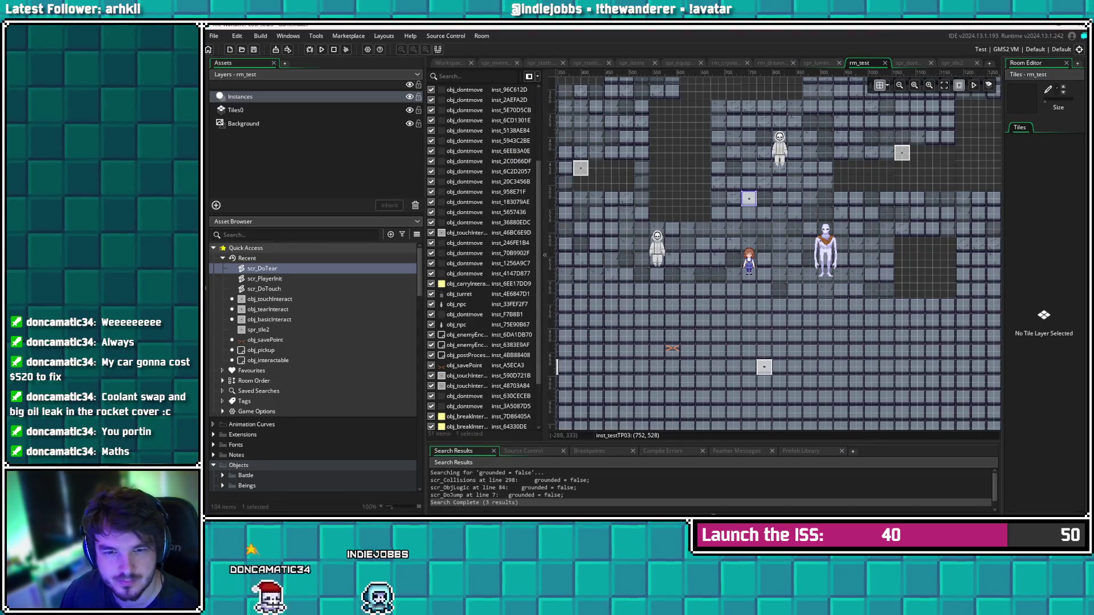
Change line 15 of scr_DoTear to use bbox_bottom and save
{"action": "key", "text": "ctrl+Tab"}
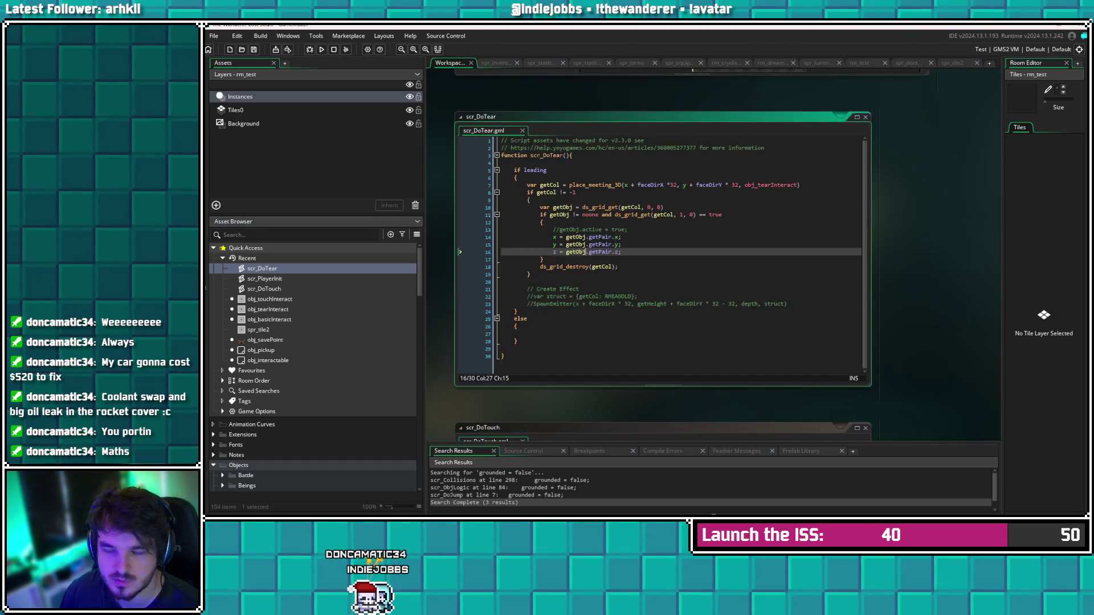
{"action": "left_click", "coordinate": [621, 245]}
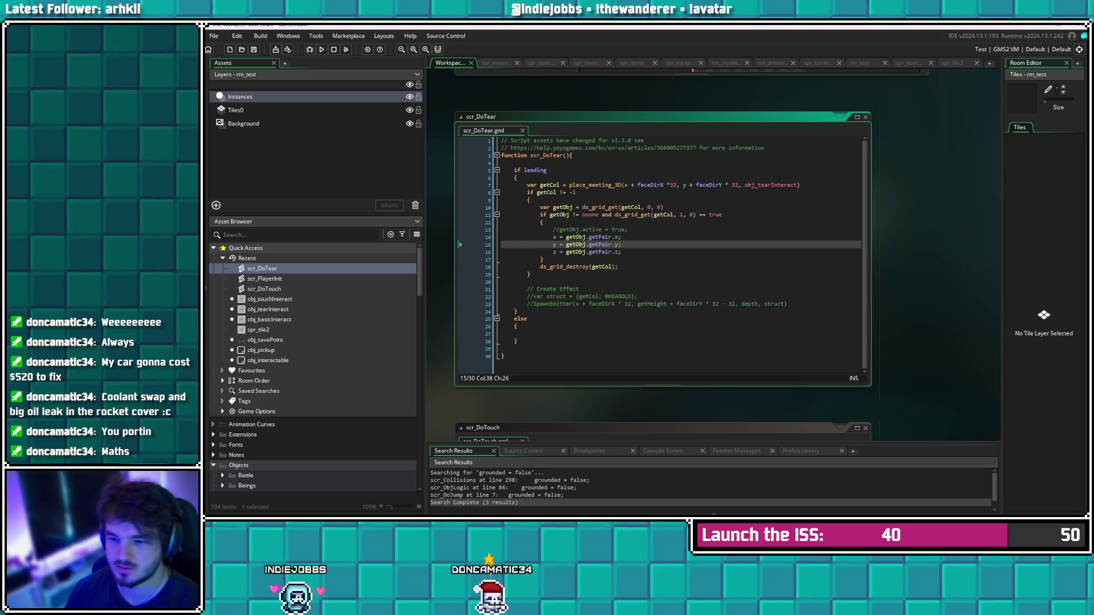
{"action": "left_click", "coordinate": [555, 245]}
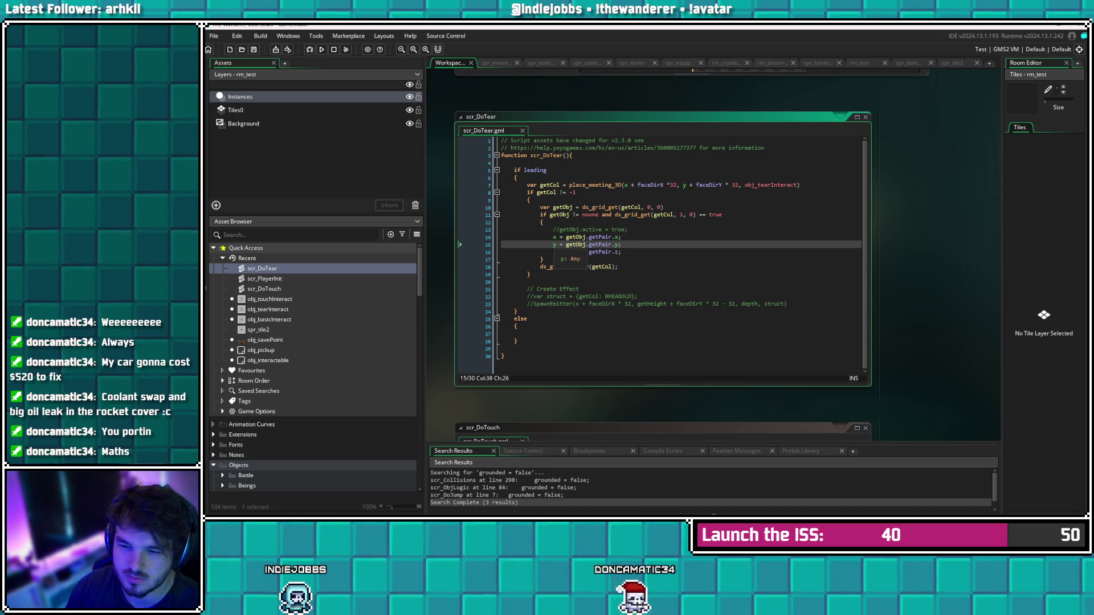
{"action": "key", "text": "BackSpace"}
{"action": "type", "text": "bbox_"}
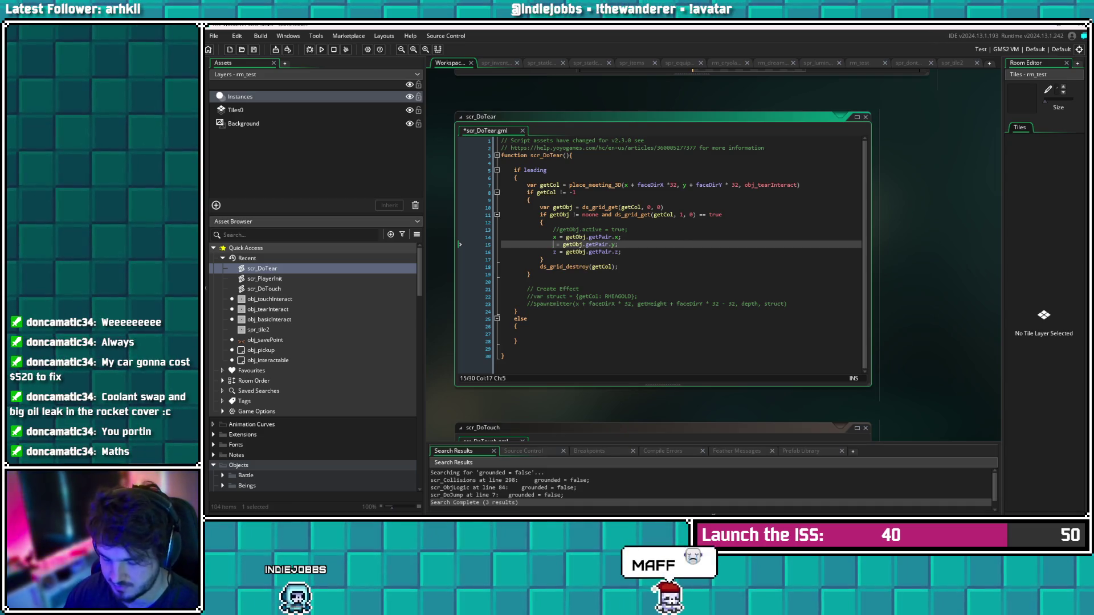
{"action": "type", "text": "bottom"}
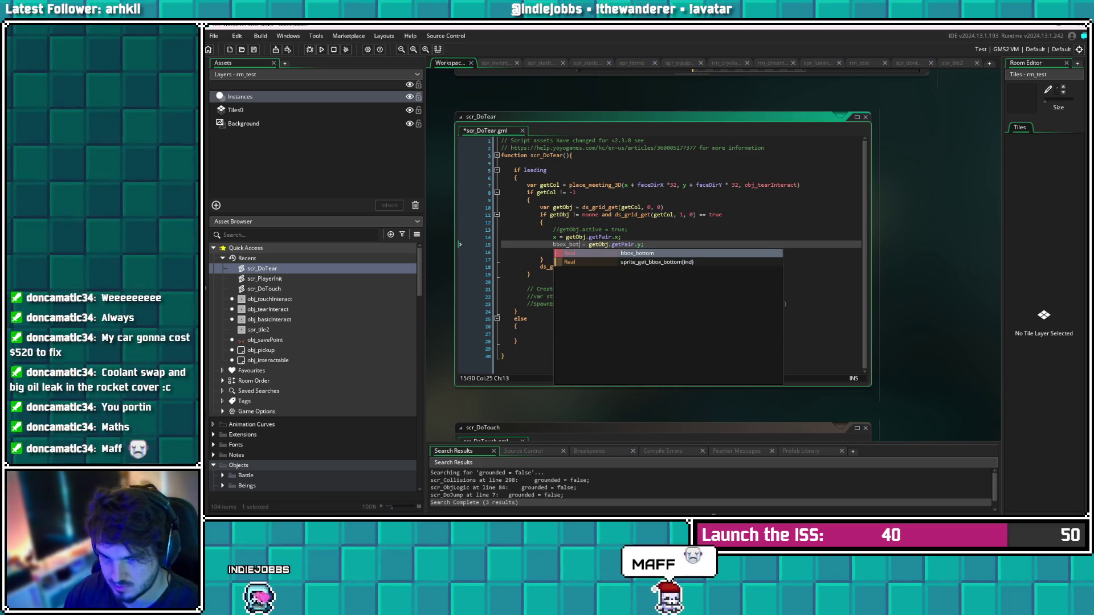
{"action": "key", "text": "ctrl+s"}
Correct line 15 to y = getObj.getPair.bbox_bottom and save the script
{"action": "left_click", "coordinate": [543, 223]}
{"action": "left_click", "coordinate": [589, 244]}
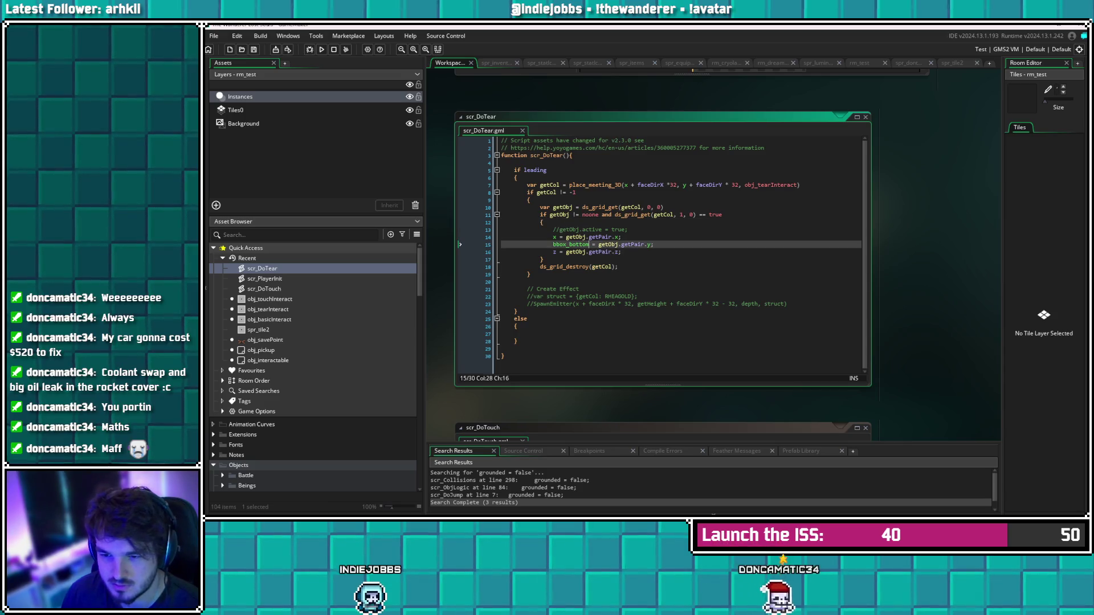
{"action": "key", "text": "BackSpace"}
{"action": "key", "text": "BackSpace"}
{"action": "key", "text": "BackSpace"}
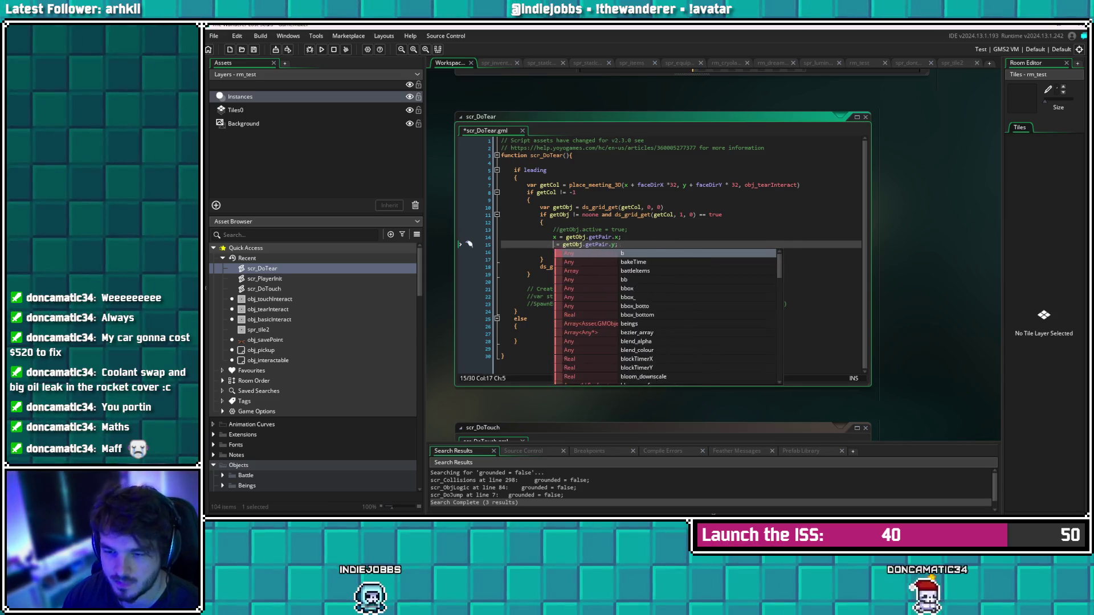
{"action": "type", "text": "y"}
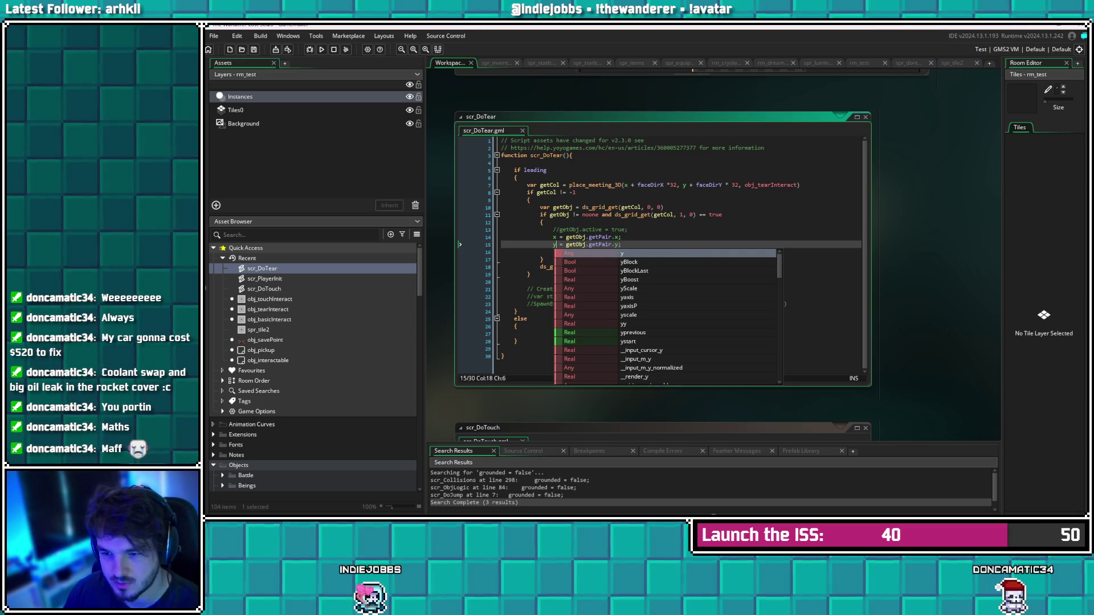
{"action": "left_click", "coordinate": [620, 245]}
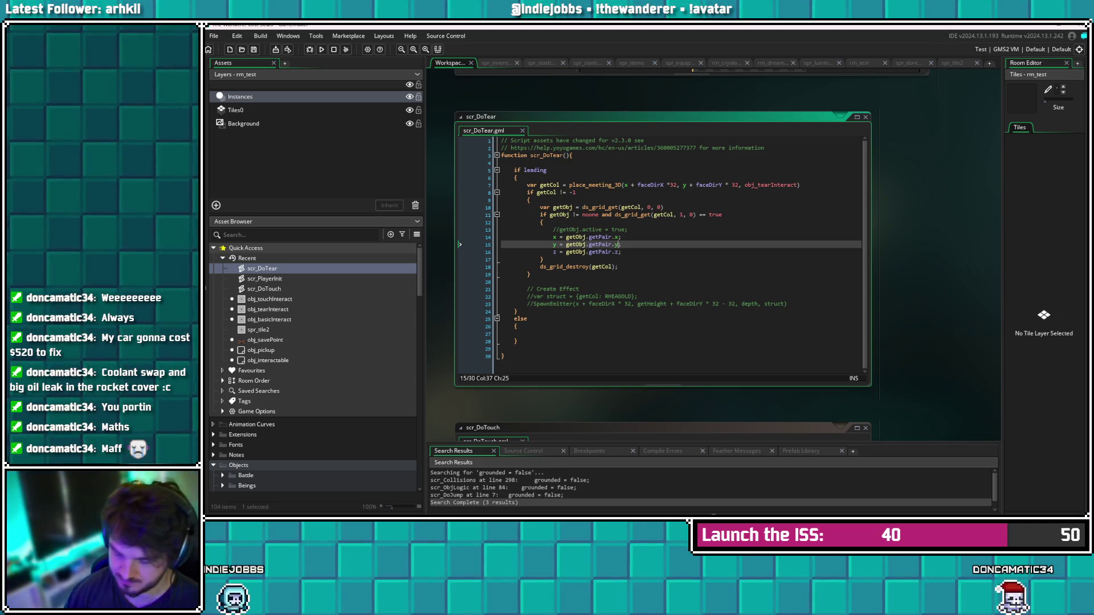
{"action": "key", "text": "BackSpace"}
{"action": "type", "text": "bbox_bottom"}
{"action": "key", "text": "ctrl+s"}
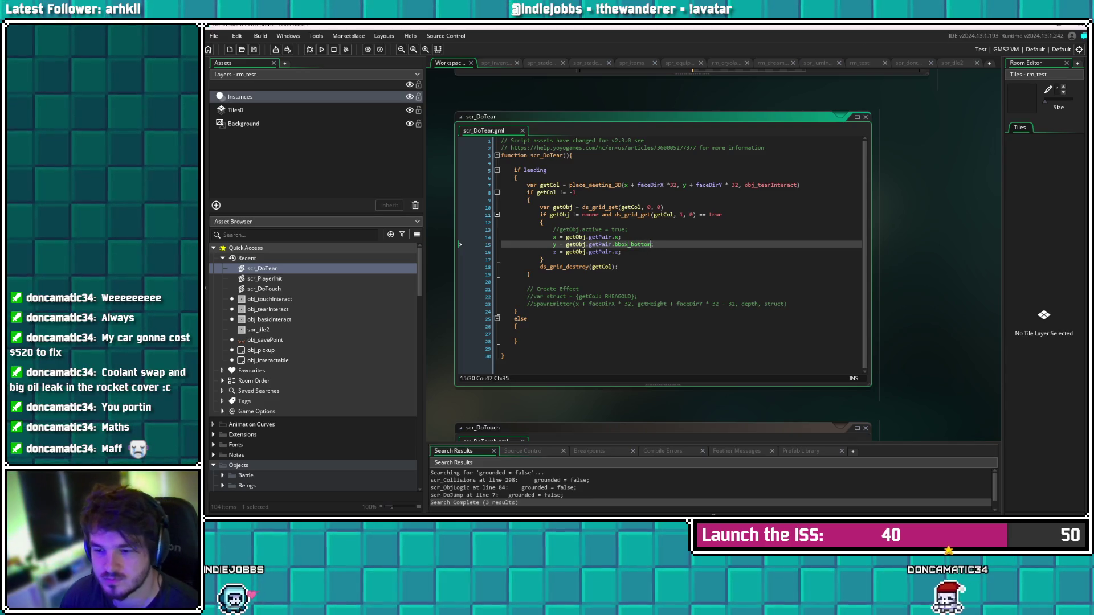
{"action": "left_click", "coordinate": [621, 251]}
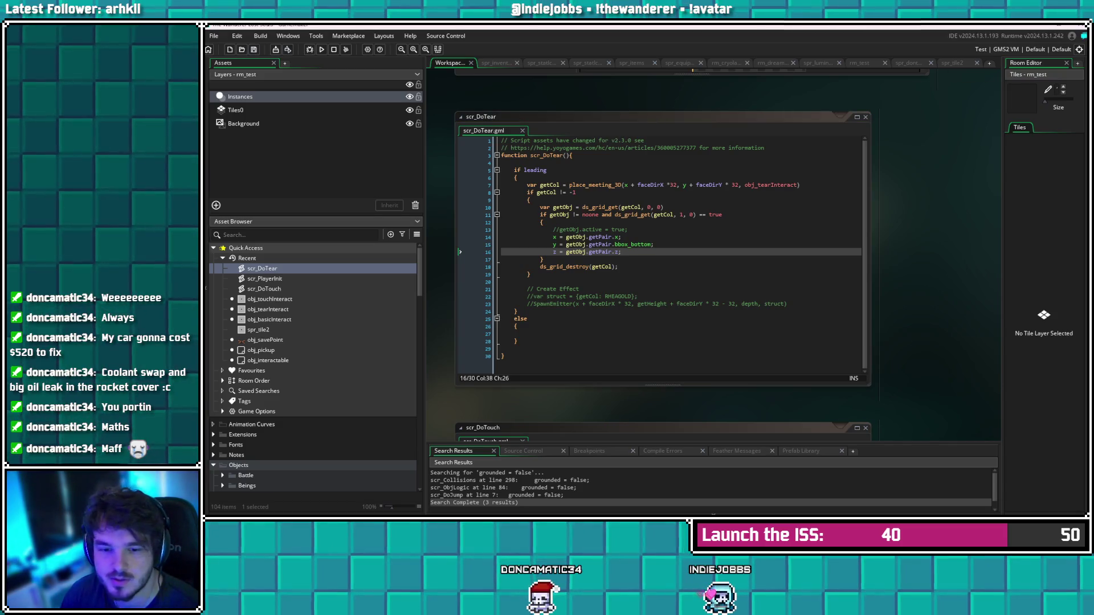
{"action": "double_click", "coordinate": [270, 309]}
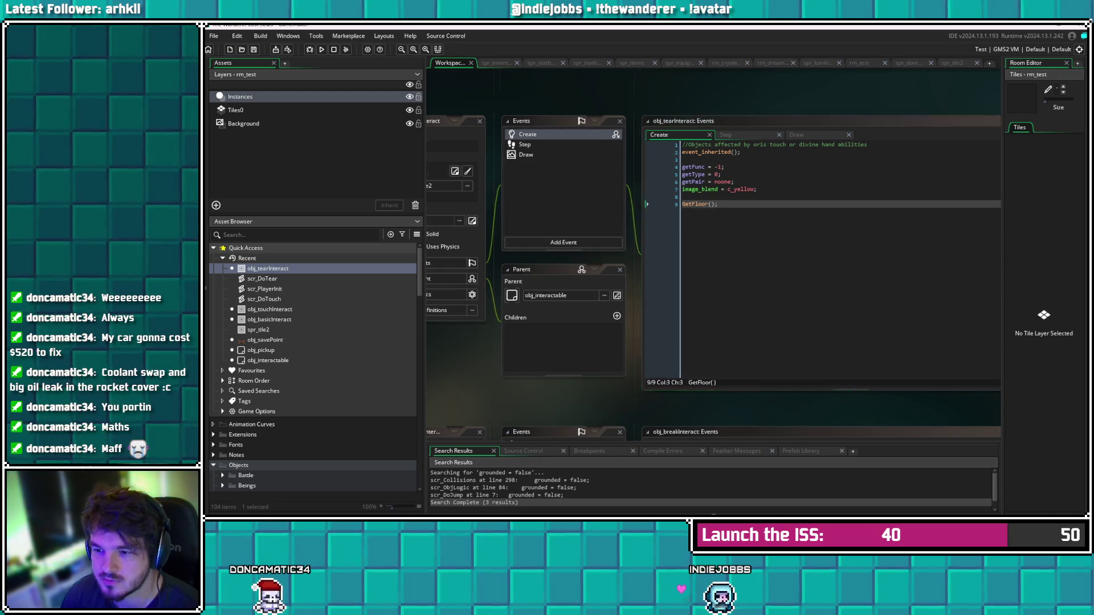
Inspect the z = inst.z assignment in the GetFloor definition
{"action": "key", "text": "F12"}
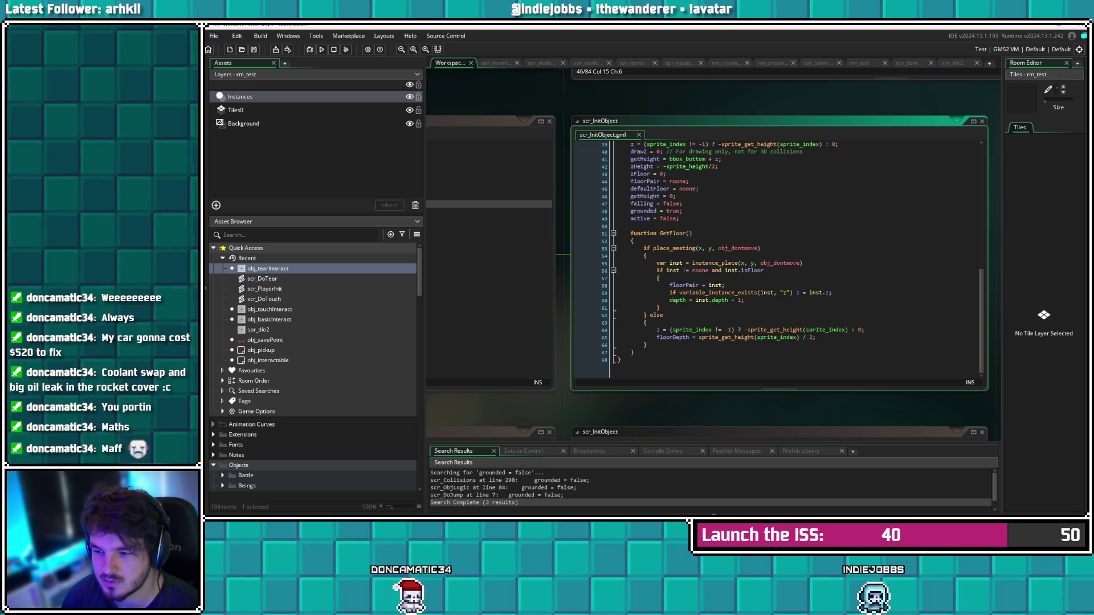
{"action": "left_click_drag", "start_coordinate": [796, 293], "coordinate": [832, 293]}
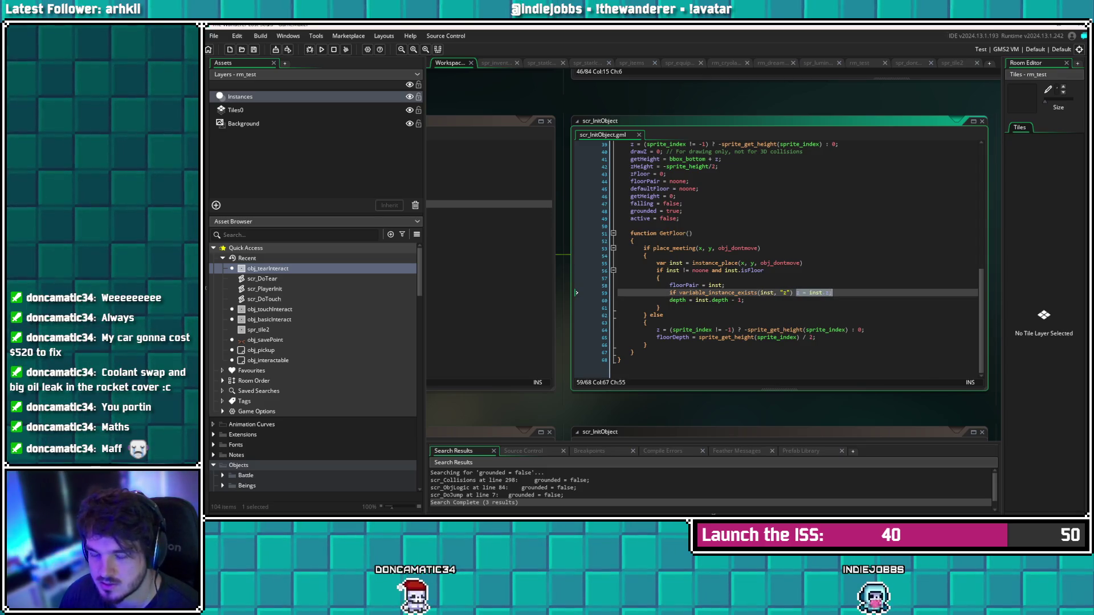
{"action": "left_click", "coordinate": [264, 299]}
Add draw_text(x, y, string(z)); below draw_self() in obj_tearInteract's Draw event, save, and run
{"action": "double_click", "coordinate": [268, 268]}
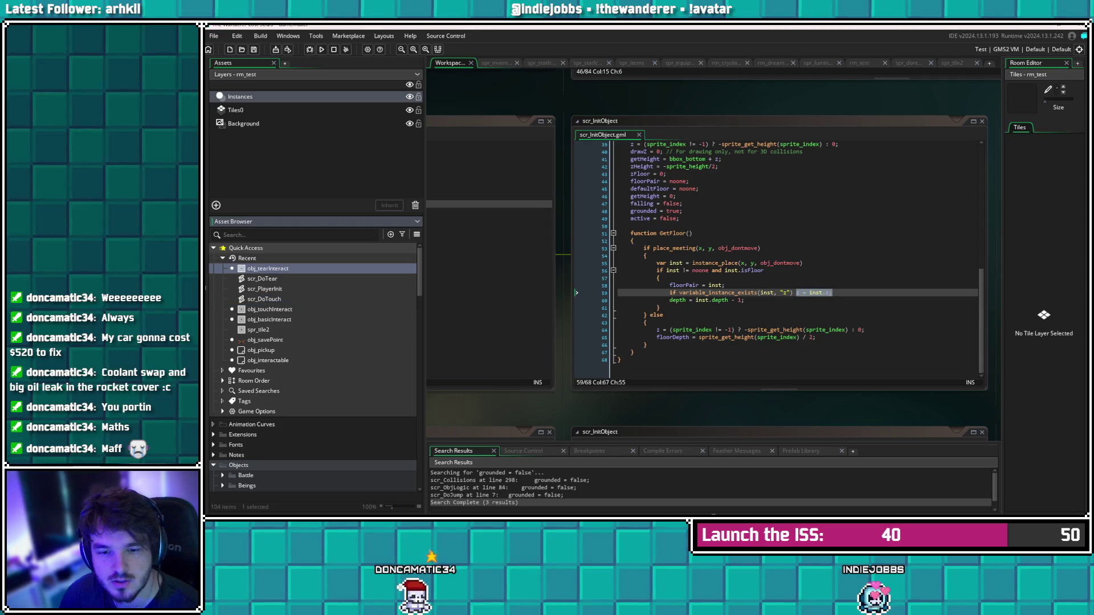
{"action": "double_click", "coordinate": [550, 153]}
{"action": "key", "text": "Return"}
{"action": "key", "text": "Return"}
{"action": "type", "text": "draw_"}
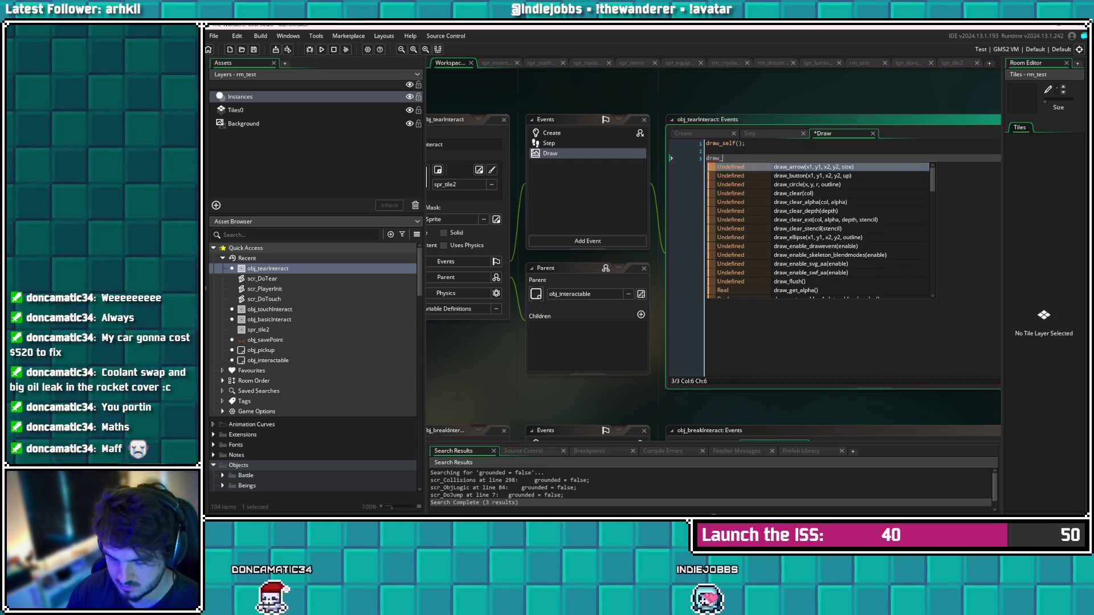
{"action": "type", "text": "text()"}
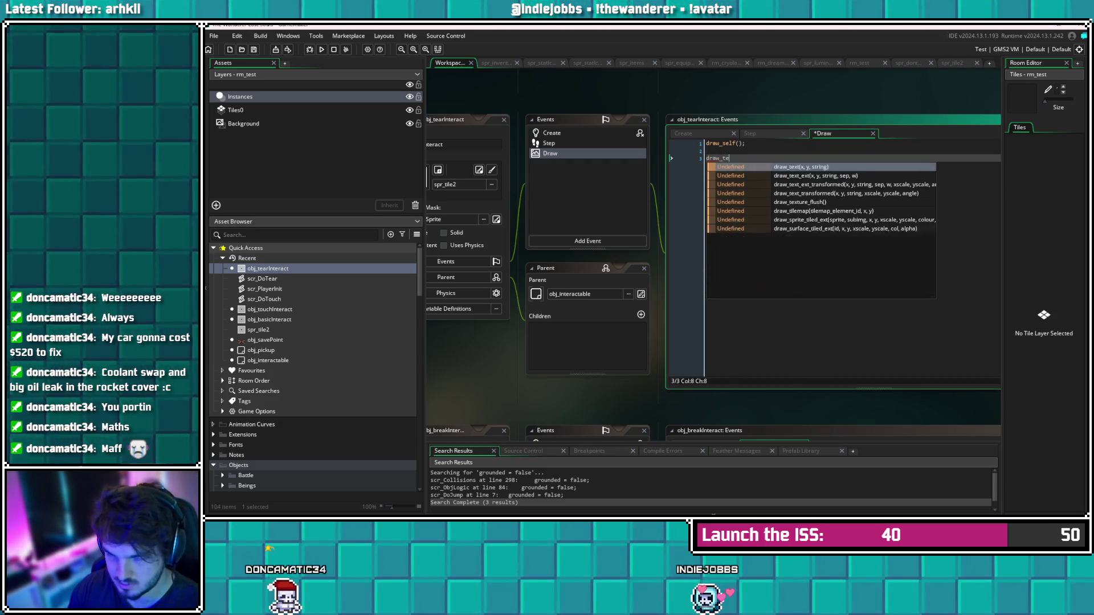
{"action": "key", "text": "Left"}
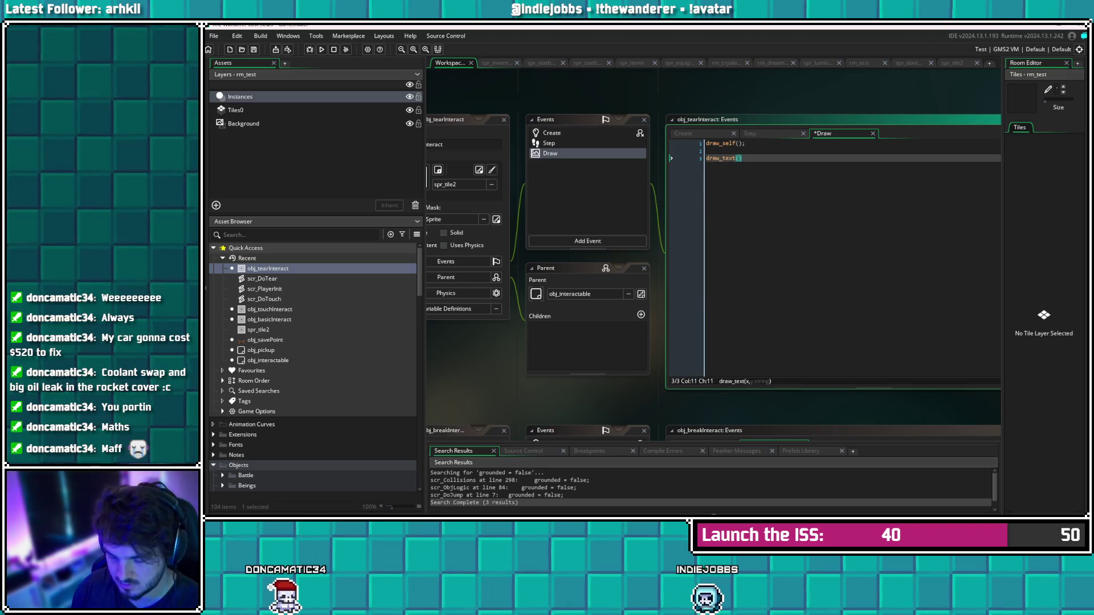
{"action": "type", "text": "x, y, "}
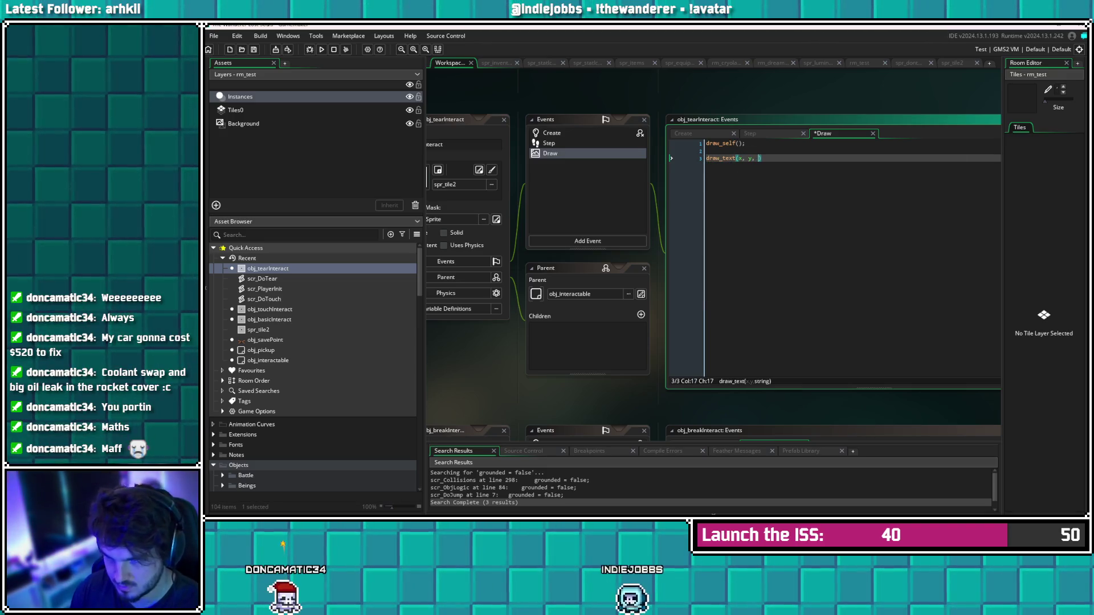
{"action": "type", "text": "string(\""}
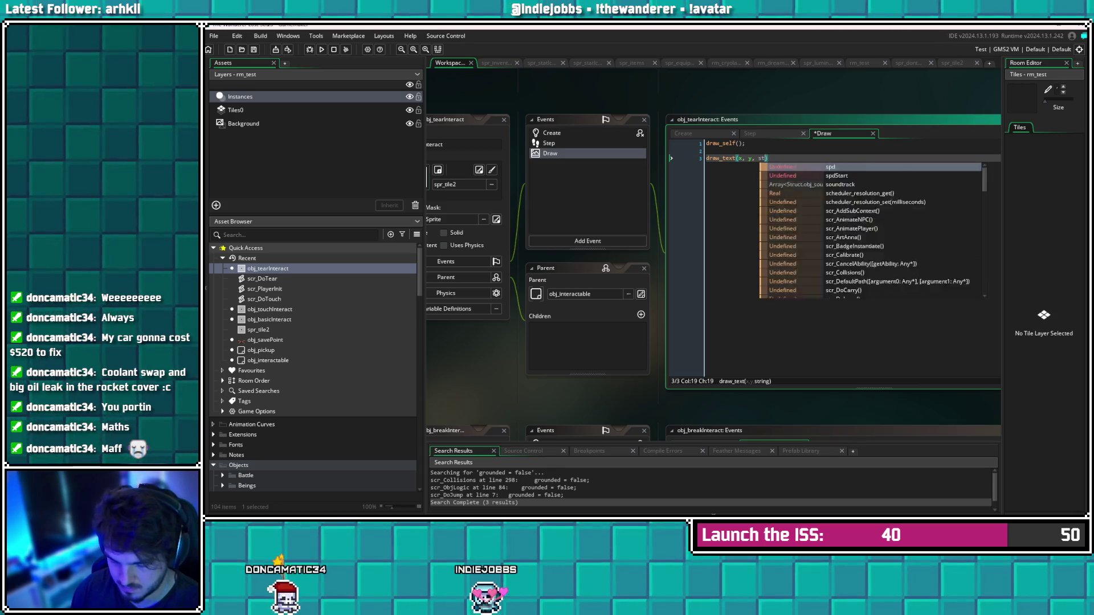
{"action": "key", "text": "BackSpace"}
{"action": "type", "text": "z)"}
{"action": "key", "text": "ctrl+s"}
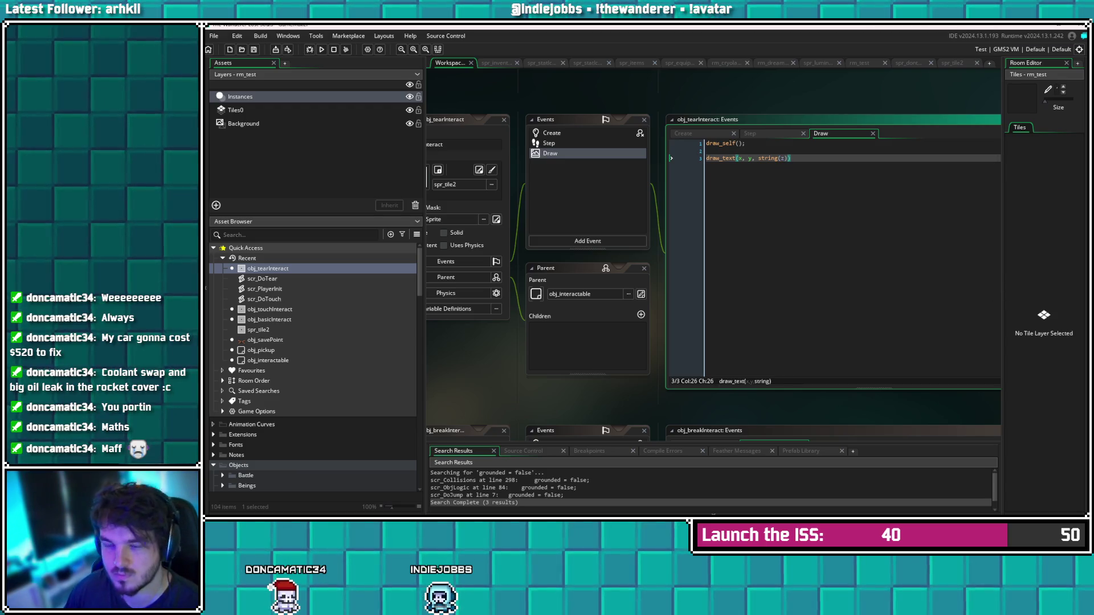
{"action": "left_click", "coordinate": [255, 50]}
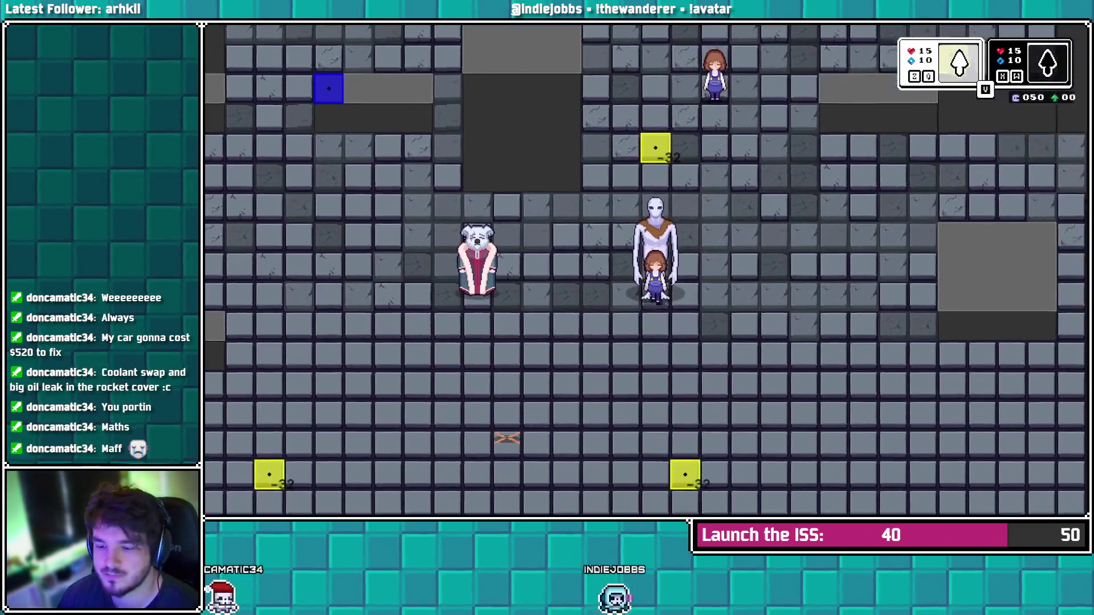
Walk the girl past the ghost to the yellow tiles' -32 labels, then close the game
{"action": "key", "text": "Down"}
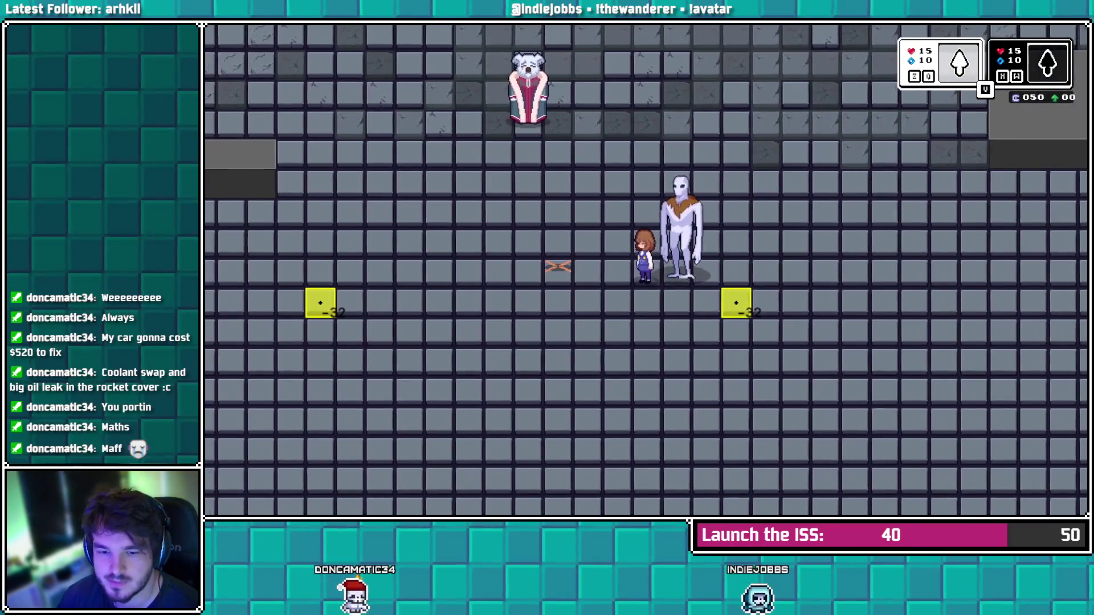
{"action": "key", "text": "Right"}
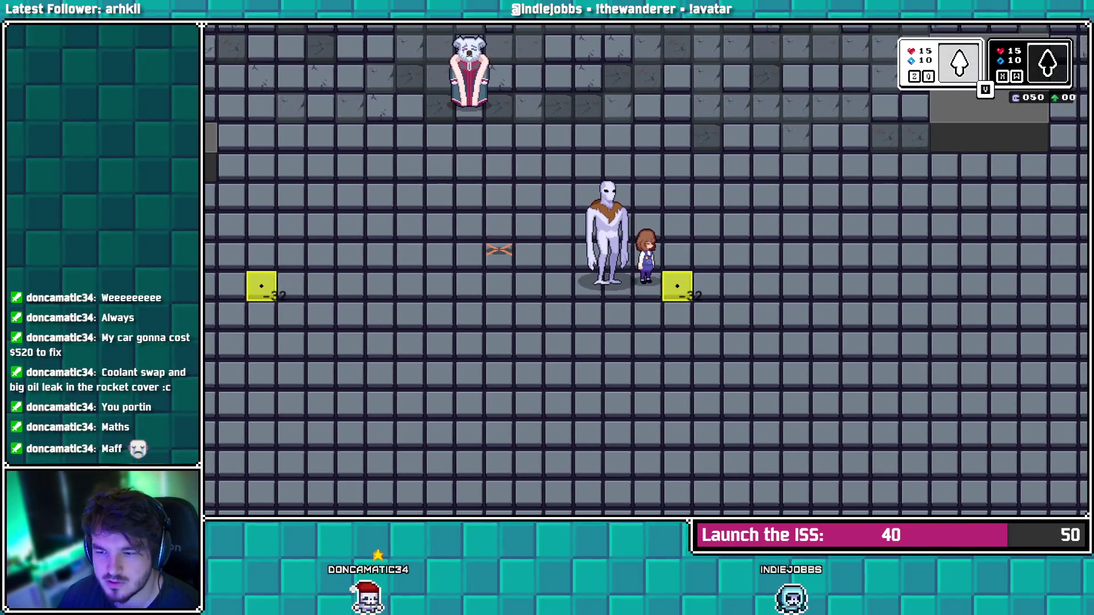
{"action": "key", "text": "Down"}
{"action": "key", "text": "Right"}
{"action": "key", "text": "Up"}
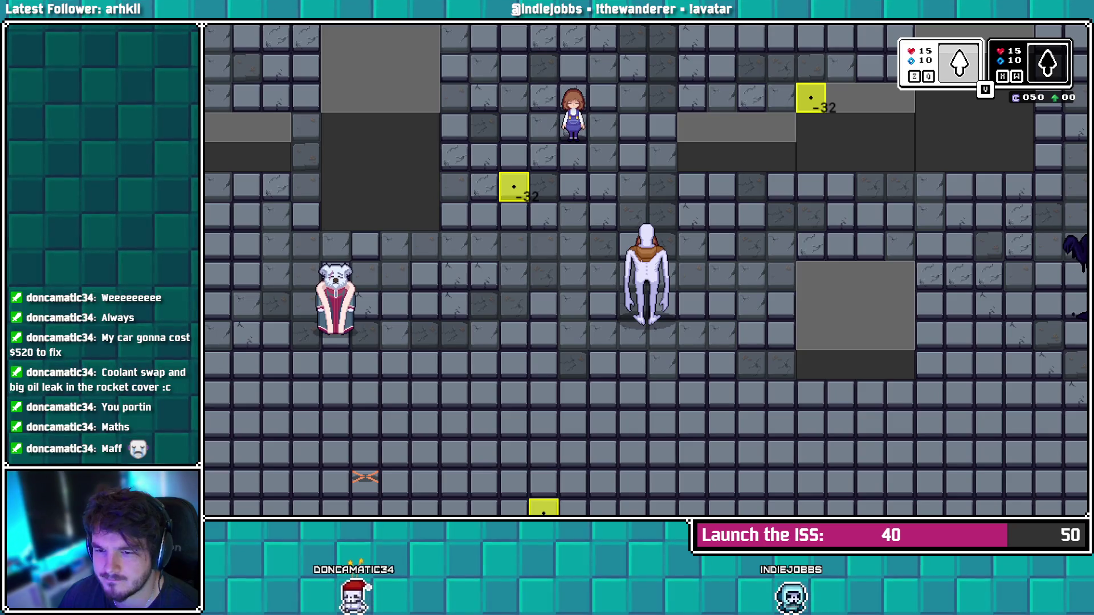
{"action": "key", "text": "Down"}
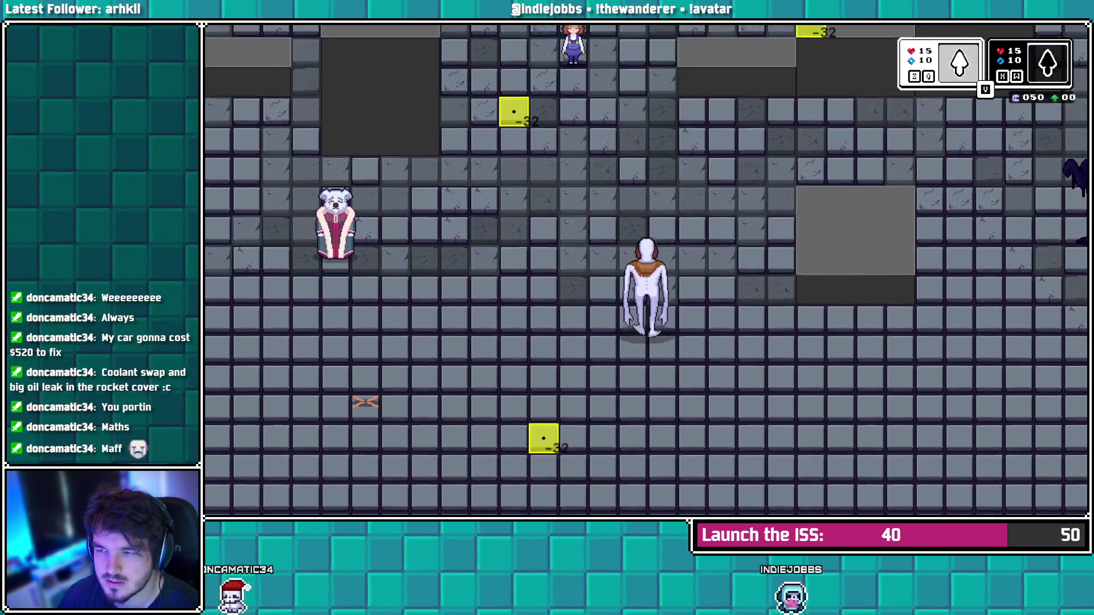
{"action": "key", "text": "Up"}
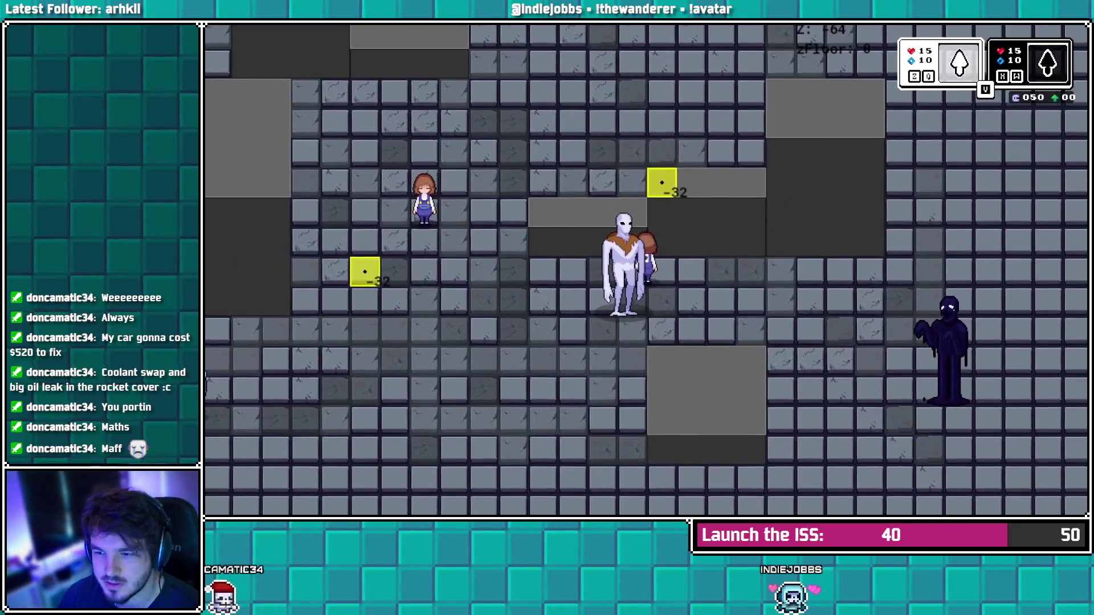
{"action": "key", "text": "Left"}
{"action": "key", "text": "Down"}
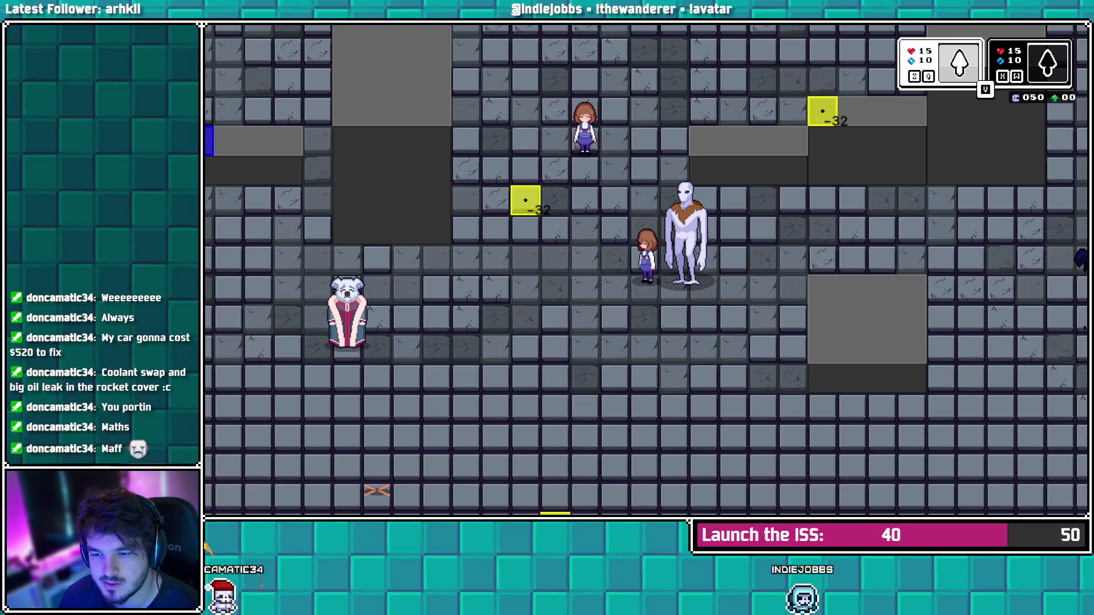
{"action": "key", "text": "Escape"}
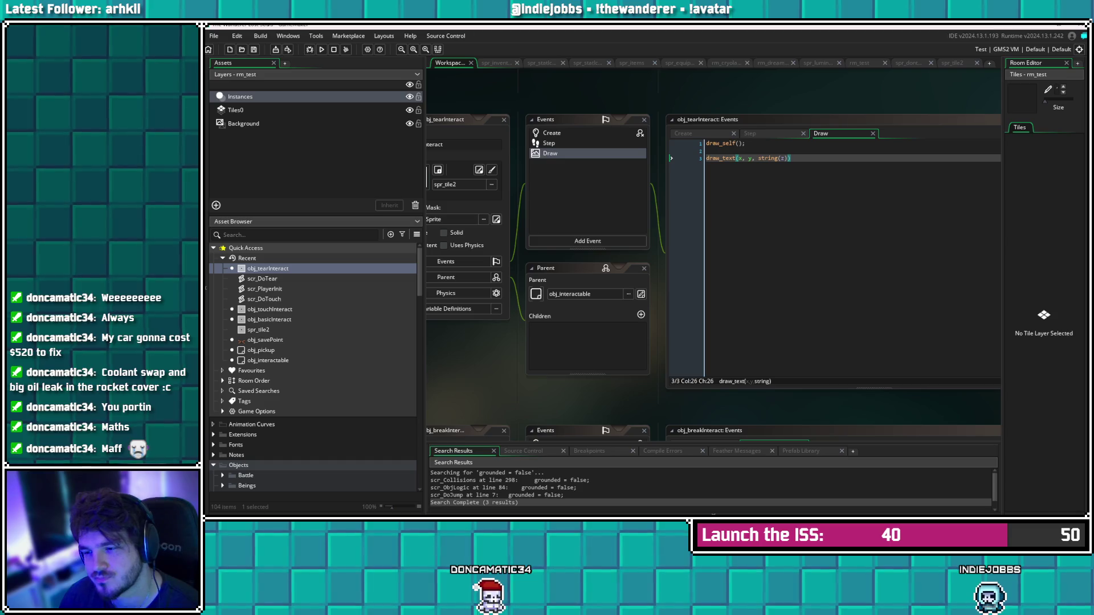
Add 'and object_index == obj_dontmove' to GetFloor's line-64 sprite-height z condition and save
{"action": "left_click", "coordinate": [552, 133]}
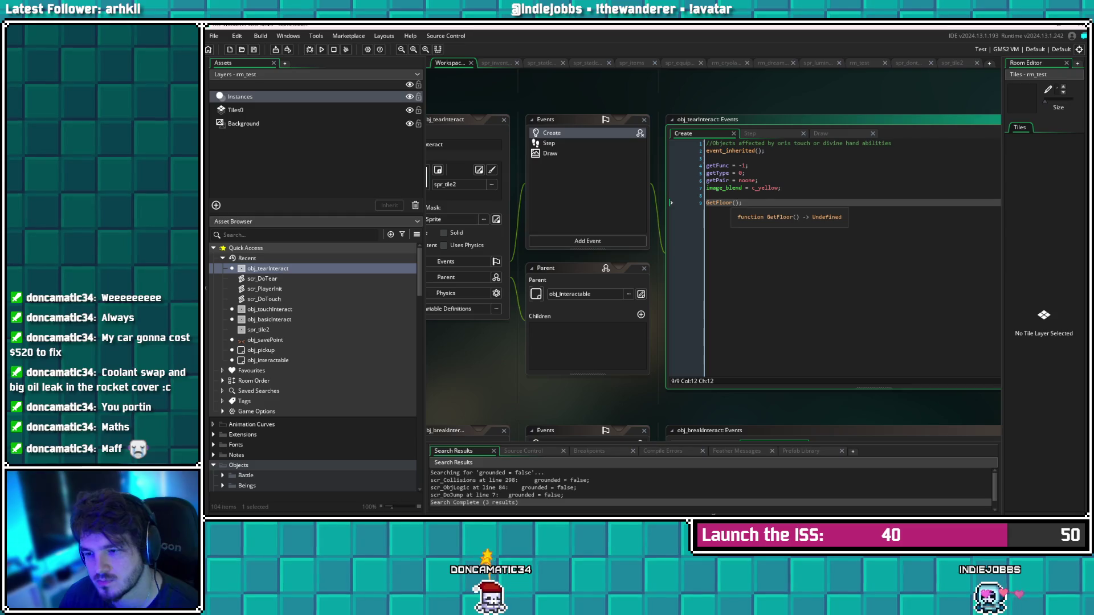
{"action": "key", "text": "F1"}
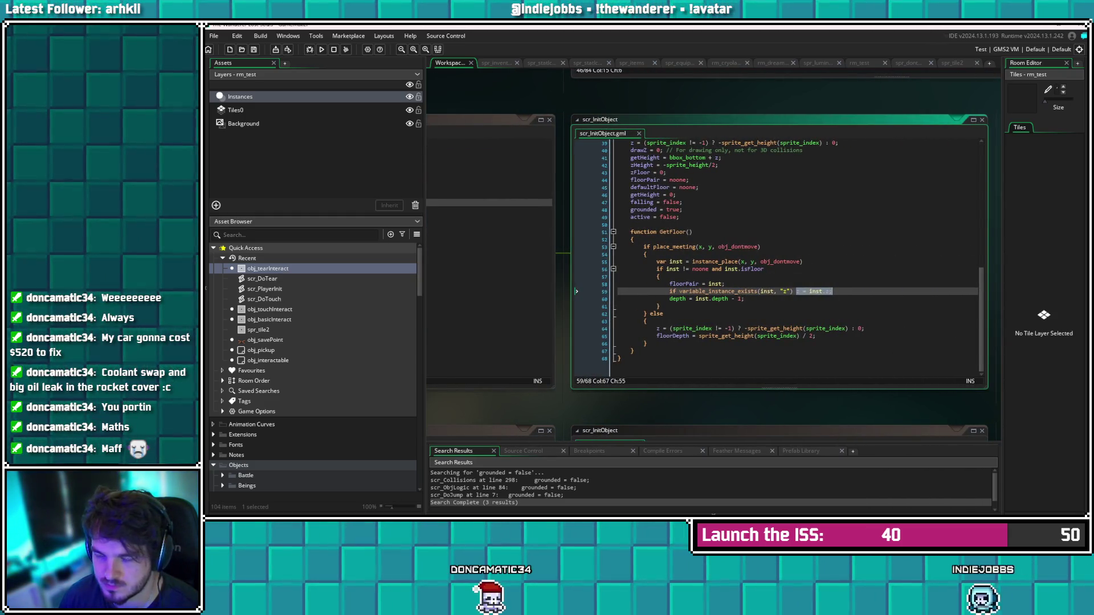
{"action": "key", "text": "End"}
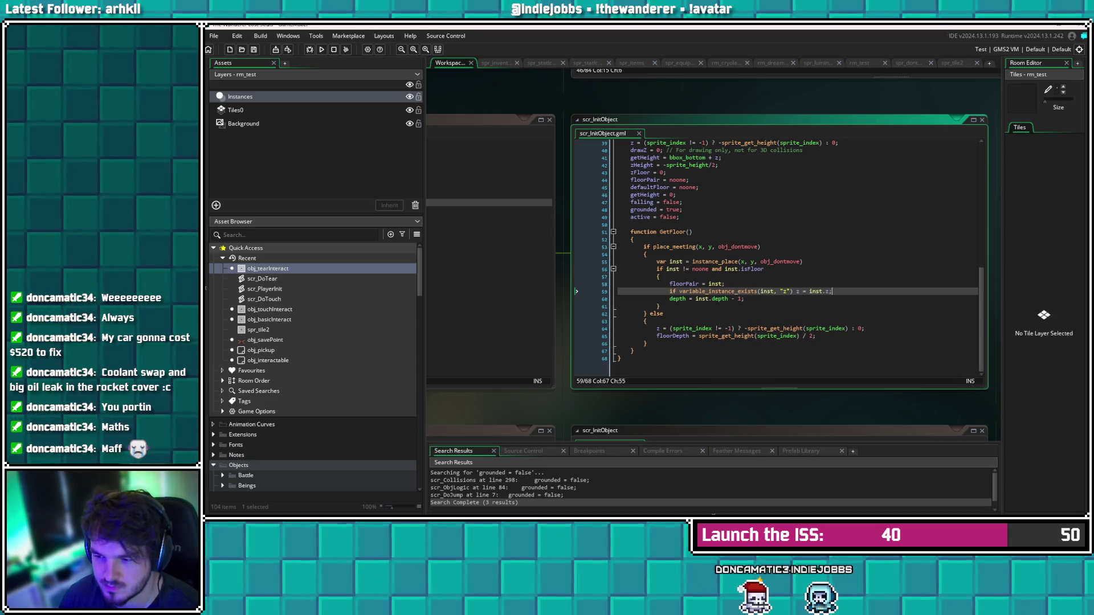
{"action": "left_click", "coordinate": [767, 329]}
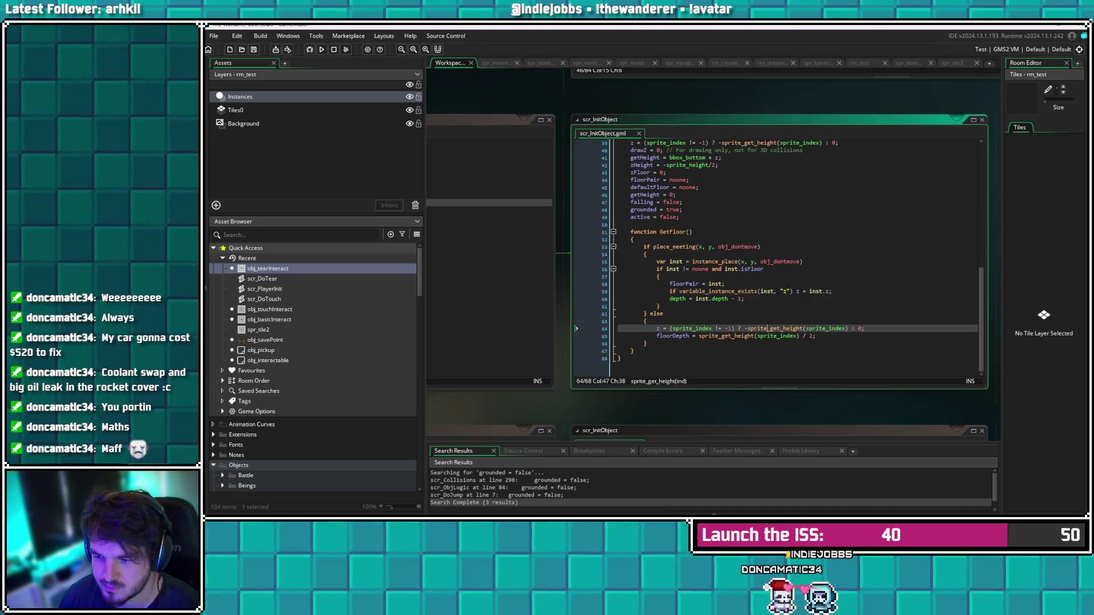
{"action": "left_click", "coordinate": [701, 329]}
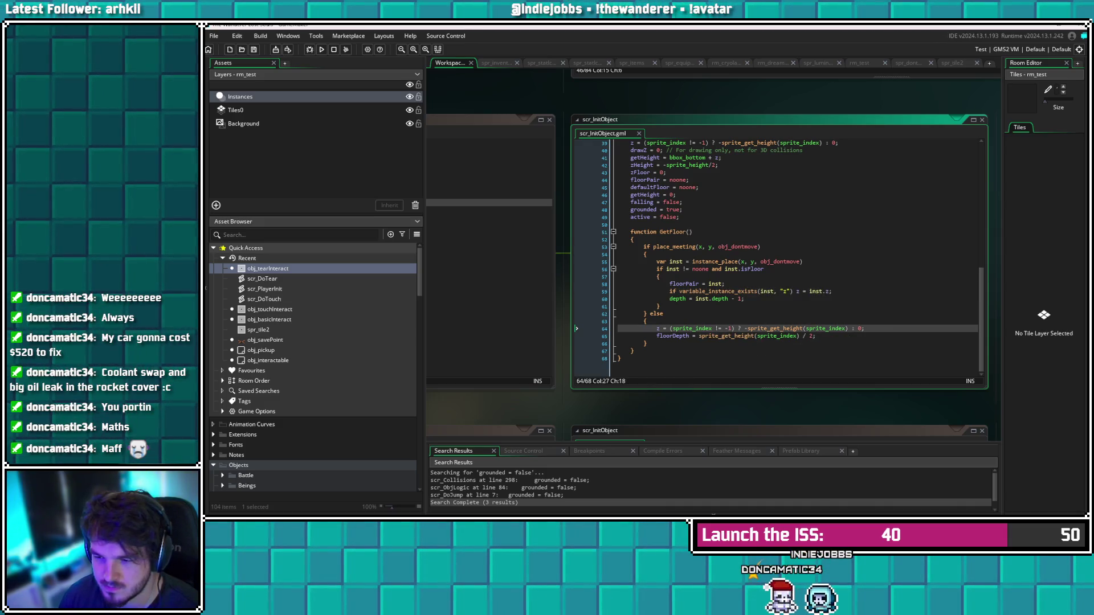
{"action": "mouse_move", "coordinate": [750, 329]}
{"action": "left_mouse_down"}
{"action": "mouse_move", "coordinate": [853, 329]}
{"action": "mouse_move", "coordinate": [844, 330]}
{"action": "left_mouse_up"}
{"action": "left_click", "coordinate": [865, 329]}
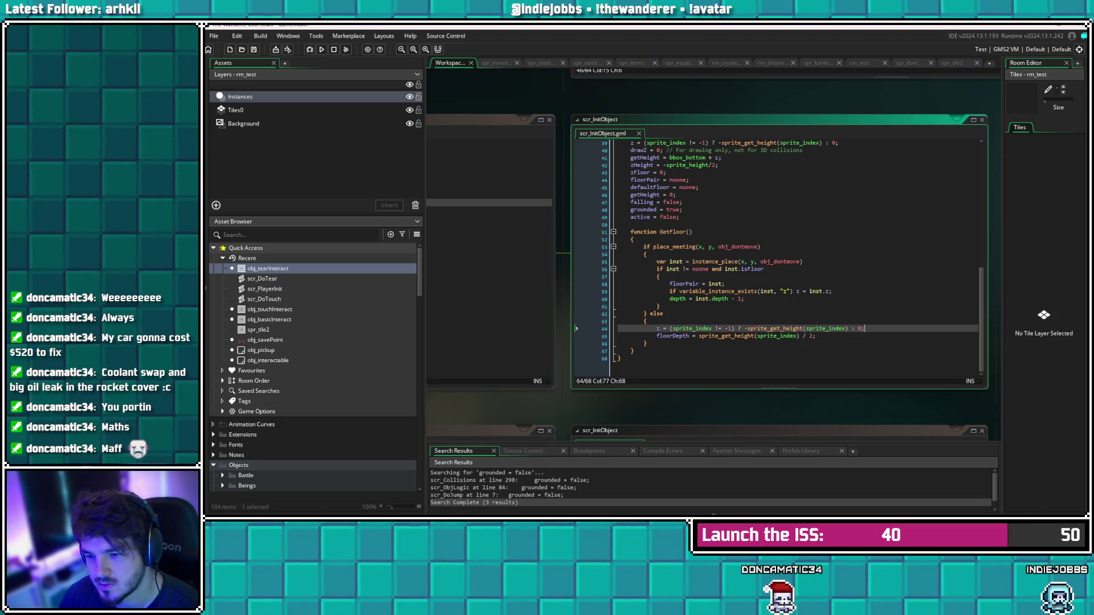
{"action": "mouse_move", "coordinate": [718, 337]}
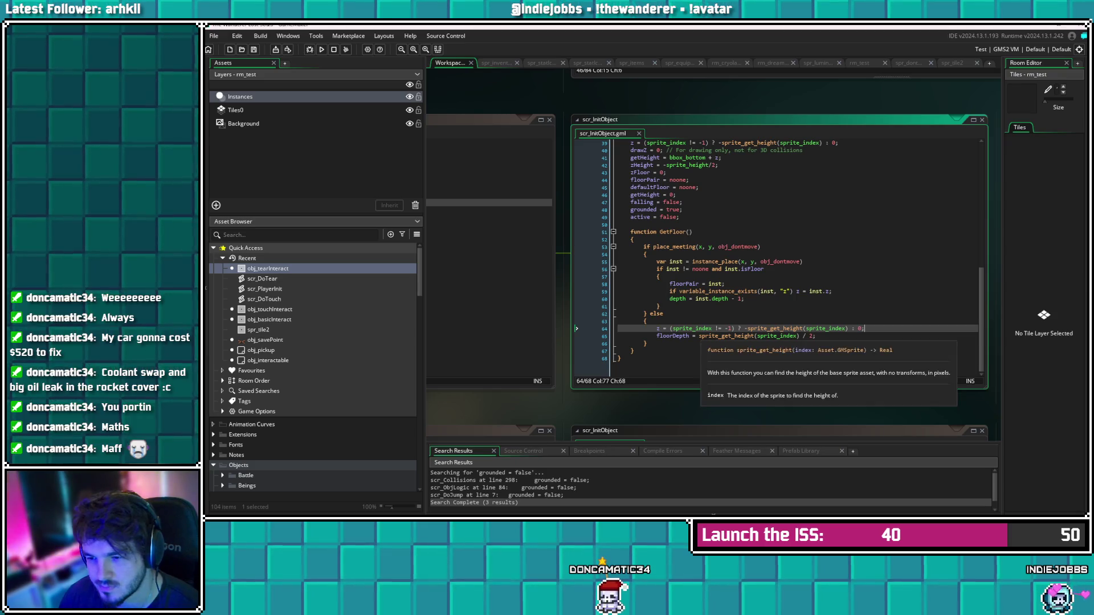
{"action": "left_click", "coordinate": [732, 328]}
{"action": "type", "text": "and "}
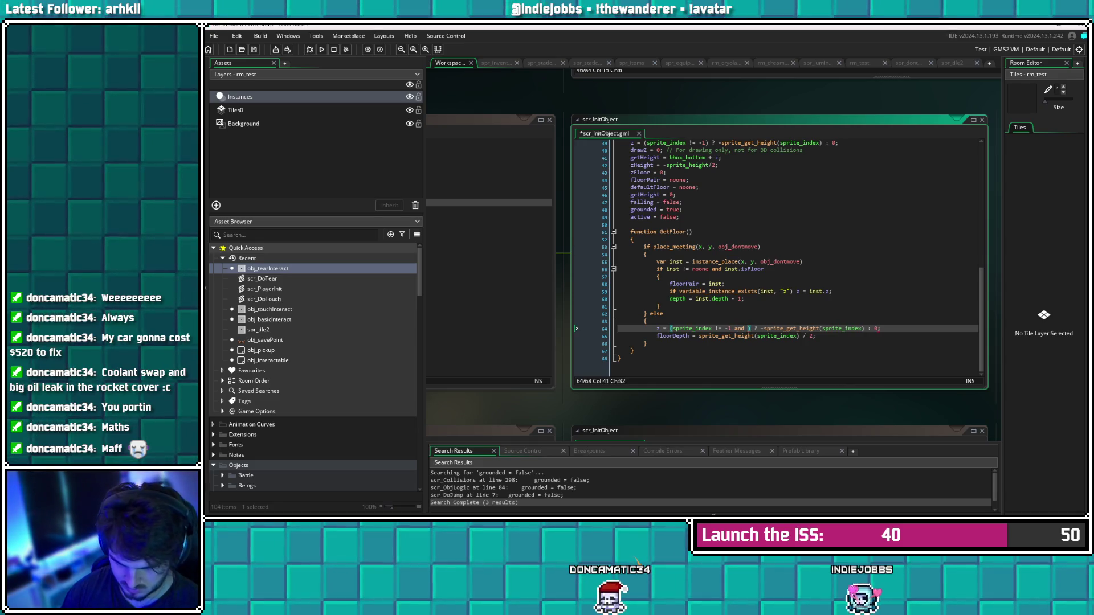
{"action": "type", "text": "object_in"}
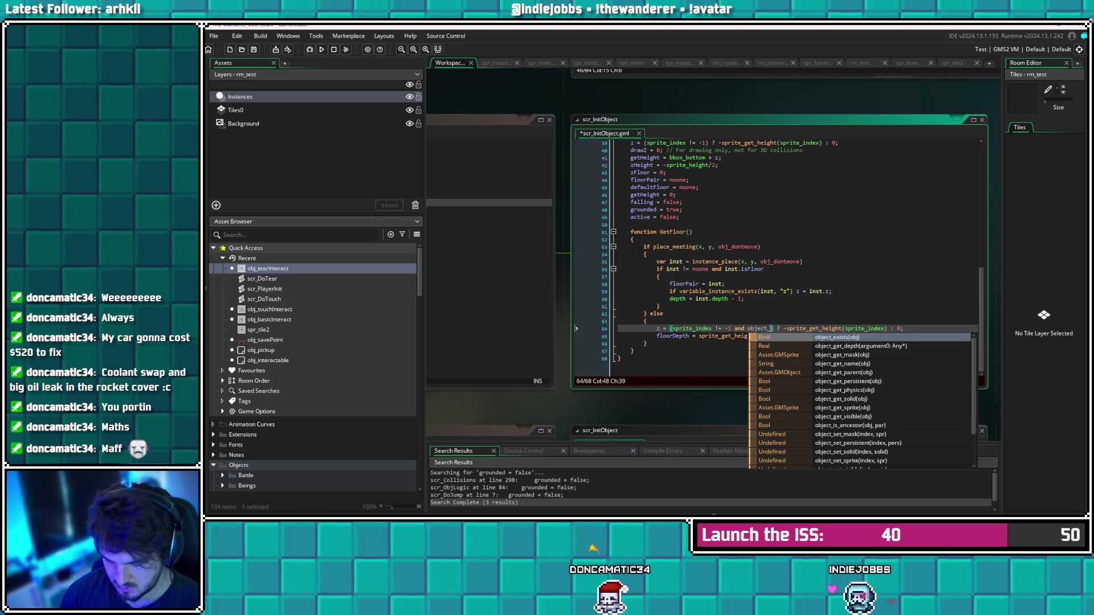
{"action": "type", "text": "dex == obj"}
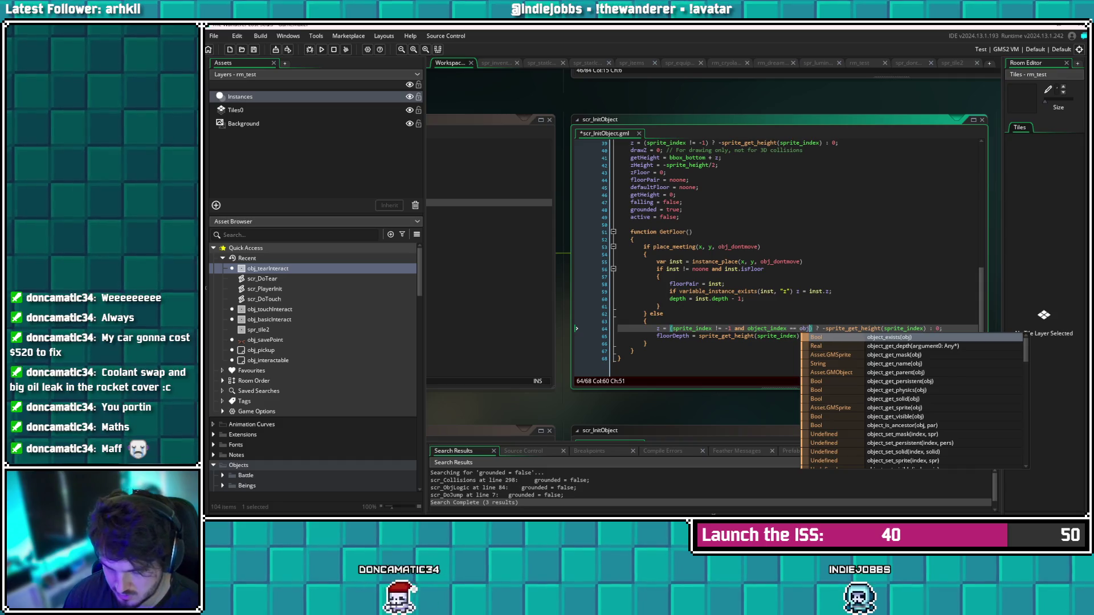
{"action": "type", "text": "_dontmove"}
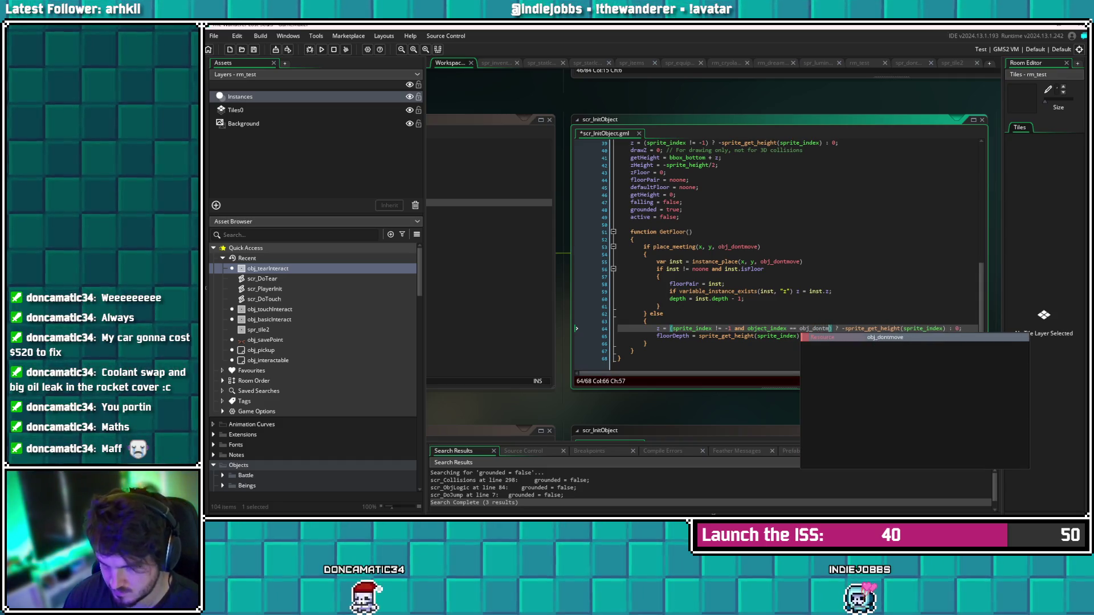
{"action": "key", "text": "ctrl+s"}
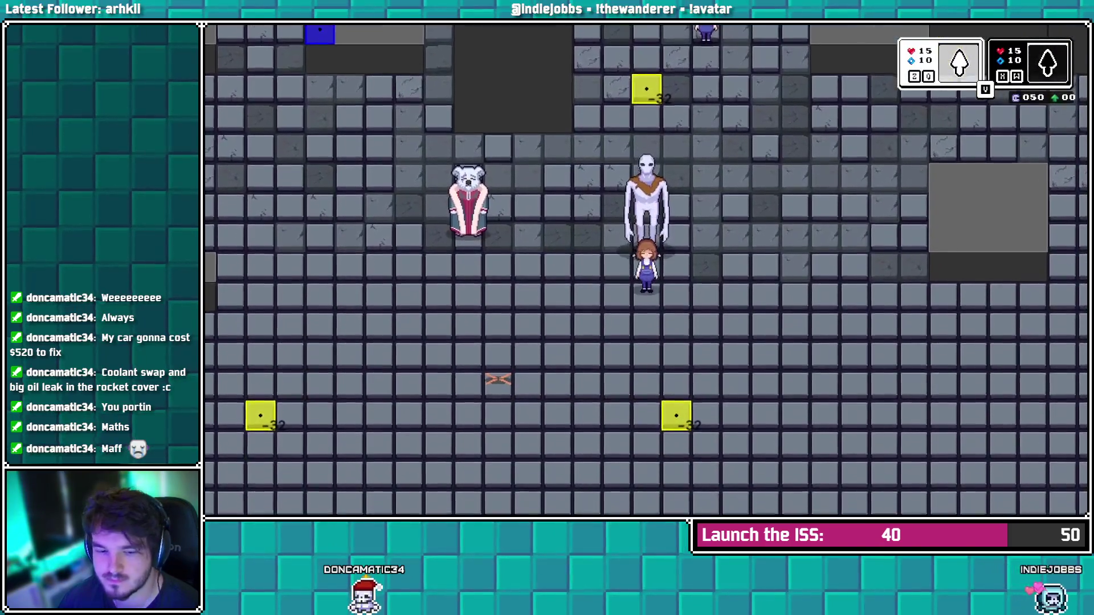
Walk the girl up and down to test, then return to the tear object's events
{"action": "key", "text": "Up"}
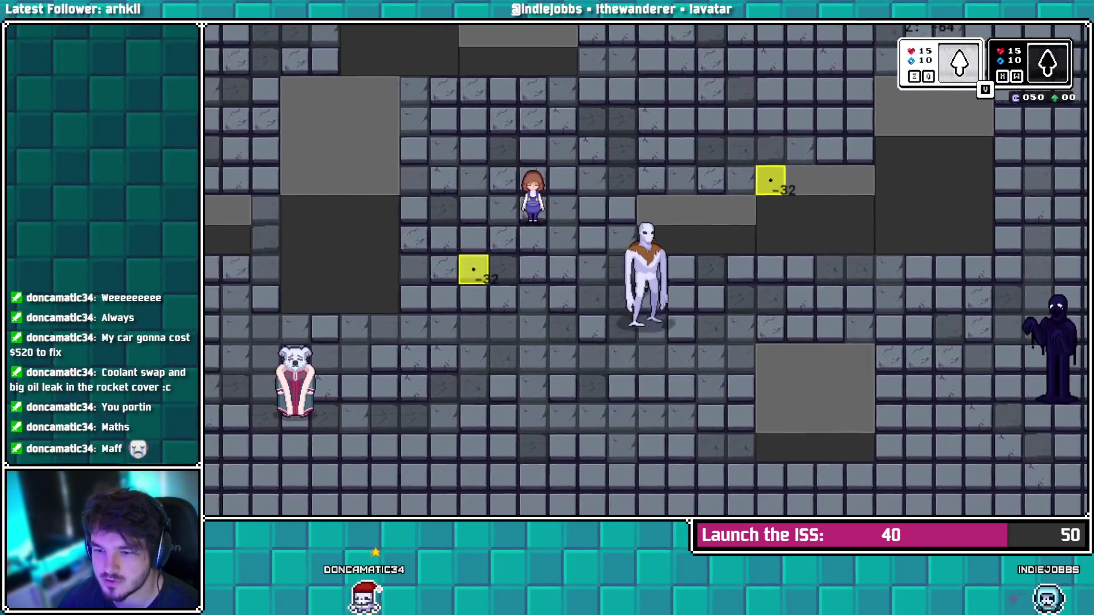
{"action": "key", "text": "Down"}
{"action": "key", "text": "Down"}
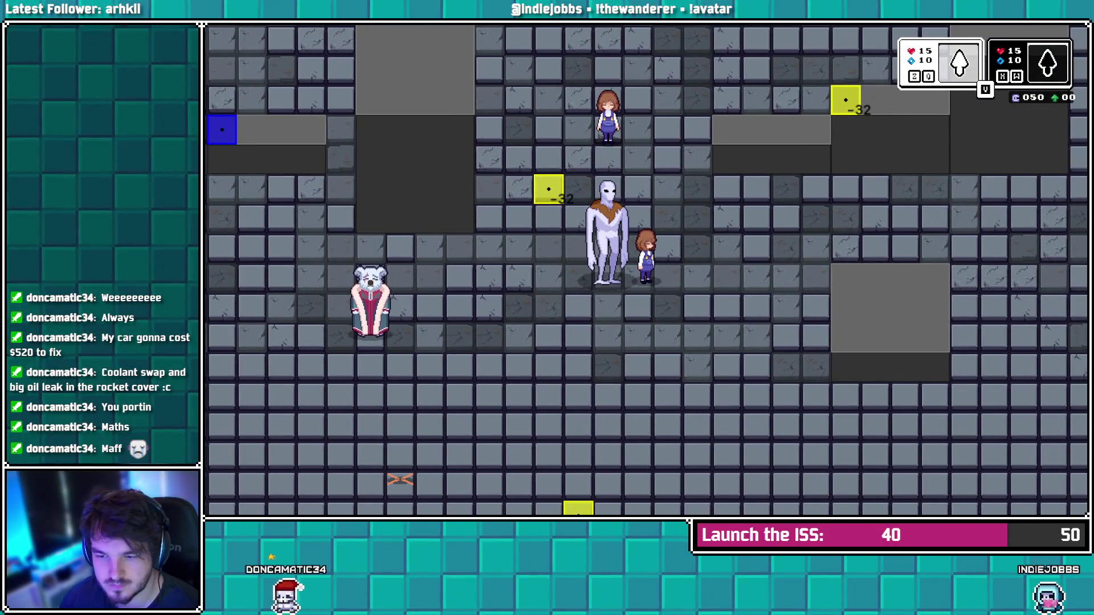
{"action": "key", "text": "alt+Tab"}
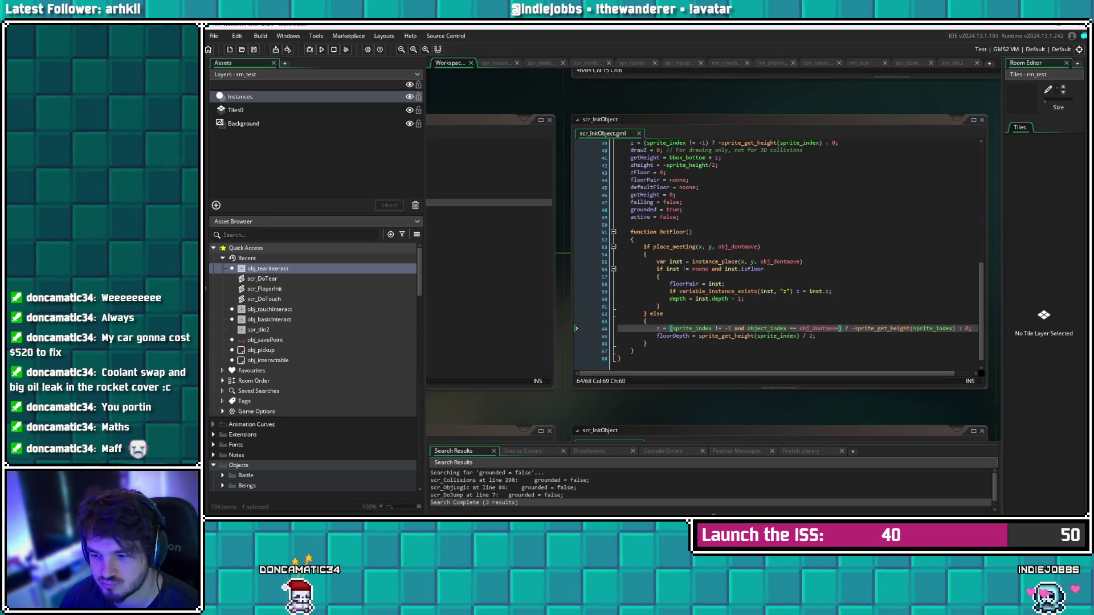
{"action": "scroll", "coordinate": [792, 251], "scroll_direction": "down", "scroll_amount": 1}
{"action": "left_click", "coordinate": [648, 331]}
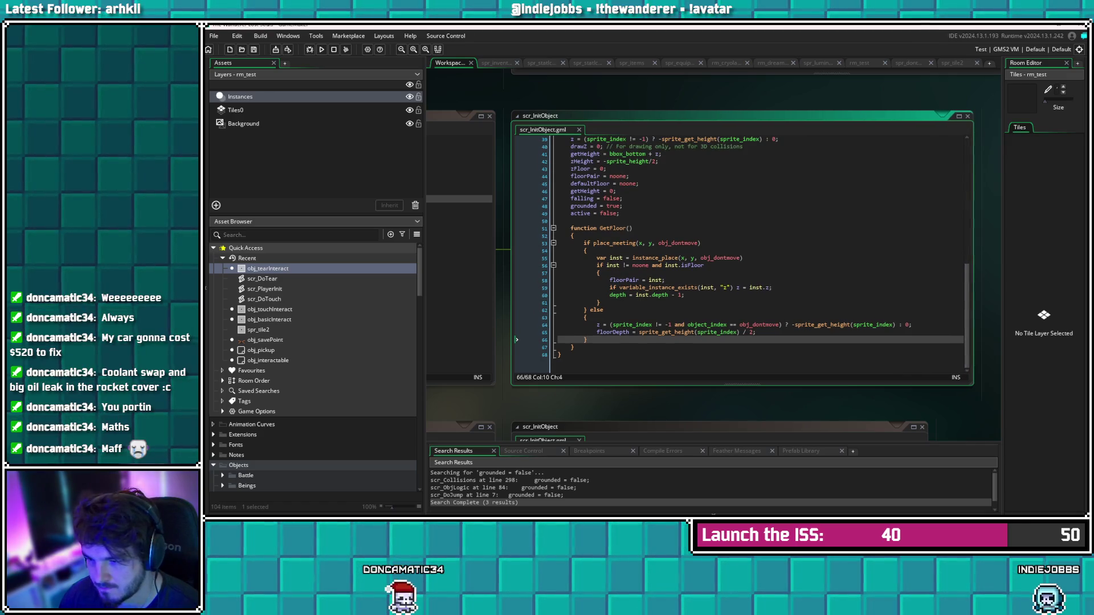
{"action": "key", "text": "alt+Left"}
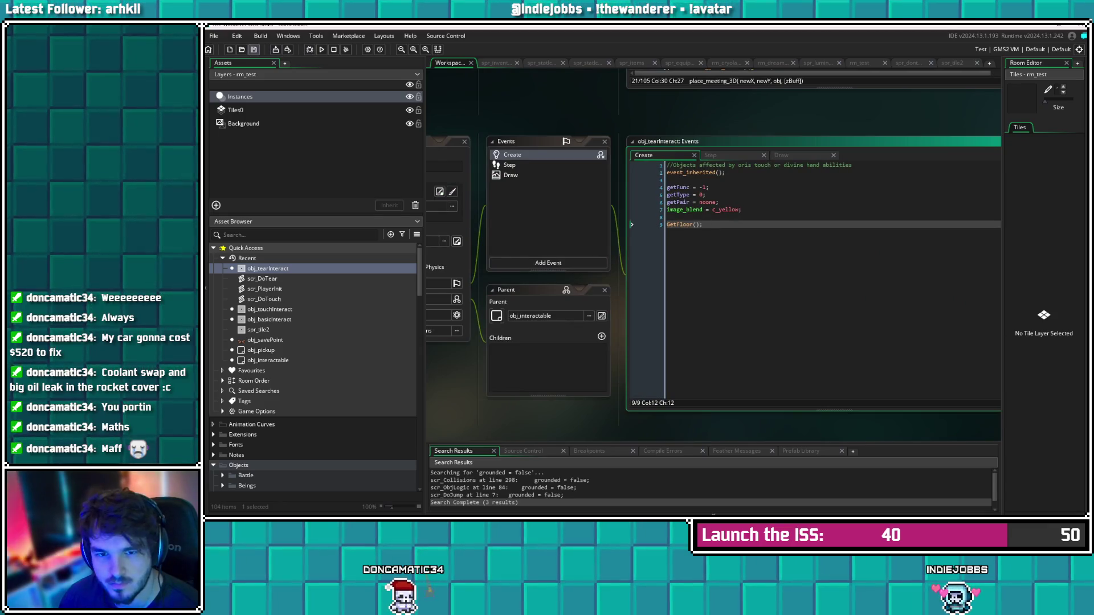
Read scr_ObjLogic from obj_tearInteract's Step event to the end, then return to its Create code
{"action": "left_click", "coordinate": [509, 165]}
{"action": "key", "text": "F12"}
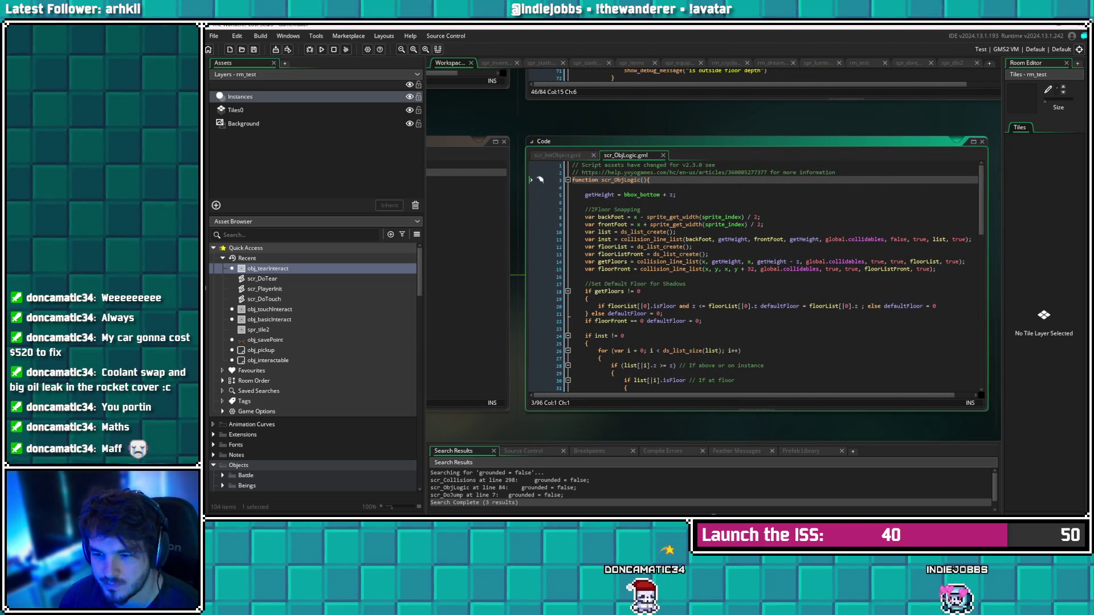
{"action": "scroll", "coordinate": [755, 273], "scroll_direction": "down", "scroll_amount": 3}
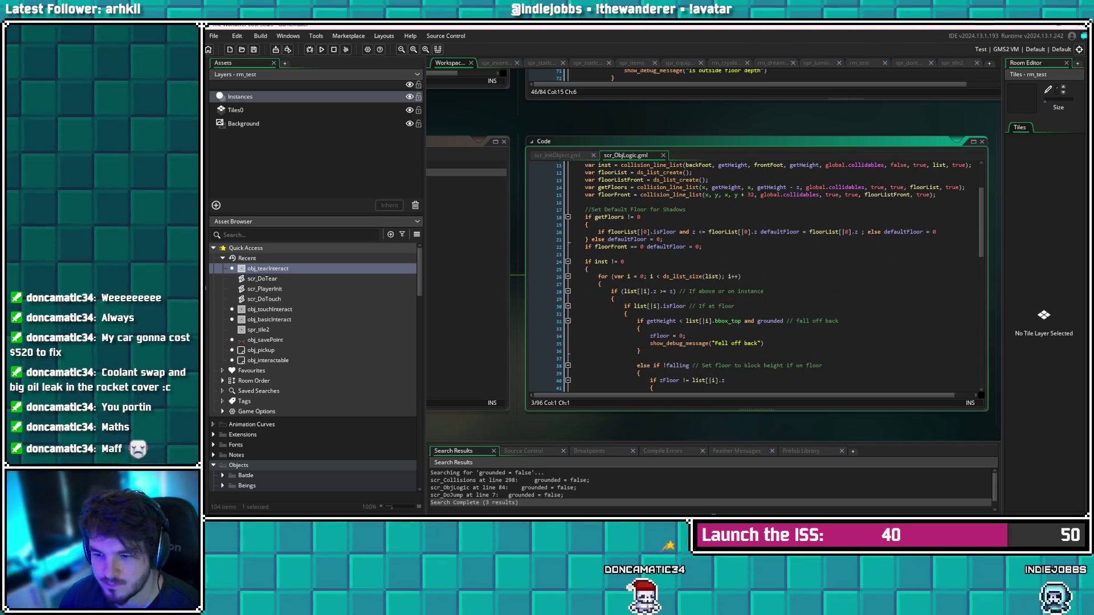
{"action": "scroll", "coordinate": [755, 277], "scroll_direction": "down", "scroll_amount": 3}
{"action": "scroll", "coordinate": [755, 277], "scroll_direction": "down", "scroll_amount": 12}
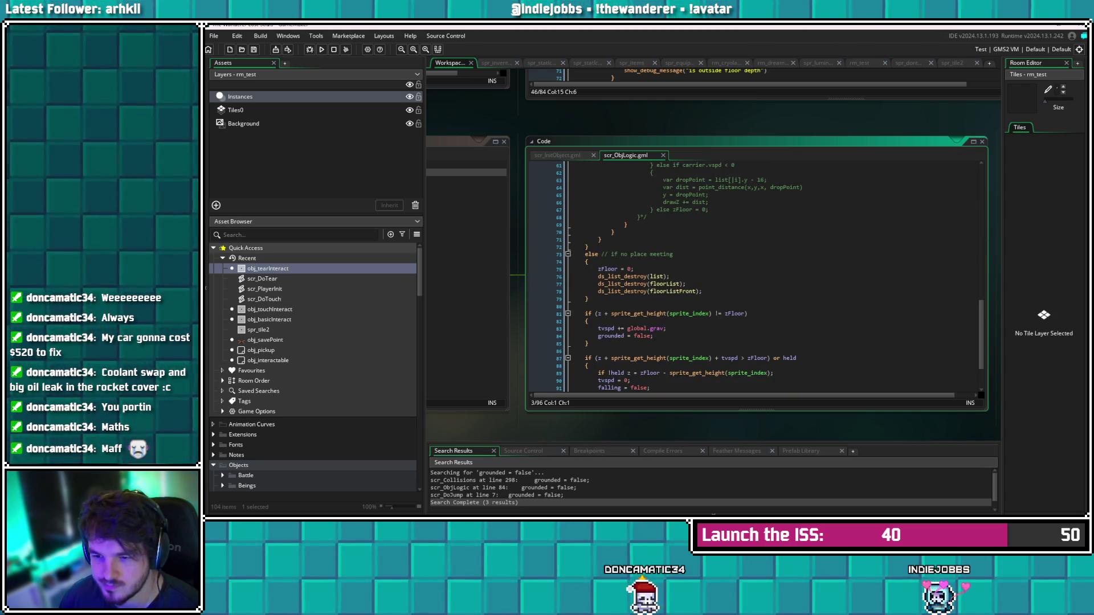
{"action": "scroll", "coordinate": [754, 277], "scroll_direction": "down", "scroll_amount": 1}
{"action": "scroll", "coordinate": [755, 276], "scroll_direction": "down", "scroll_amount": 1}
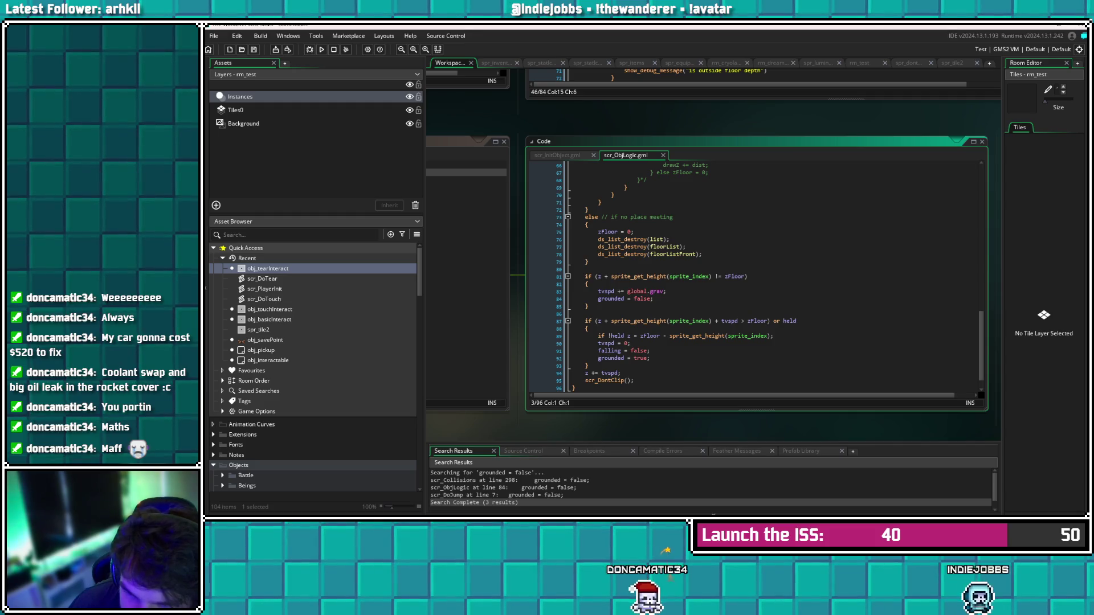
{"action": "key", "text": "Return"}
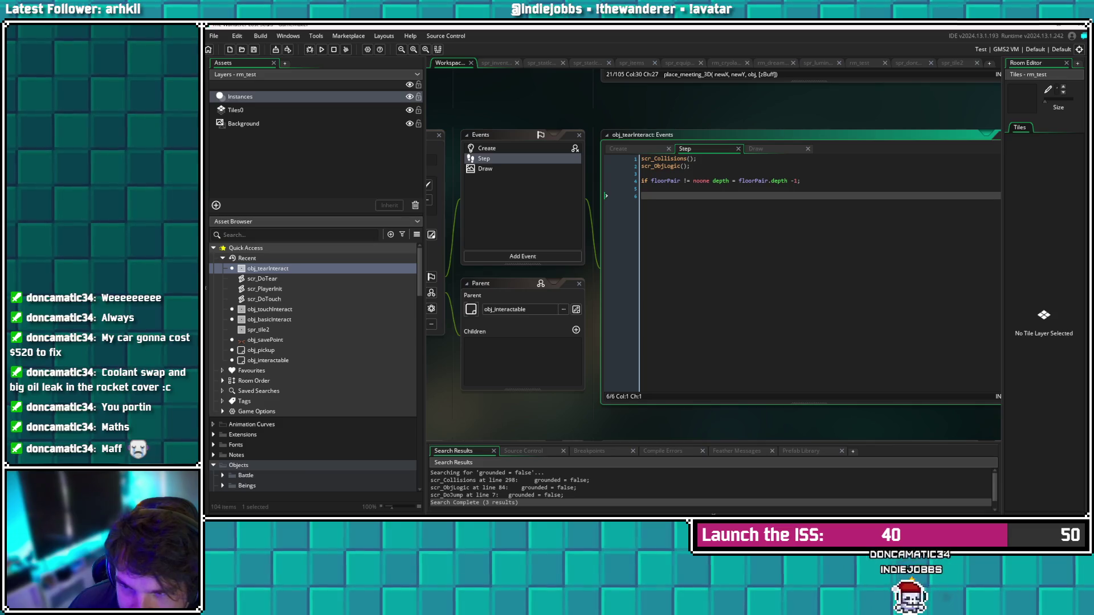
{"action": "left_click", "coordinate": [487, 149]}
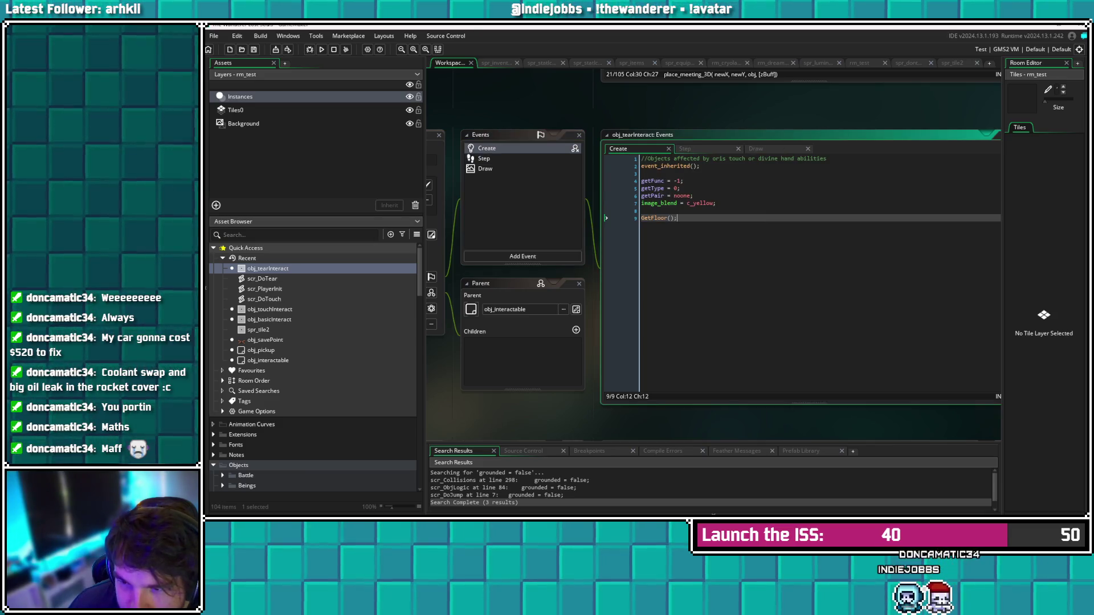
Add z = 0 after image_blend in the Create event, save, and run the game
{"action": "mouse_move", "coordinate": [667, 166]}
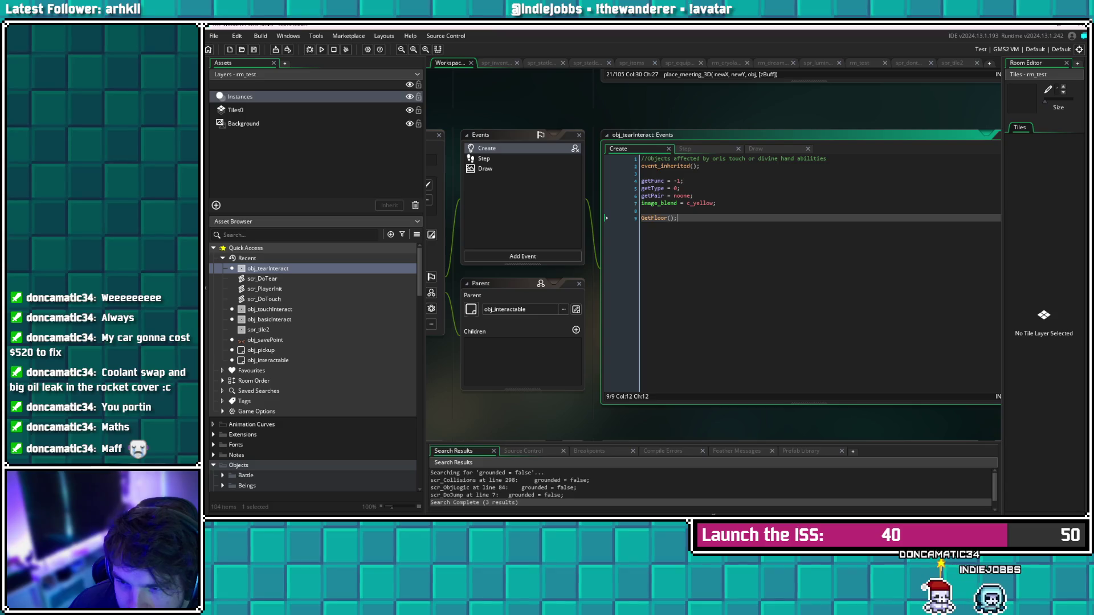
{"action": "left_click", "coordinate": [716, 203]}
{"action": "key", "text": "Return"}
{"action": "type", "text": "z = 0;"}
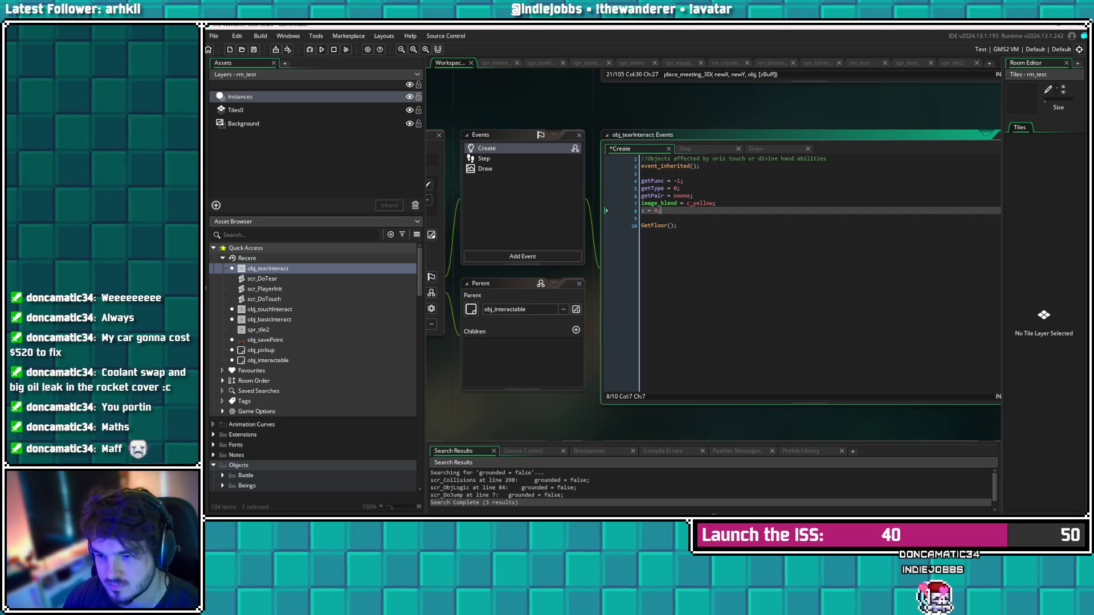
{"action": "key", "text": "ctrl+s"}
{"action": "left_click", "coordinate": [254, 50]}
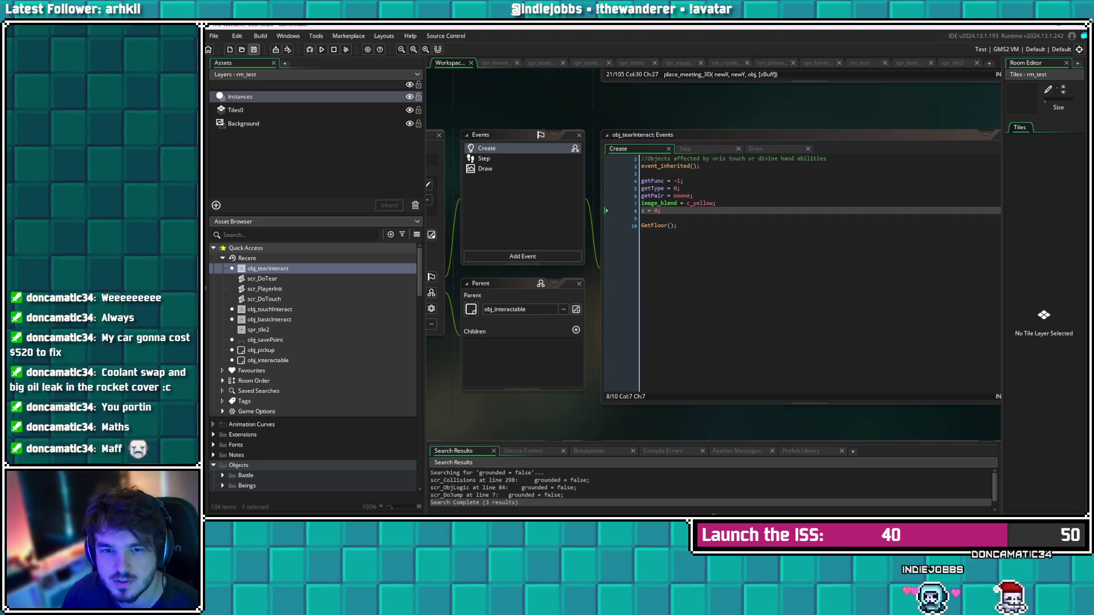
Close the game, delete the z = 0 line, and jump to GetFloor's definition
{"action": "mouse_move", "coordinate": [701, 203]}
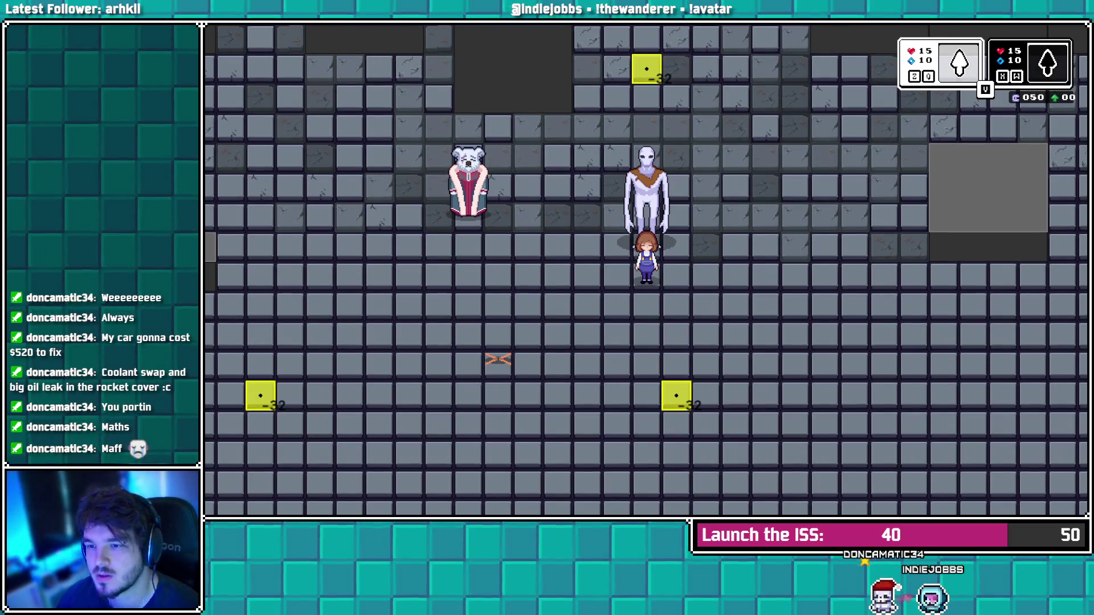
{"action": "key", "text": "Escape"}
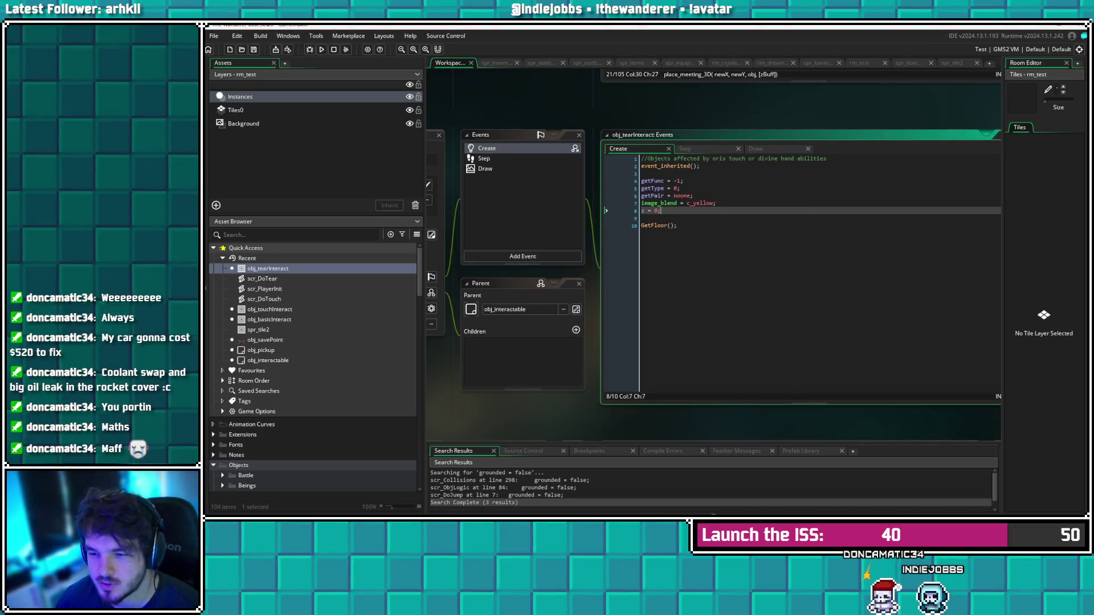
{"action": "key", "text": "BackSpace"}
{"action": "key", "text": "BackSpace"}
{"action": "key", "text": "BackSpace"}
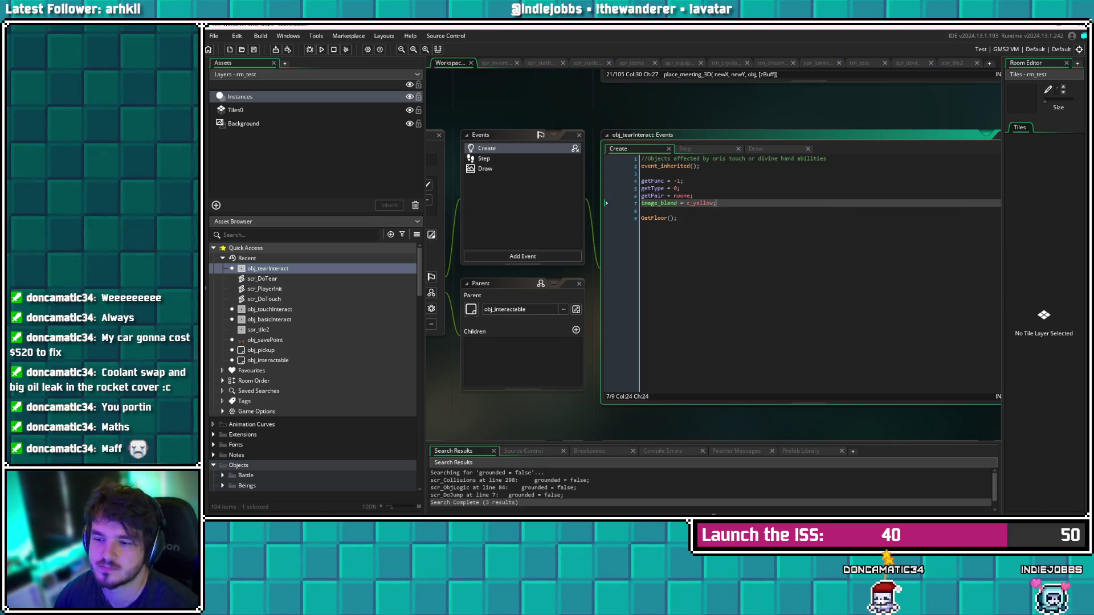
{"action": "left_click", "coordinate": [677, 218]}
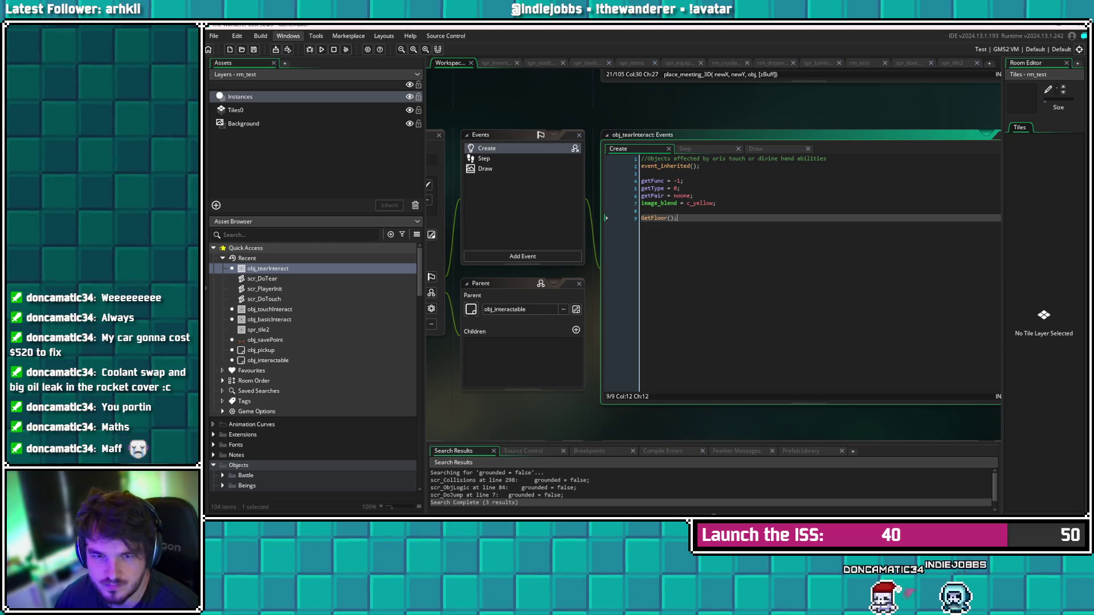
{"action": "key", "text": "F12"}
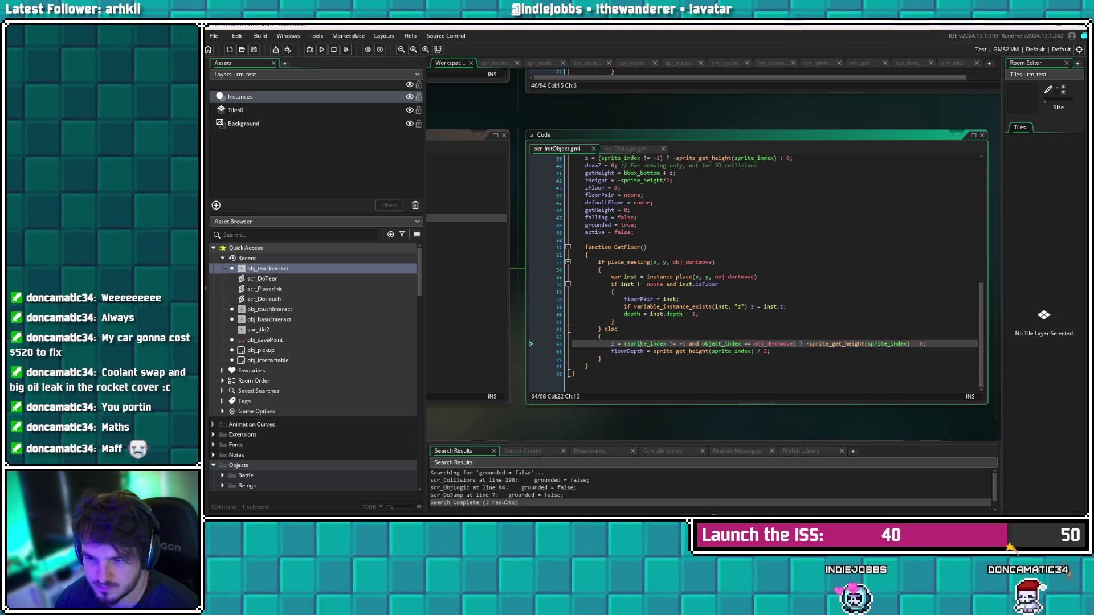
{"action": "left_click", "coordinate": [599, 270]}
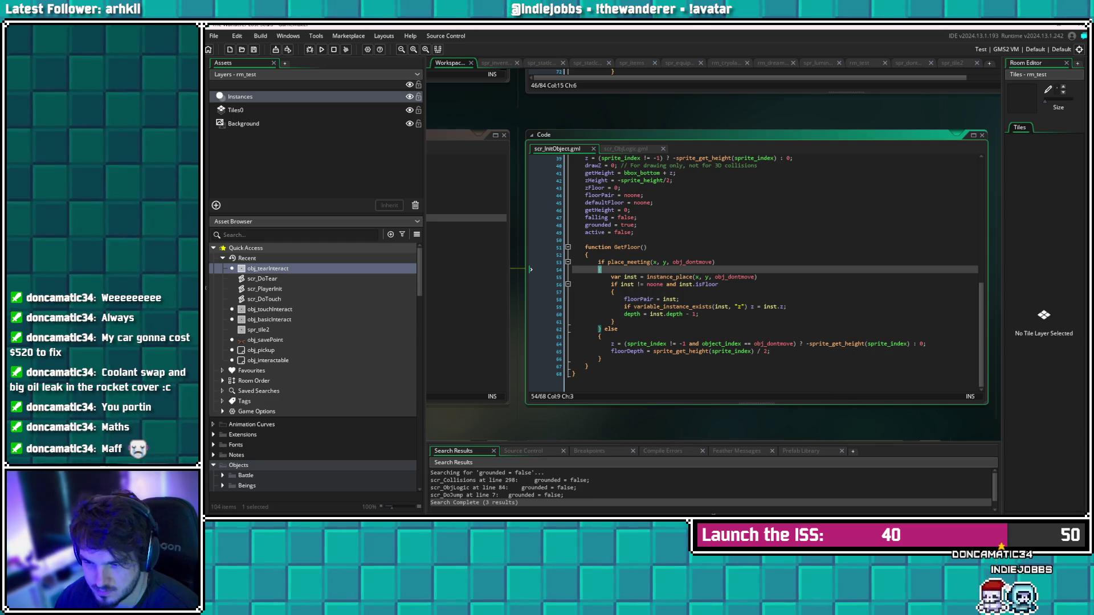
{"action": "mouse_move", "coordinate": [774, 344]}
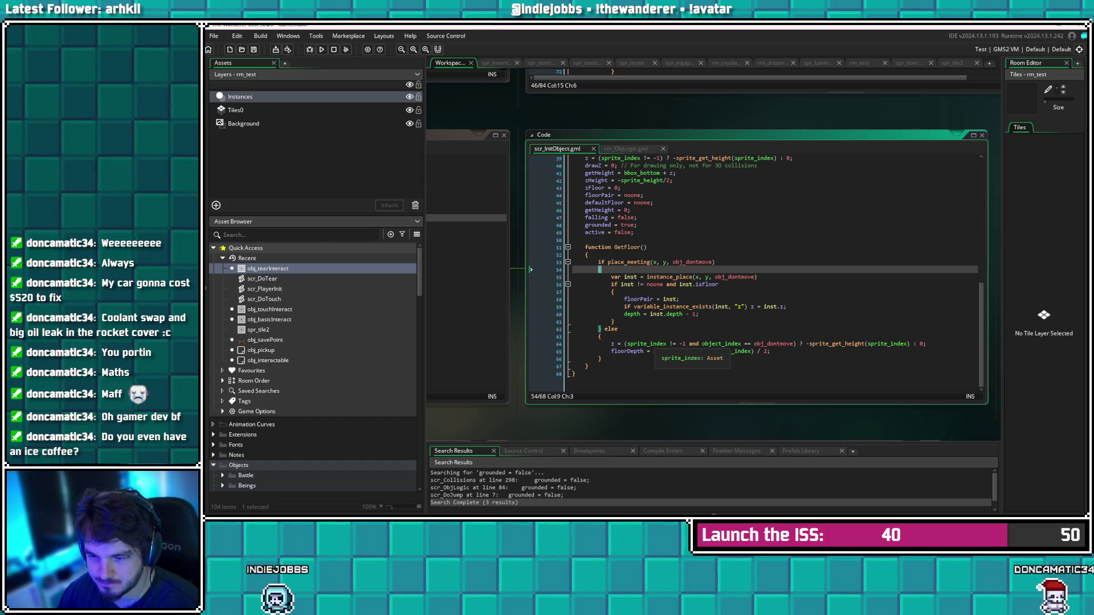
{"action": "left_click", "coordinate": [603, 336]}
Add show_debug_message("setting z") in GetFloor's else branch and save
{"action": "key", "text": "Return"}
{"action": "type", "text": "show_debug"}
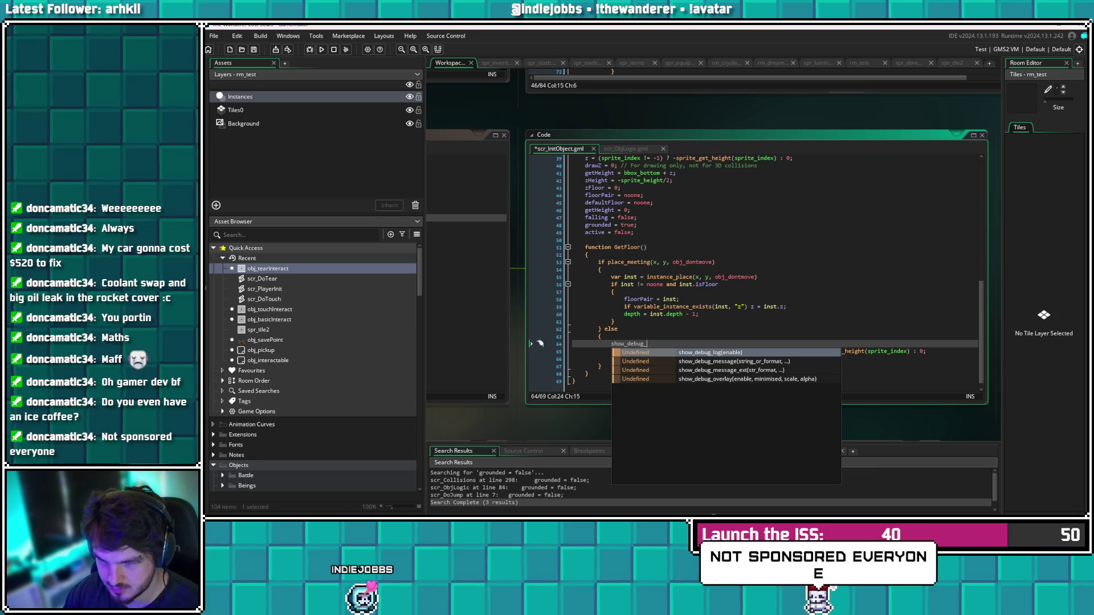
{"action": "type", "text": "_message"}
{"action": "type", "text": "(\"se"}
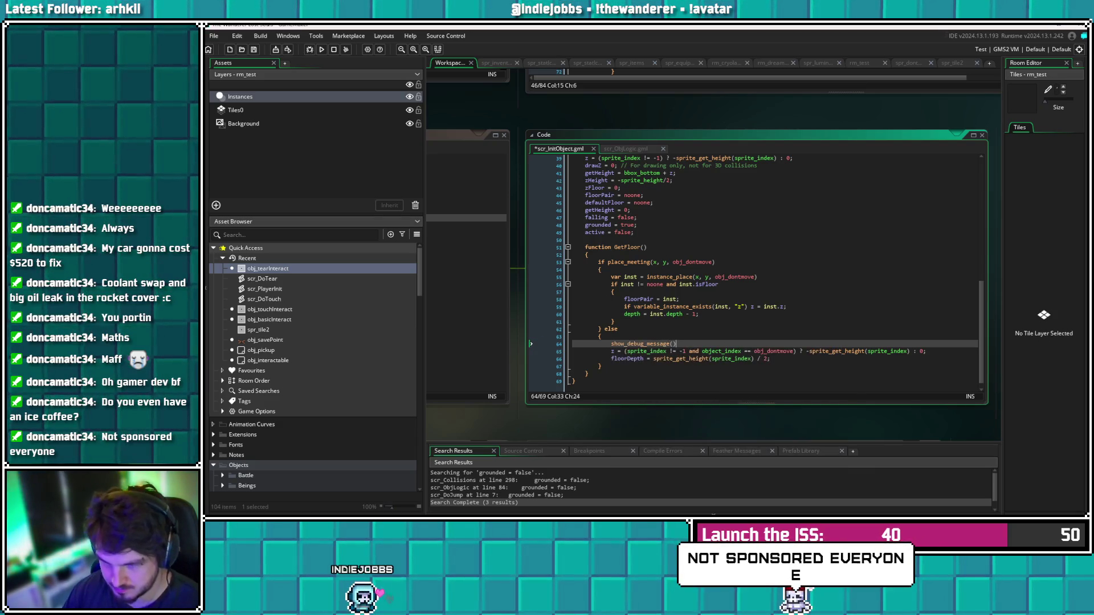
{"action": "type", "text": "tting z"}
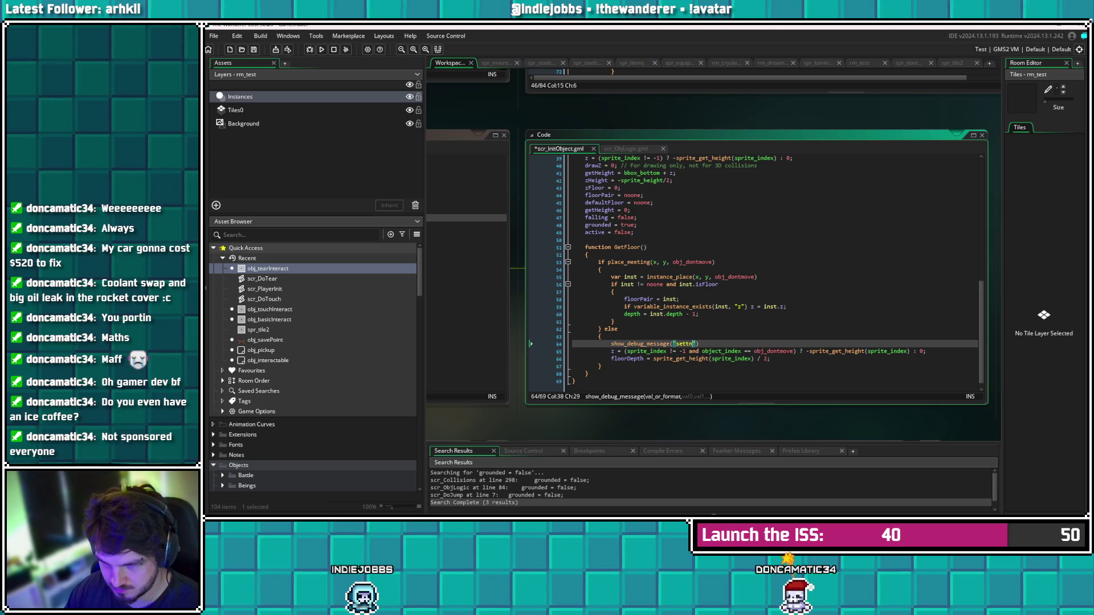
{"action": "key", "text": "ctrl+s"}
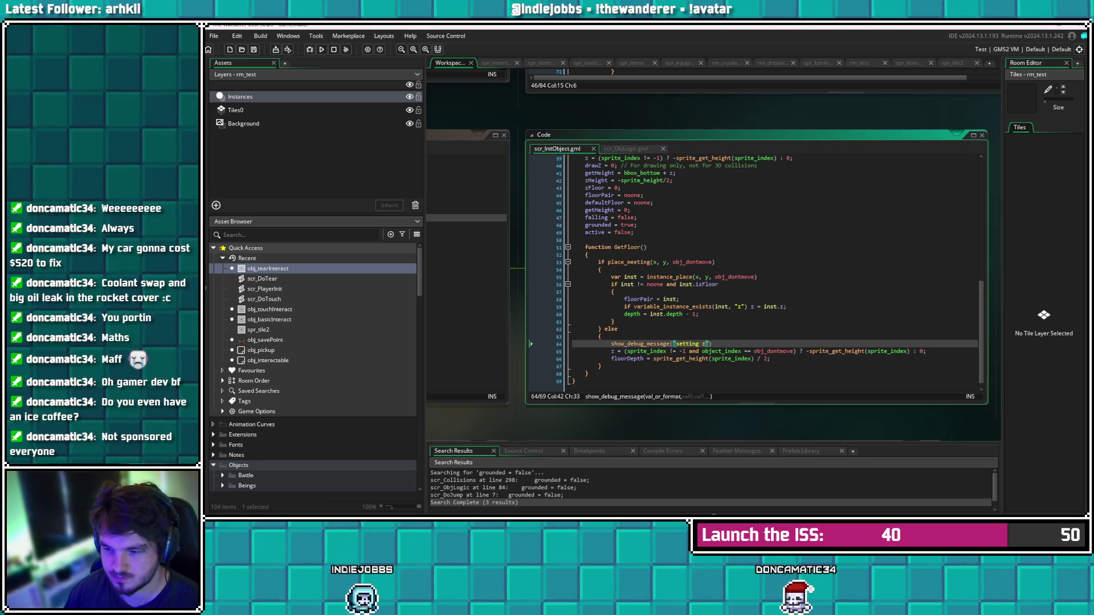
{"action": "type", "text": "\")"}
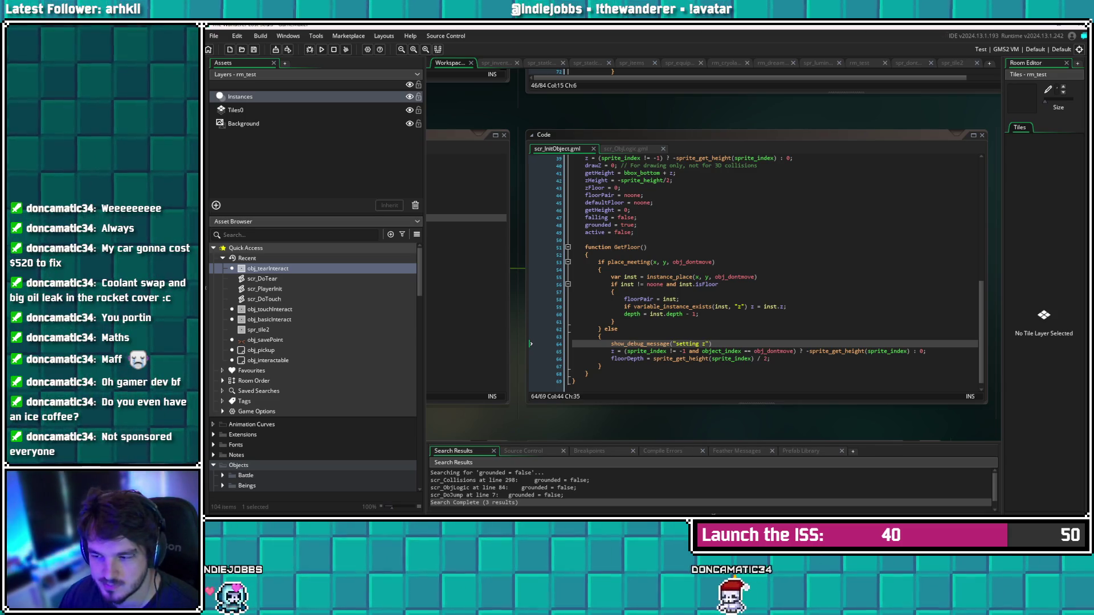
Delete the debug message line, save, and open scr_DoTear
{"action": "key", "text": "shift+Home"}
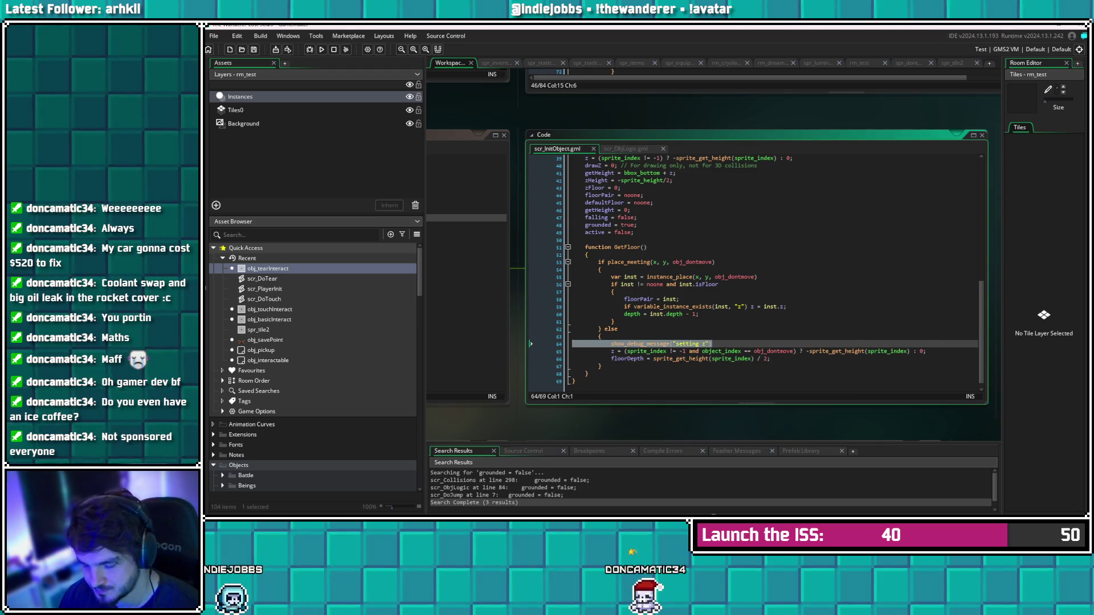
{"action": "key", "text": "BackSpace"}
{"action": "key", "text": "BackSpace"}
{"action": "key", "text": "ctrl+s"}
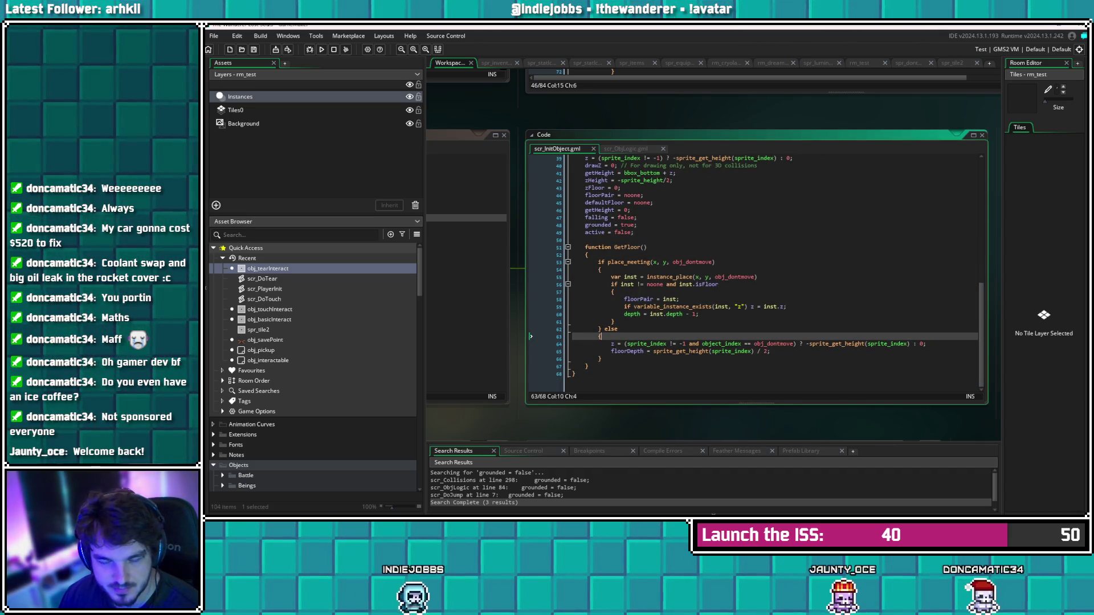
{"action": "double_click", "coordinate": [262, 279]}
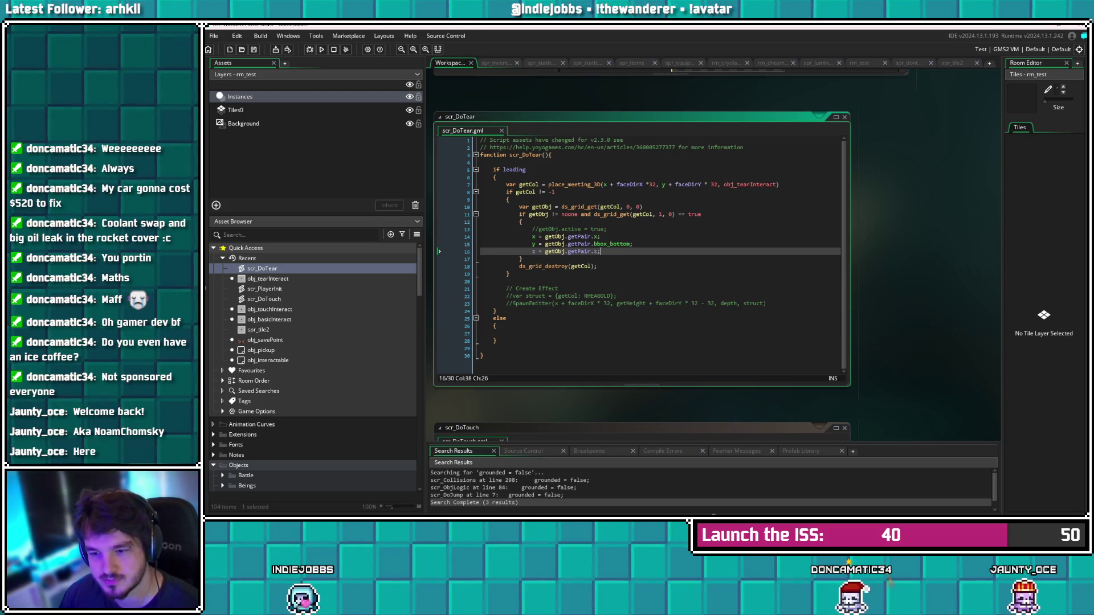
Check scr_DoTear's getPair.z line, then follow obj_tearInteract's GetFloor() call to its definition
{"action": "left_click", "coordinate": [534, 251]}
{"action": "left_click", "coordinate": [597, 251]}
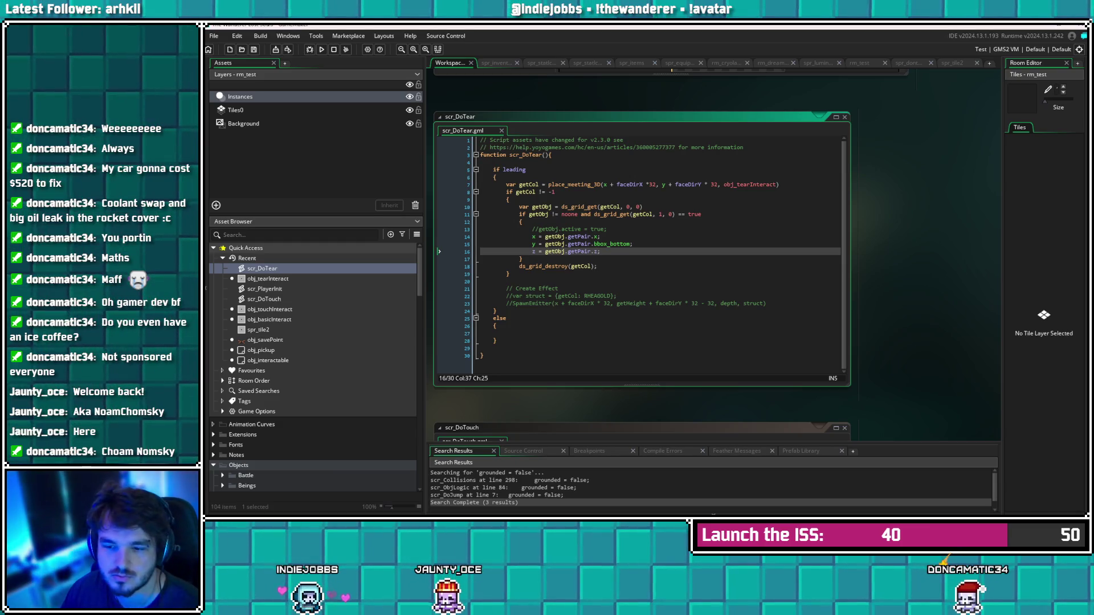
{"action": "left_click", "coordinate": [606, 229]}
{"action": "double_click", "coordinate": [268, 279]}
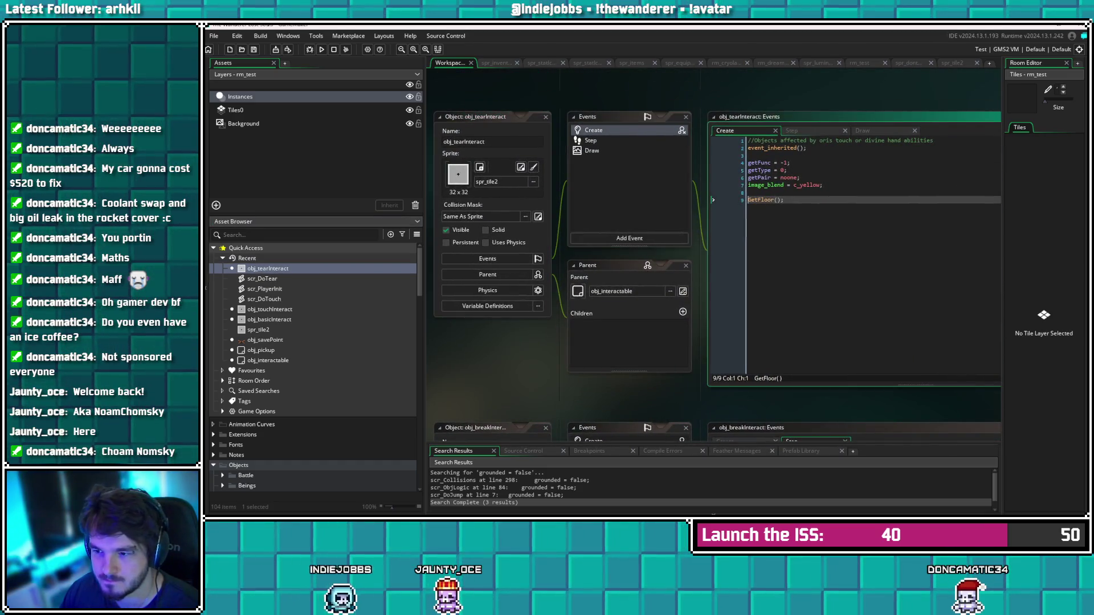
{"action": "left_click", "coordinate": [678, 170]}
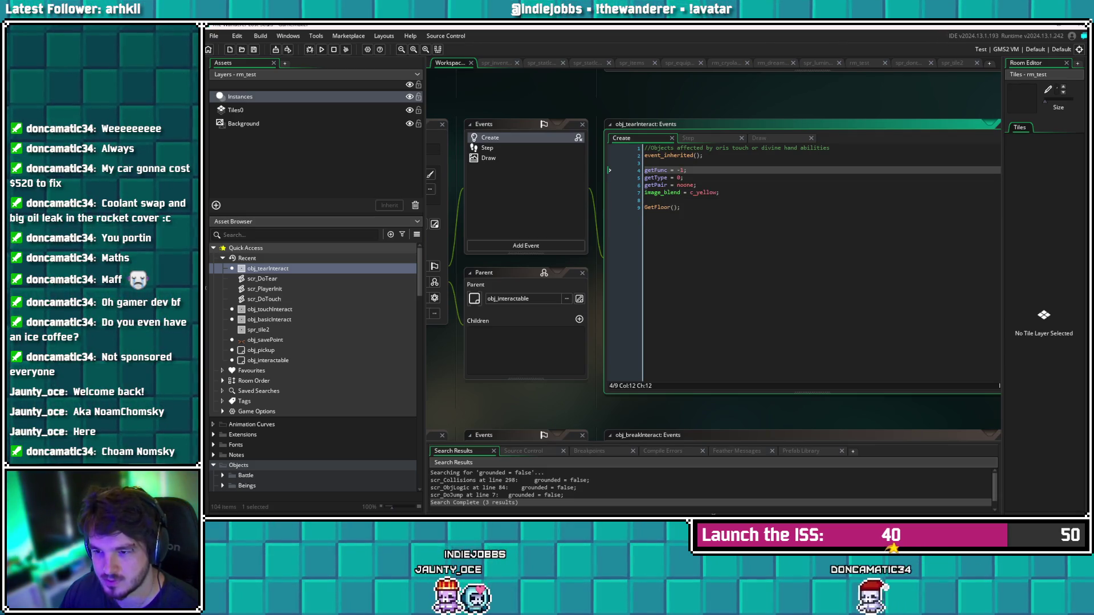
{"action": "left_click", "coordinate": [681, 208]}
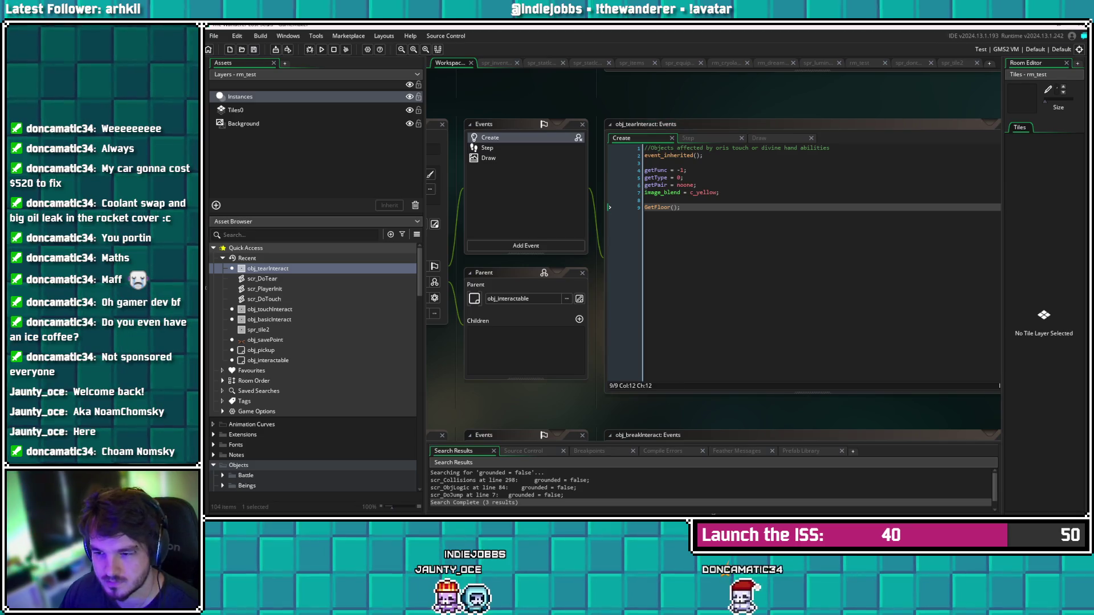
{"action": "key", "text": "F12"}
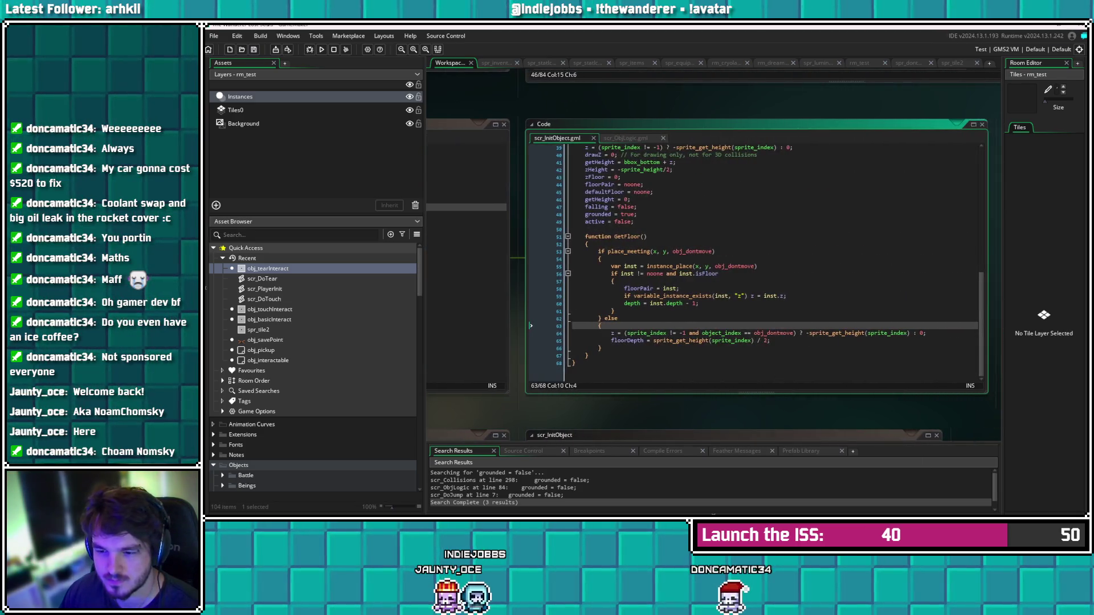
Remove the 'object_index == obj_dontmove' comparison from line 64's z condition
{"action": "left_click", "coordinate": [770, 340]}
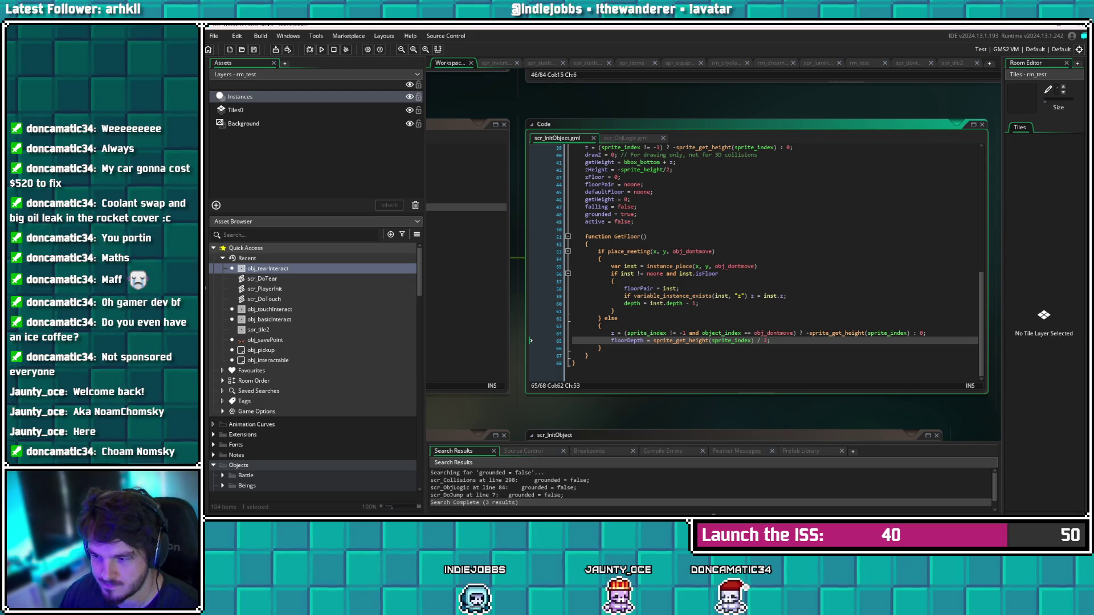
{"action": "mouse_move", "coordinate": [781, 334]}
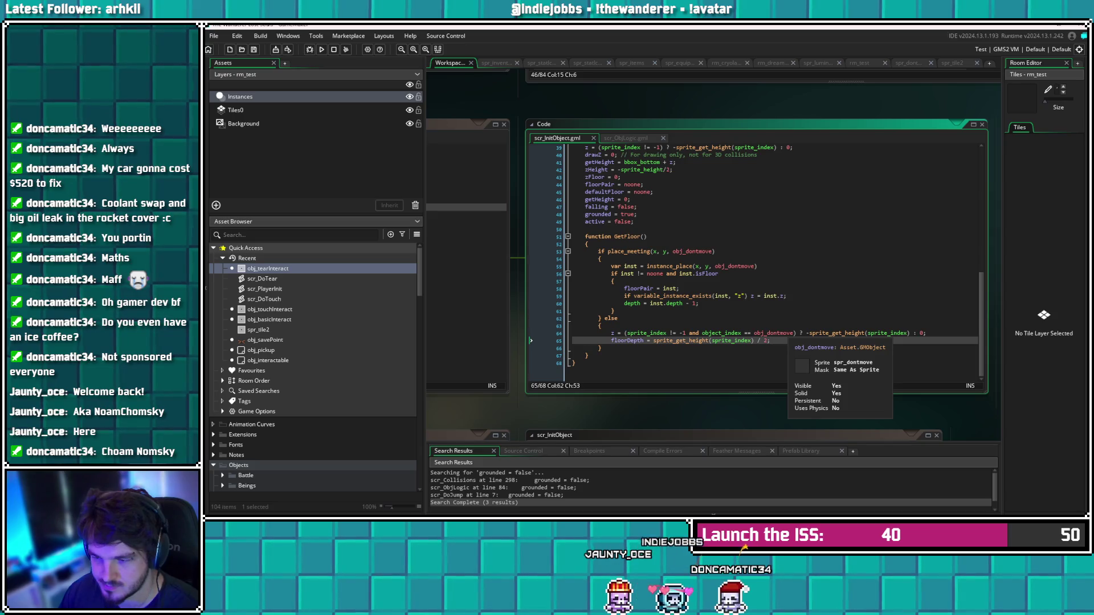
{"action": "left_click", "coordinate": [796, 334]}
{"action": "left_click_drag", "start_coordinate": [796, 333], "coordinate": [753, 334]}
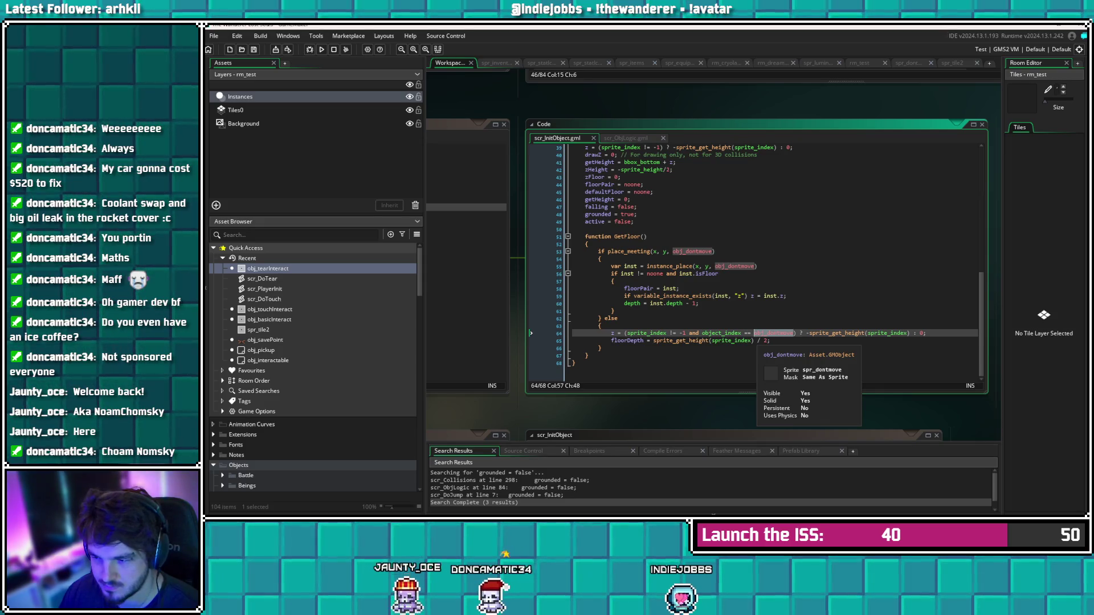
{"action": "left_click_drag", "start_coordinate": [754, 334], "coordinate": [715, 335]}
{"action": "left_click", "coordinate": [754, 334]}
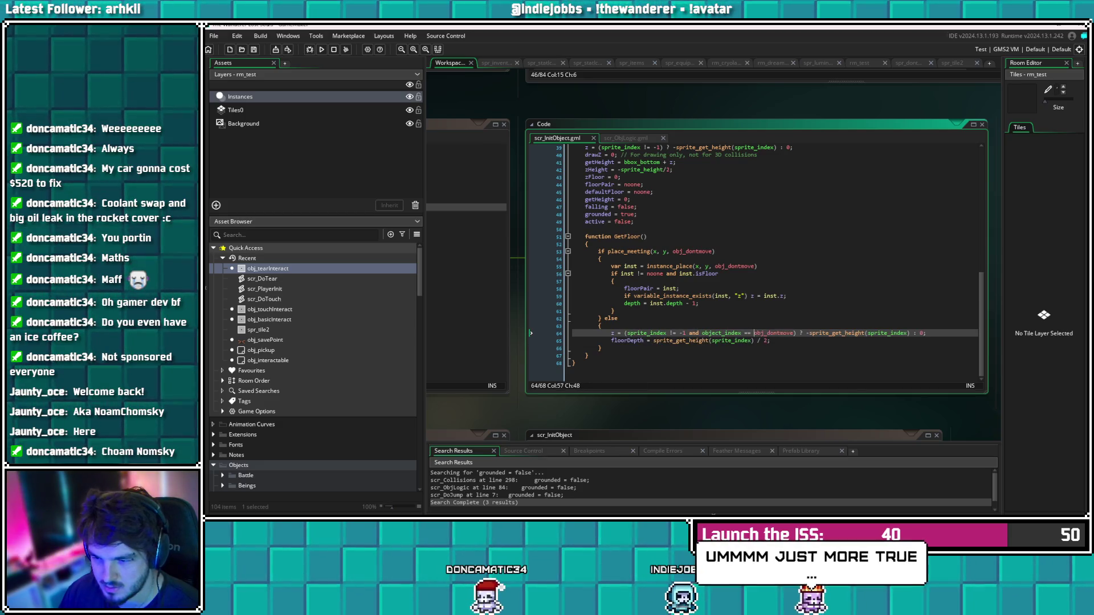
{"action": "key", "text": "shift+Right"}
{"action": "key", "text": "shift+Right"}
{"action": "key", "text": "BackSpace"}
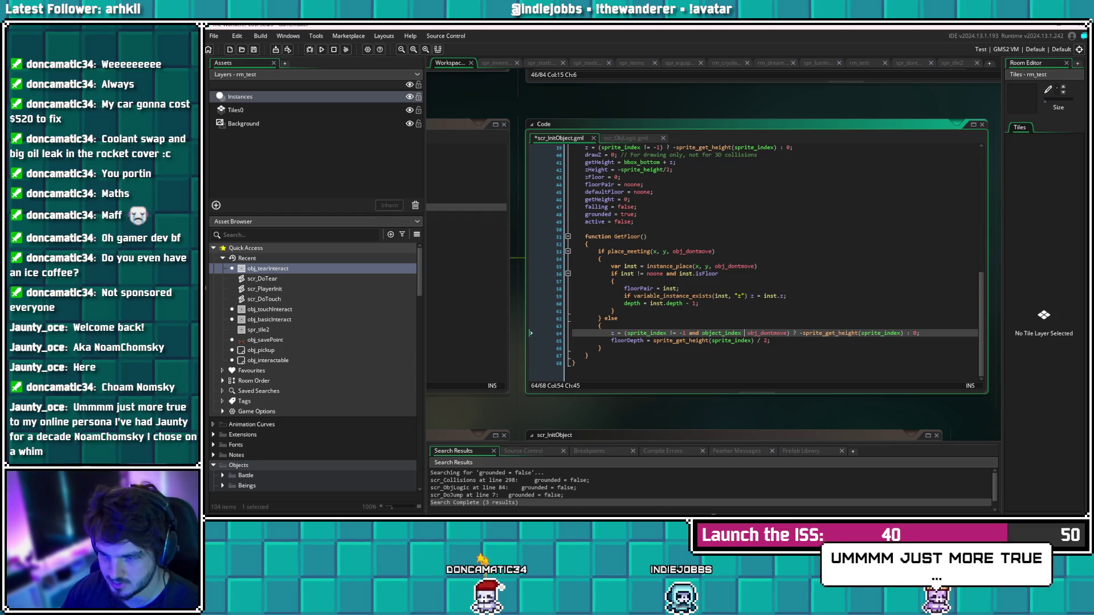
{"action": "type", "text": "!="}
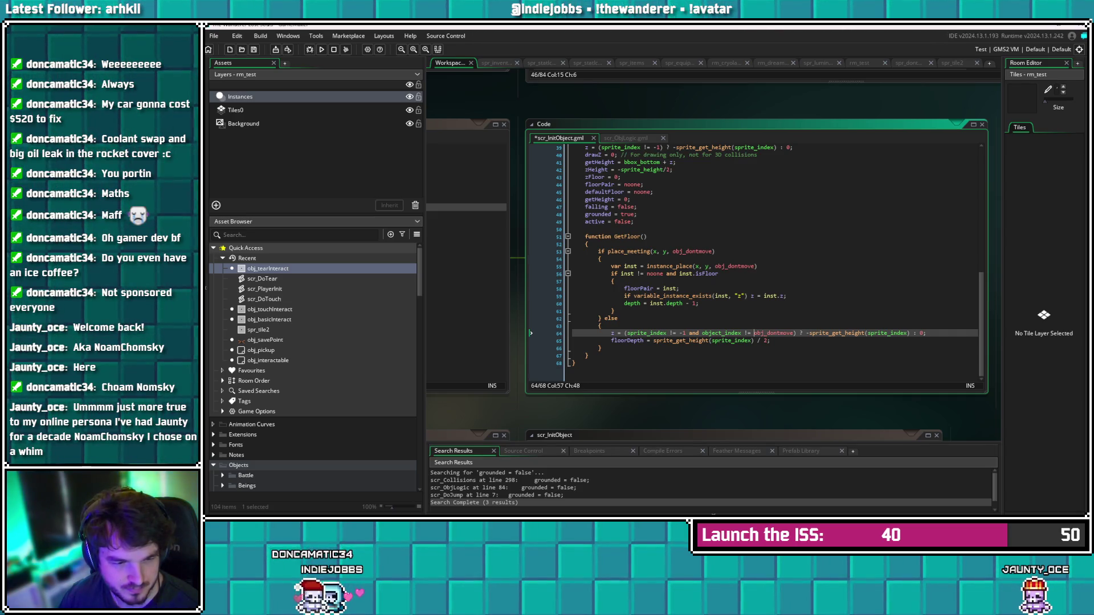
{"action": "key", "text": "Right"}
{"action": "key", "text": "Right"}
{"action": "key", "text": "BackSpace"}
{"action": "key", "text": "BackSpace"}
{"action": "key", "text": "BackSpace"}
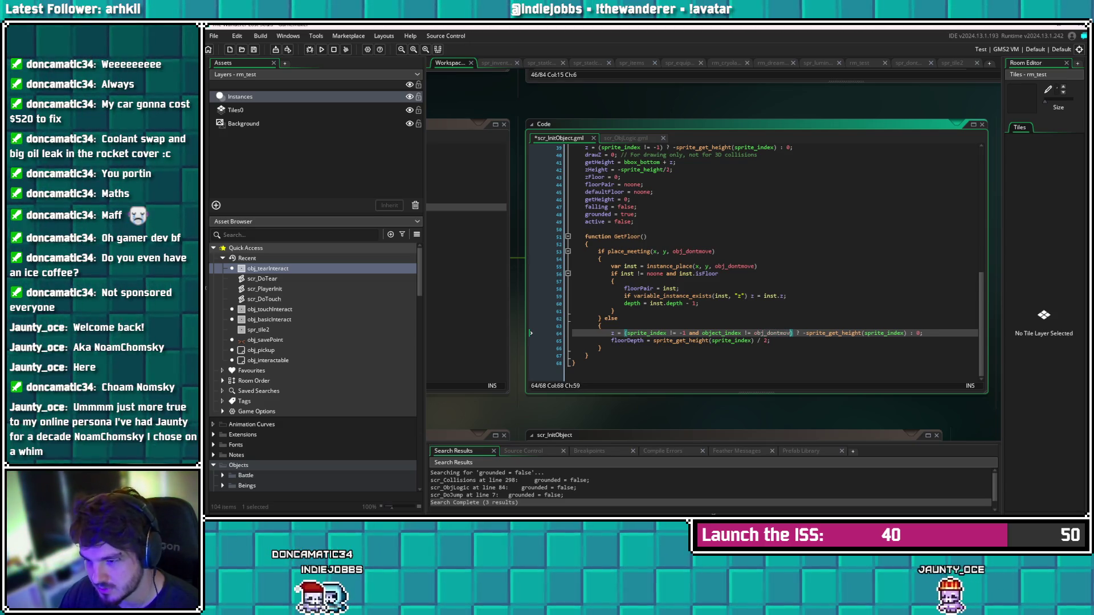
{"action": "key", "text": "BackSpace"}
{"action": "key", "text": "BackSpace"}
{"action": "key", "text": "BackSpace"}
{"action": "type", "text": "_"}
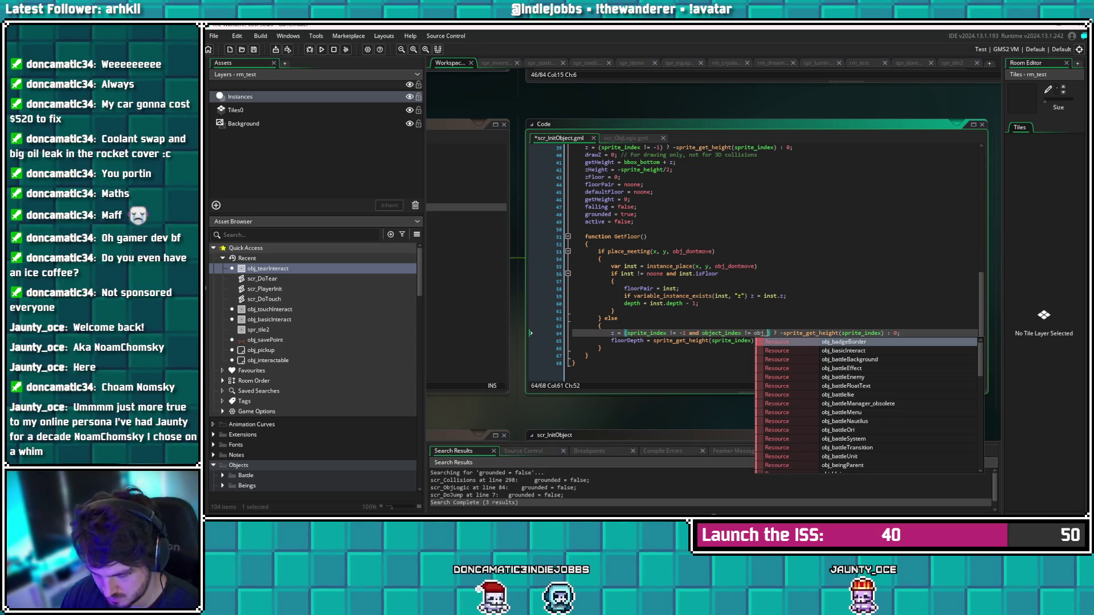
{"action": "type", "text": "interact"}
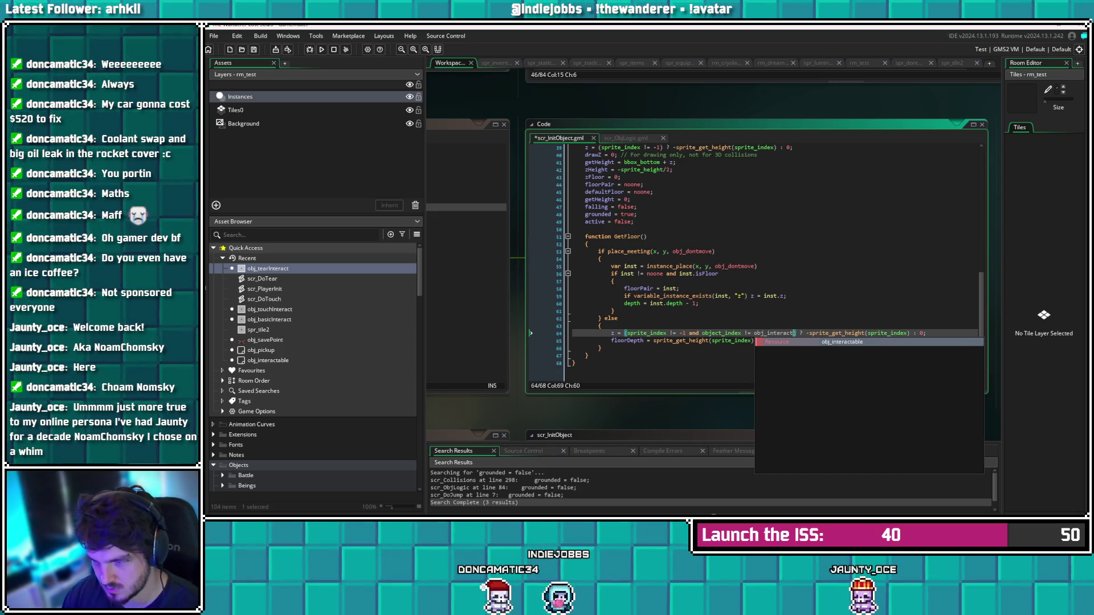
{"action": "key", "text": "BackSpace"}
{"action": "key", "text": "BackSpace"}
{"action": "key", "text": "BackSpace"}
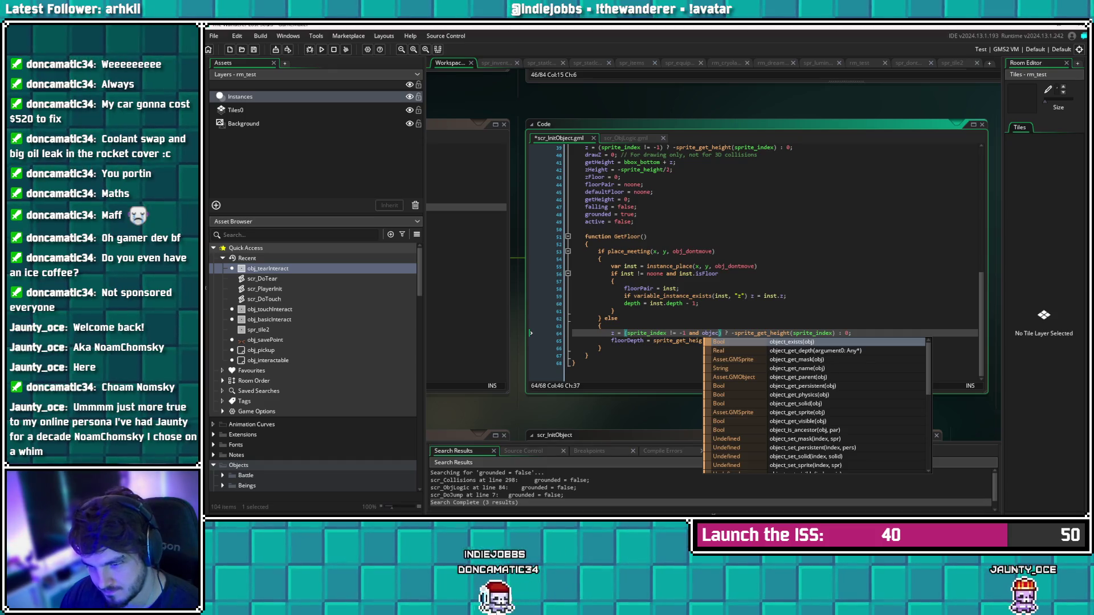
{"action": "key", "text": "BackSpace"}
{"action": "key", "text": "BackSpace"}
{"action": "key", "text": "BackSpace"}
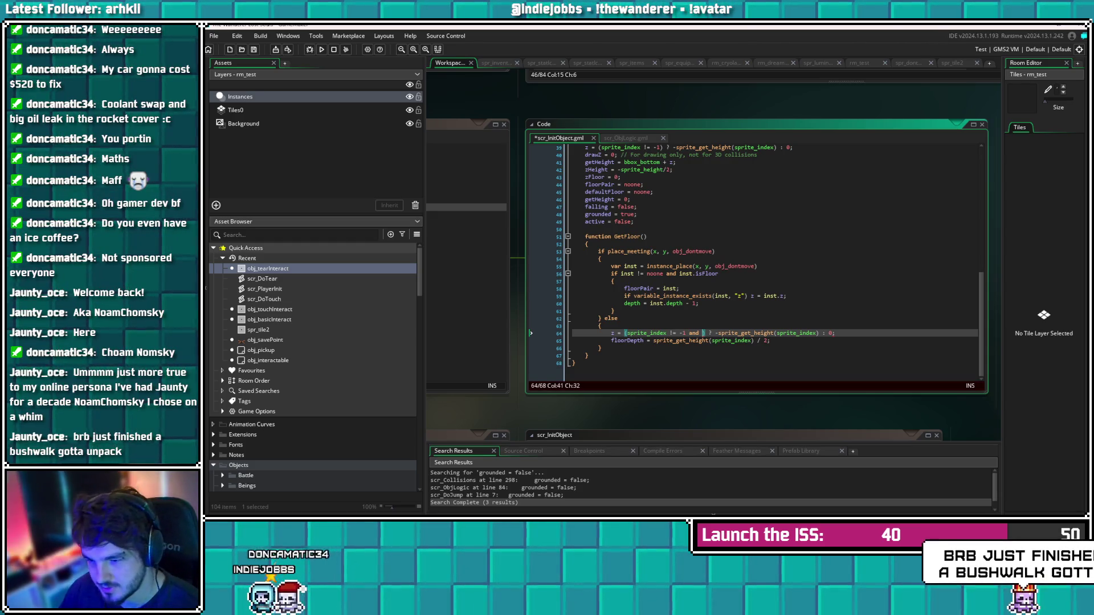
{"action": "left_click", "coordinate": [601, 348]}
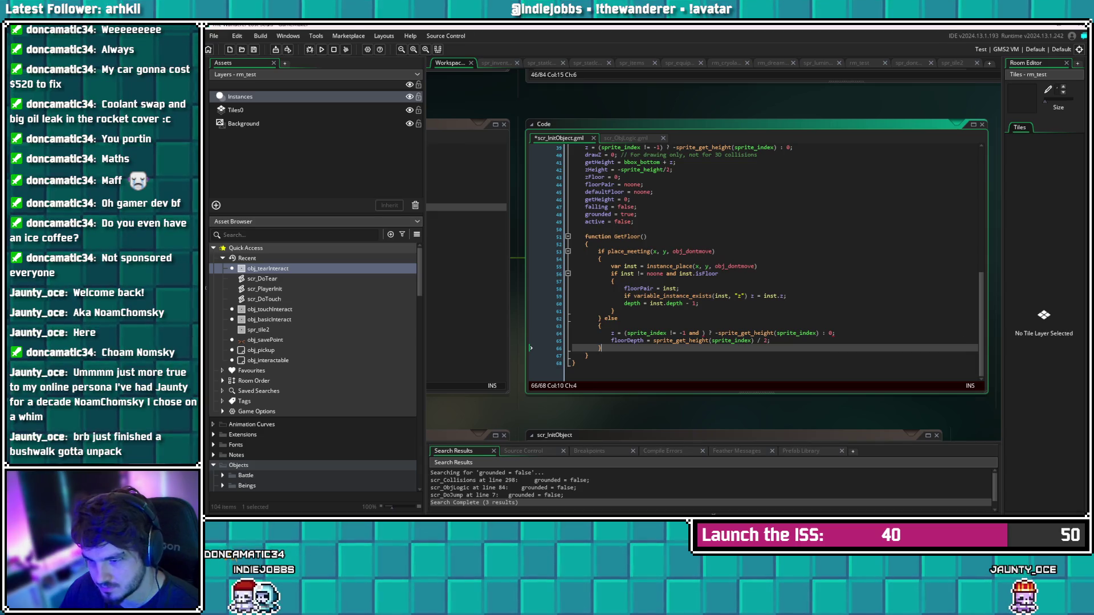
Write 'object_get_parent(self) != obj_interactable' after 'and' on line 64 and save
{"action": "left_click", "coordinate": [703, 332]}
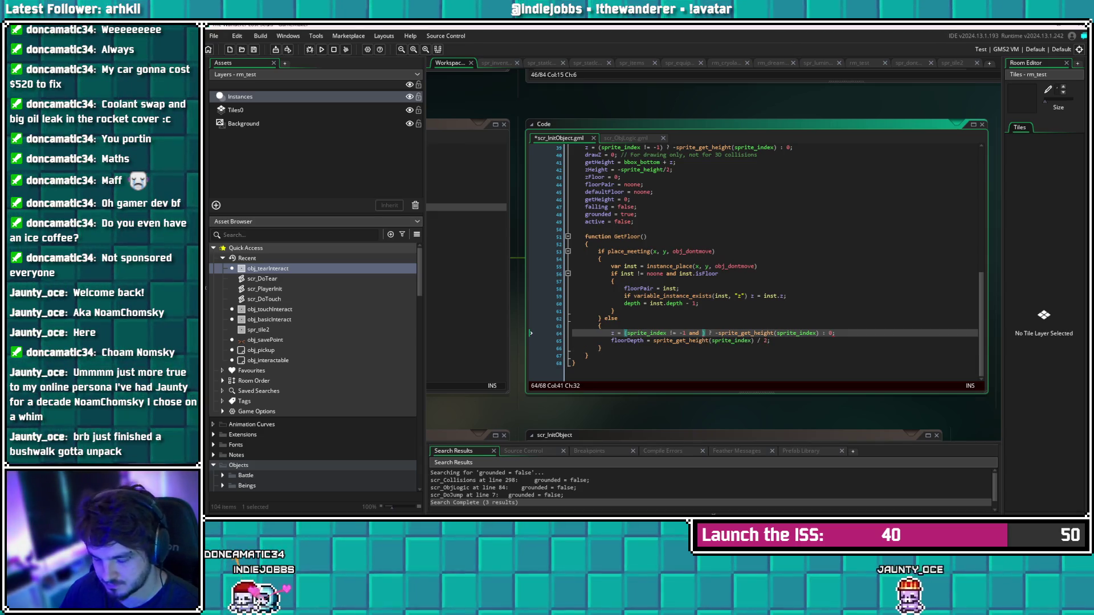
{"action": "type", "text": "get"}
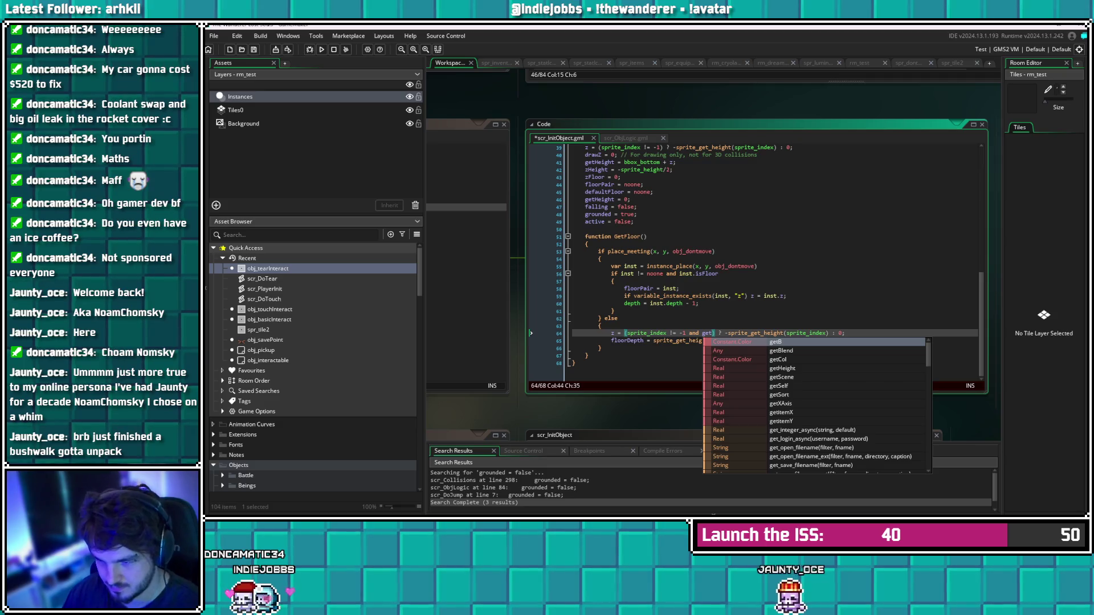
{"action": "key", "text": "BackSpace"}
{"action": "key", "text": "BackSpace"}
{"action": "key", "text": "BackSpace"}
{"action": "type", "text": "object_pare"}
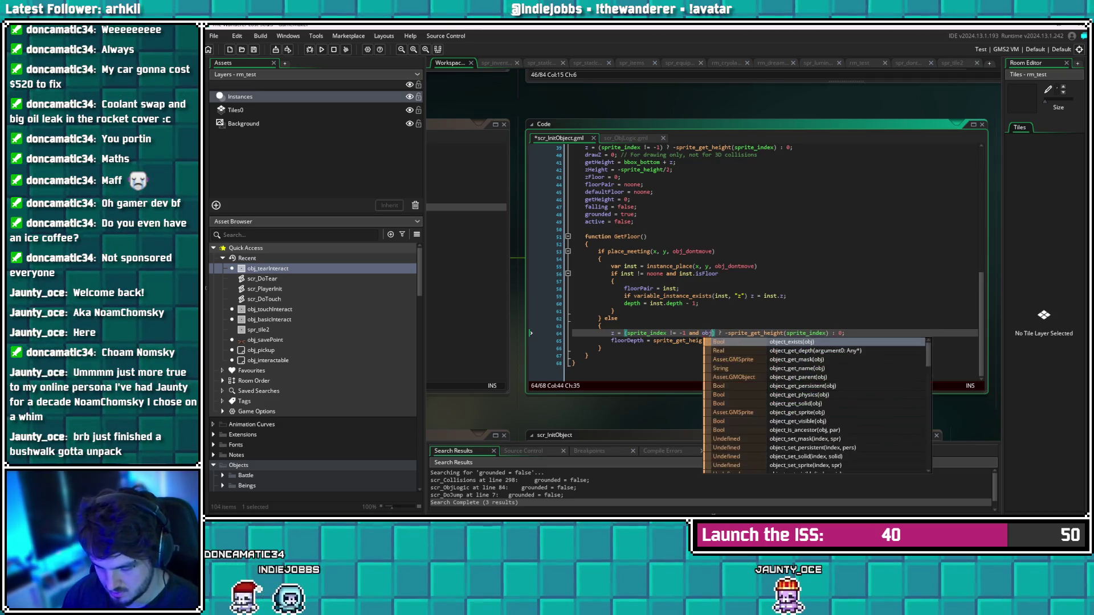
{"action": "type", "text": "nt"}
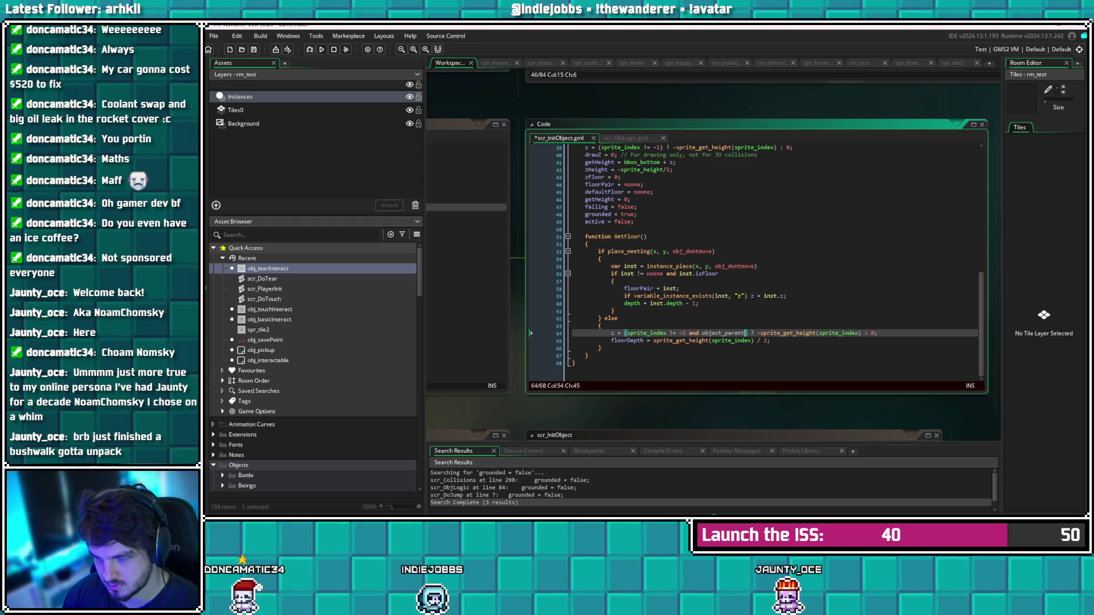
{"action": "key", "text": "BackSpace"}
{"action": "key", "text": "BackSpace"}
{"action": "key", "text": "BackSpace"}
{"action": "type", "text": "get_"}
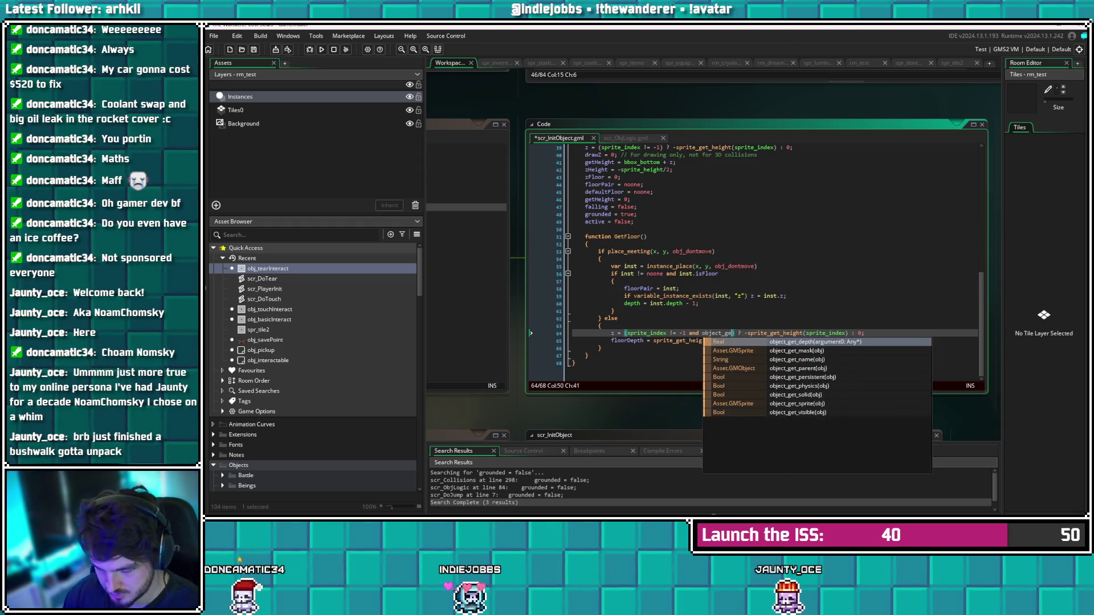
{"action": "type", "text": "parent()"}
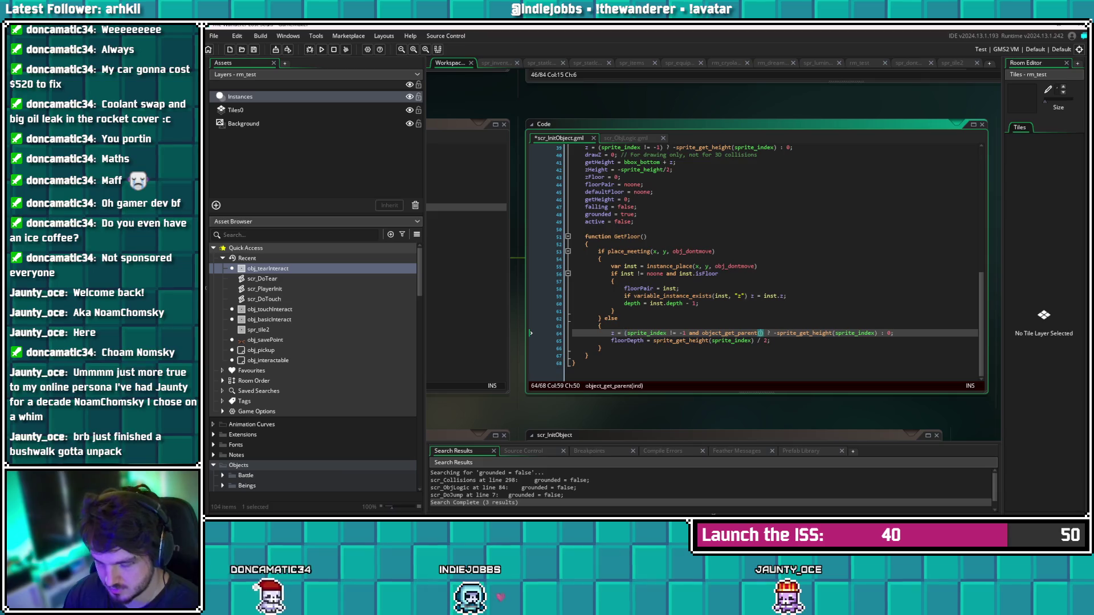
{"action": "key", "text": "Left"}
{"action": "key", "text": "Left"}
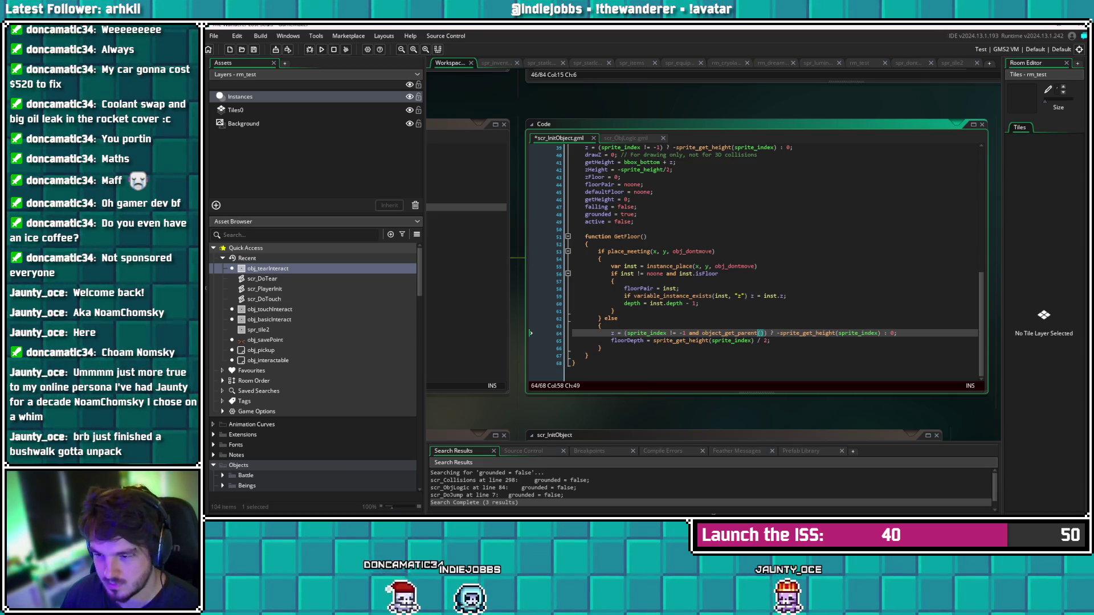
{"action": "key", "text": "Right"}
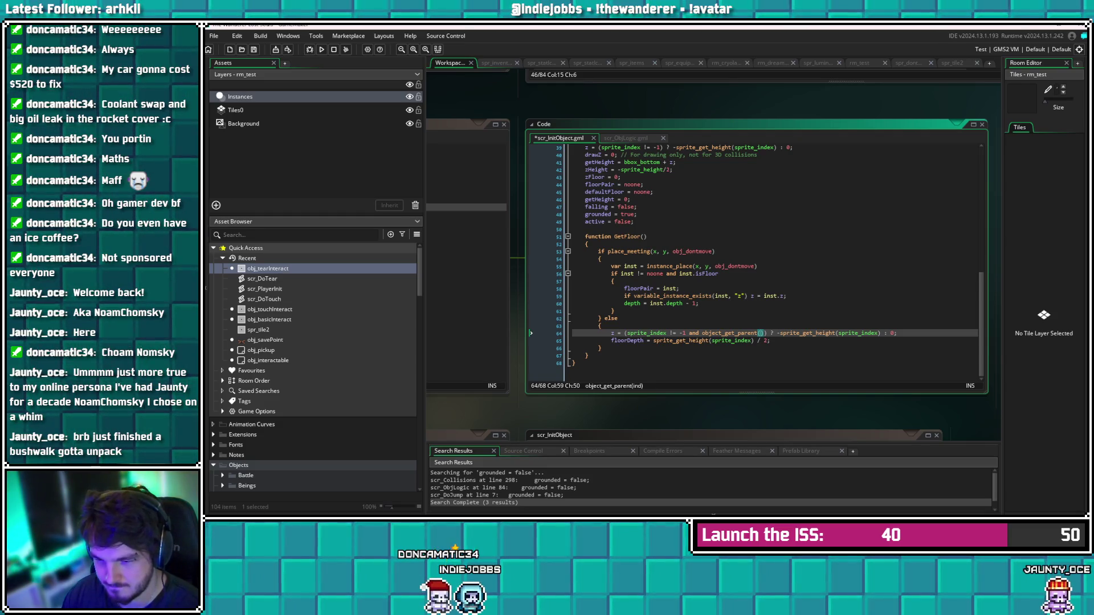
{"action": "type", "text": "self"}
{"action": "key", "text": "Right"}
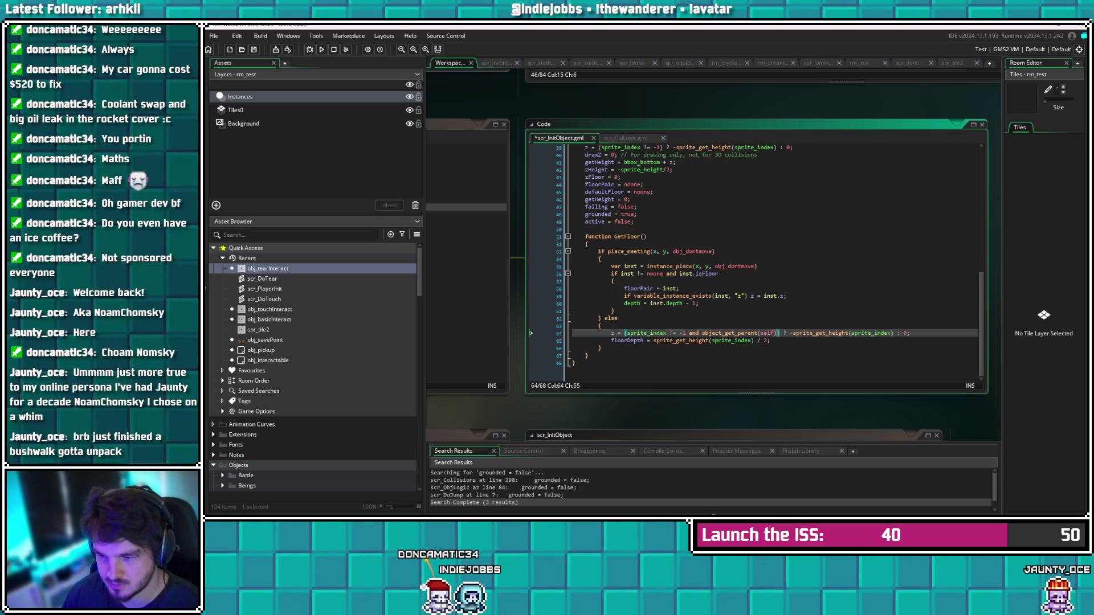
{"action": "type", "text": "!= "}
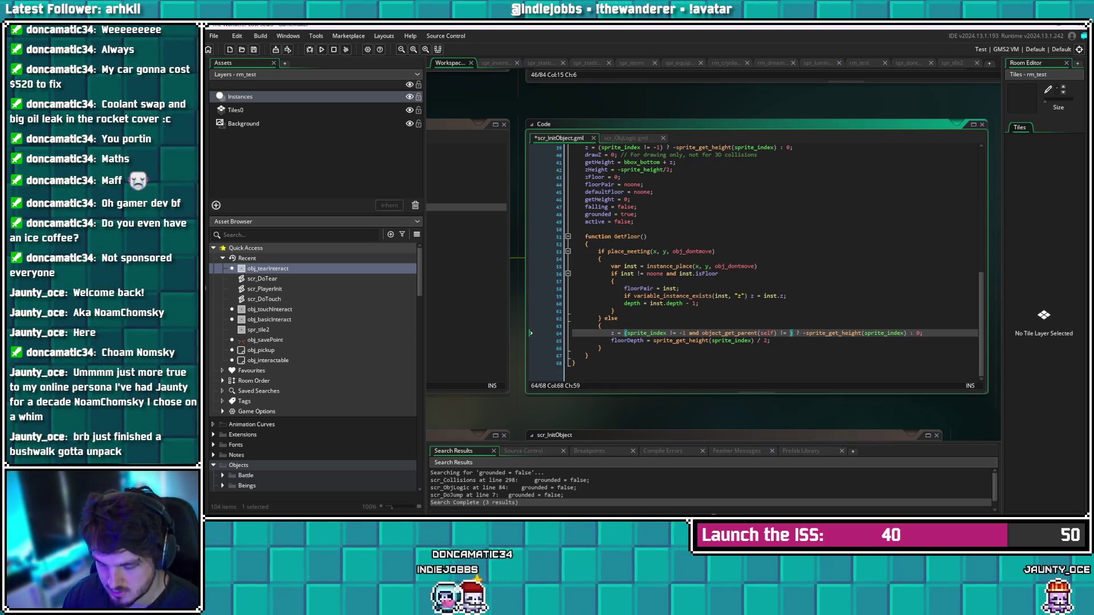
{"action": "type", "text": "obj_"}
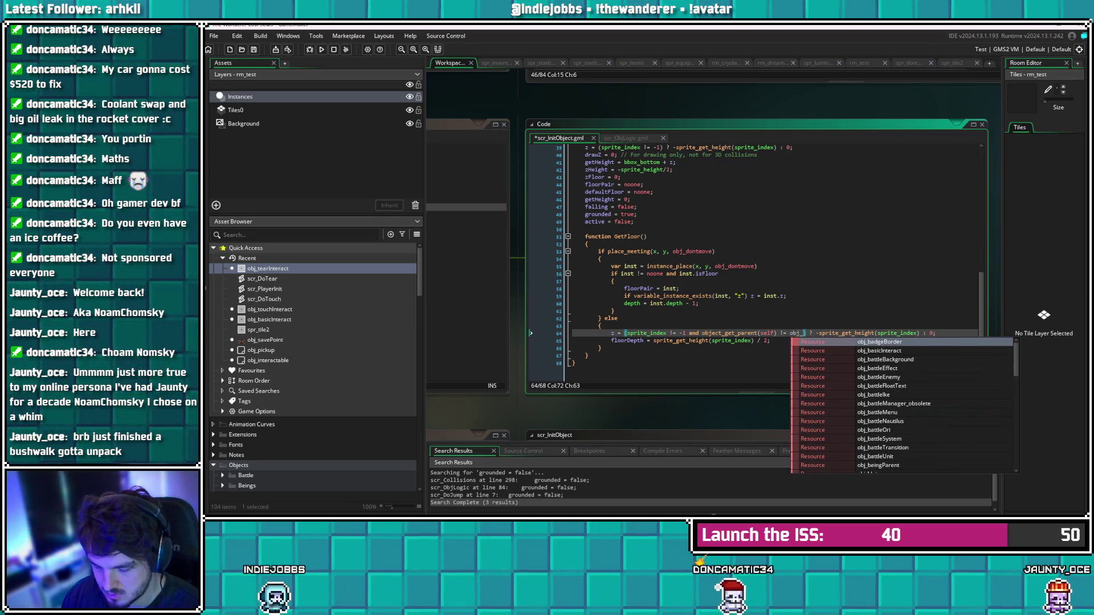
{"action": "type", "text": "interactab"}
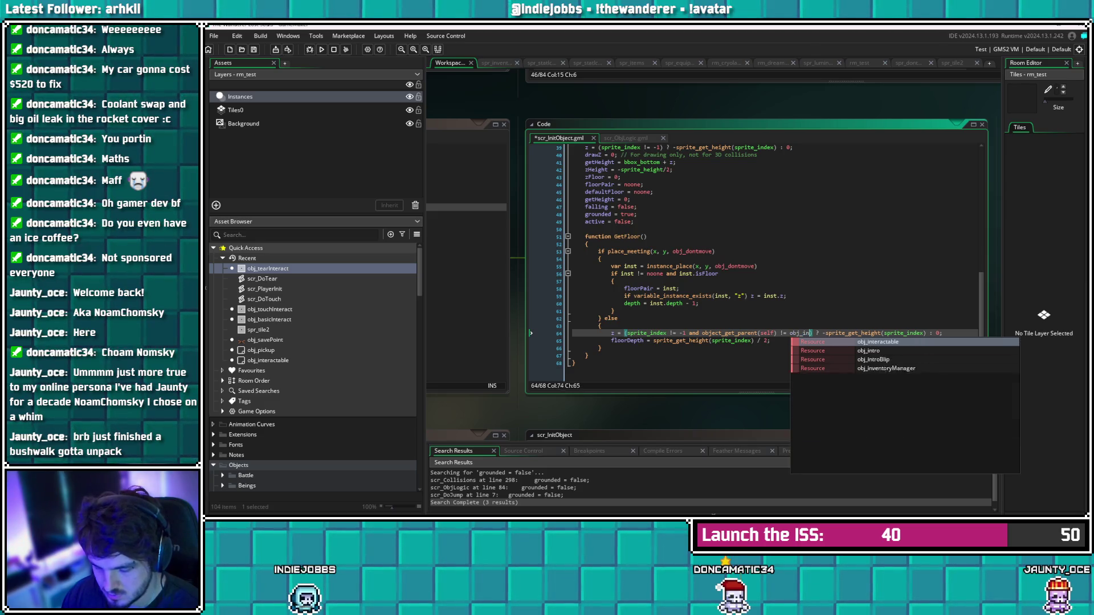
{"action": "type", "text": "le"}
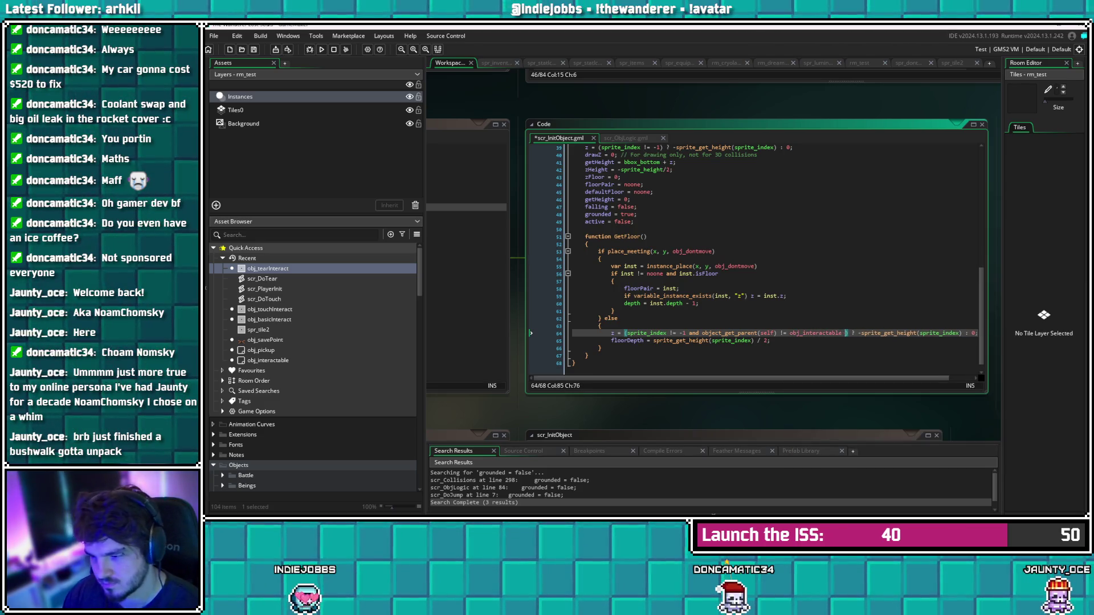
{"action": "key", "text": "ctrl+s"}
{"action": "scroll", "coordinate": [741, 257], "scroll_direction": "right", "scroll_amount": 4}
{"action": "right_click", "coordinate": [818, 274]}
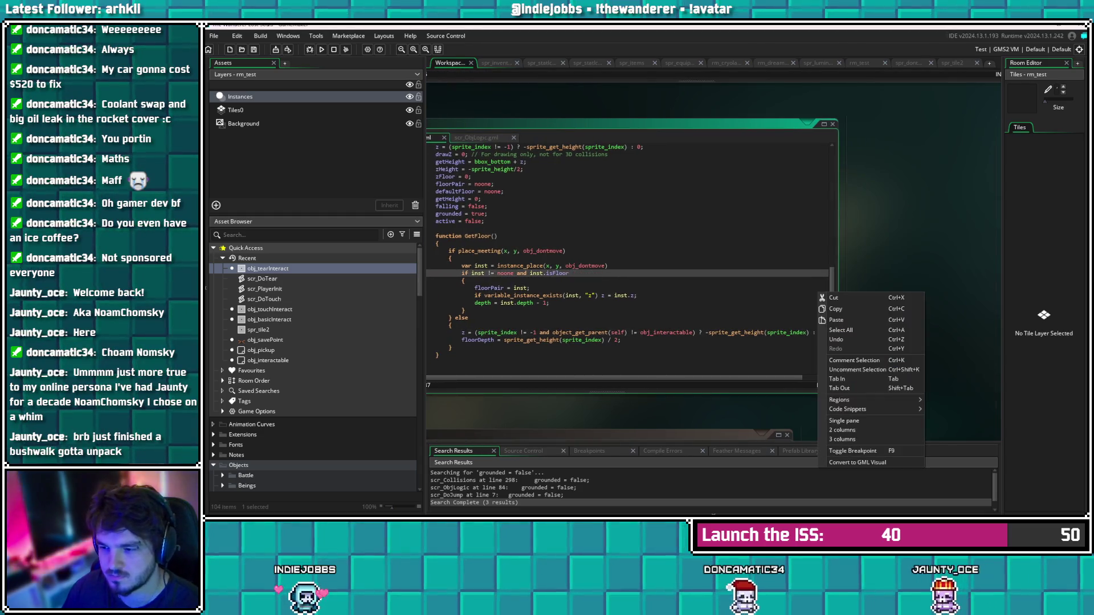
After the run error, change the argument to object_get_parent(object_index), save, and rerun
{"action": "key", "text": "Escape"}
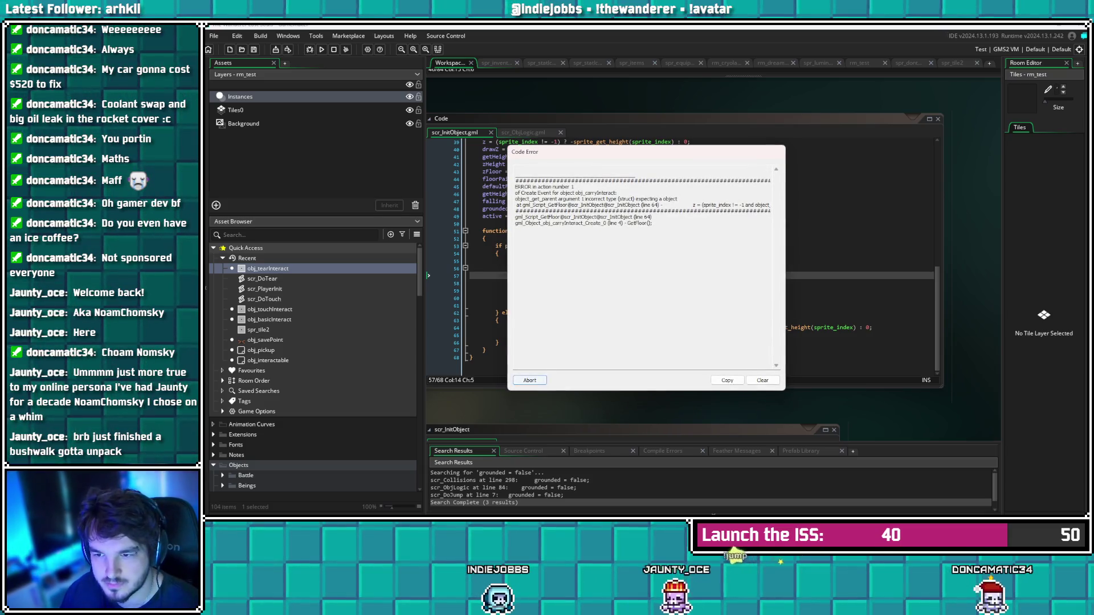
{"action": "left_click", "coordinate": [530, 380]}
{"action": "left_click", "coordinate": [672, 328]}
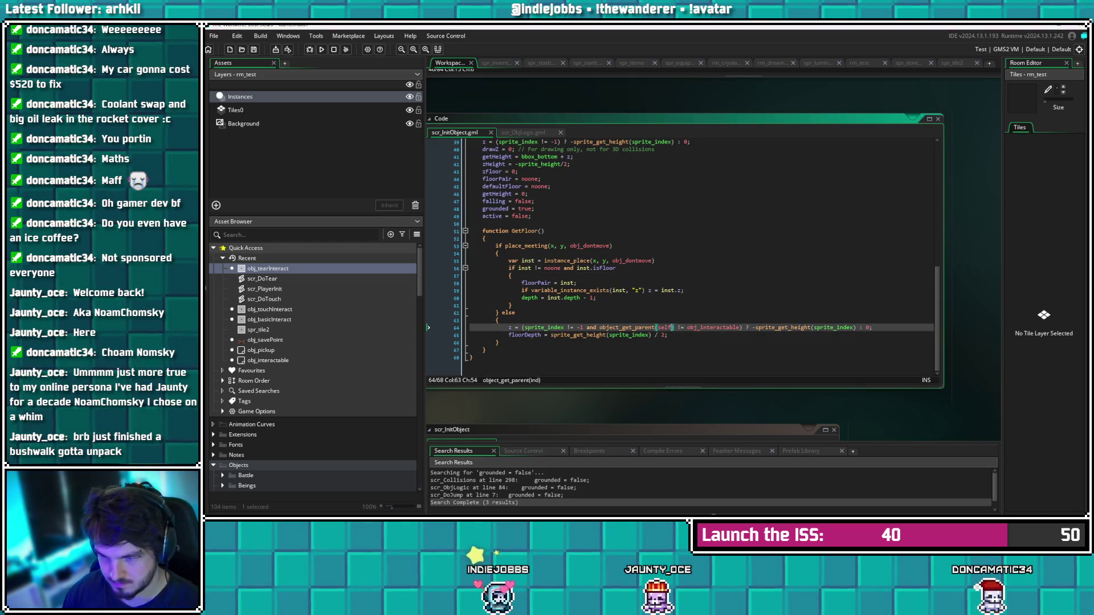
{"action": "key", "text": "BackSpace"}
{"action": "key", "text": "BackSpace"}
{"action": "key", "text": "BackSpace"}
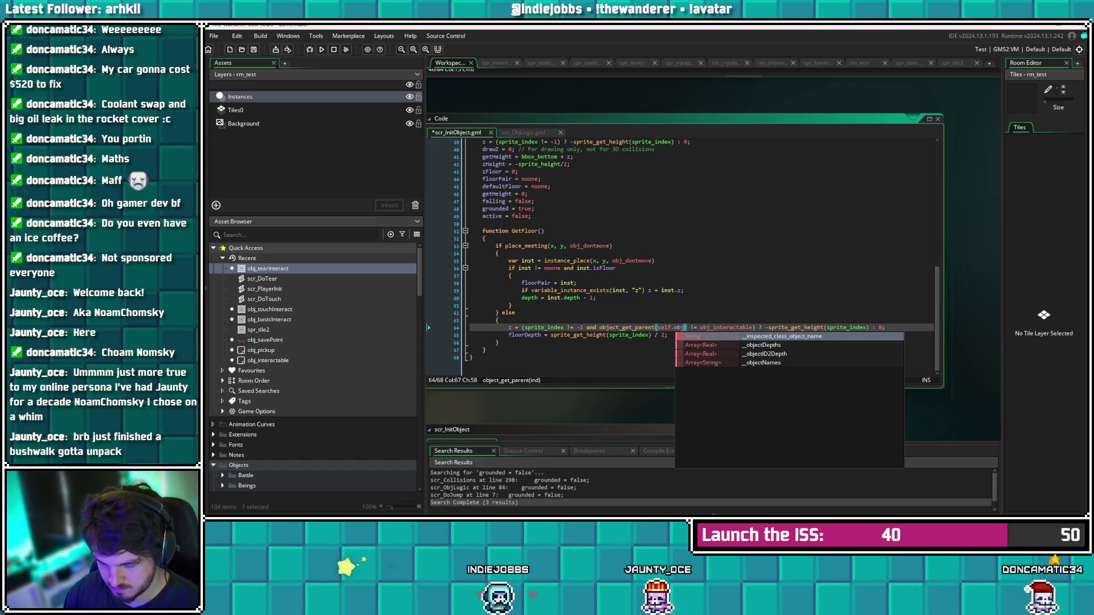
{"action": "key", "text": "BackSpace"}
{"action": "type", "text": "object_in"}
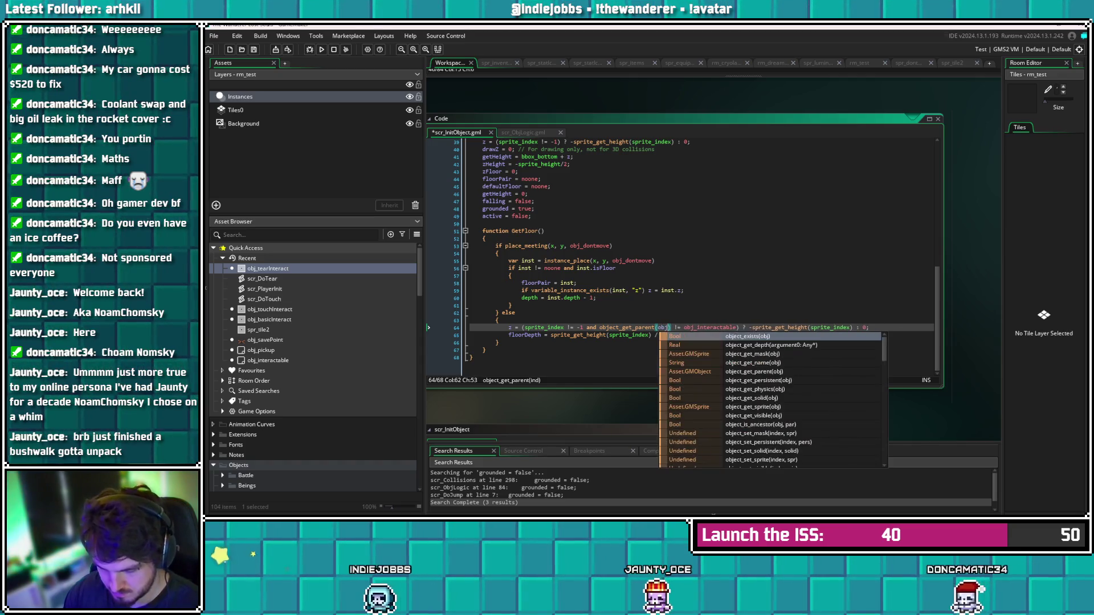
{"action": "type", "text": "dex"}
{"action": "key", "text": "ctrl+s"}
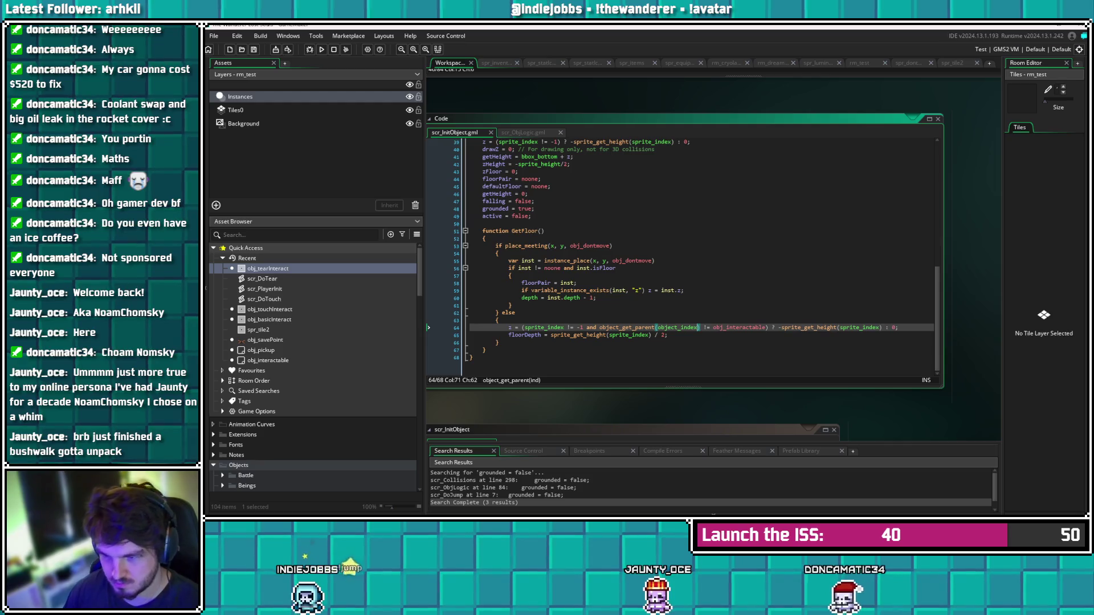
{"action": "key", "text": "F5"}
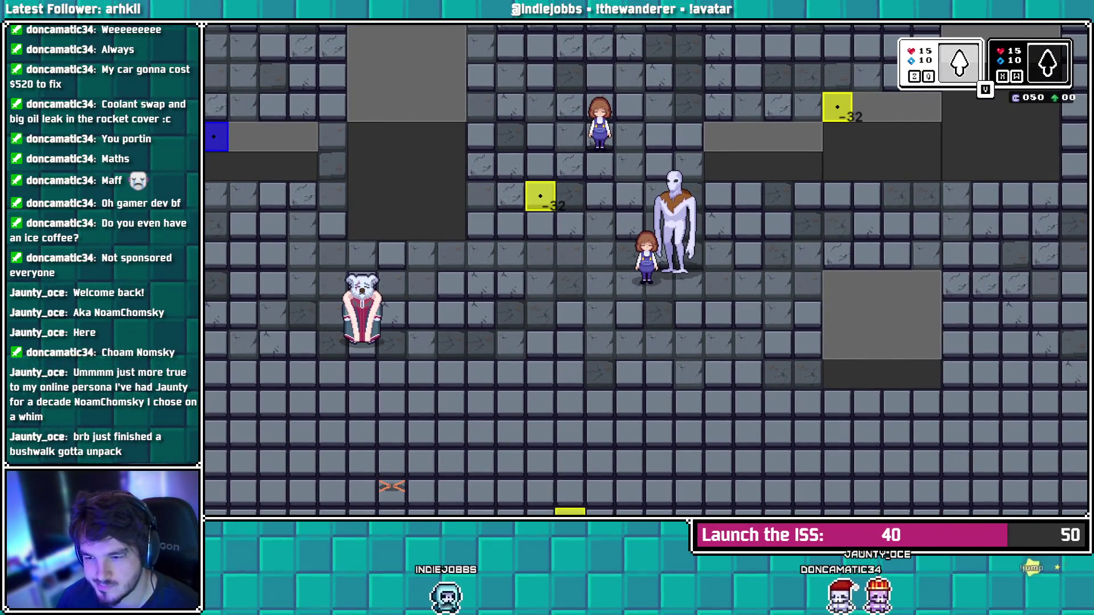
{"action": "key", "text": "alt+Tab"}
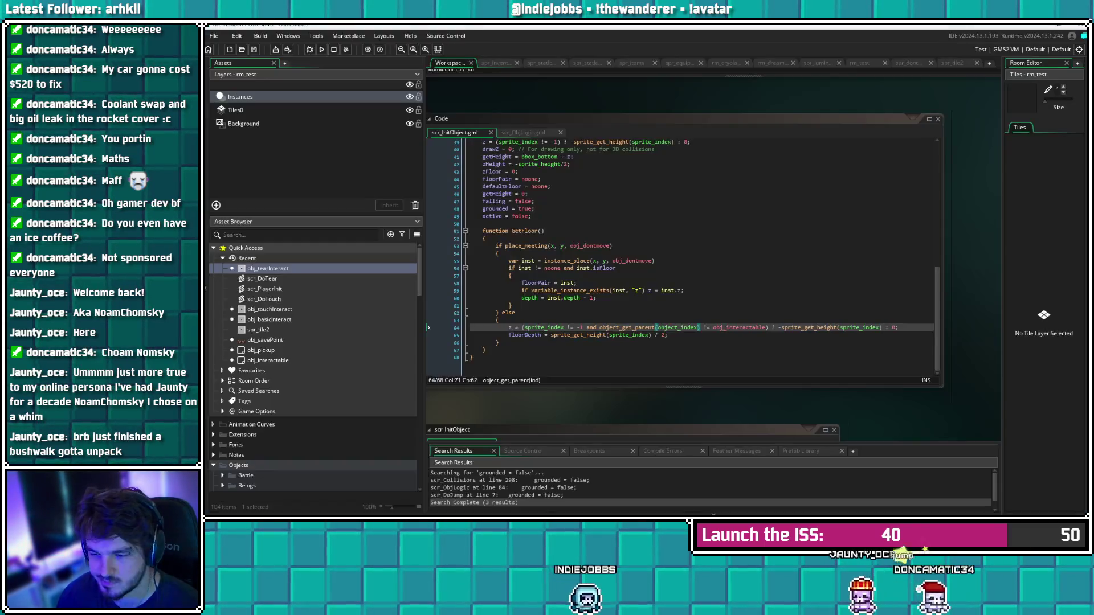
Delete the parent-object condition so line 64's z uses only sprite height, and save
{"action": "mouse_move", "coordinate": [741, 328]}
{"action": "left_click_drag", "start_coordinate": [766, 327], "coordinate": [587, 328]}
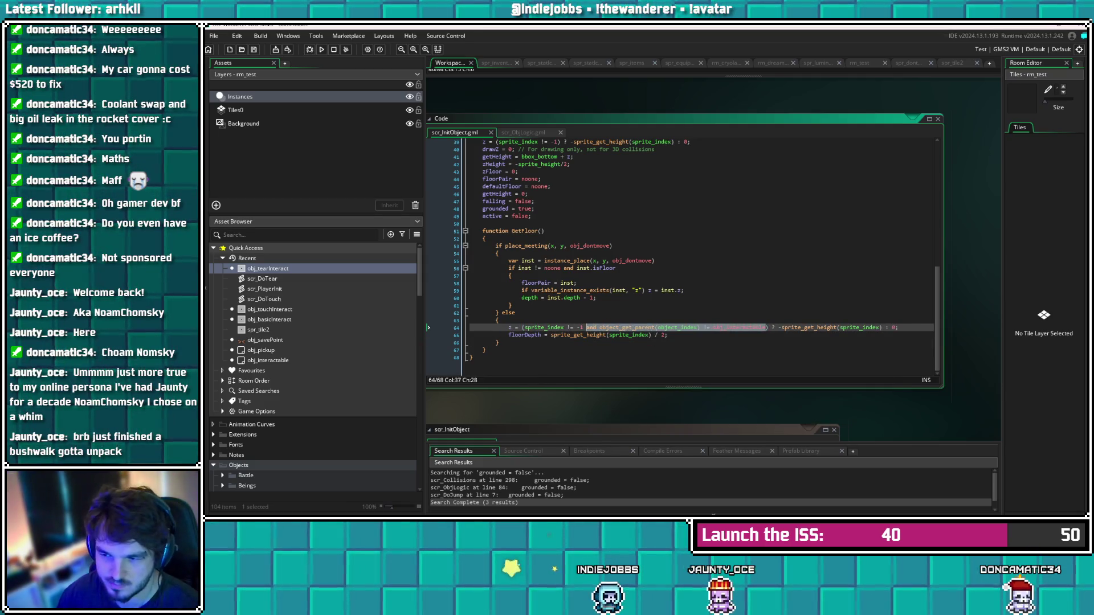
{"action": "key", "text": "BackSpace"}
{"action": "key", "text": "BackSpace"}
{"action": "left_click", "coordinate": [701, 327]}
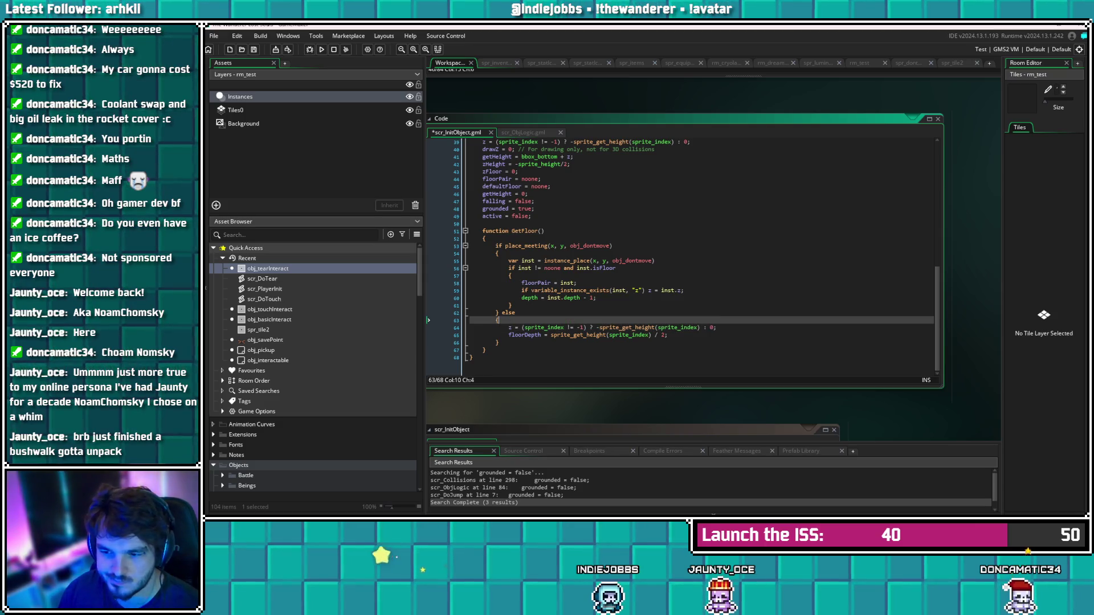
{"action": "key", "text": "ctrl+s"}
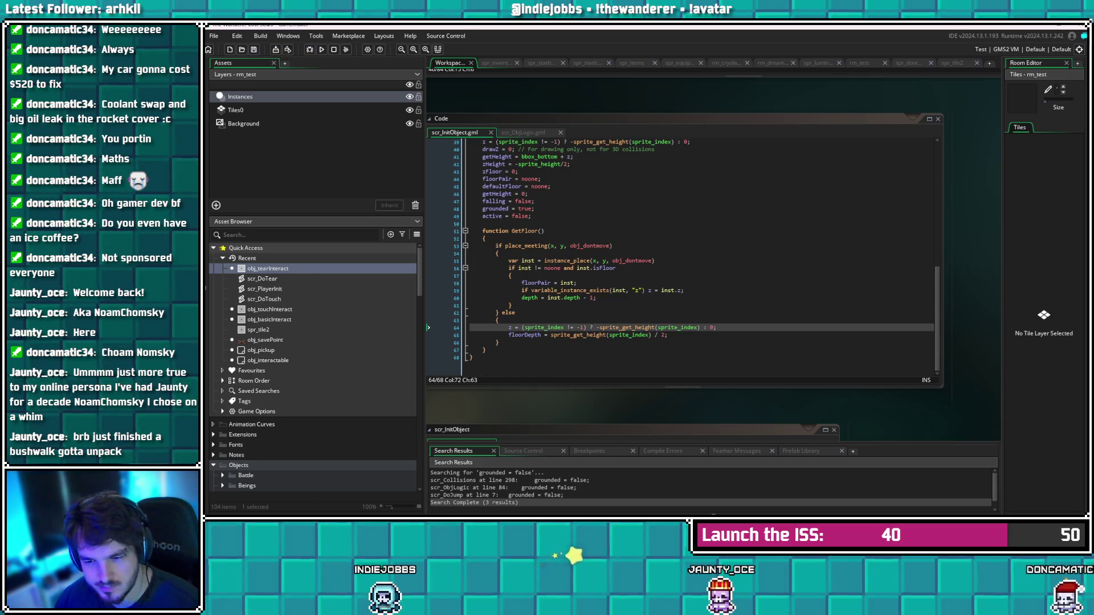
{"action": "left_click", "coordinate": [596, 297]}
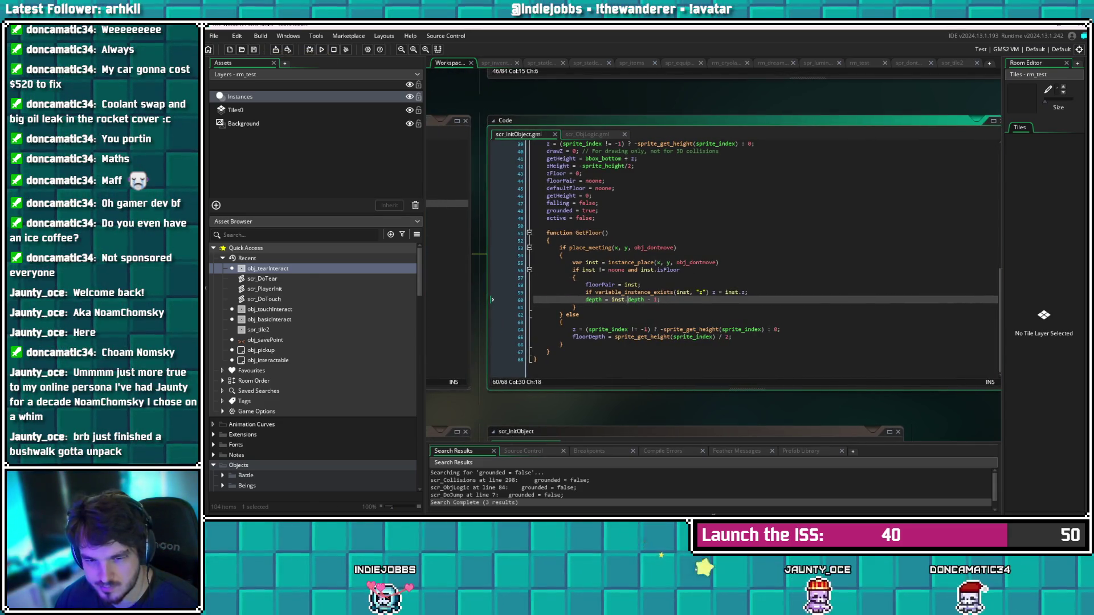
{"action": "key", "text": "ctrl+Tab"}
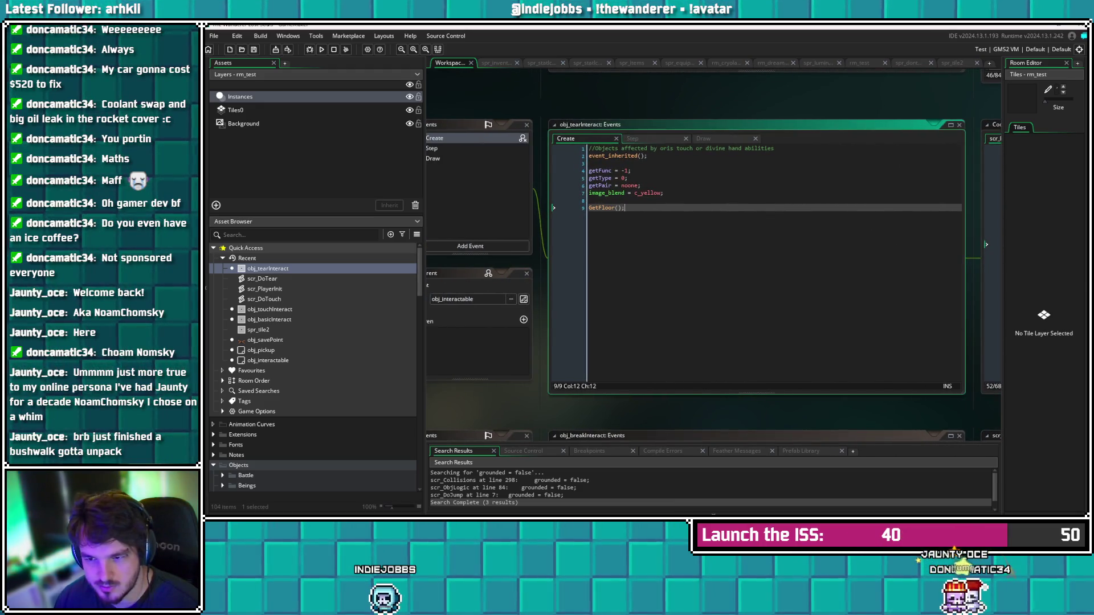
Comment out GetFloor() in obj_tearInteract's Create event, save, and test the game
{"action": "left_click", "coordinate": [589, 207]}
{"action": "type", "text": "//"}
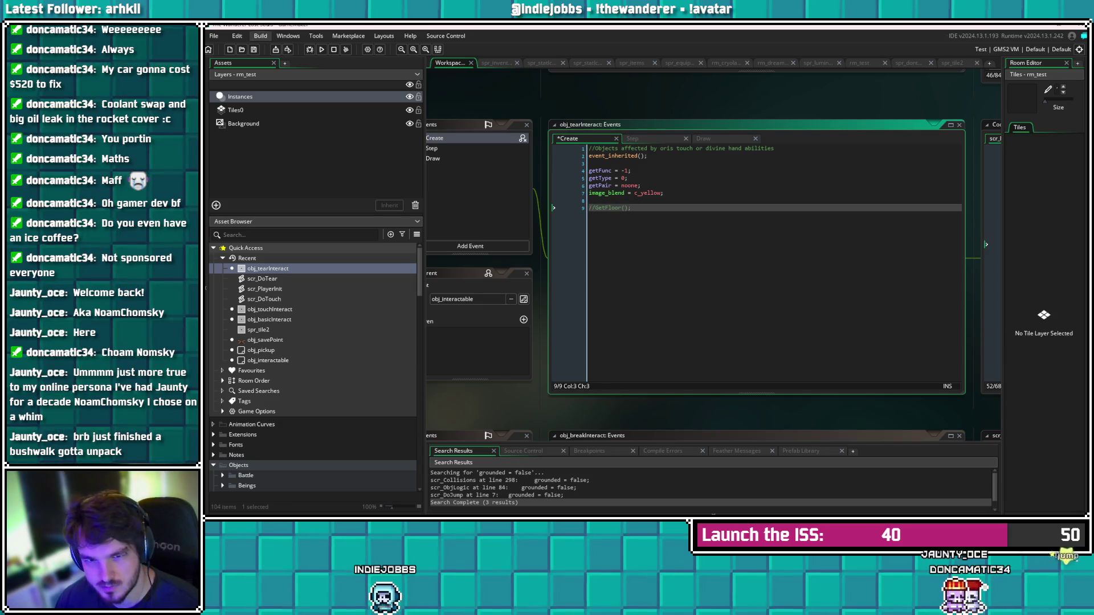
{"action": "key", "text": "ctrl+s"}
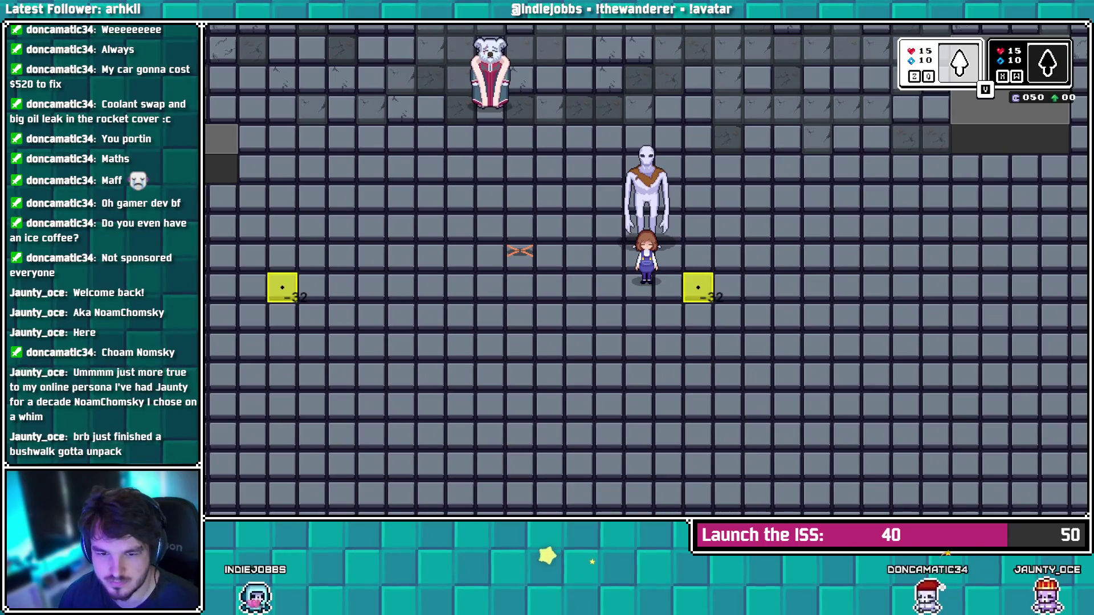
{"action": "key", "text": "Escape"}
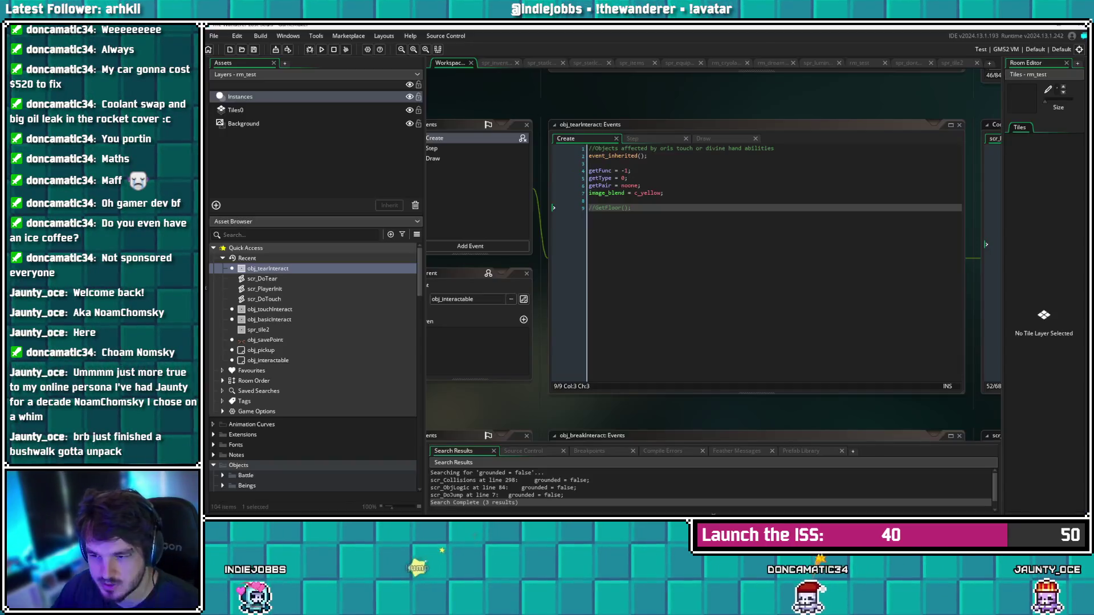
Uncomment GetFloor(), save, and open scr_ObjLogic from the Step event
{"action": "left_click", "coordinate": [632, 207]}
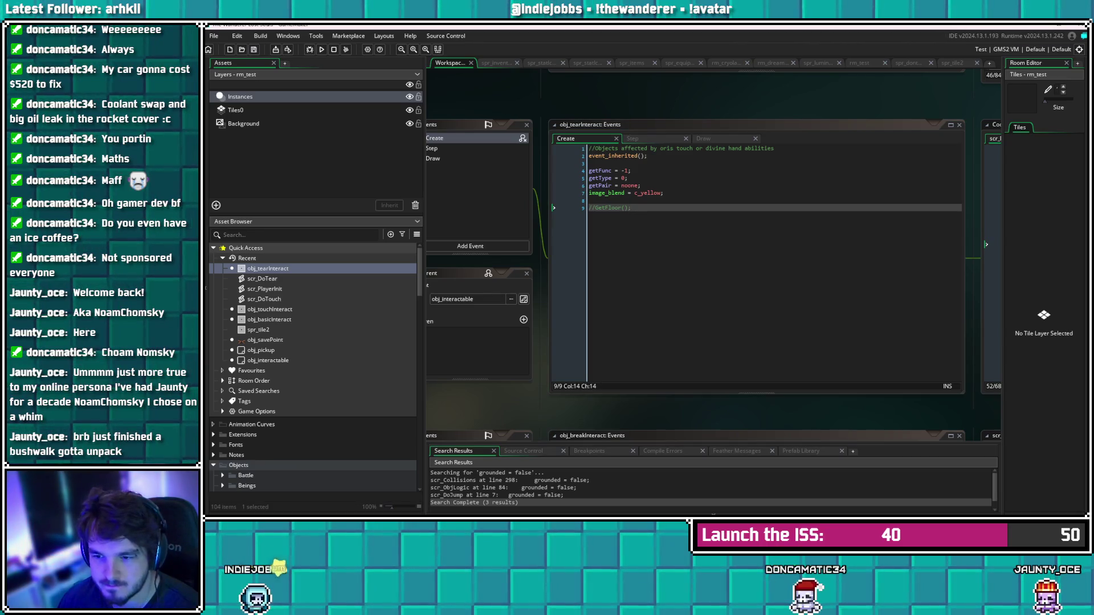
{"action": "left_click", "coordinate": [595, 208]}
{"action": "key", "text": "BackSpace"}
{"action": "key", "text": "BackSpace"}
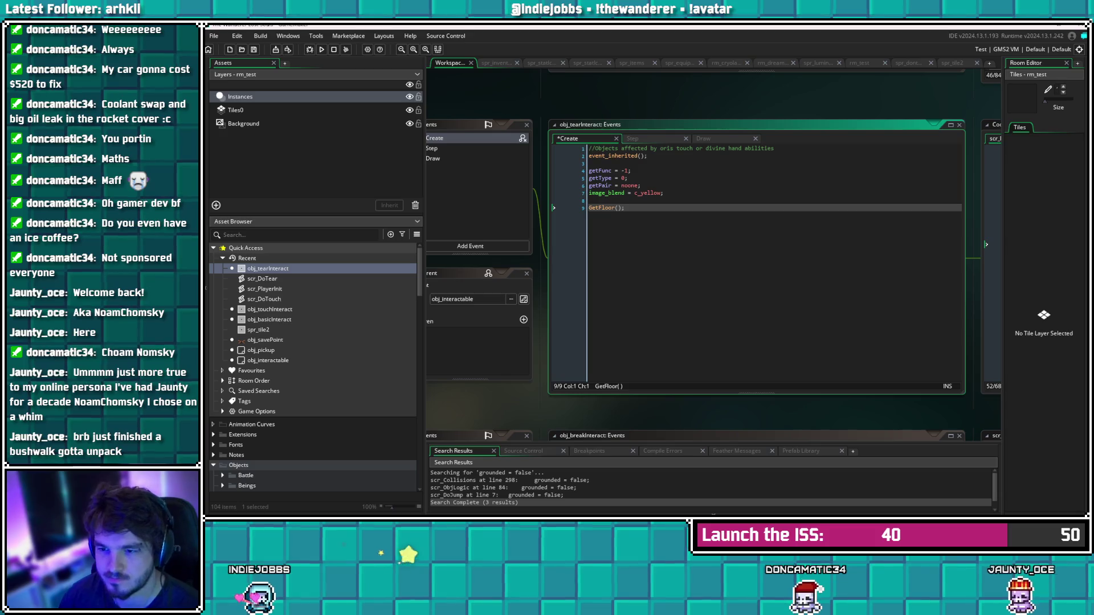
{"action": "key", "text": "End"}
{"action": "key", "text": "ctrl+s"}
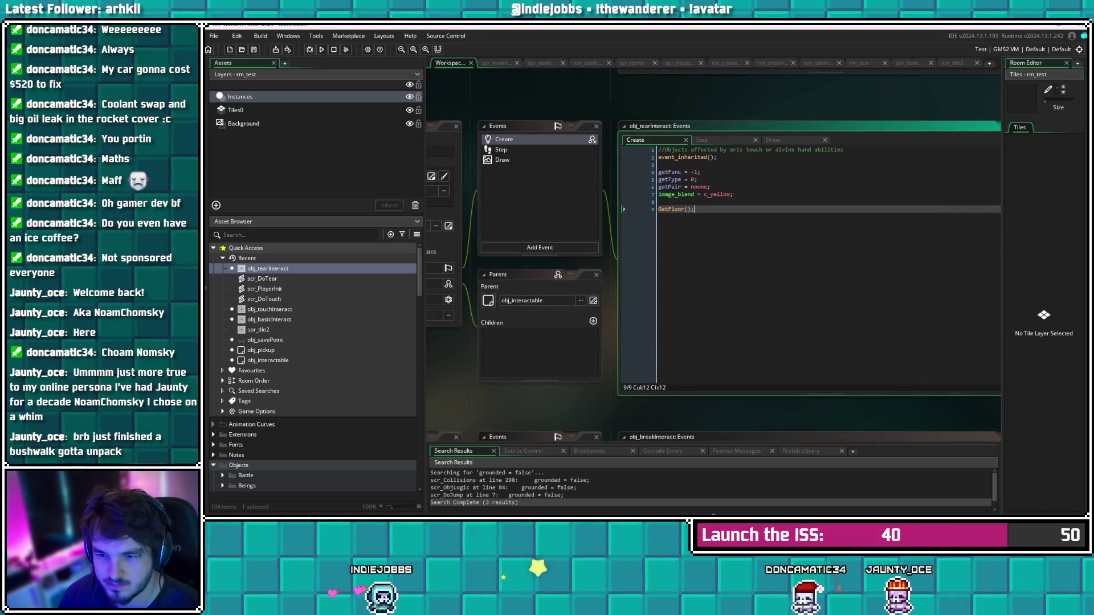
{"action": "left_click", "coordinate": [501, 149]}
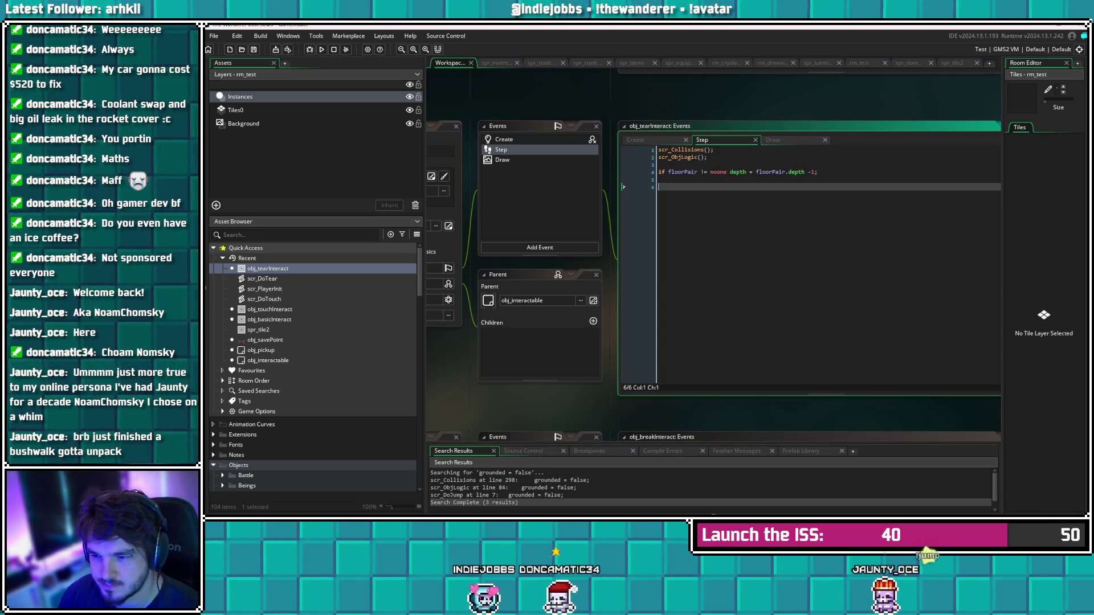
{"action": "left_click", "coordinate": [659, 172]}
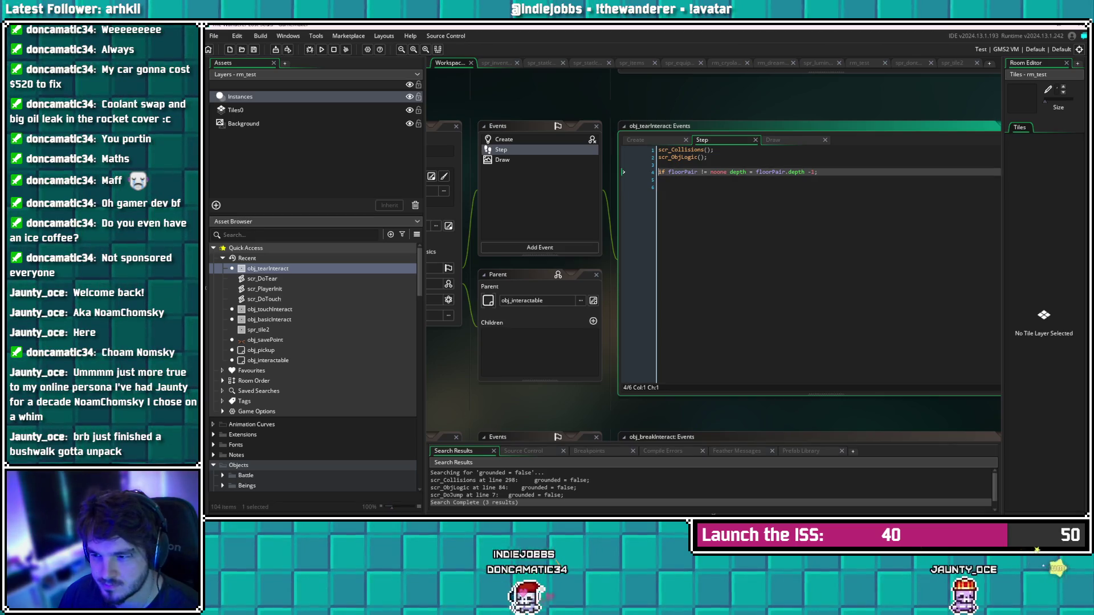
{"action": "middle_click", "coordinate": [682, 157]}
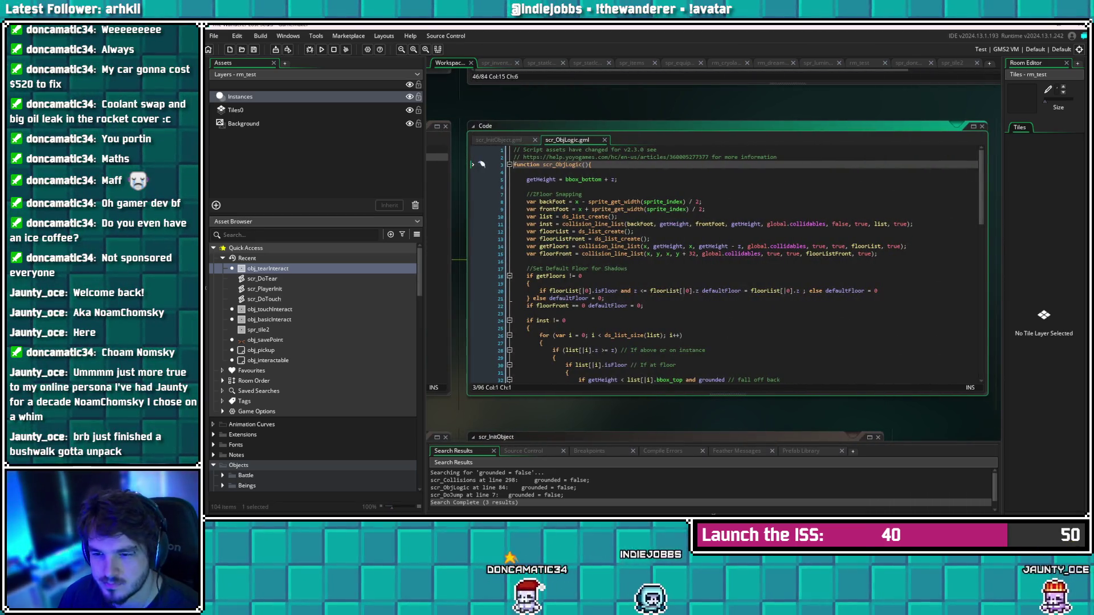
Scroll through scr_ObjLogic to review its floor-snapping code
{"action": "scroll", "coordinate": [482, 165], "scroll_direction": "down", "scroll_amount": 3}
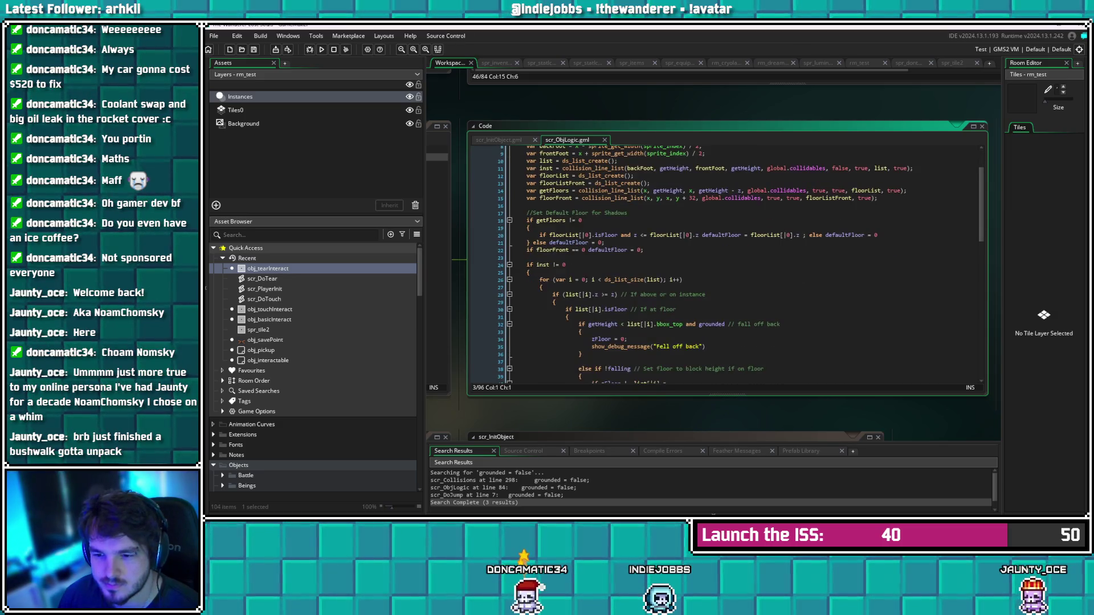
{"action": "scroll", "coordinate": [727, 265], "scroll_direction": "down", "scroll_amount": 5}
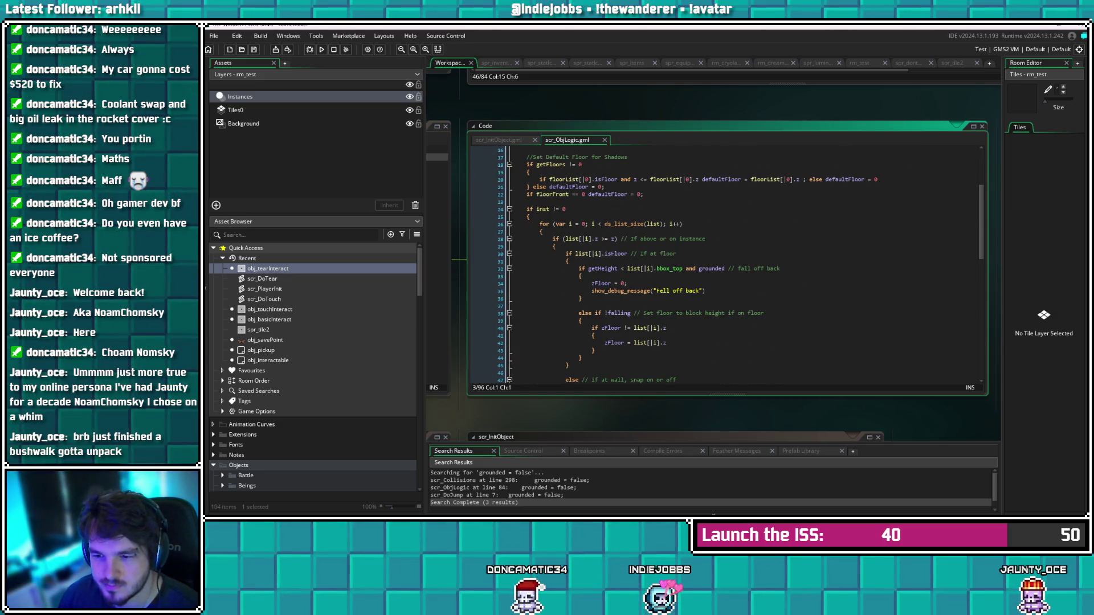
{"action": "scroll", "coordinate": [727, 265], "scroll_direction": "down", "scroll_amount": 13}
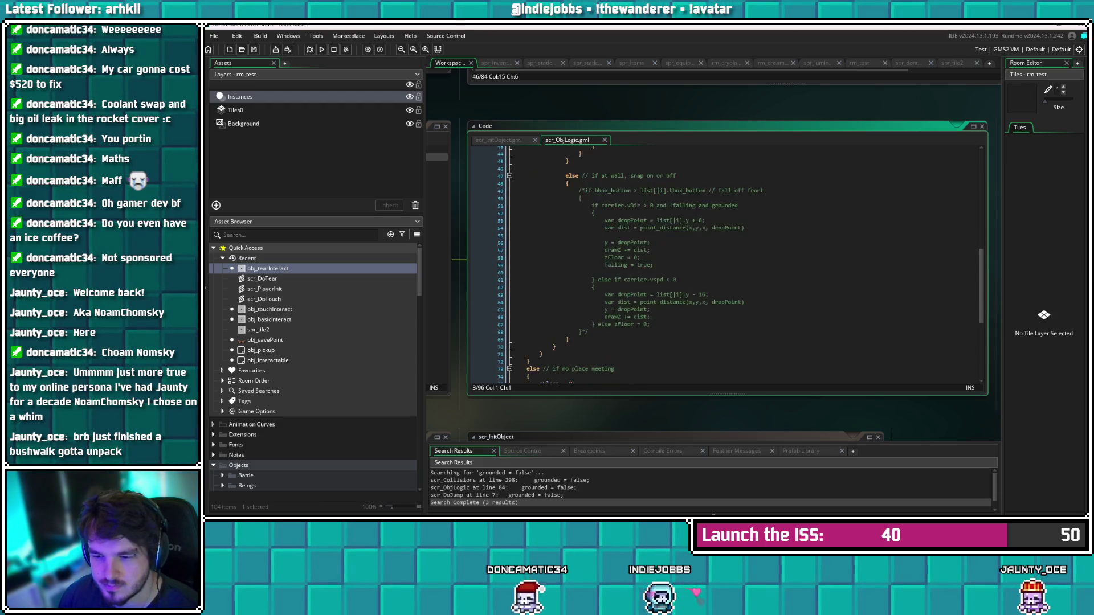
{"action": "scroll", "coordinate": [595, 239], "scroll_direction": "down", "scroll_amount": 2}
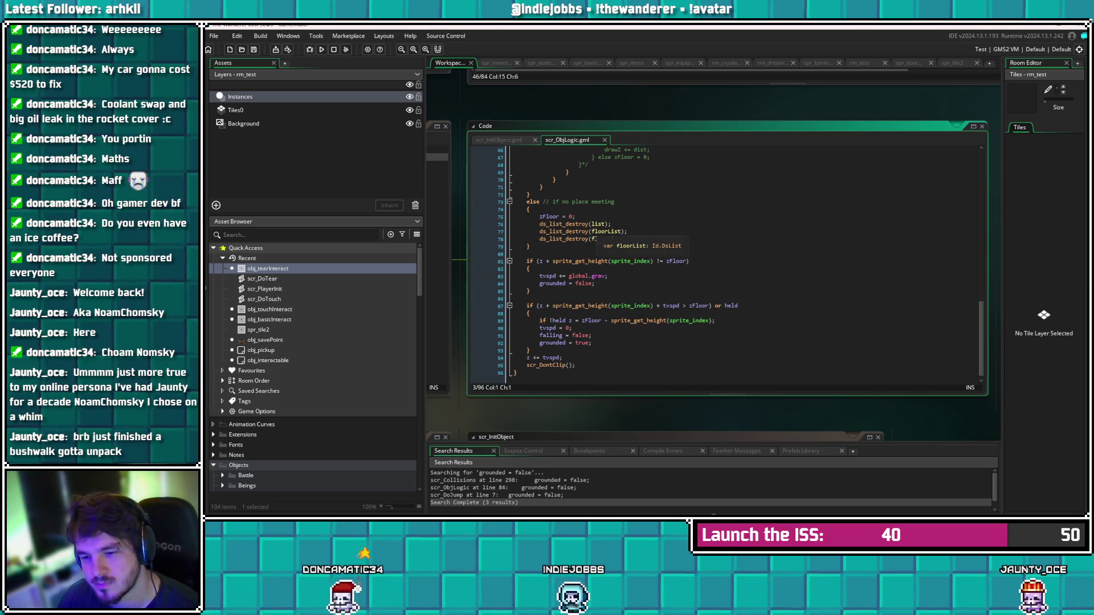
{"action": "scroll", "coordinate": [555, 359], "scroll_direction": "down", "scroll_amount": 1}
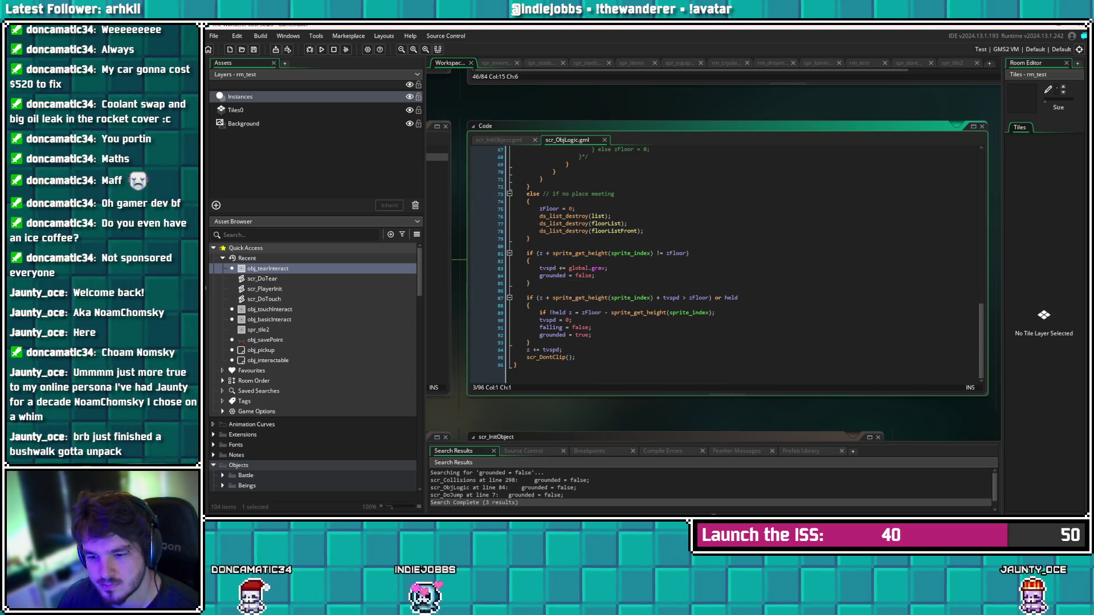
Open obj_interactable's scr_InitObject and inspect the line 39 z initialisation using sprite height
{"action": "double_click", "coordinate": [268, 360]}
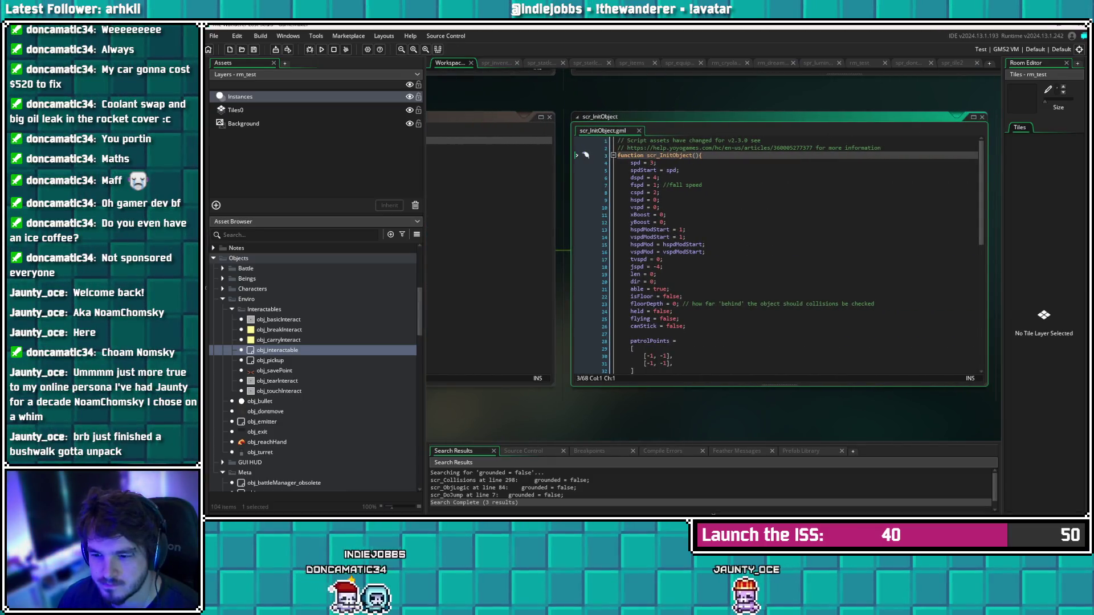
{"action": "scroll", "coordinate": [585, 155], "scroll_direction": "down", "scroll_amount": 5}
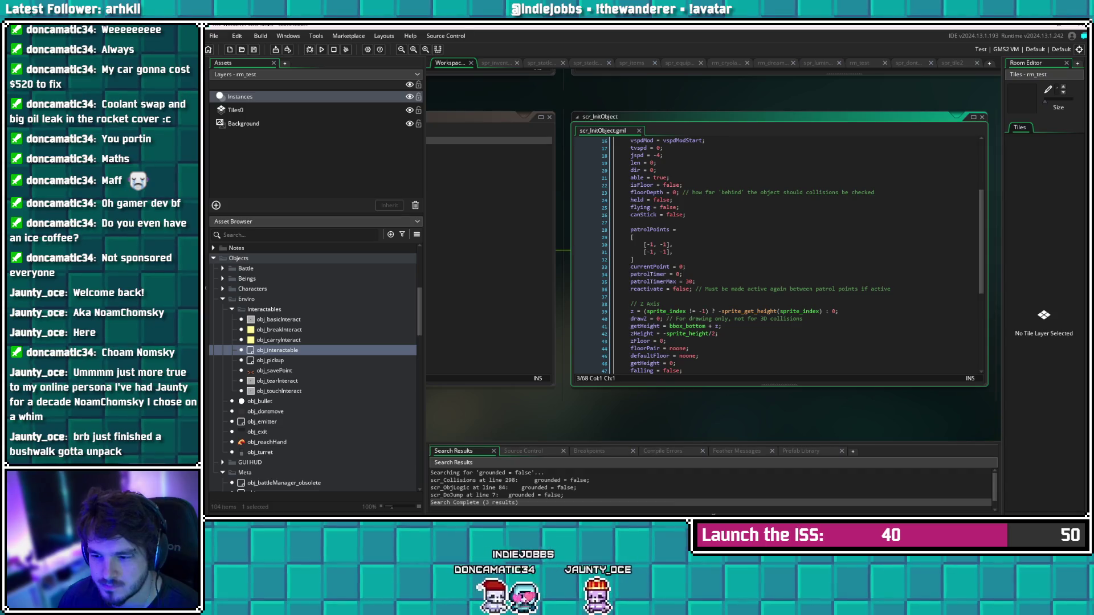
{"action": "left_click", "coordinate": [767, 311]}
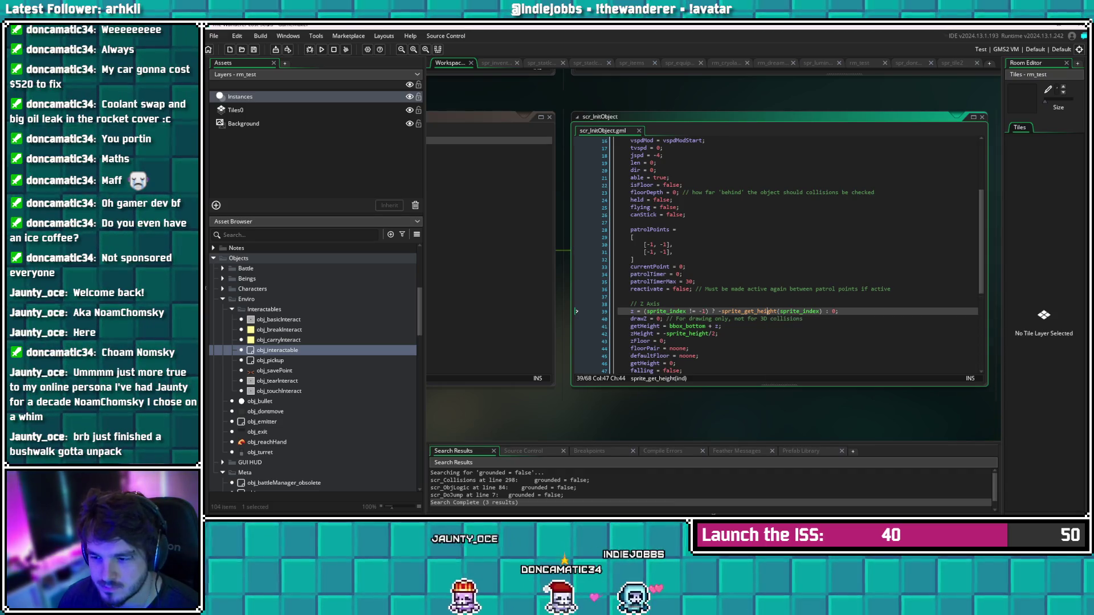
{"action": "left_click", "coordinate": [802, 311]}
{"action": "scroll", "coordinate": [803, 311], "scroll_direction": "down", "scroll_amount": 3}
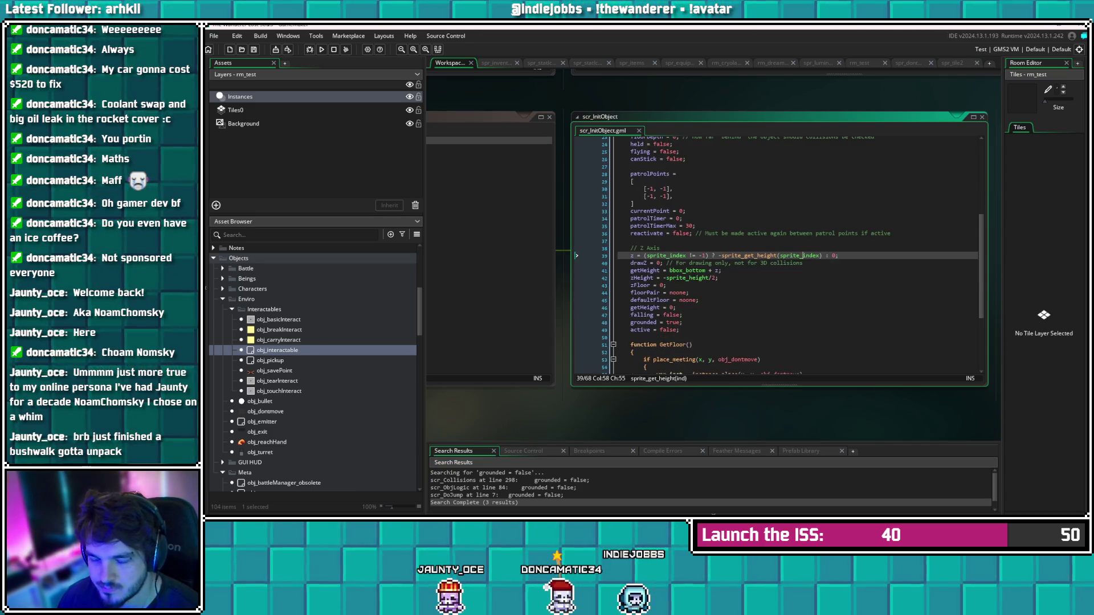
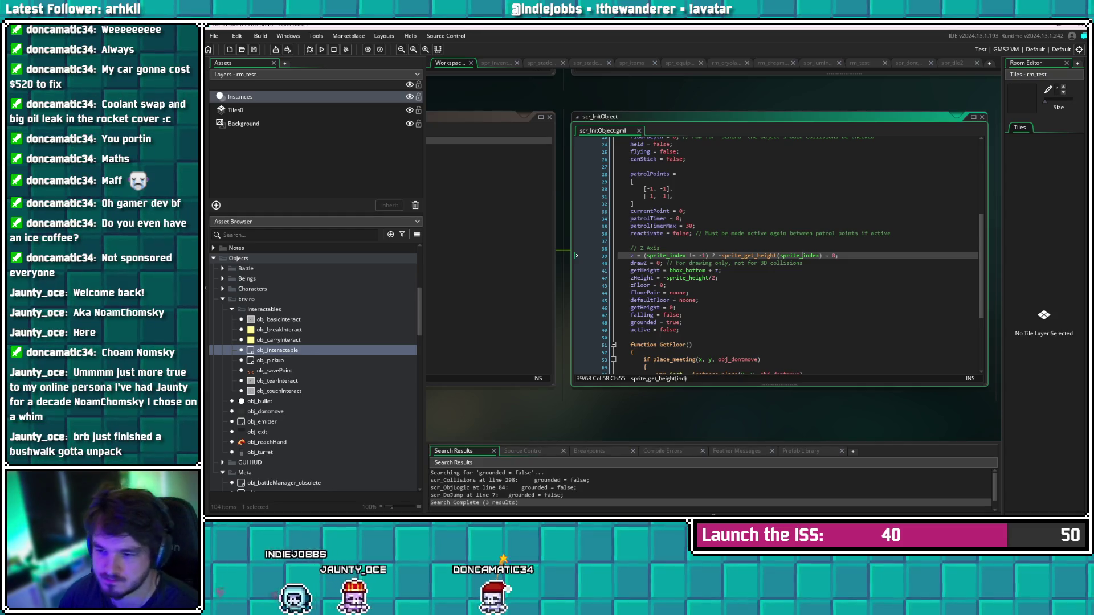
On line 39, add 'and object_index == obj_dontmove' after the sprite_index check and save the script
{"action": "left_click", "coordinate": [657, 255]}
{"action": "left_click", "coordinate": [706, 256]}
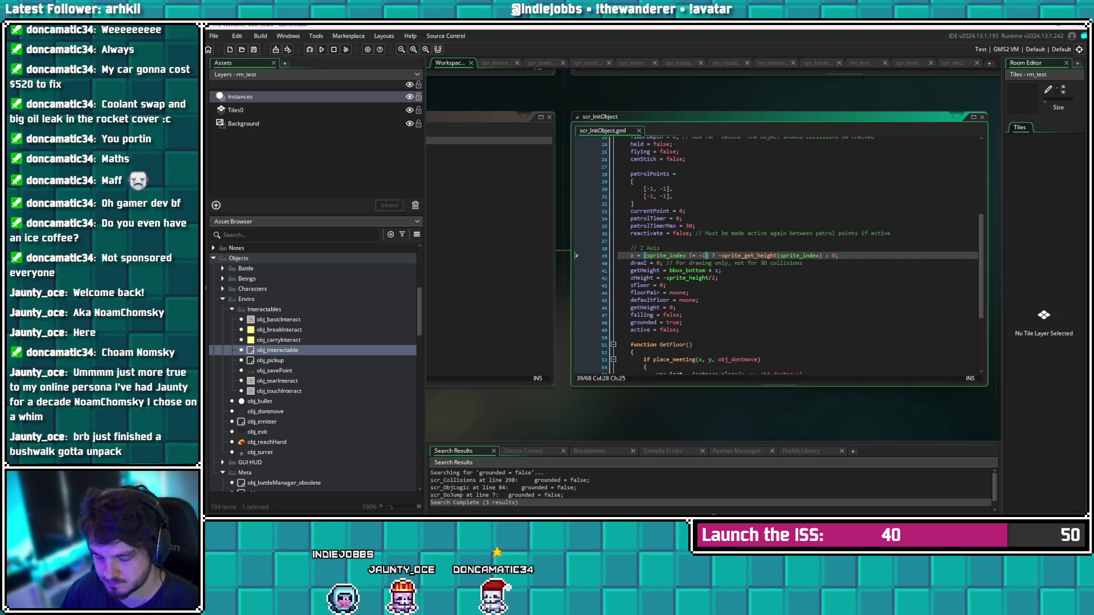
{"action": "type", "text": "and object"}
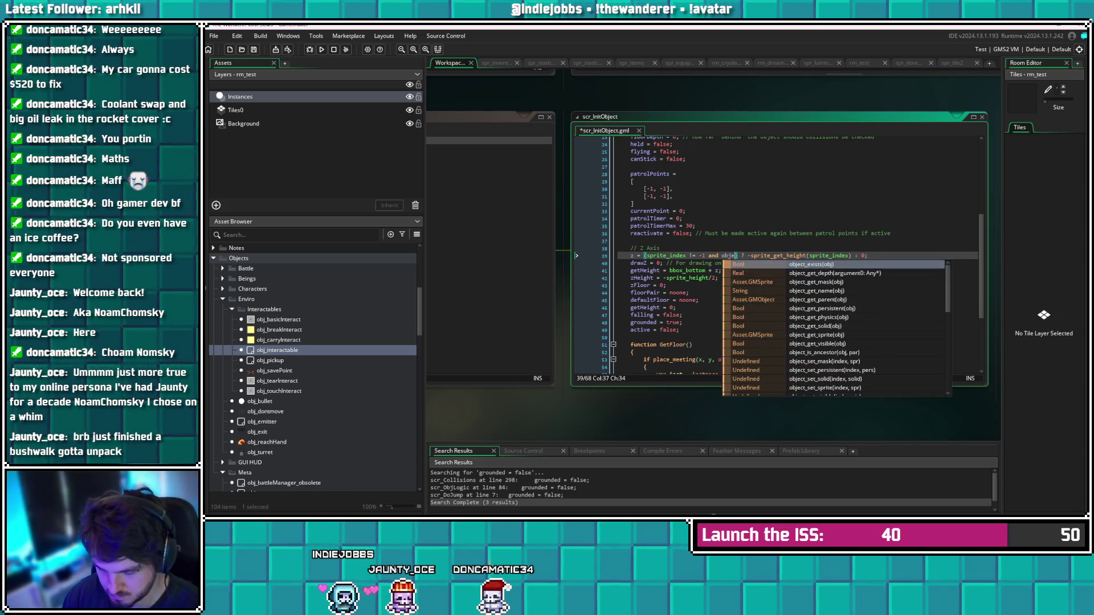
{"action": "type", "text": "_index "}
{"action": "type", "text": "== "}
{"action": "type", "text": "obj_dontmove"}
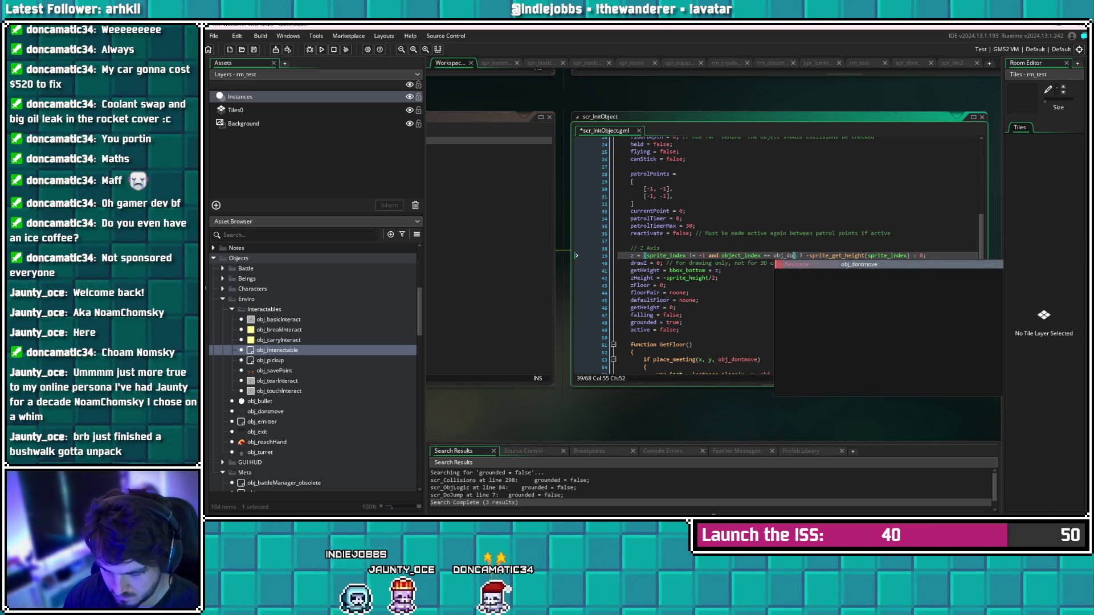
{"action": "key", "text": "BackSpace"}
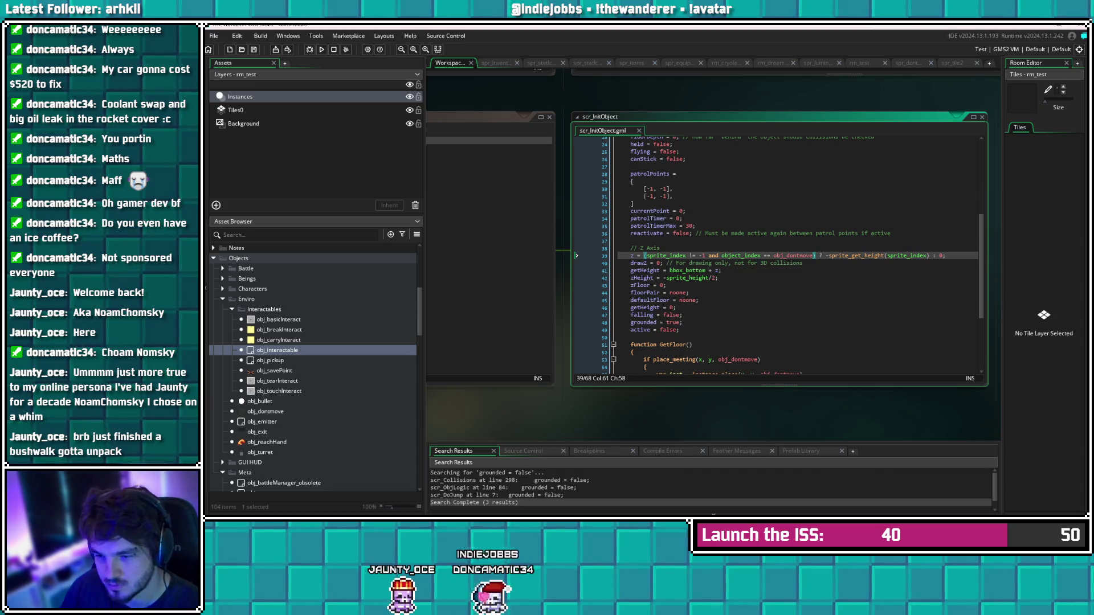
{"action": "left_click", "coordinate": [666, 285]}
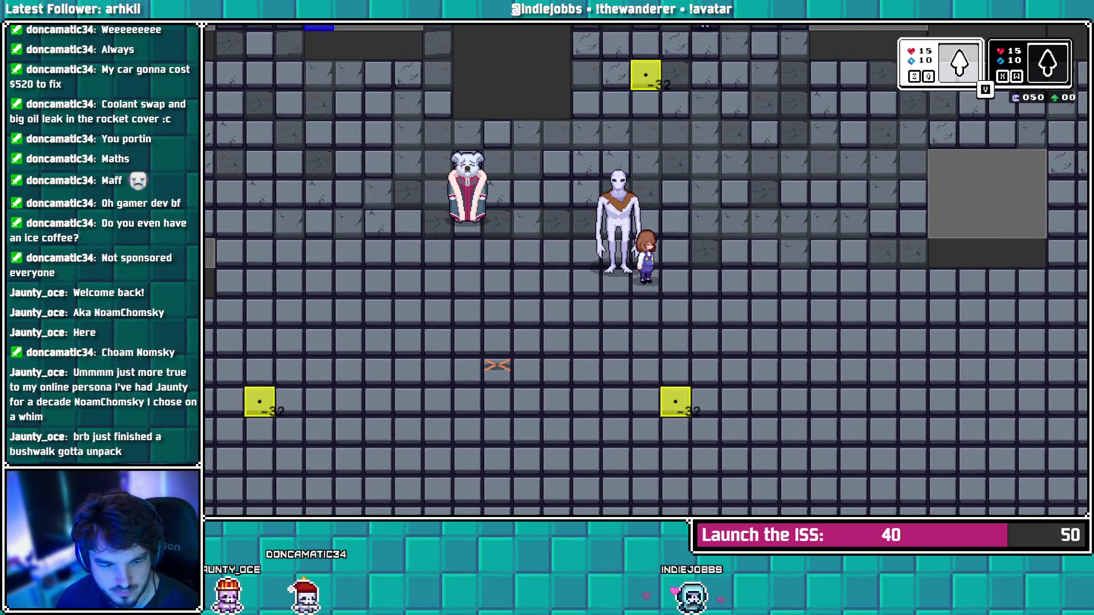
{"action": "key", "text": "Escape"}
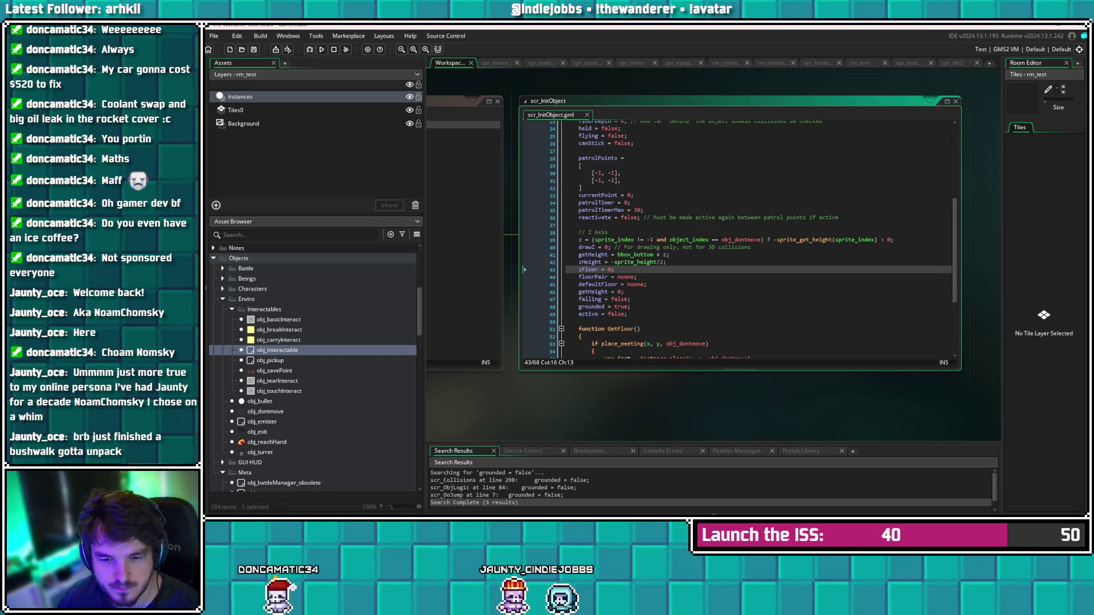
Look over obj_tearInteract, obj_interactable and obj_touchInteract, then jump to scr_InitObject from obj_interactable
{"action": "double_click", "coordinate": [277, 380]}
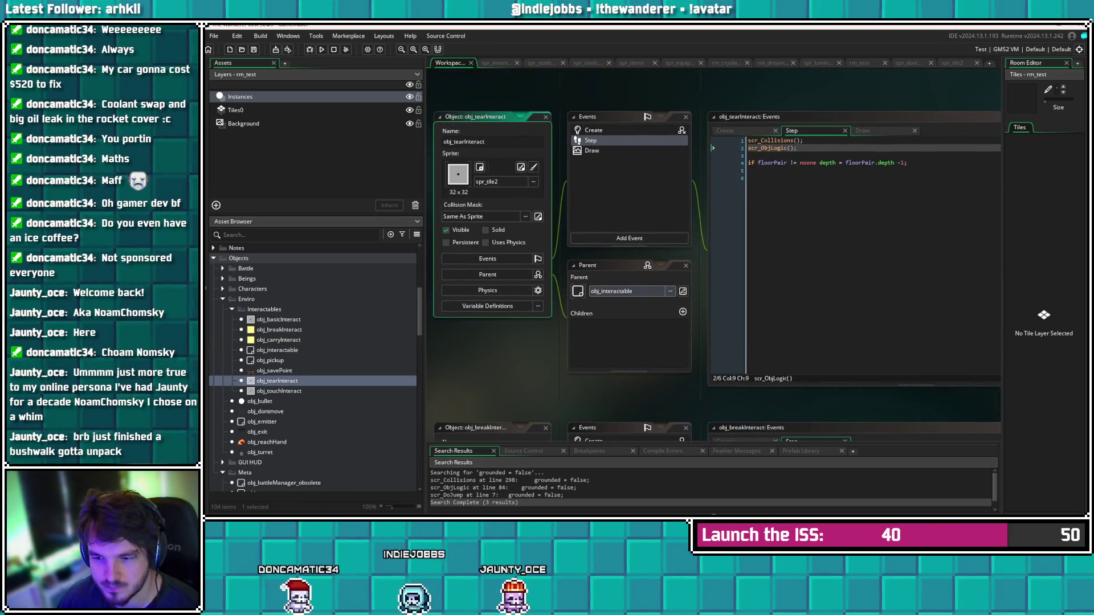
{"action": "double_click", "coordinate": [277, 350]}
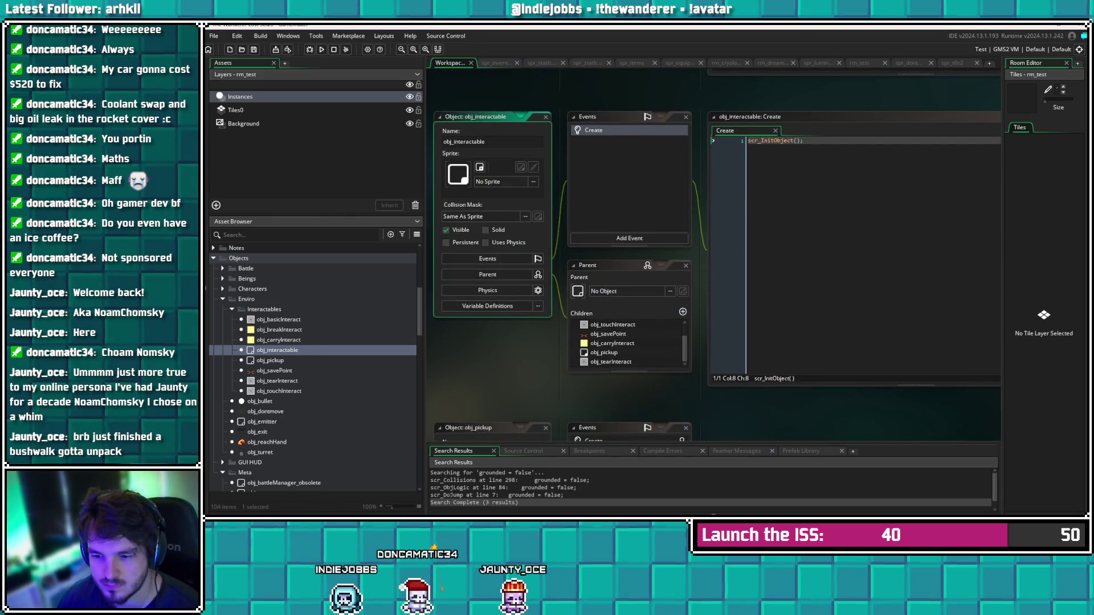
{"action": "double_click", "coordinate": [279, 391]}
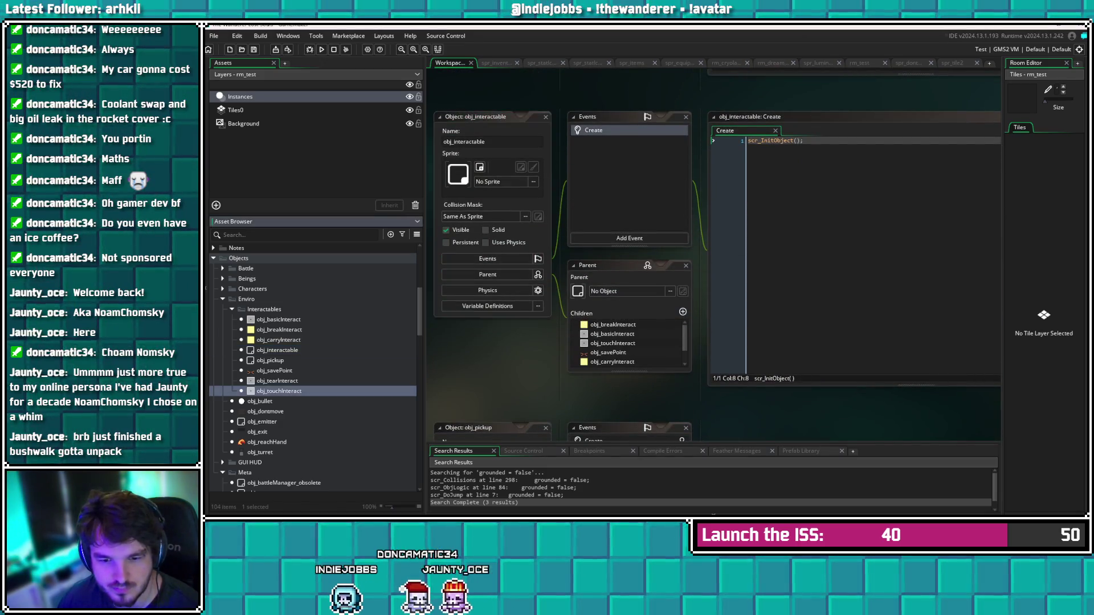
{"action": "left_click", "coordinate": [277, 381]}
{"action": "double_click", "coordinate": [277, 381]}
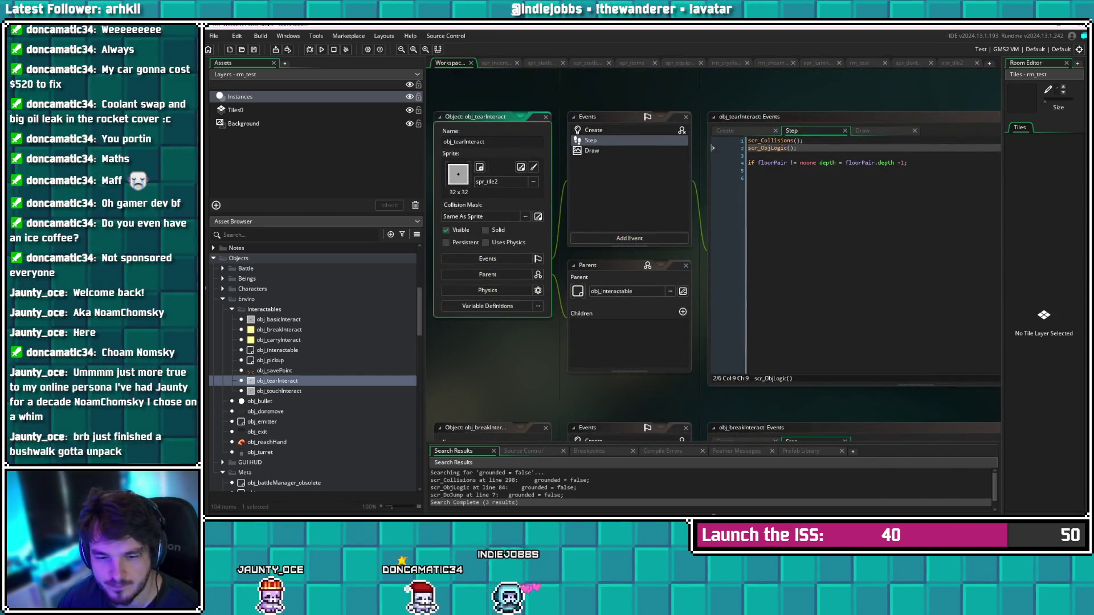
{"action": "double_click", "coordinate": [277, 350]}
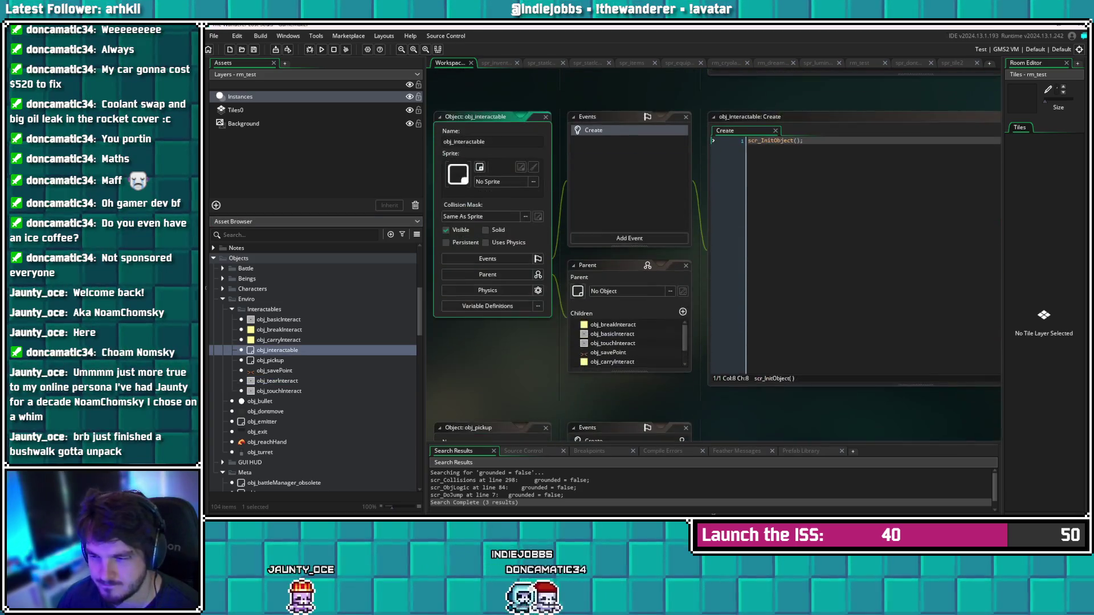
{"action": "key", "text": "F12"}
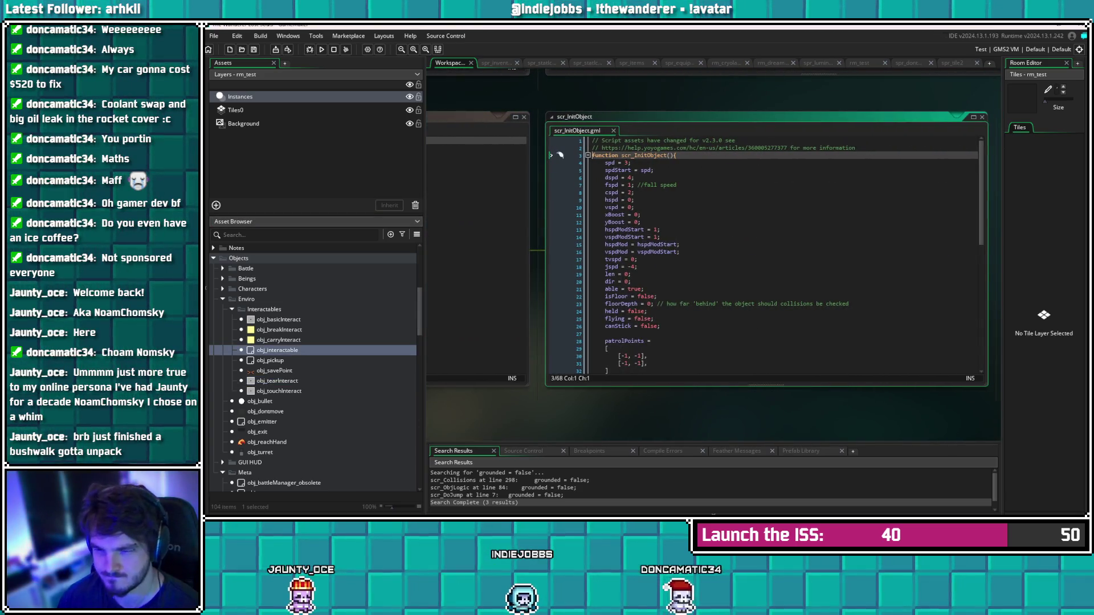
Replace line 39's conditional z expression with '0;' and test-run the game
{"action": "scroll", "coordinate": [560, 155], "scroll_direction": "down", "scroll_amount": 7}
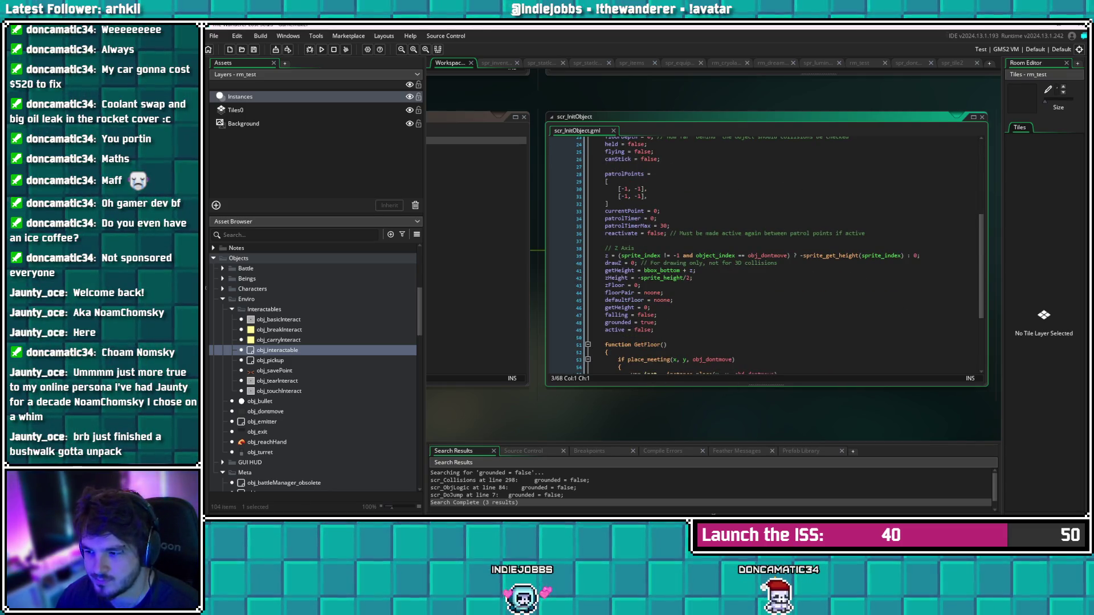
{"action": "left_click_drag", "start_coordinate": [919, 255], "coordinate": [614, 255]}
{"action": "key", "text": "ctrl+c"}
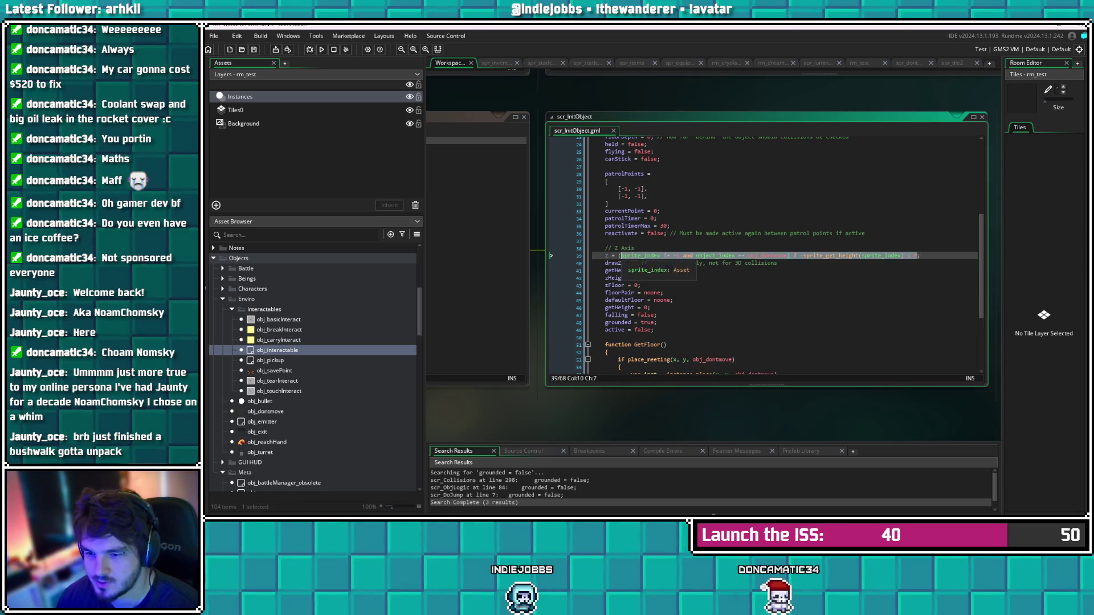
{"action": "type", "text": "0;"}
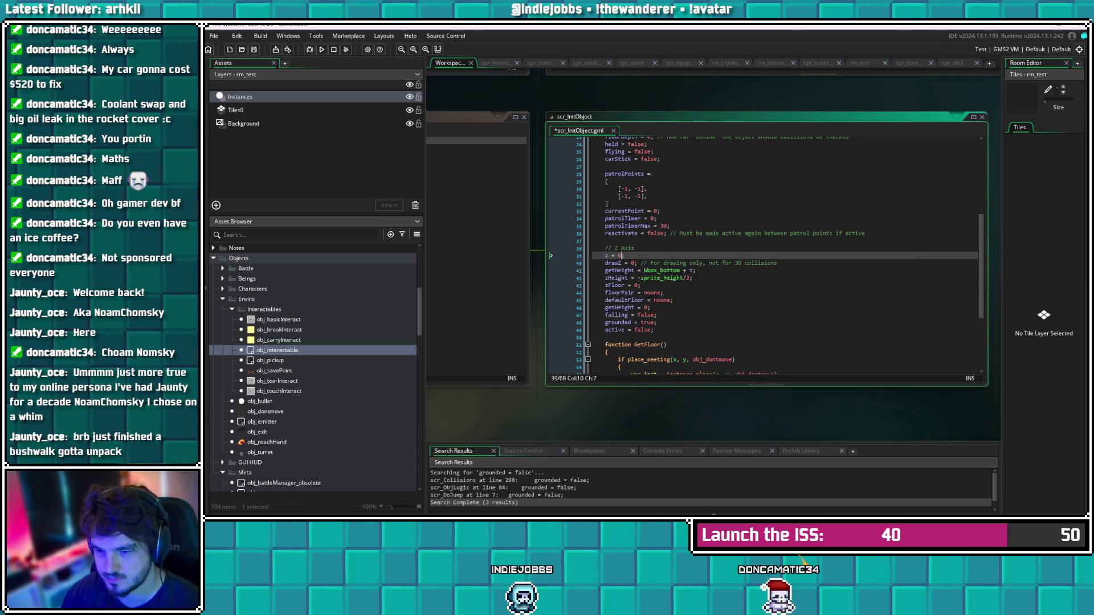
{"action": "key", "text": "F5"}
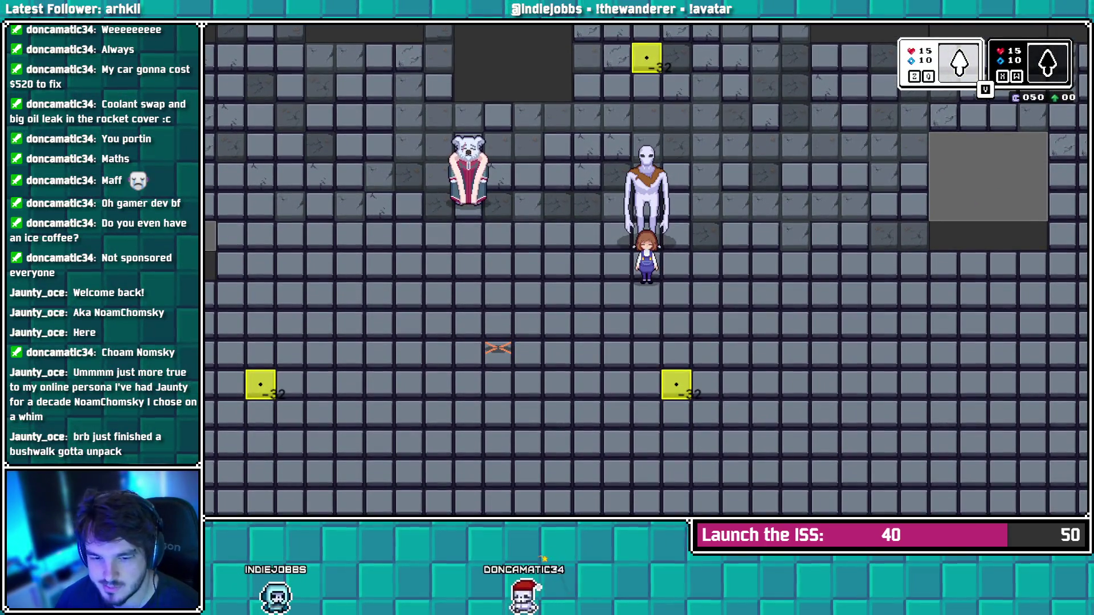
{"action": "key", "text": "Escape"}
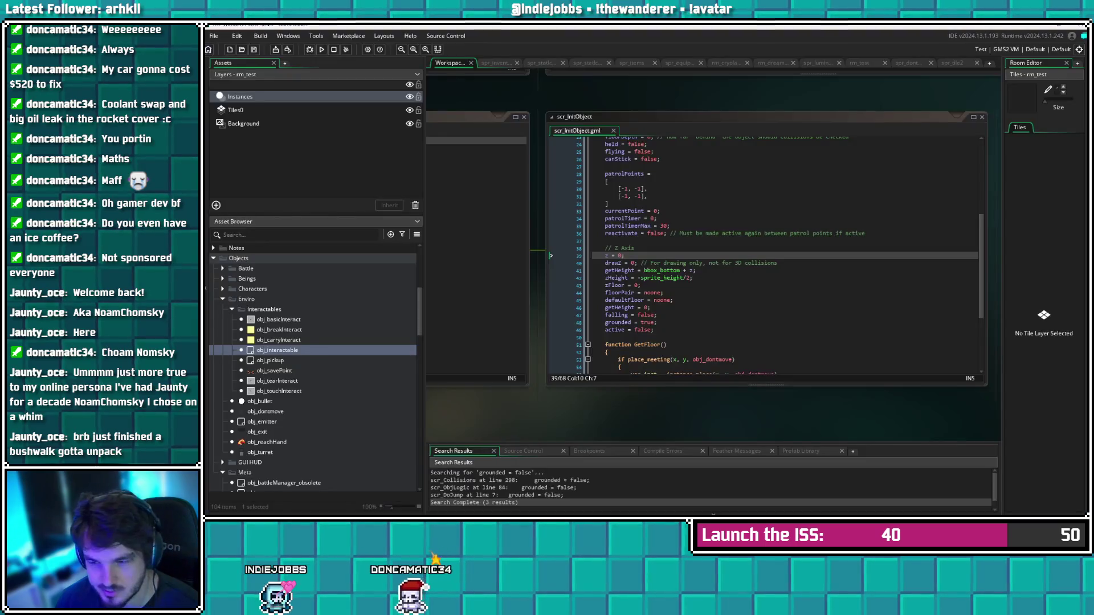
Restore the conditional z expression on line 39 and save scr_InitObject
{"action": "key", "text": "ctrl+v"}
{"action": "left_click", "coordinate": [693, 278]}
{"action": "left_click", "coordinate": [777, 262]}
{"action": "left_click", "coordinate": [852, 255]}
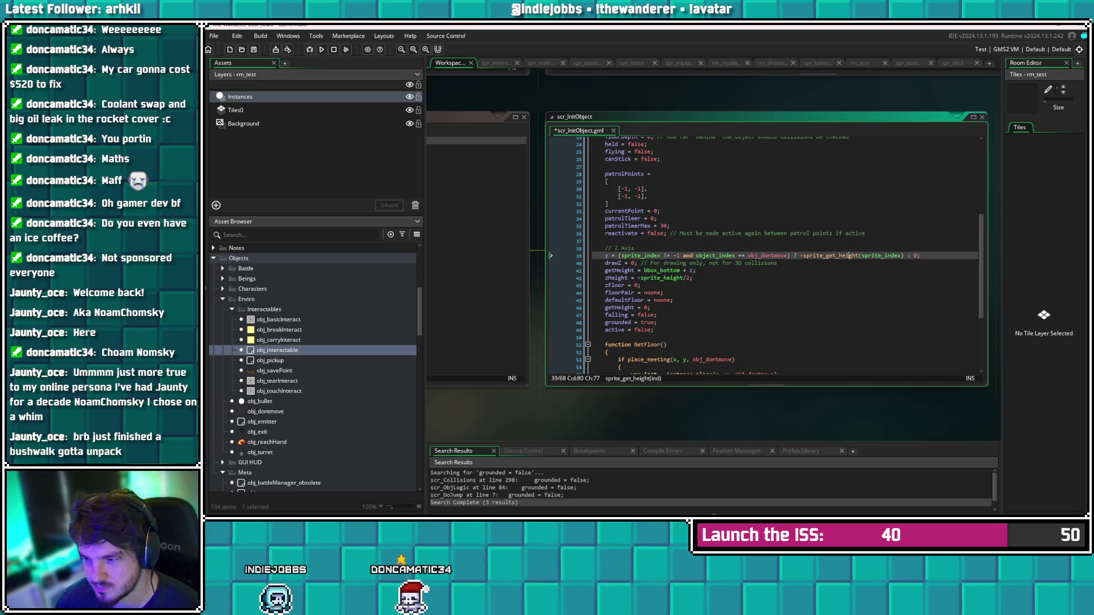
{"action": "left_click", "coordinate": [916, 255]}
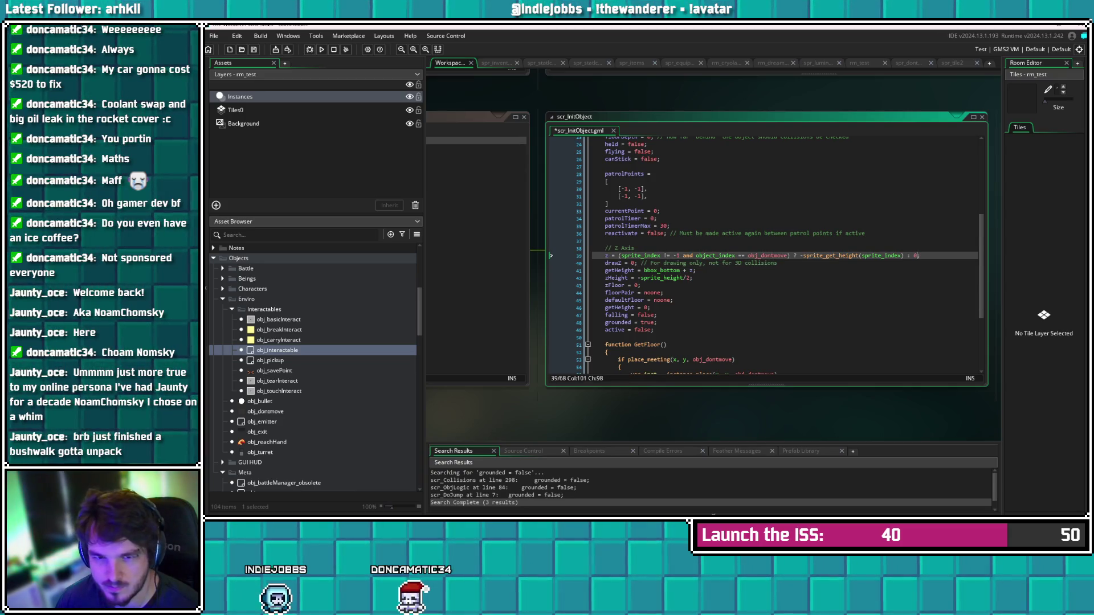
{"action": "key", "text": "ctrl+s"}
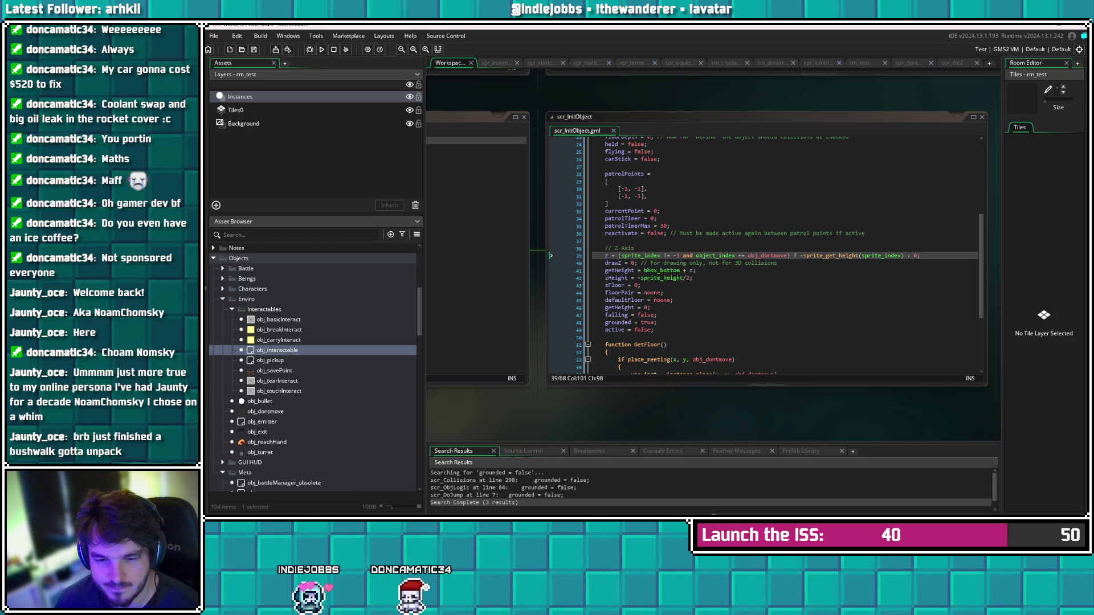
Replace the conditional z expression in GetFloor's no-floor else branch
{"action": "scroll", "coordinate": [764, 256], "scroll_direction": "down", "scroll_amount": 4}
{"action": "scroll", "coordinate": [764, 256], "scroll_direction": "down", "scroll_amount": 1}
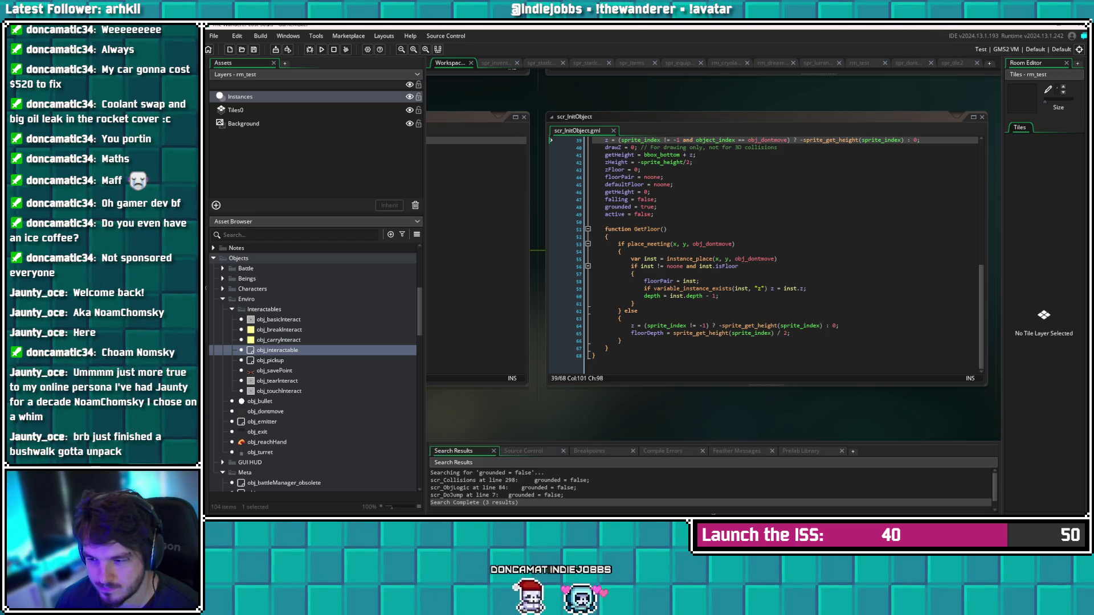
{"action": "scroll", "coordinate": [781, 257], "scroll_direction": "up", "scroll_amount": 3}
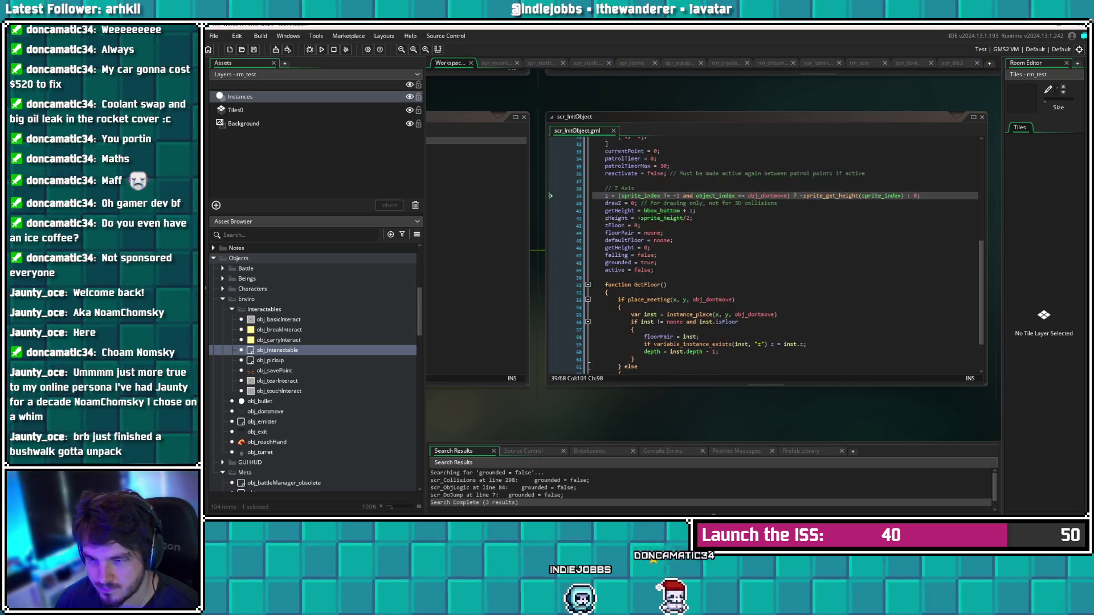
{"action": "scroll", "coordinate": [781, 256], "scroll_direction": "down", "scroll_amount": 3}
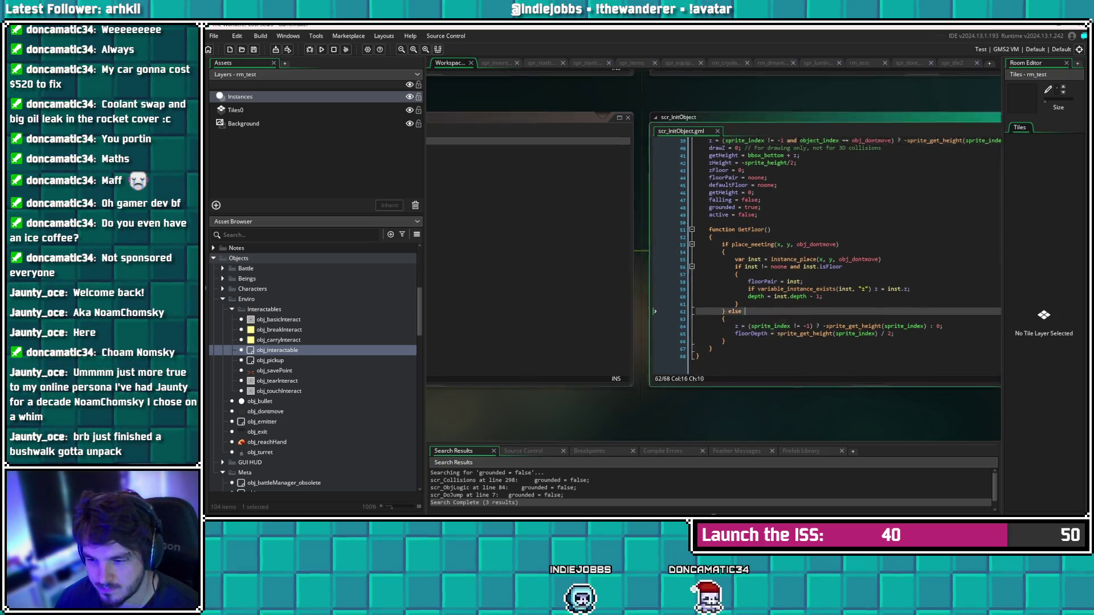
{"action": "left_click", "coordinate": [614, 320]}
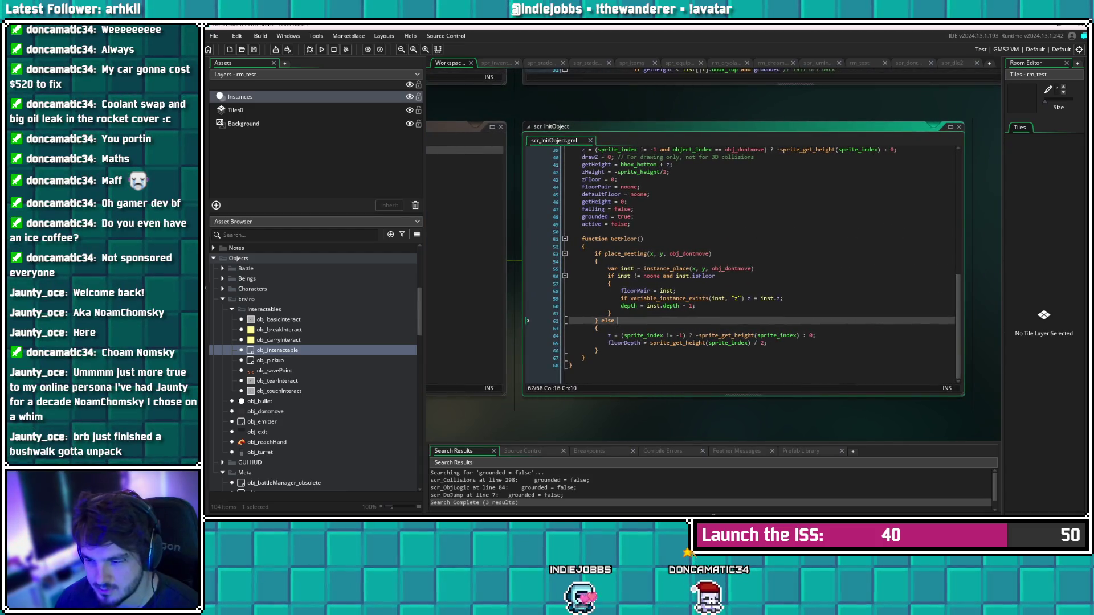
{"action": "left_click_drag", "start_coordinate": [814, 336], "coordinate": [621, 336]}
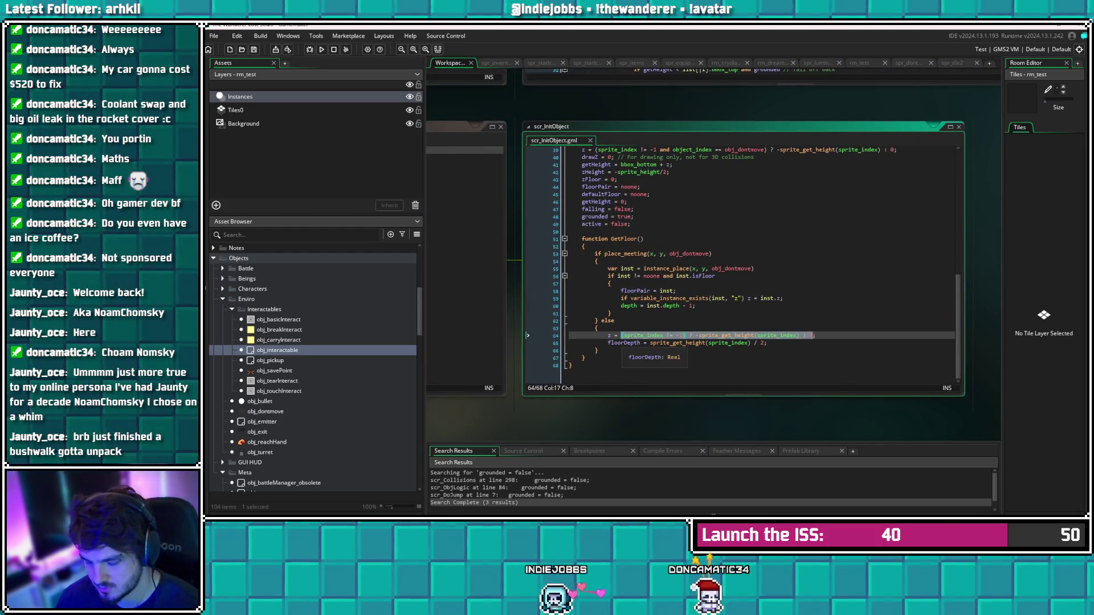
{"action": "type", "text": "s"}
Change line 39's z assignment to plain 'z = 0;' and save the script
{"action": "scroll", "coordinate": [741, 257], "scroll_direction": "up", "scroll_amount": 3}
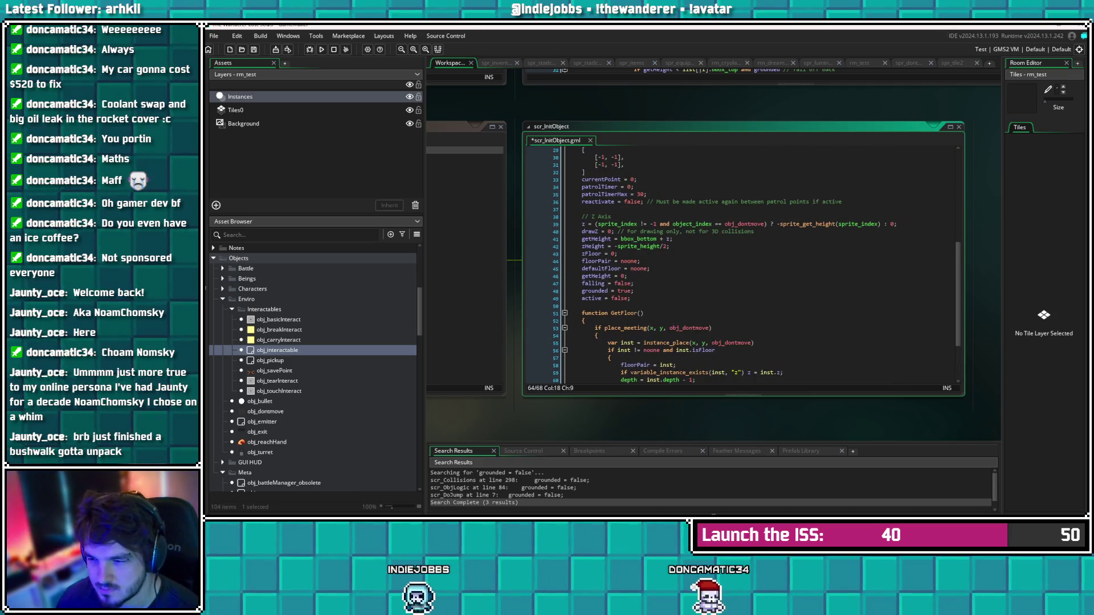
{"action": "left_click_drag", "start_coordinate": [598, 224], "coordinate": [892, 224]}
{"action": "type", "text": "00"}
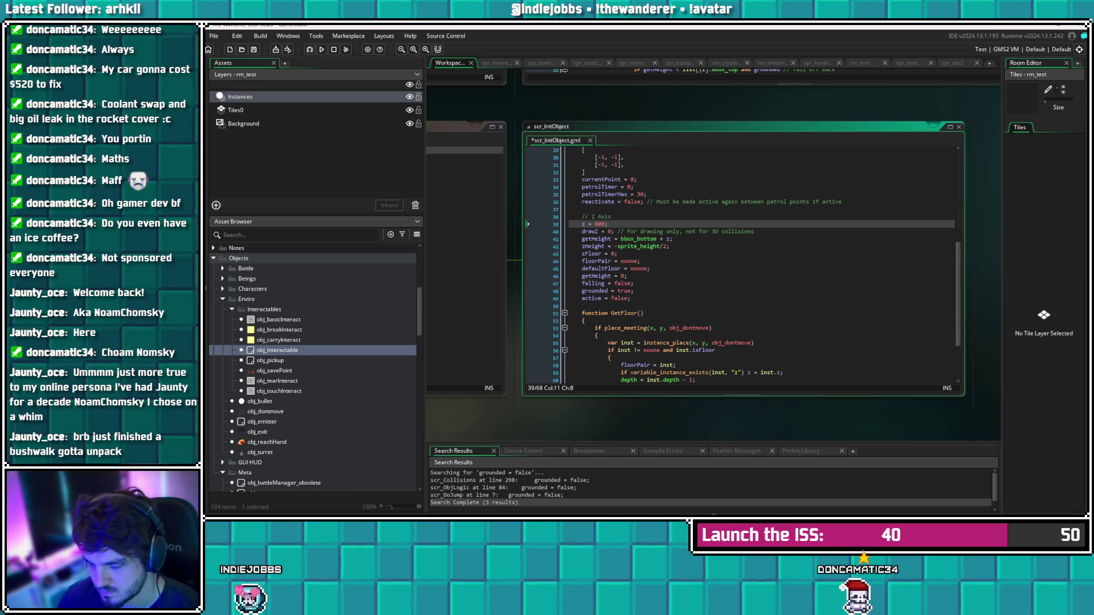
{"action": "key", "text": "BackSpace"}
{"action": "key", "text": "BackSpace"}
{"action": "left_click", "coordinate": [634, 283]}
{"action": "scroll", "coordinate": [740, 263], "scroll_direction": "down", "scroll_amount": 3}
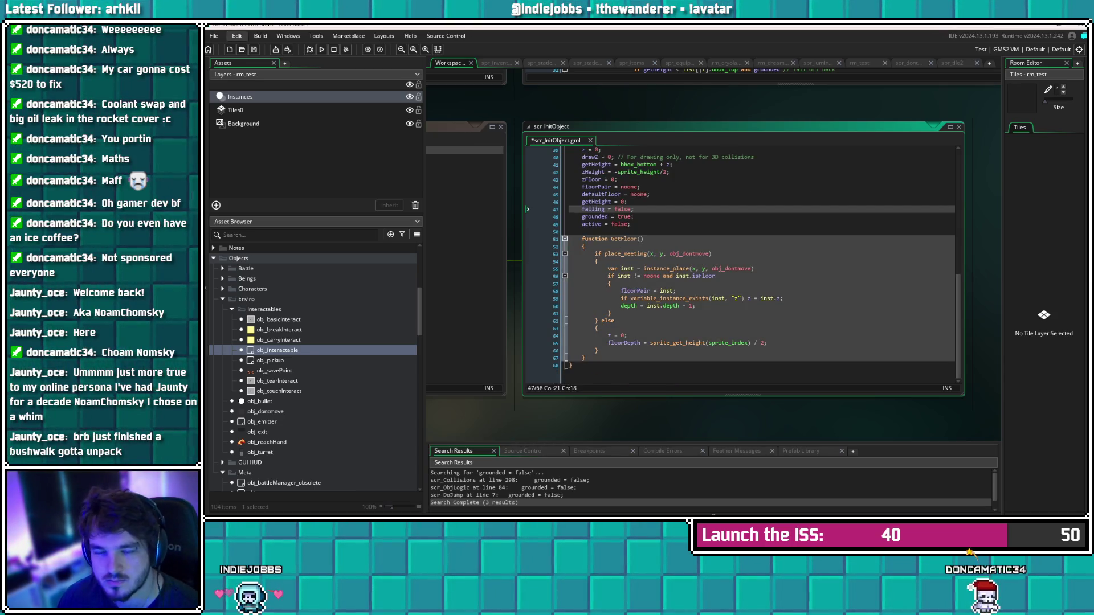
{"action": "key", "text": "ctrl+s"}
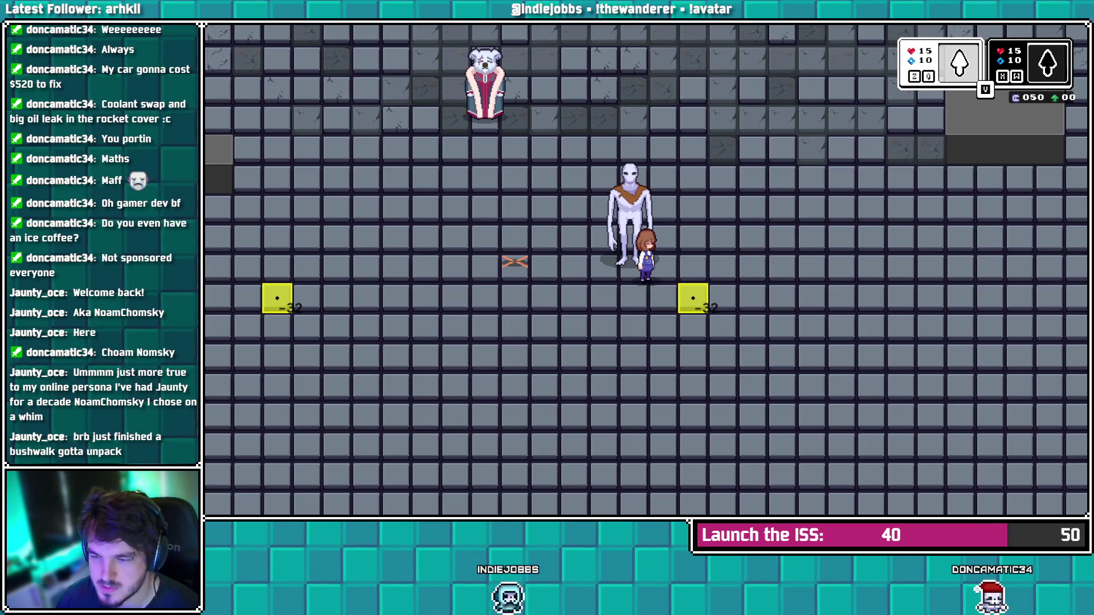
Check the objects' heights in the running test room, then close the game
{"action": "key", "text": "alt+F4"}
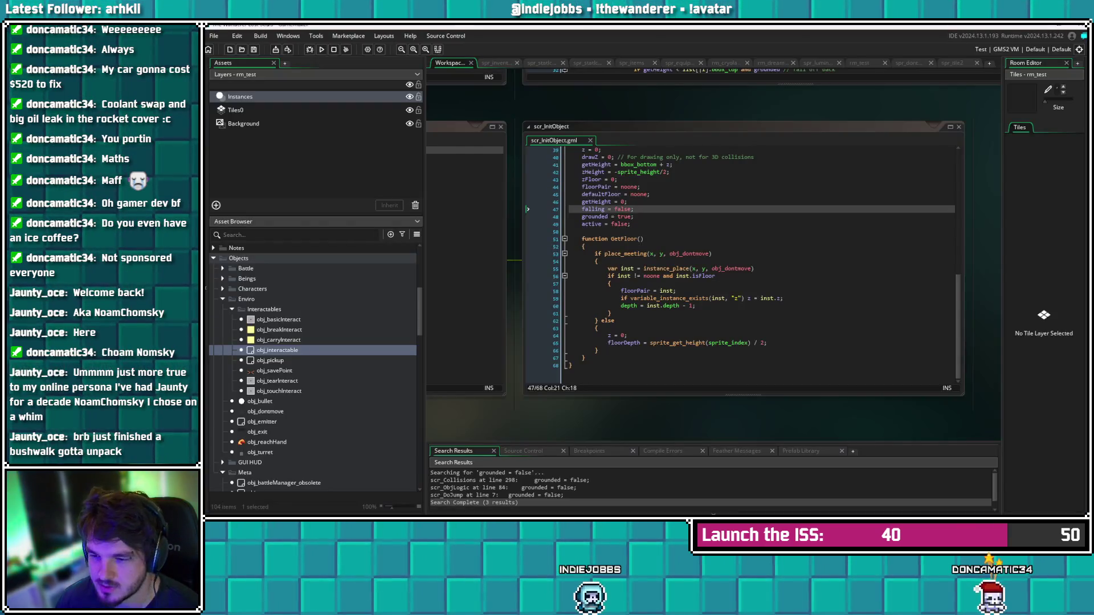
Undo back to the obj_dontmove conditional z on line 39, remove the stray space, and save
{"action": "key", "text": "ctrl+z"}
{"action": "key", "text": "ctrl+z"}
{"action": "key", "text": "ctrl+z"}
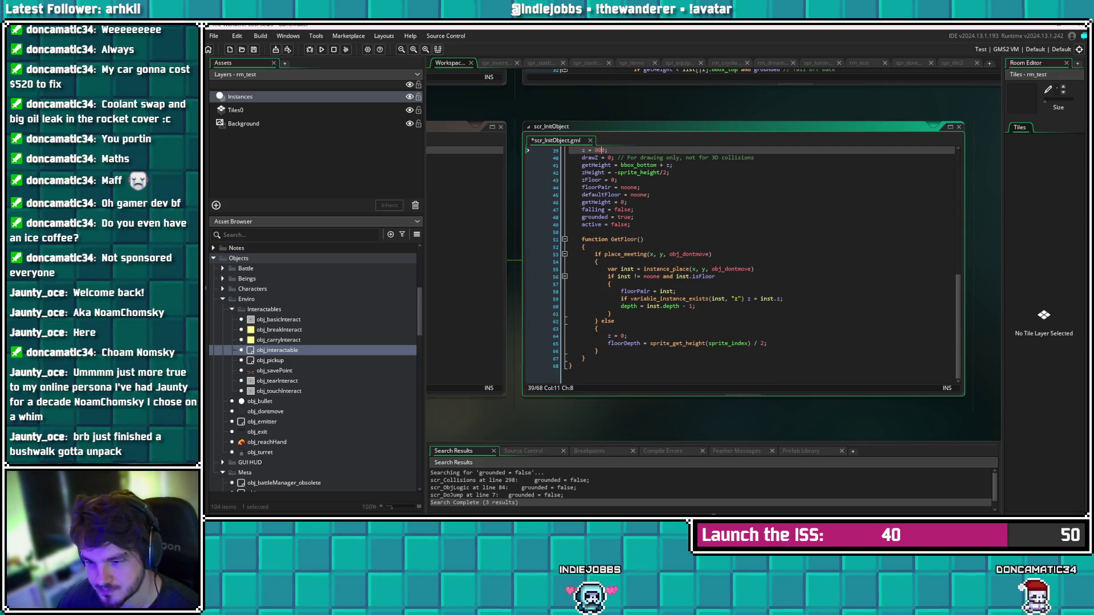
{"action": "key", "text": "ctrl+z"}
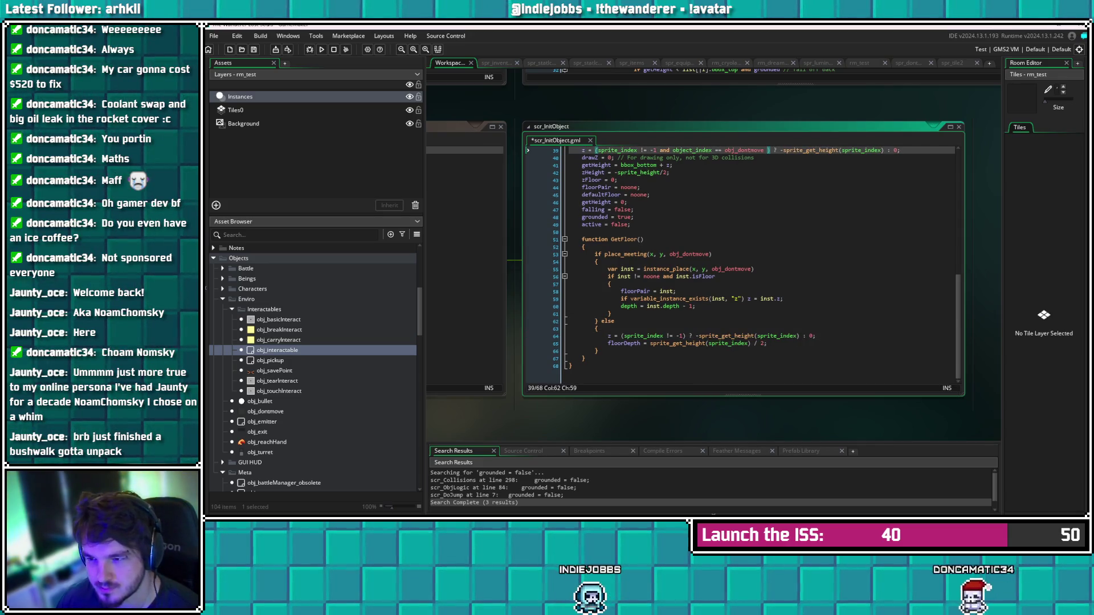
{"action": "scroll", "coordinate": [741, 265], "scroll_direction": "up", "scroll_amount": 2}
{"action": "key", "text": "BackSpace"}
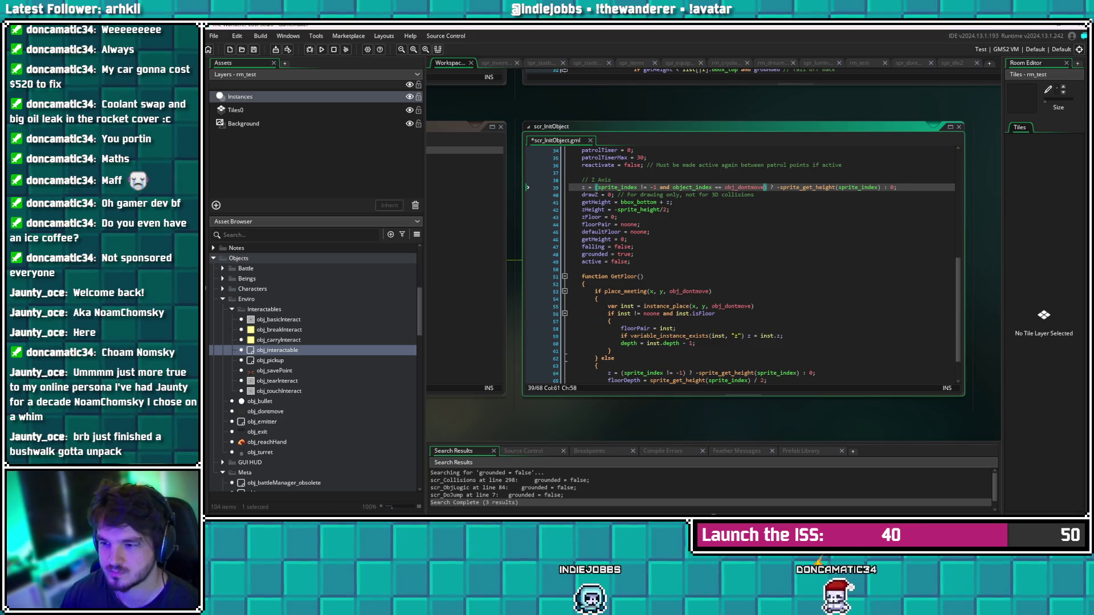
{"action": "left_click", "coordinate": [712, 291]}
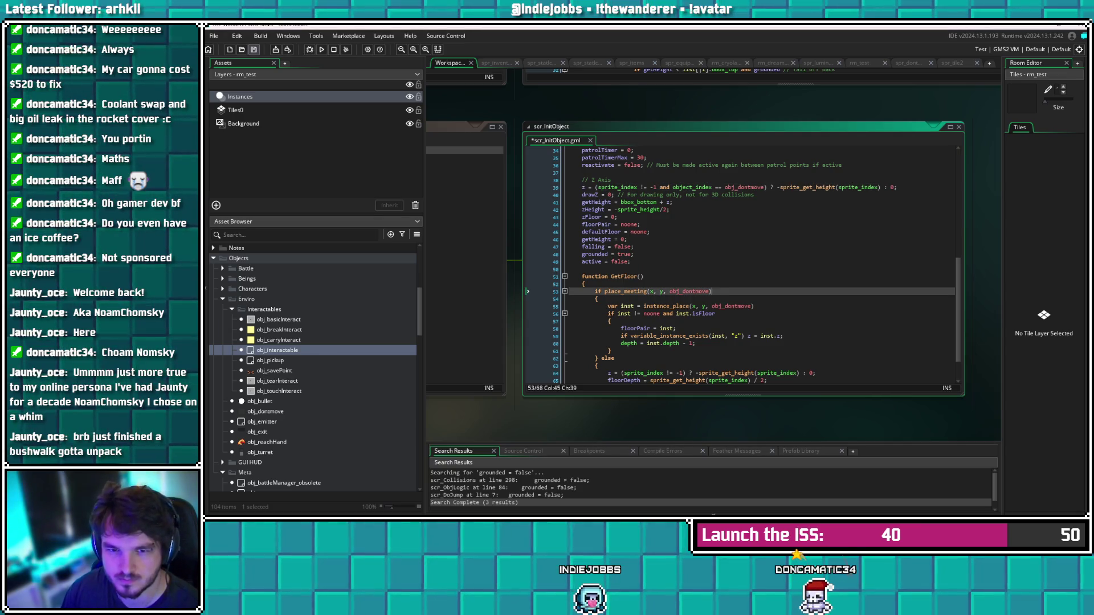
{"action": "key", "text": "ctrl+s"}
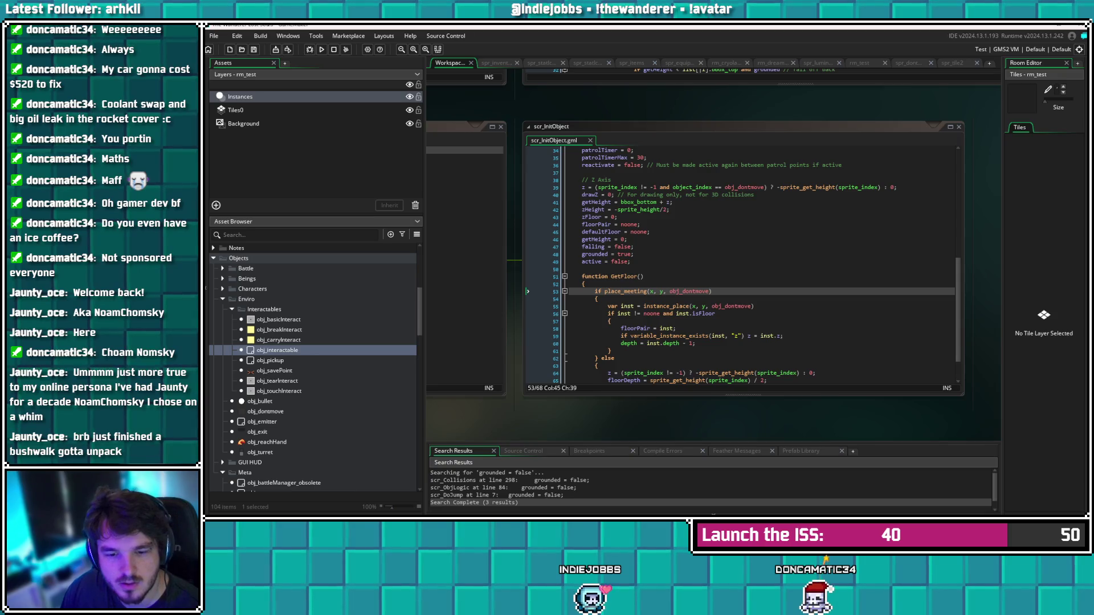
{"action": "double_click", "coordinate": [277, 350]}
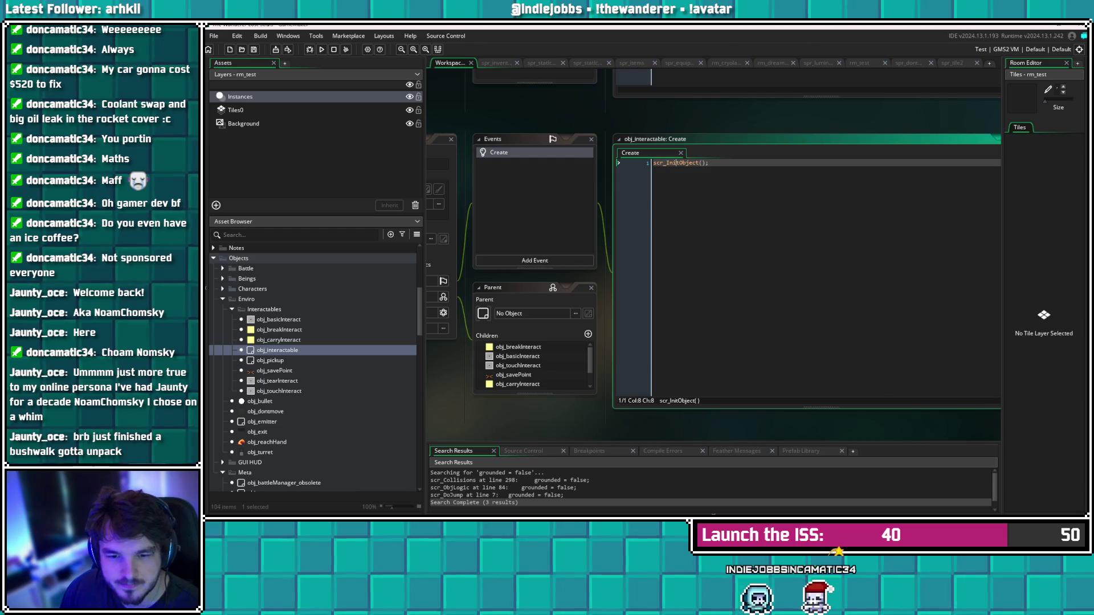
Jump from obj_tearInteract's Create event GetFloor() call to the GetFloor definition
{"action": "double_click", "coordinate": [277, 381]}
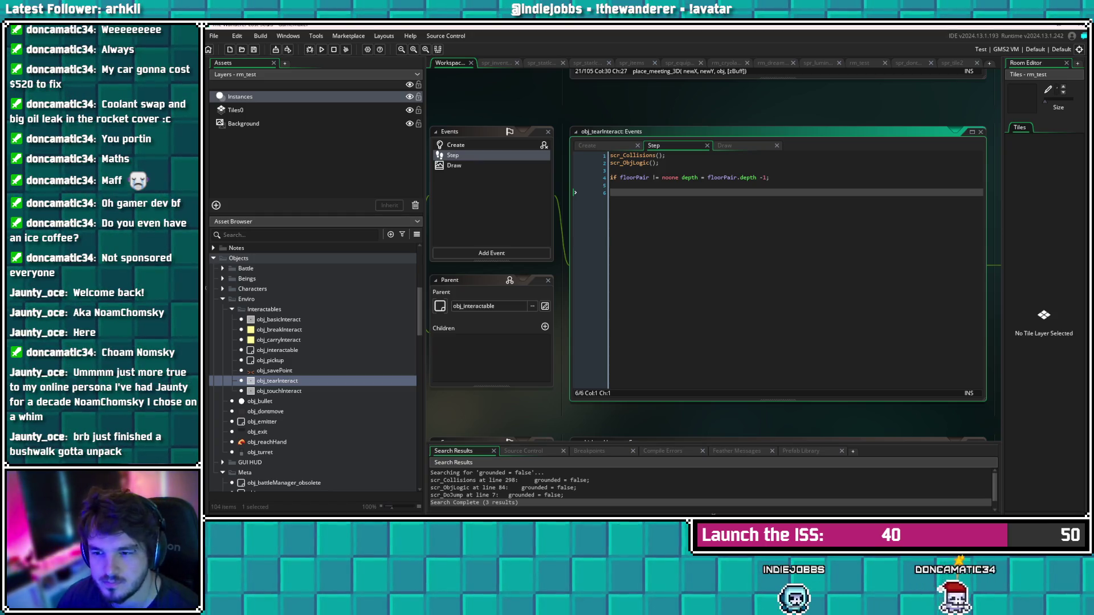
{"action": "left_click", "coordinate": [456, 145]}
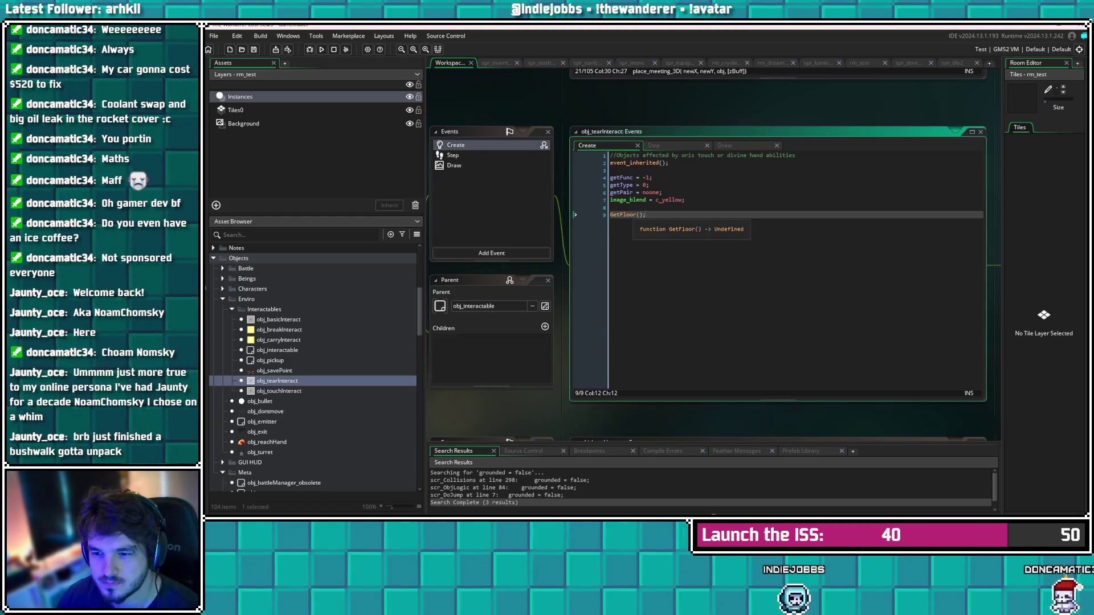
{"action": "key", "text": "F12"}
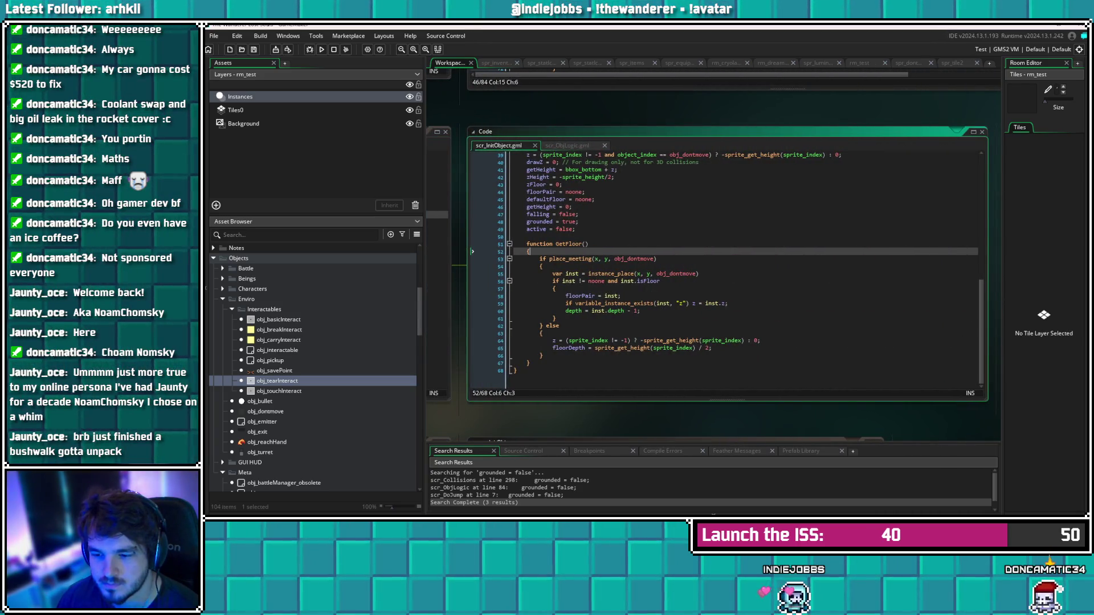
Copy 'object_index == obj_dontmove' into line 64's condition after 'and' and save
{"action": "scroll", "coordinate": [723, 270], "scroll_direction": "up", "scroll_amount": 5}
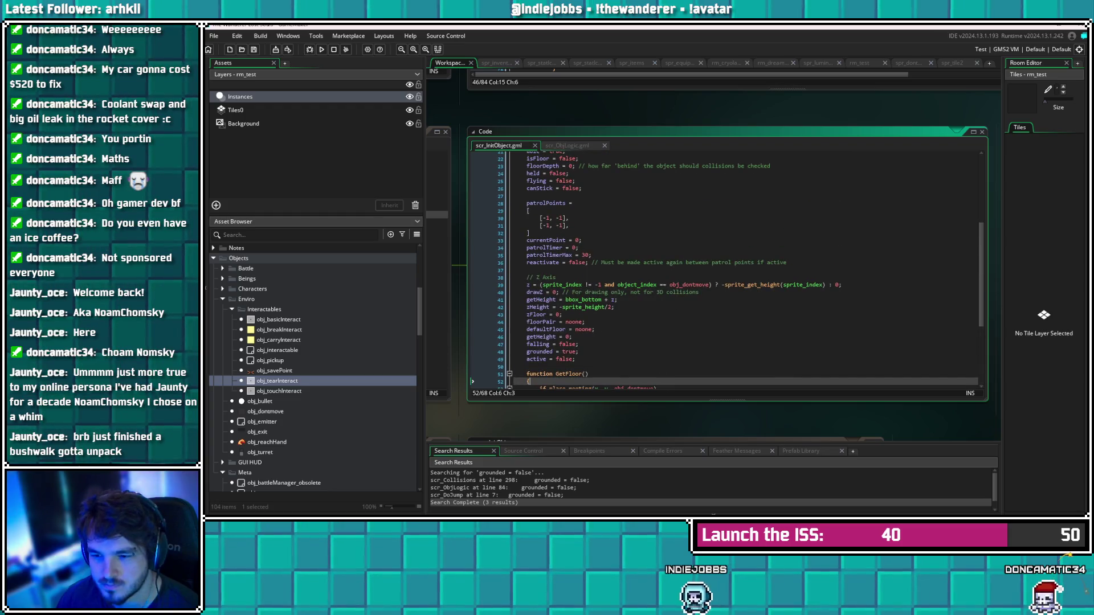
{"action": "left_click_drag", "start_coordinate": [709, 229], "coordinate": [617, 229]}
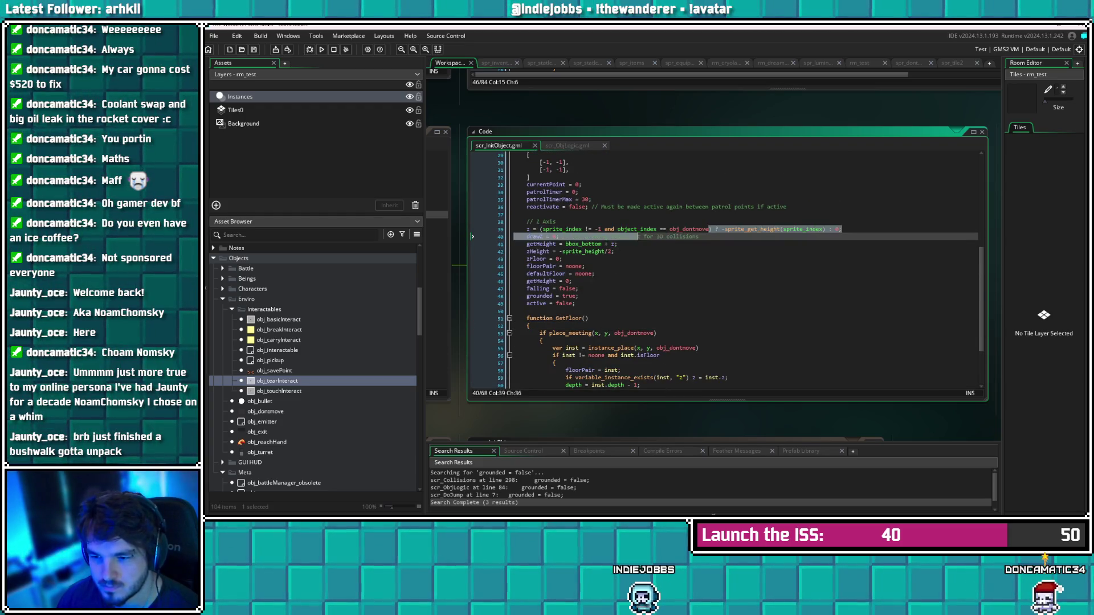
{"action": "scroll", "coordinate": [724, 271], "scroll_direction": "down", "scroll_amount": 5}
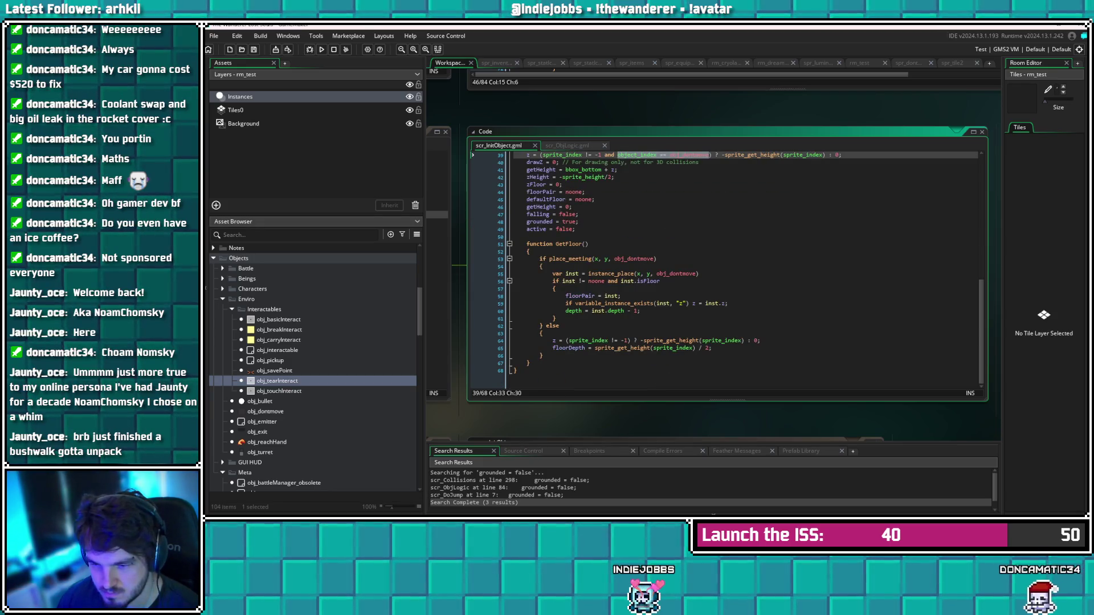
{"action": "left_click", "coordinate": [629, 340]}
{"action": "key", "text": "ctrl+v"}
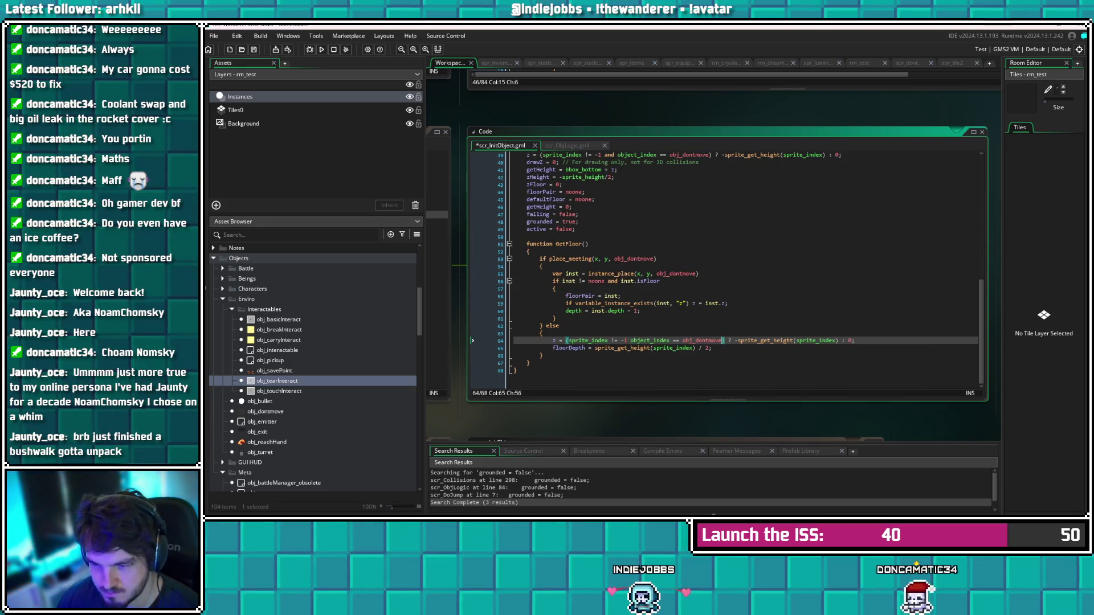
{"action": "left_click", "coordinate": [542, 356]}
{"action": "left_click", "coordinate": [630, 340]}
{"action": "type", "text": "and"}
{"action": "key", "text": "ctrl+s"}
Return to obj_tearInteract and bring up its Step event code
{"action": "left_click", "coordinate": [712, 347]}
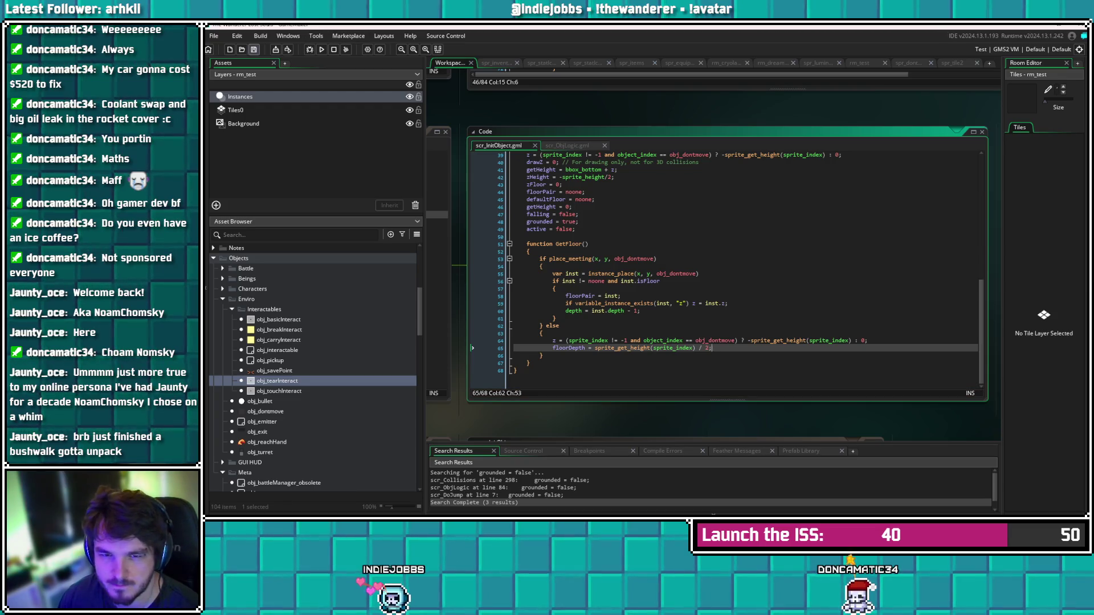
{"action": "scroll", "coordinate": [726, 268], "scroll_direction": "up", "scroll_amount": 9}
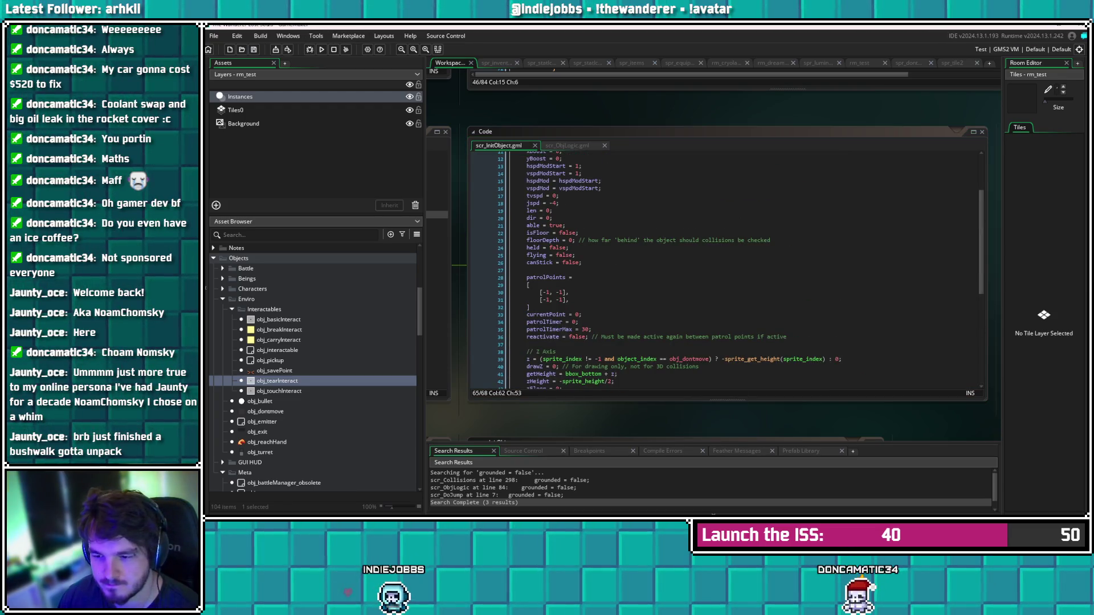
{"action": "scroll", "coordinate": [727, 268], "scroll_direction": "down", "scroll_amount": 8}
{"action": "scroll", "coordinate": [727, 268], "scroll_direction": "up", "scroll_amount": 9}
{"action": "scroll", "coordinate": [727, 268], "scroll_direction": "up", "scroll_amount": 1}
{"action": "scroll", "coordinate": [727, 268], "scroll_direction": "down", "scroll_amount": 3}
{"action": "scroll", "coordinate": [727, 267], "scroll_direction": "down", "scroll_amount": 6}
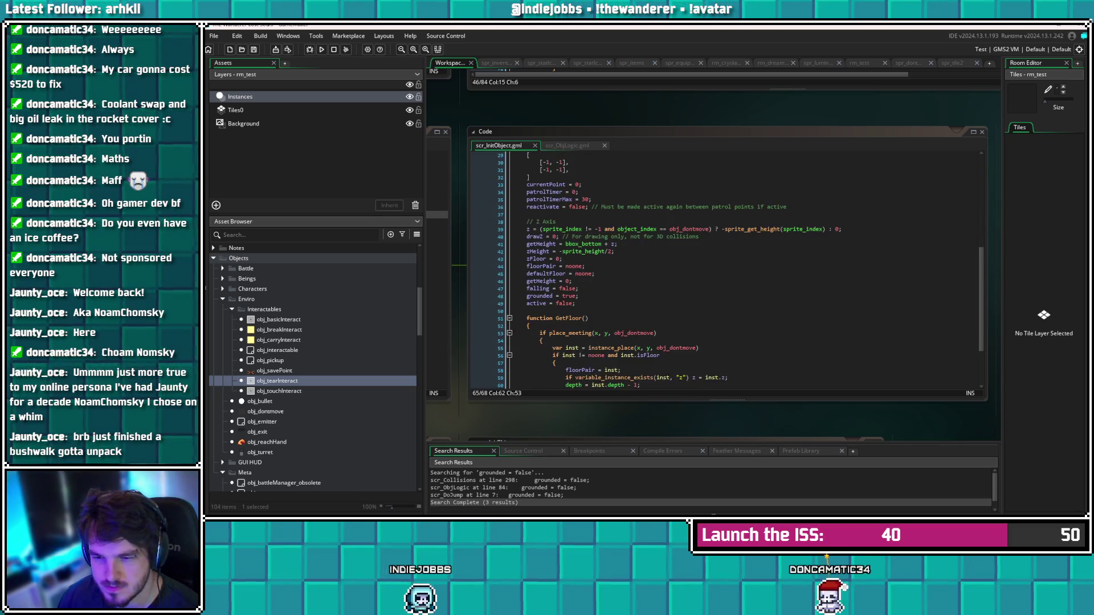
{"action": "double_click", "coordinate": [277, 381]}
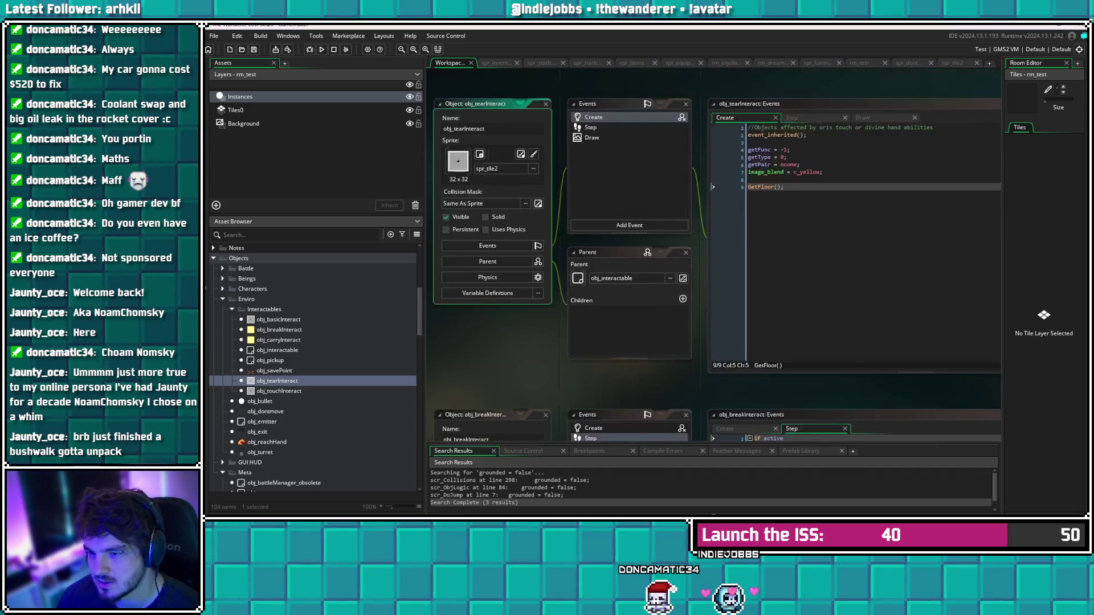
{"action": "left_click", "coordinate": [758, 192]}
{"action": "left_click", "coordinate": [491, 182]}
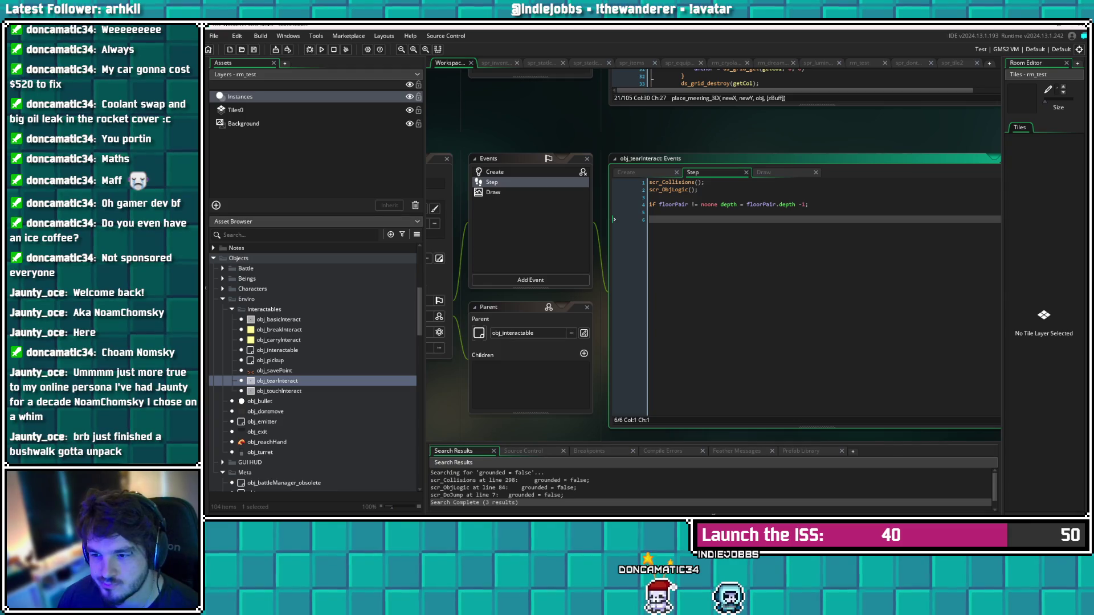
Open scr_ObjLogic from the Step event and inspect its backFoot sprite width calculation
{"action": "left_click", "coordinate": [661, 204]}
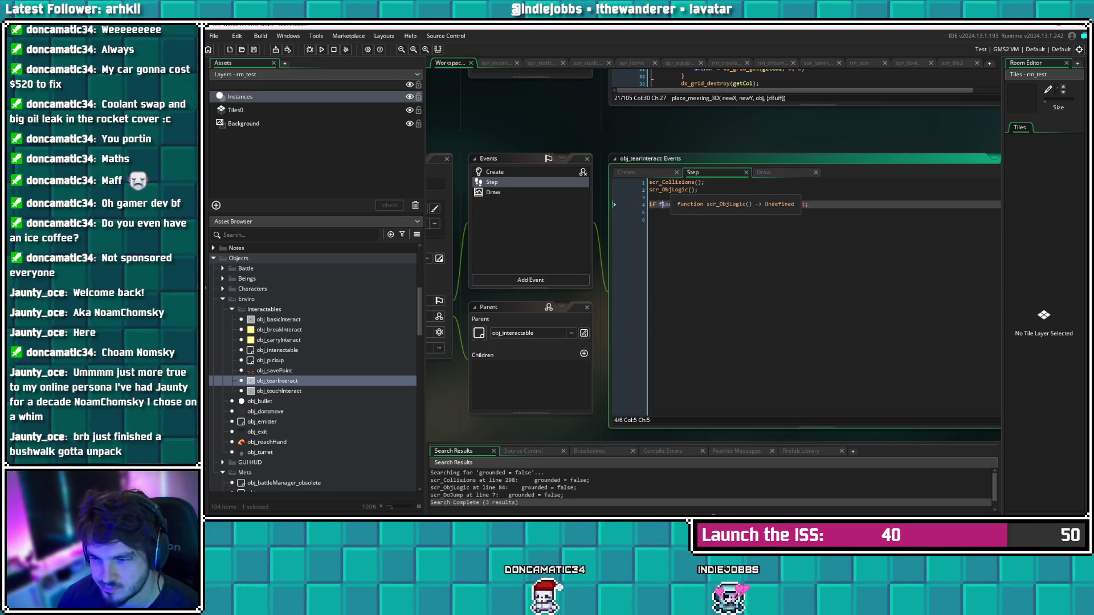
{"action": "middle_click", "coordinate": [678, 189]}
{"action": "left_click", "coordinate": [627, 192]}
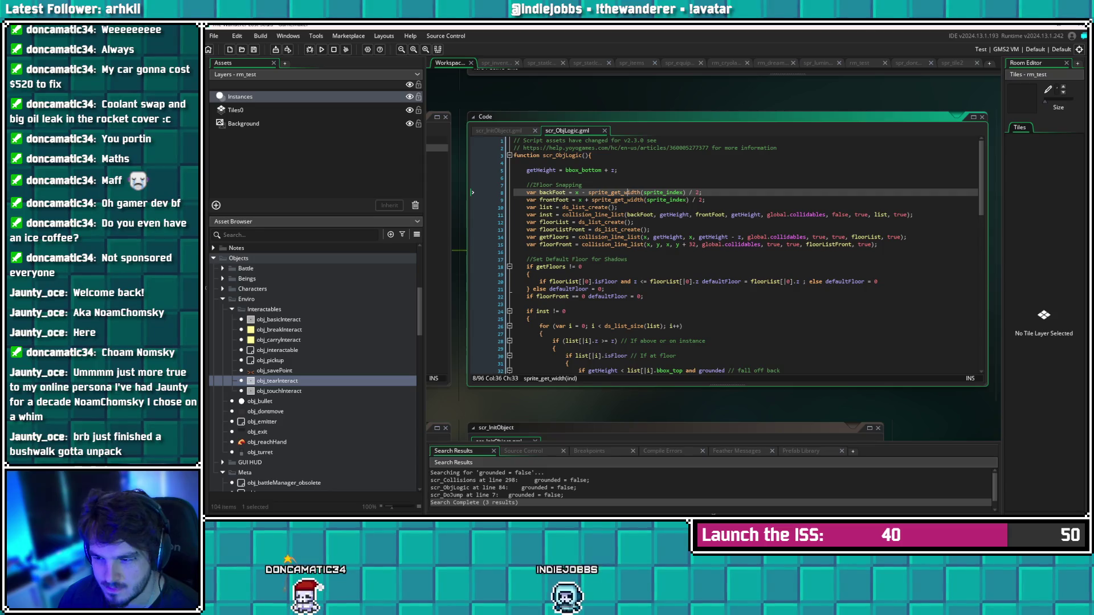
{"action": "scroll", "coordinate": [741, 256], "scroll_direction": "down", "scroll_amount": 1}
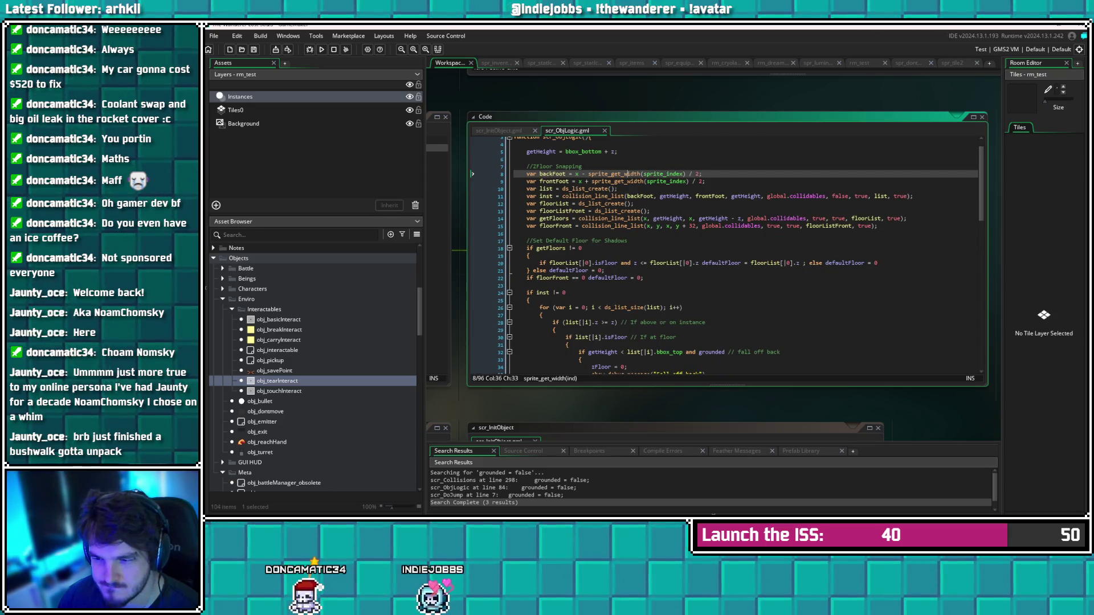
{"action": "scroll", "coordinate": [672, 302], "scroll_direction": "down", "scroll_amount": 1}
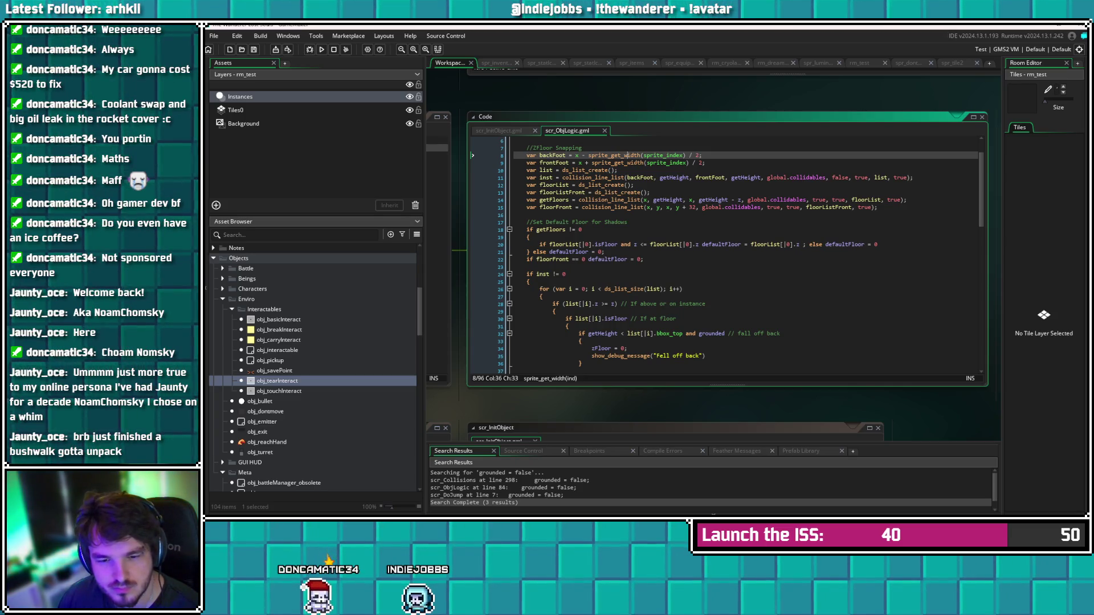
Revisit obj_interactable and obj_tearInteract, then jump to the scr_Collisions definition from the Step event
{"action": "double_click", "coordinate": [277, 350]}
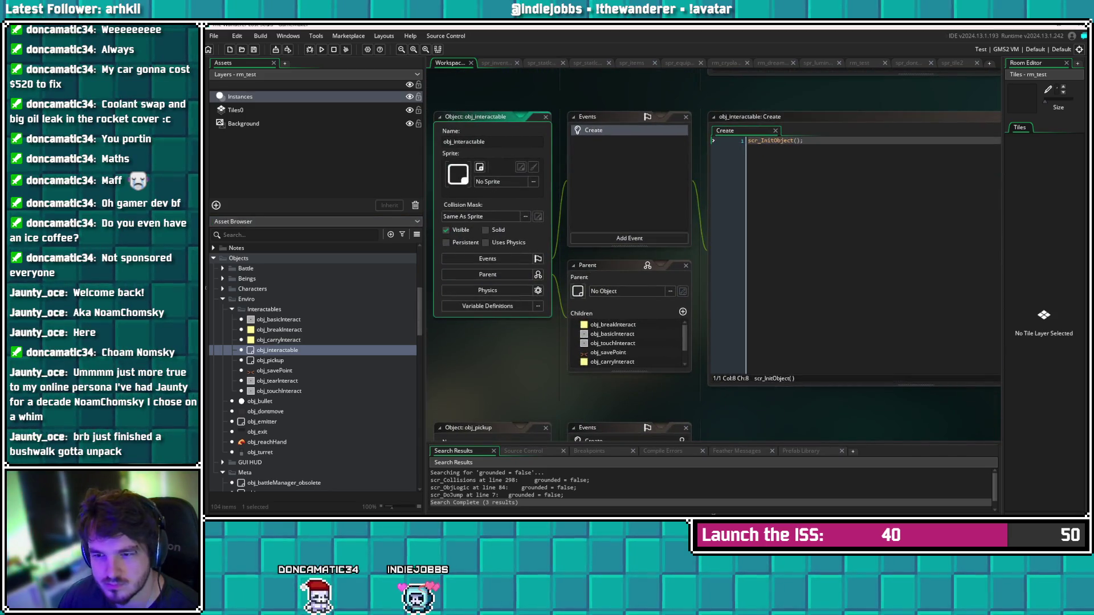
{"action": "double_click", "coordinate": [277, 381]}
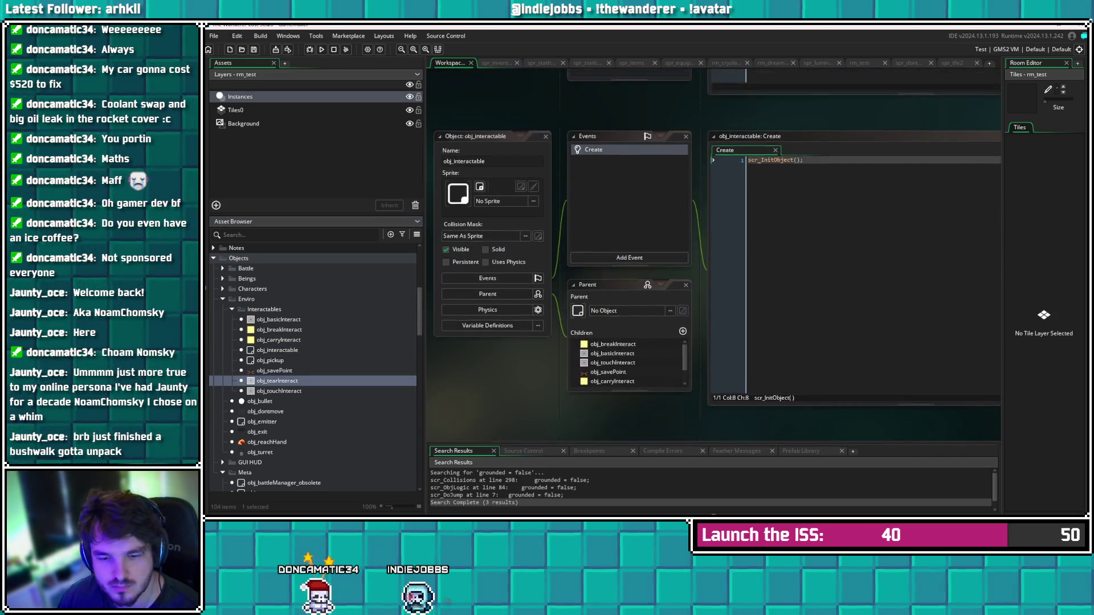
{"action": "left_click", "coordinate": [822, 155]}
{"action": "left_click", "coordinate": [590, 140]}
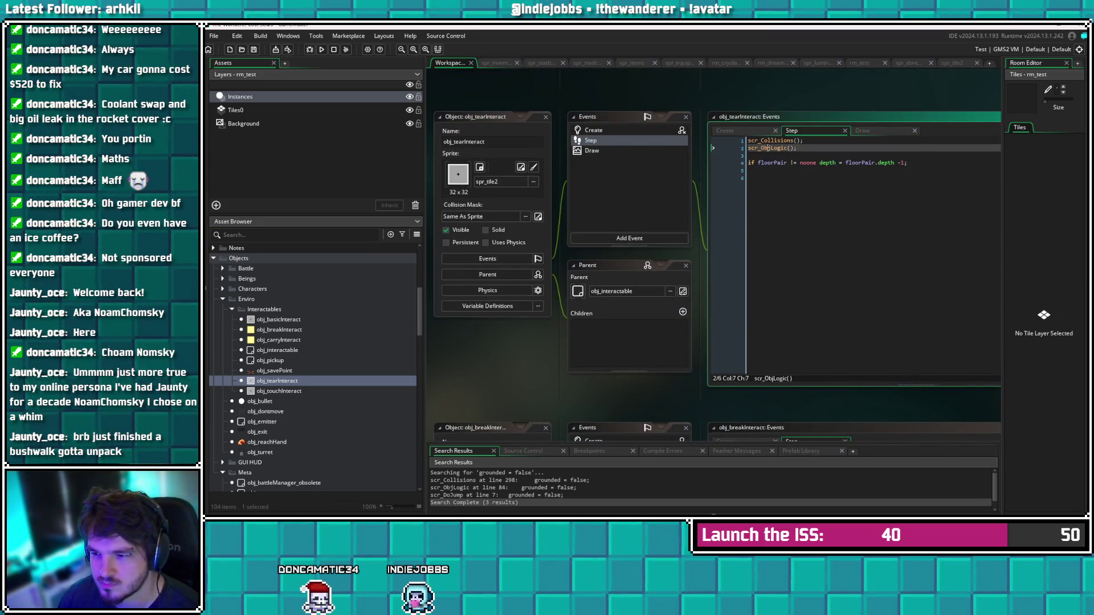
{"action": "left_click", "coordinate": [674, 143]}
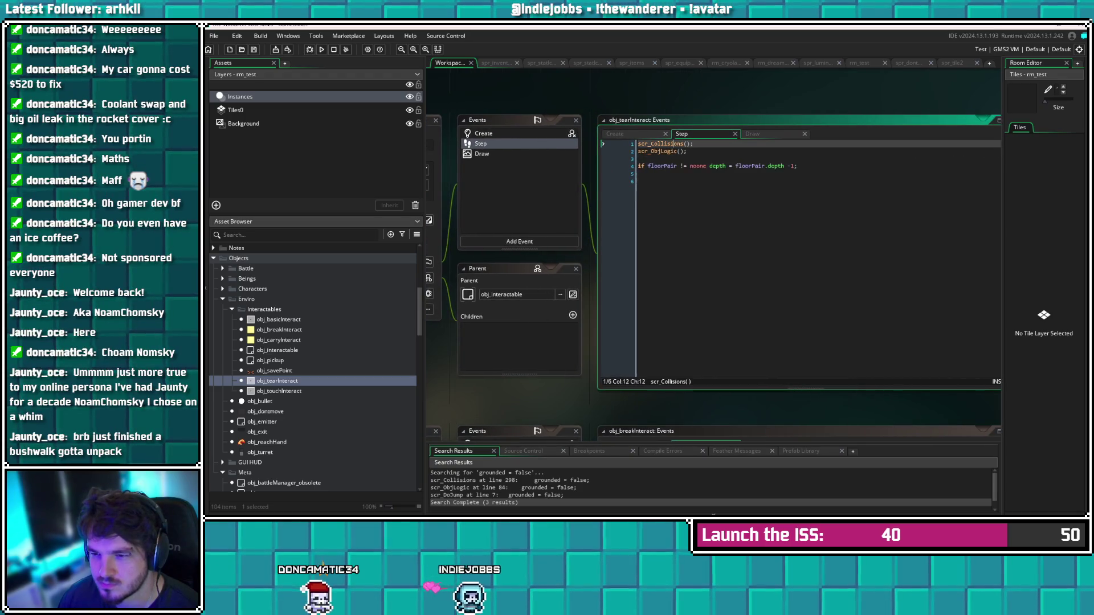
{"action": "key", "text": "F12"}
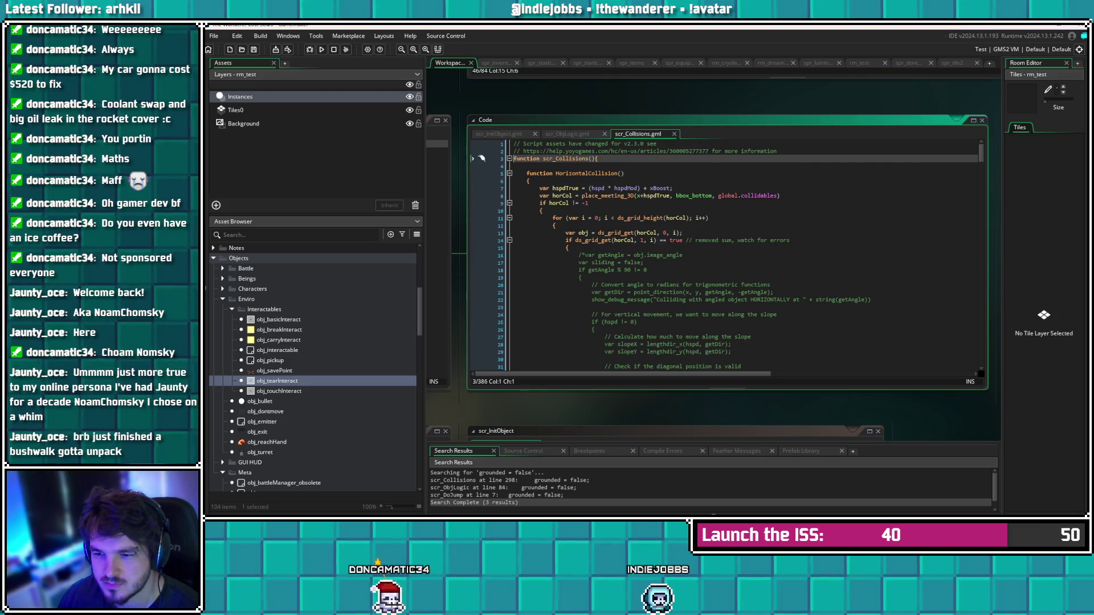
{"action": "scroll", "coordinate": [481, 159], "scroll_direction": "down", "scroll_amount": 20}
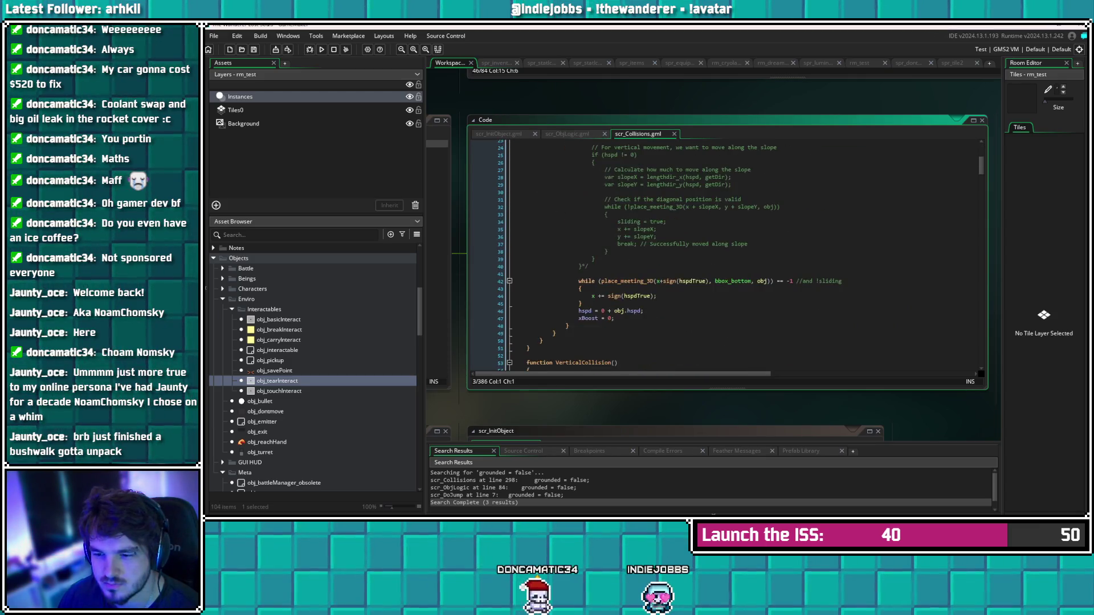
{"action": "scroll", "coordinate": [710, 255], "scroll_direction": "down", "scroll_amount": 13}
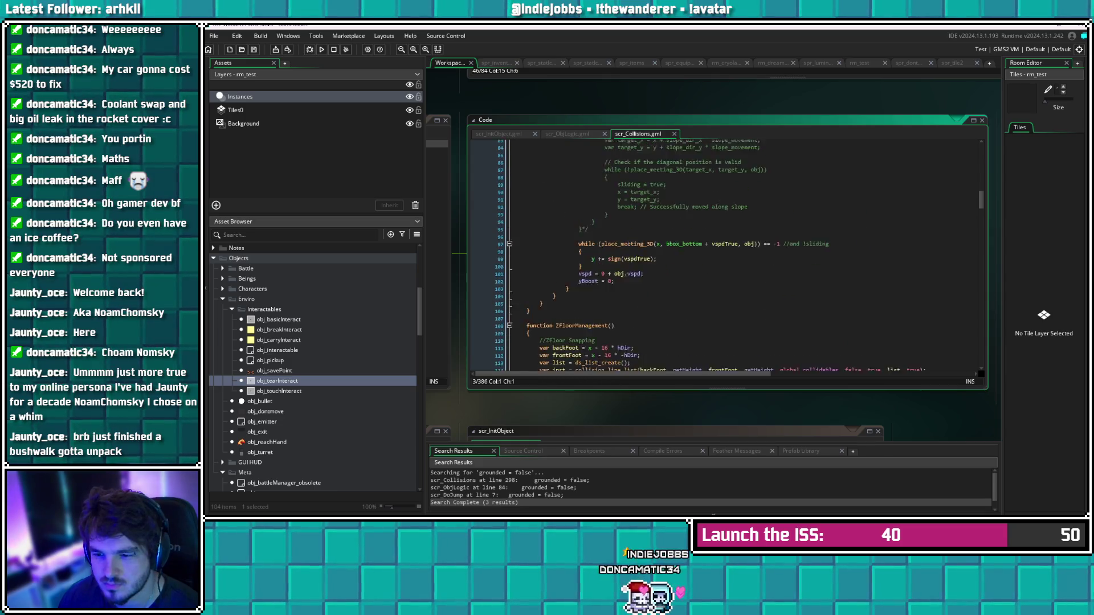
{"action": "scroll", "coordinate": [724, 256], "scroll_direction": "down", "scroll_amount": 3}
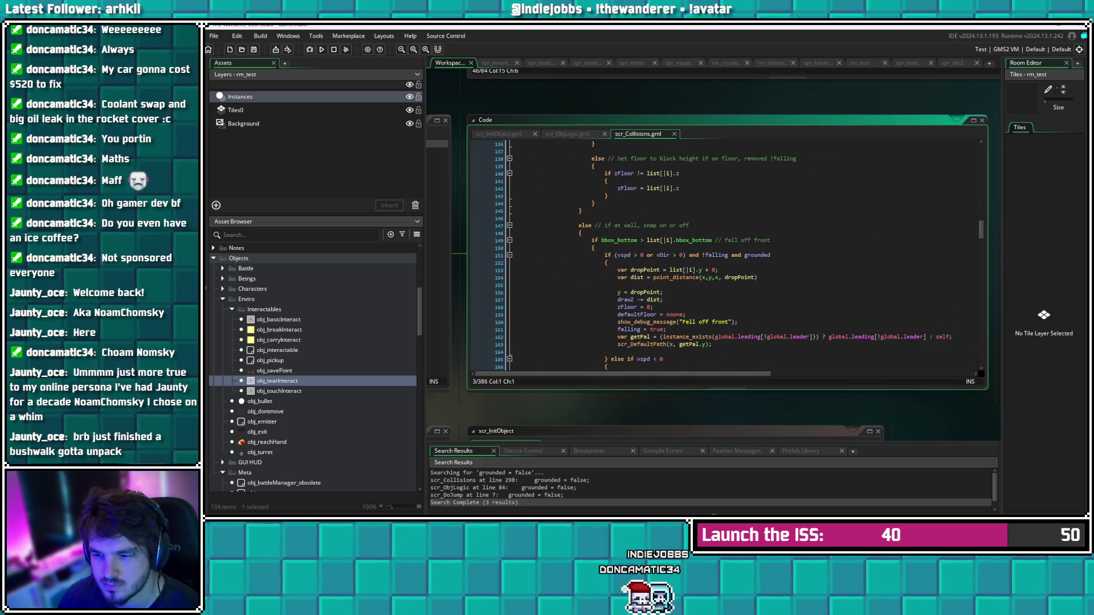
{"action": "scroll", "coordinate": [724, 256], "scroll_direction": "down", "scroll_amount": 15}
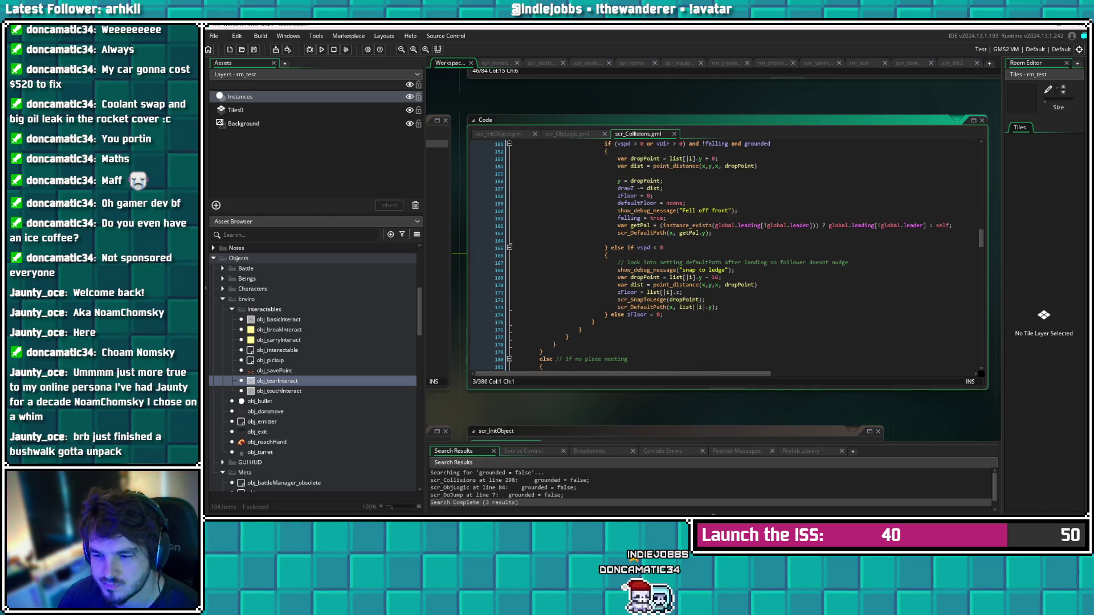
{"action": "scroll", "coordinate": [723, 256], "scroll_direction": "down", "scroll_amount": 18}
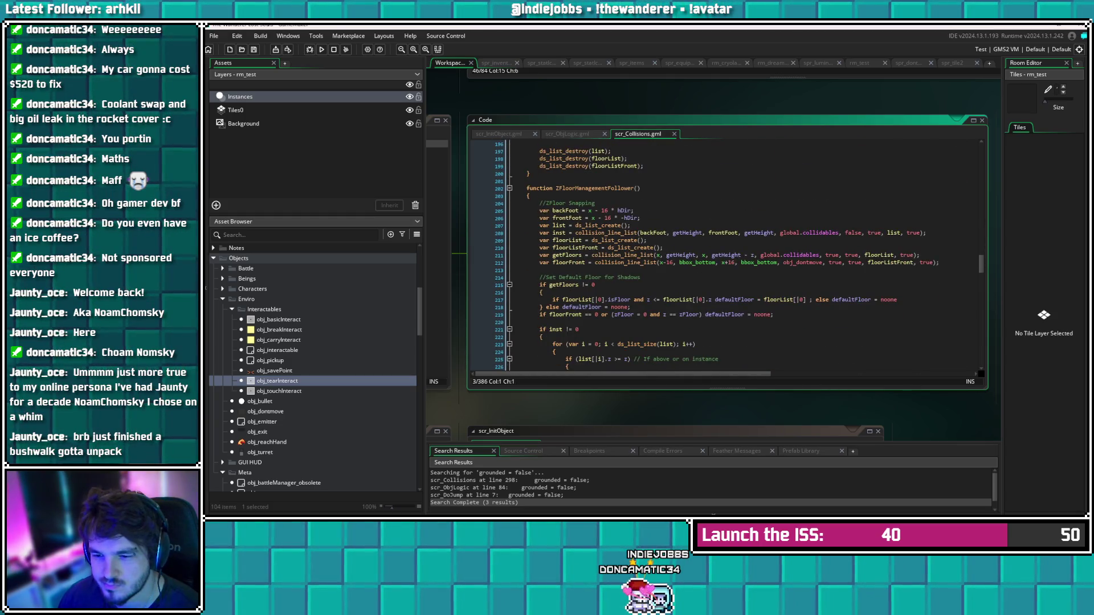
{"action": "scroll", "coordinate": [723, 257], "scroll_direction": "down", "scroll_amount": 17}
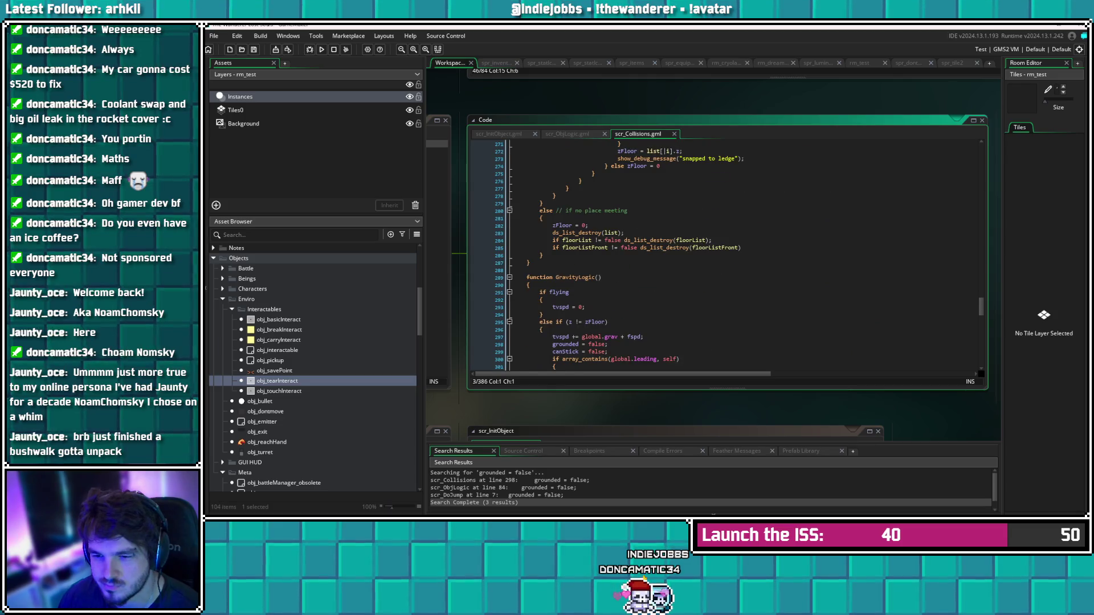
{"action": "scroll", "coordinate": [723, 256], "scroll_direction": "down", "scroll_amount": 15}
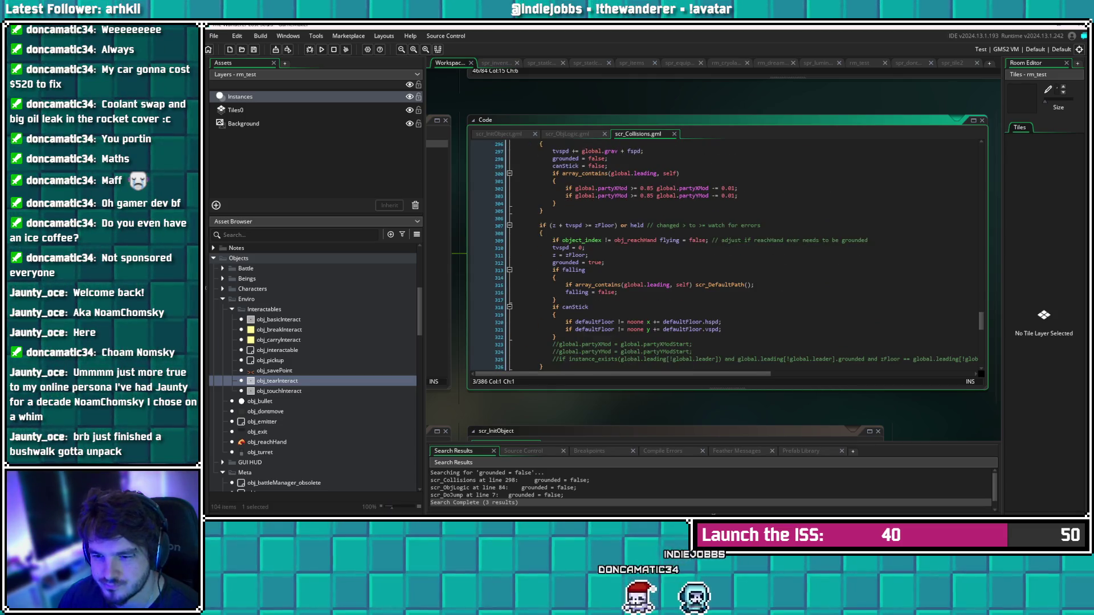
{"action": "scroll", "coordinate": [724, 256], "scroll_direction": "down", "scroll_amount": 8}
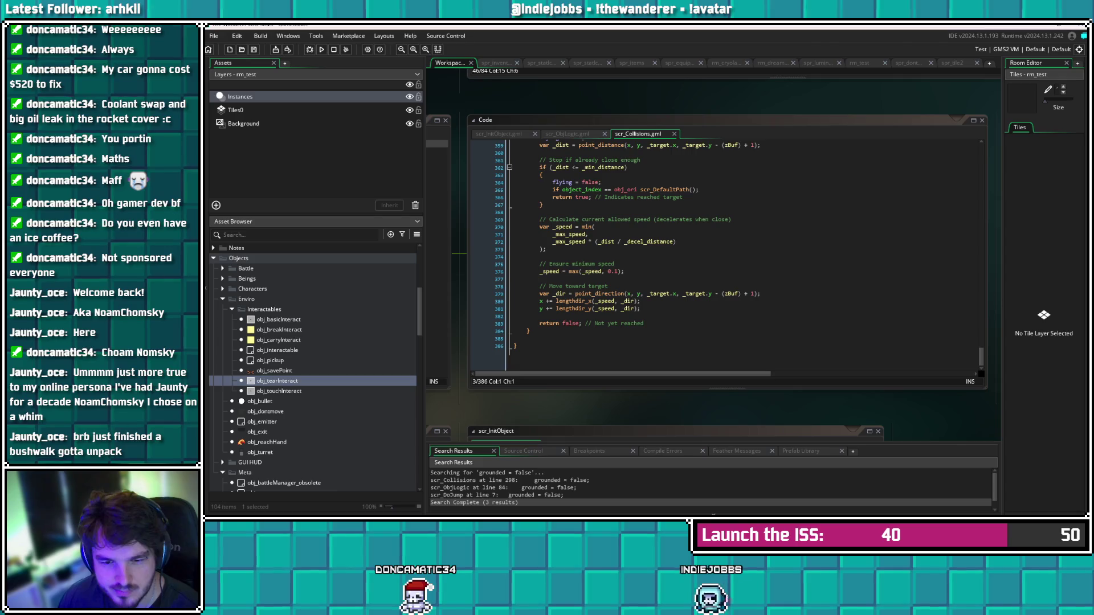
{"action": "double_click", "coordinate": [279, 391]}
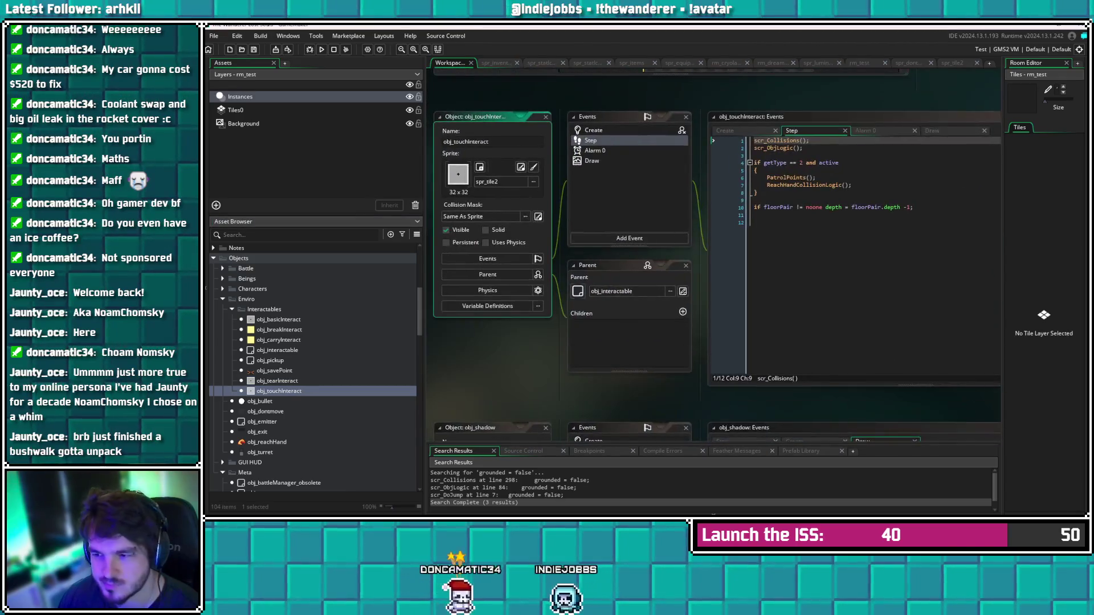
Add draw_text(x, y, string(z)); to obj_touchInteract's Draw event, save, and test it (shows -32)
{"action": "left_click", "coordinate": [592, 161]}
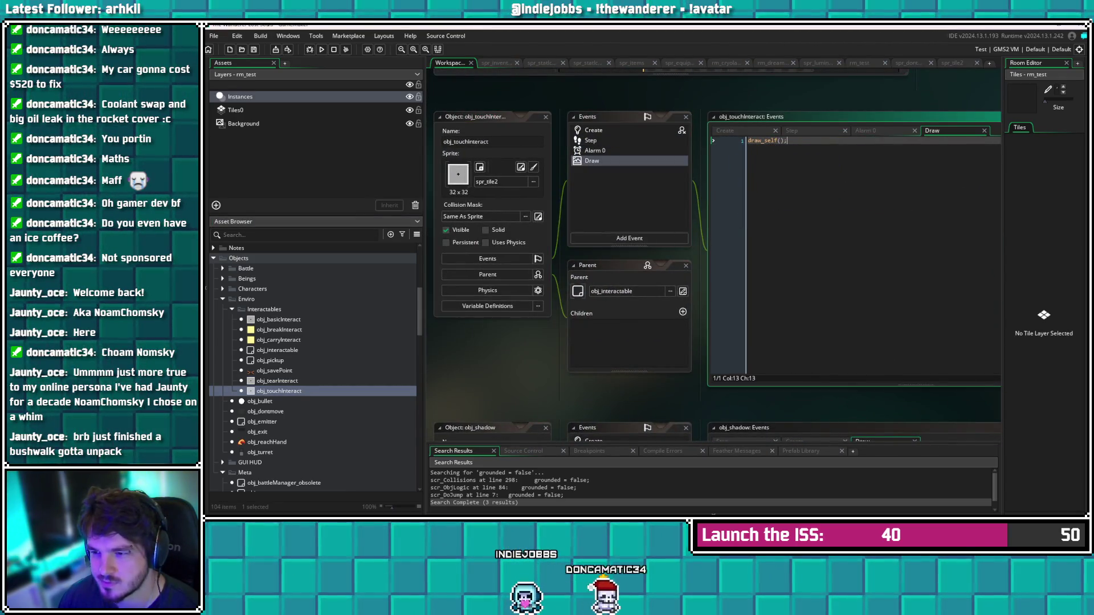
{"action": "key", "text": "Return"}
{"action": "key", "text": "Return"}
{"action": "type", "text": "draw"}
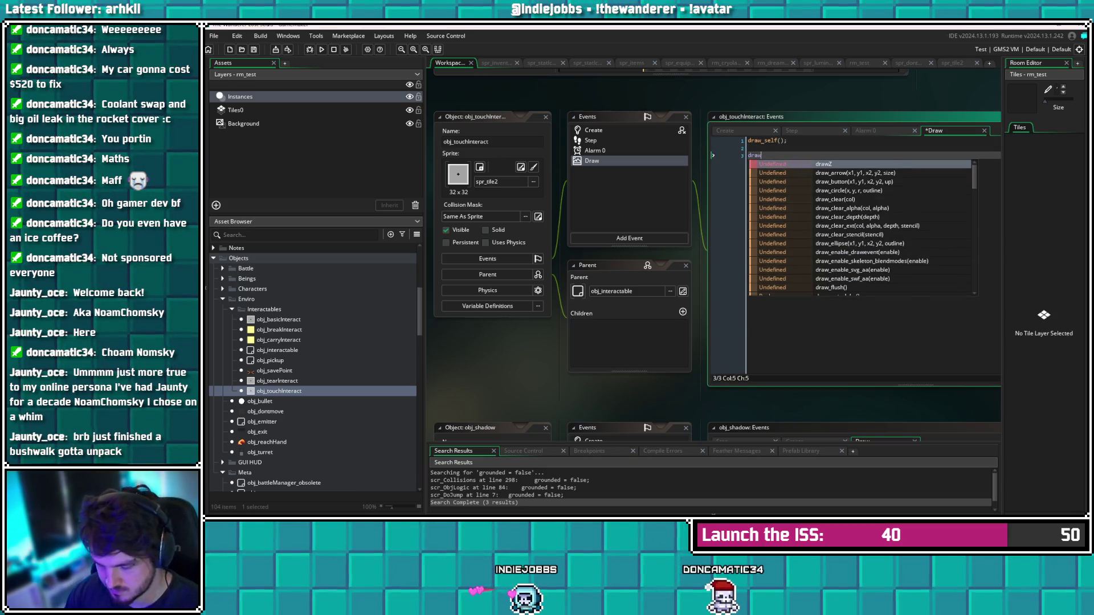
{"action": "type", "text": "_text()"}
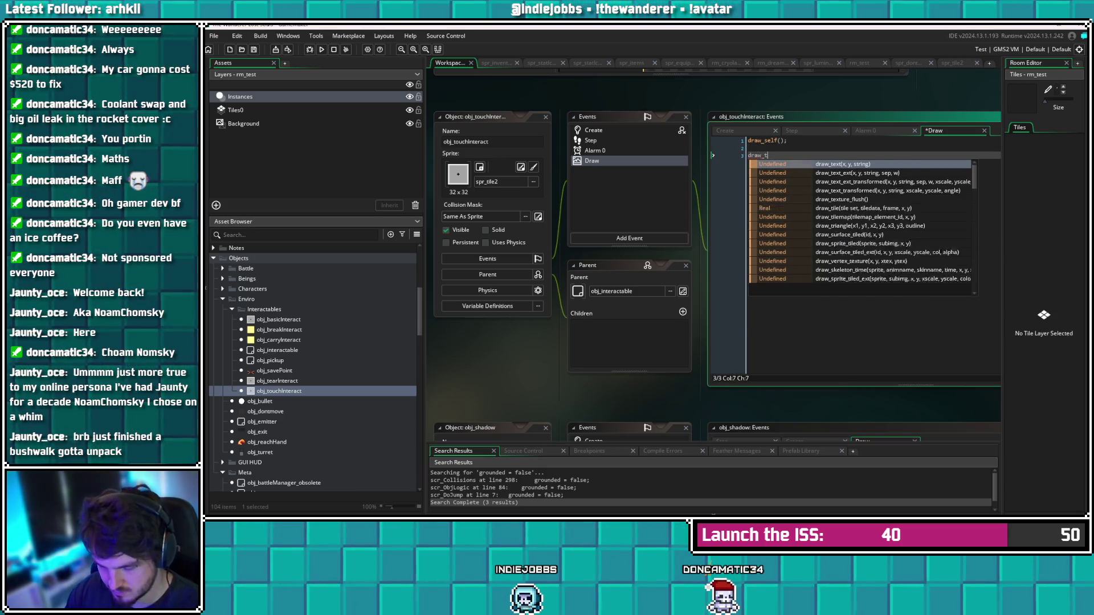
{"action": "key", "text": "Left"}
{"action": "type", "text": "x, y"}
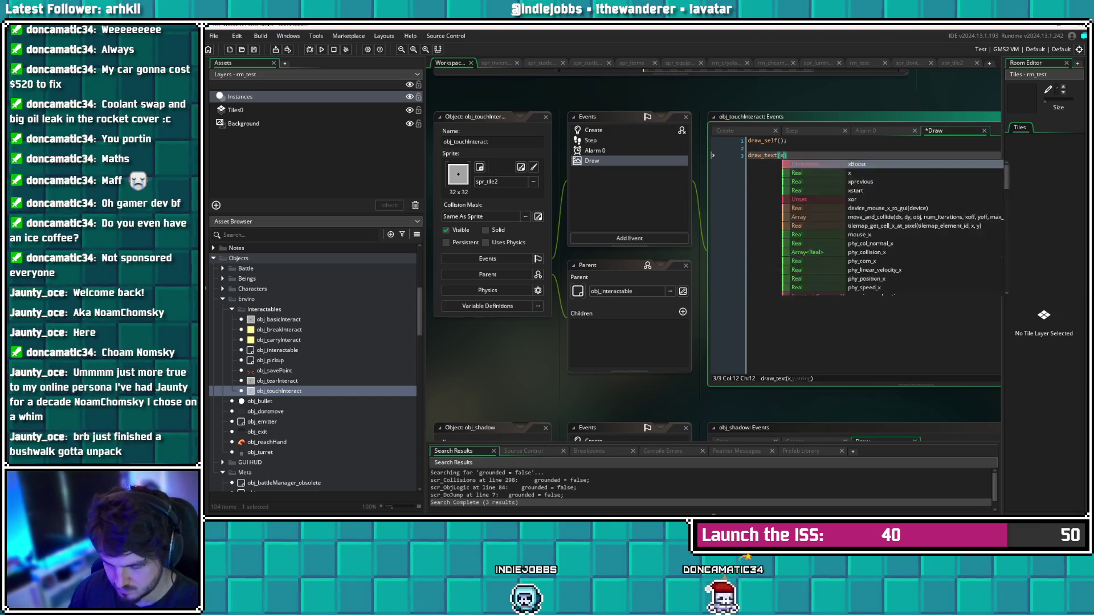
{"action": "key", "text": "BackSpace"}
{"action": "type", "text": ", string(z"}
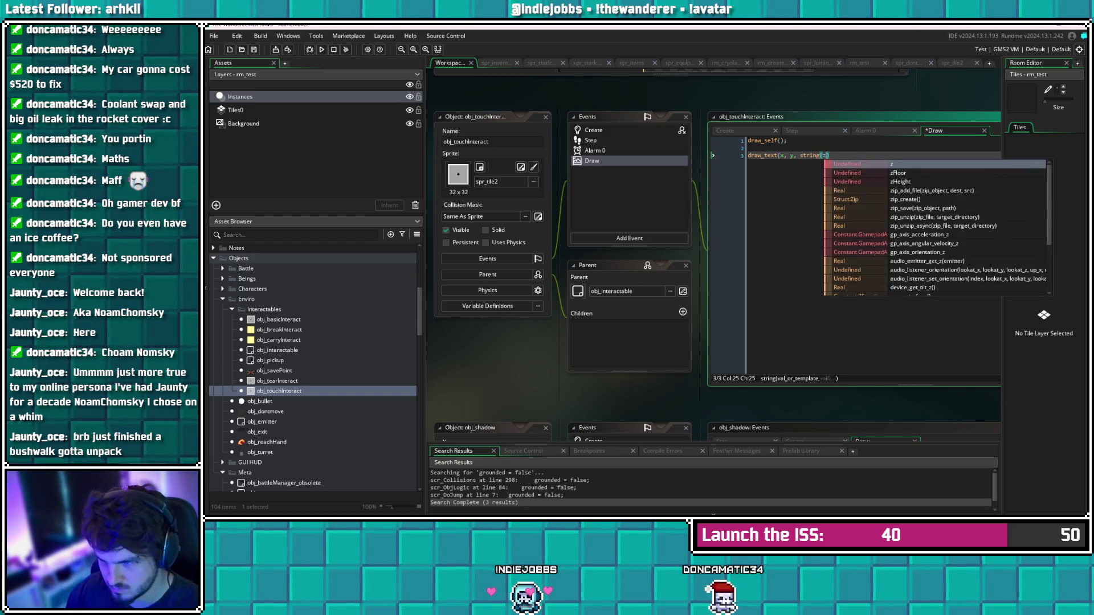
{"action": "type", "text": ")"}
{"action": "key", "text": "ctrl+s"}
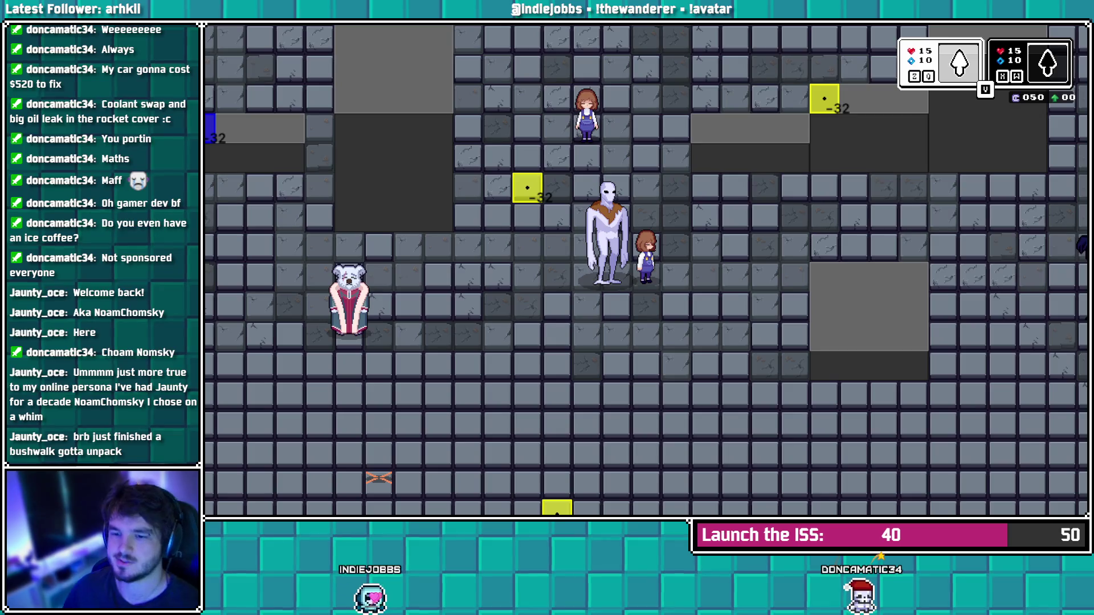
{"action": "key", "text": "Escape"}
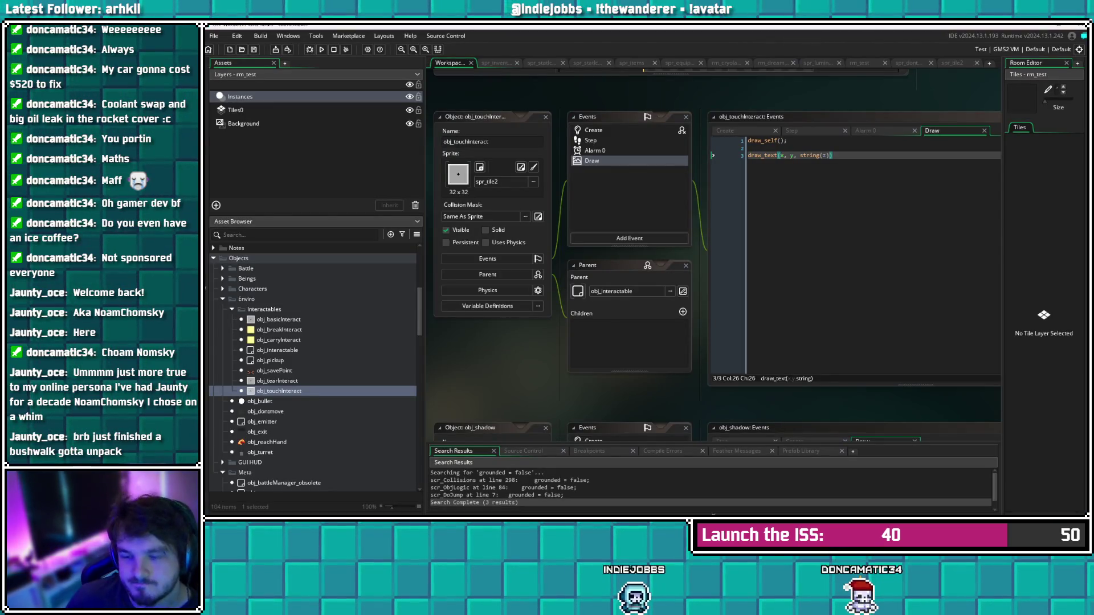
{"action": "double_click", "coordinate": [593, 130]}
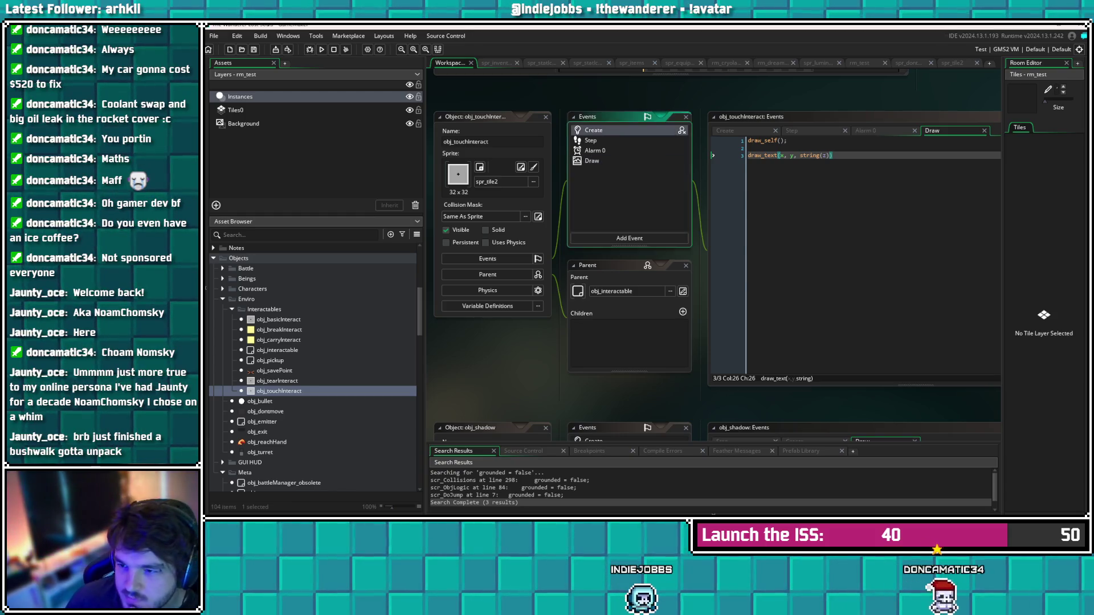
Jump from the Create code's GetFloor call to its definition and review the floor and fallback z checks
{"action": "left_click", "coordinate": [758, 267]}
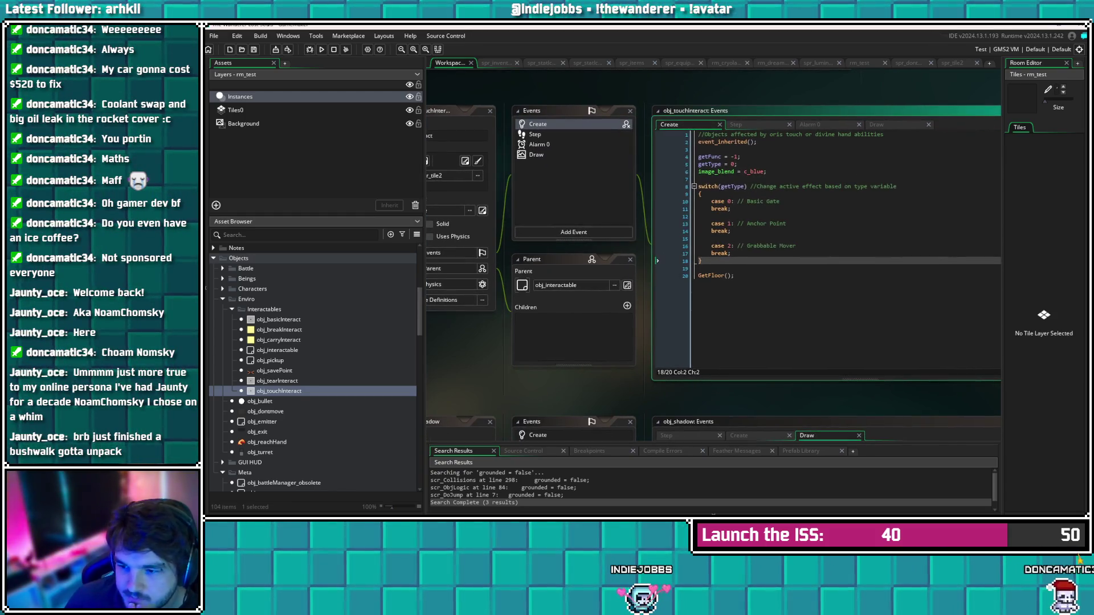
{"action": "middle_click", "coordinate": [715, 276]}
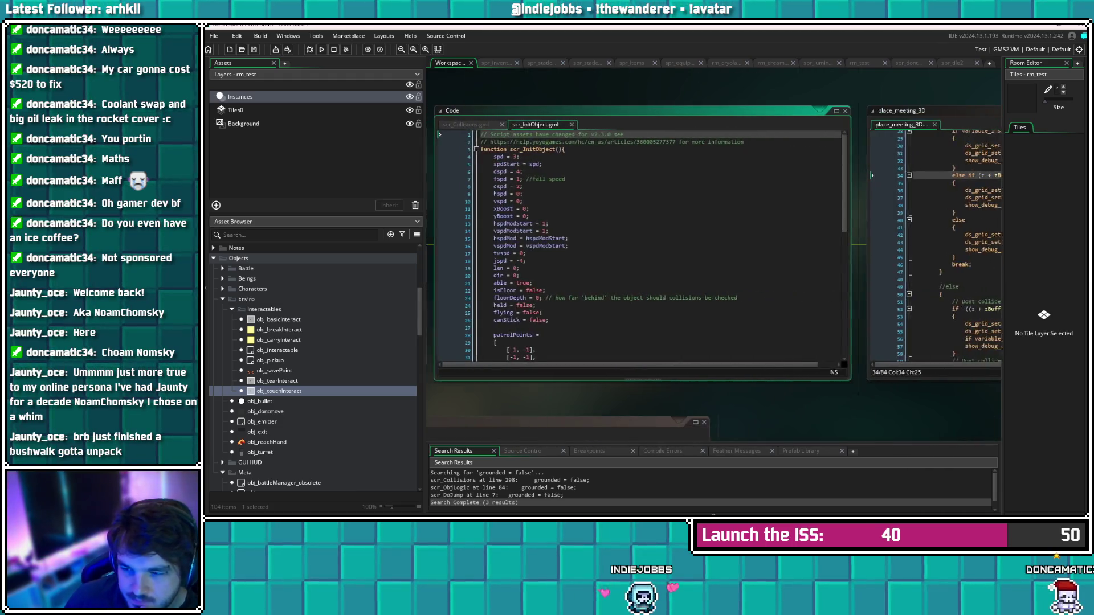
{"action": "scroll", "coordinate": [648, 246], "scroll_direction": "down", "scroll_amount": 5}
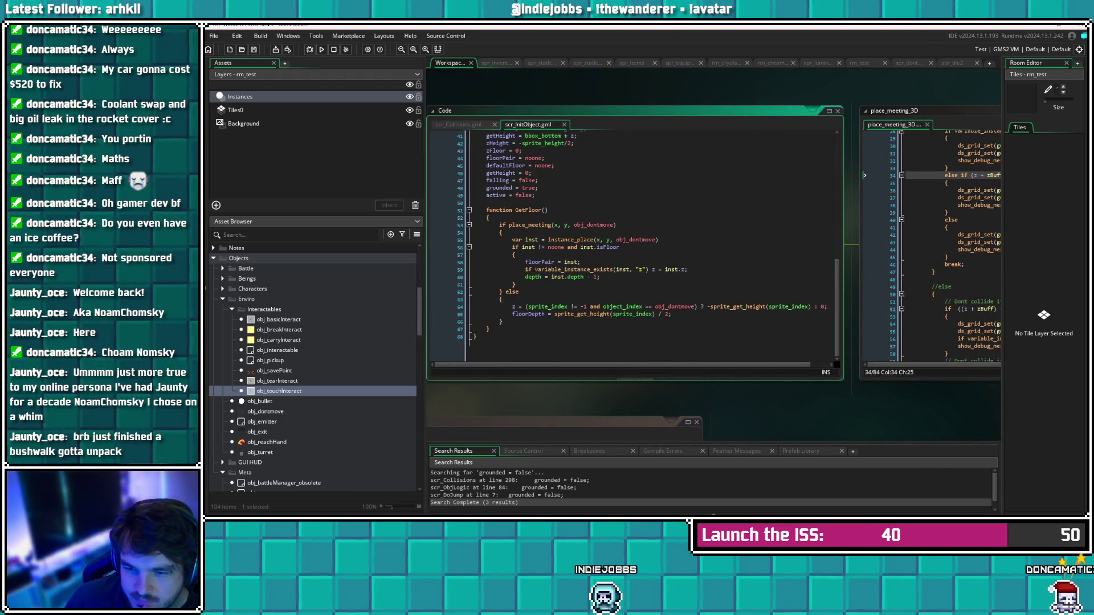
{"action": "left_click", "coordinate": [537, 247]}
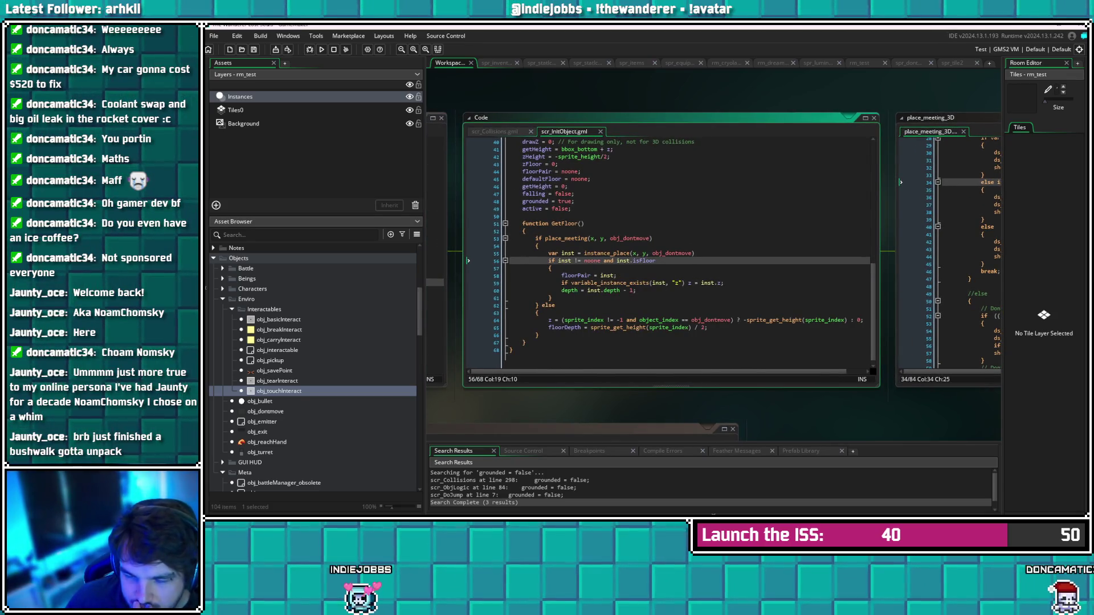
{"action": "left_click", "coordinate": [719, 320]}
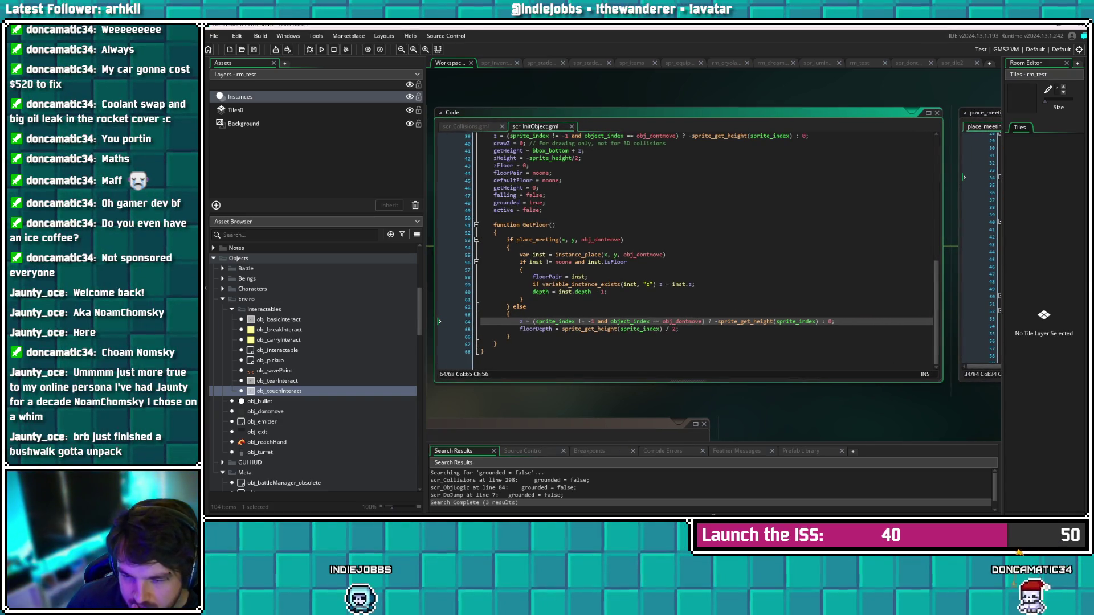
{"action": "left_click", "coordinate": [571, 285]}
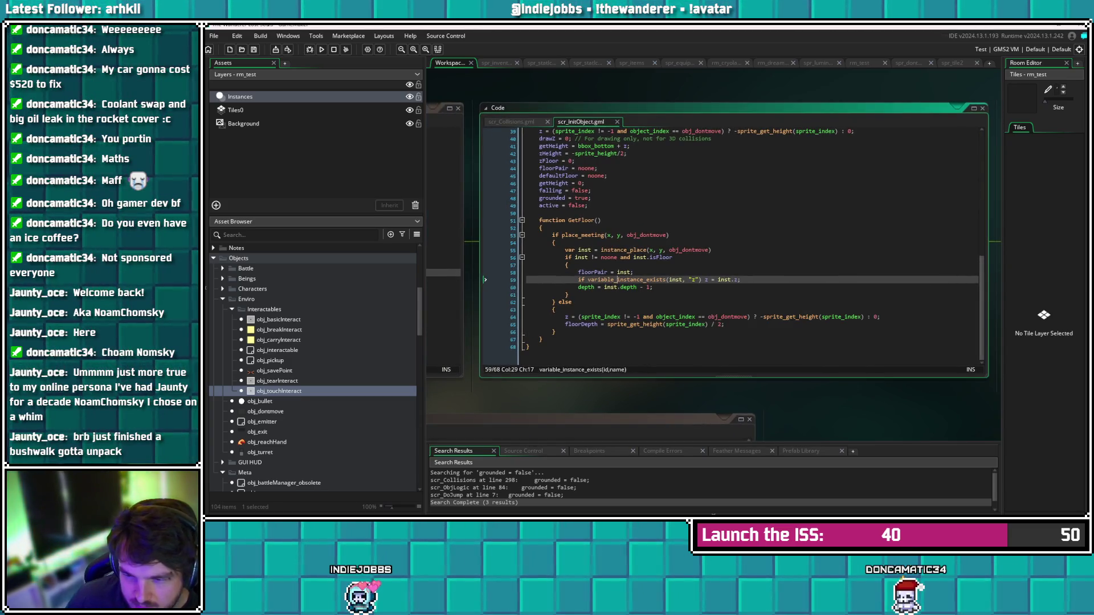
{"action": "left_click", "coordinate": [719, 310]}
Add show_debug_message("No floor detected for " + string(object_index)) to the else branch, save, and run
{"action": "key", "text": "Return"}
{"action": "type", "text": "sp"}
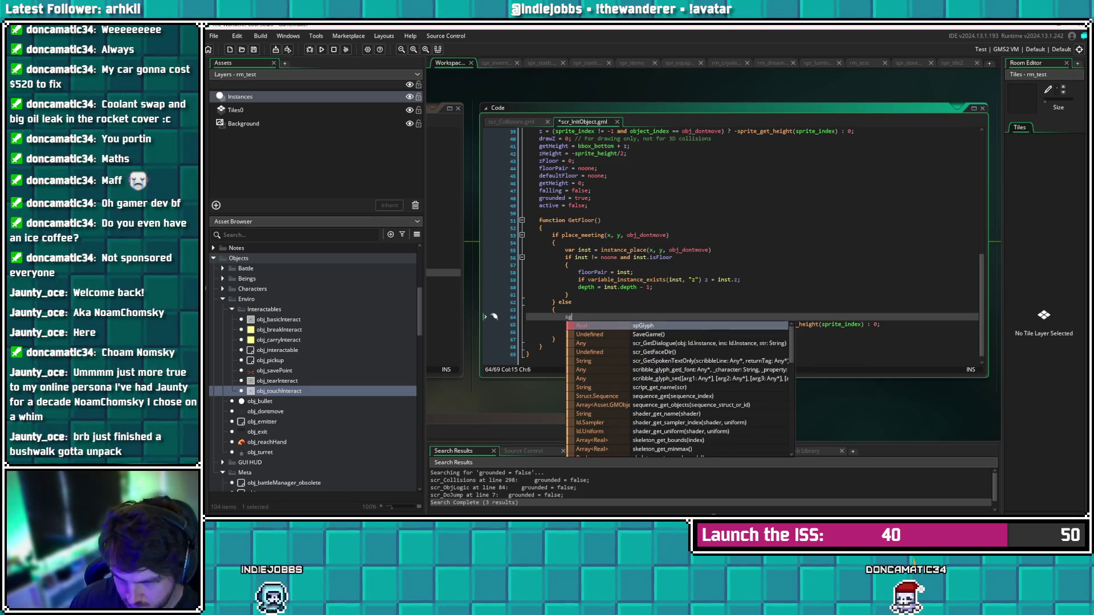
{"action": "key", "text": "BackSpace"}
{"action": "type", "text": "how"}
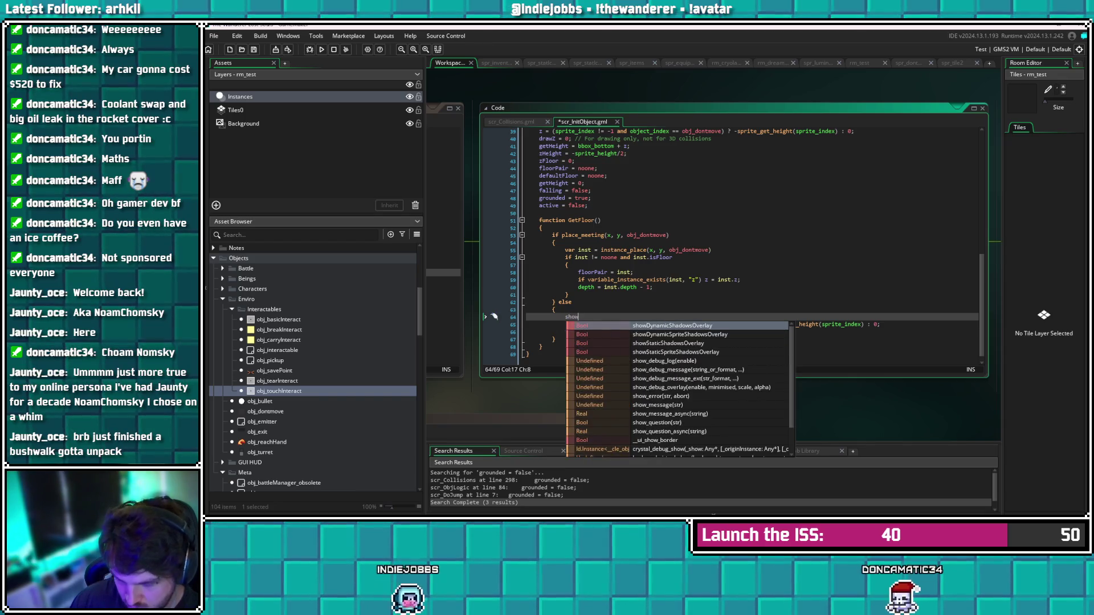
{"action": "type", "text": "_debug"}
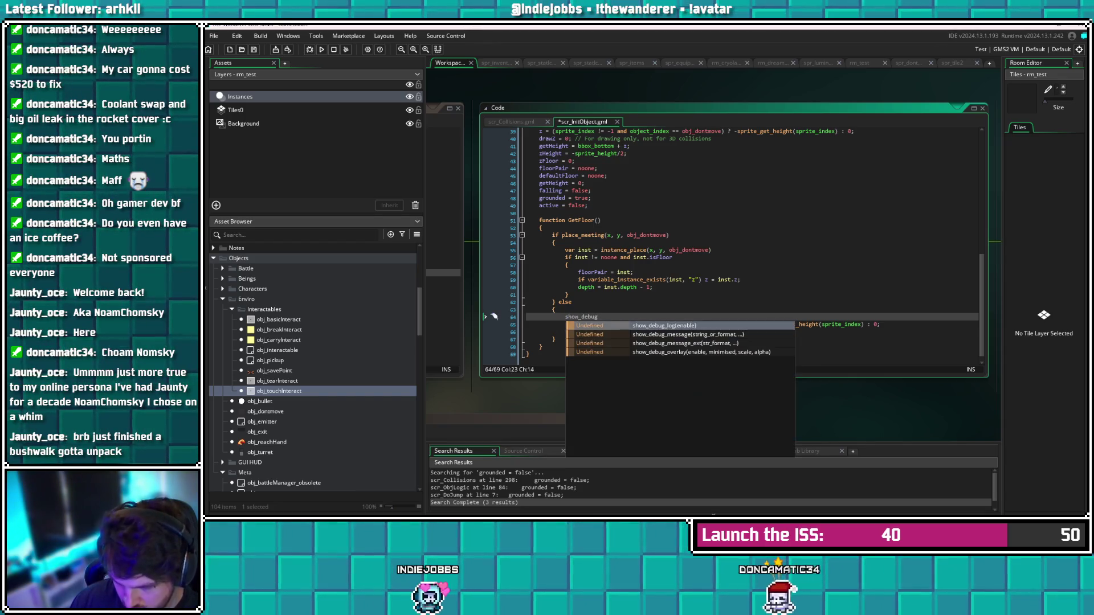
{"action": "type", "text": "_message"}
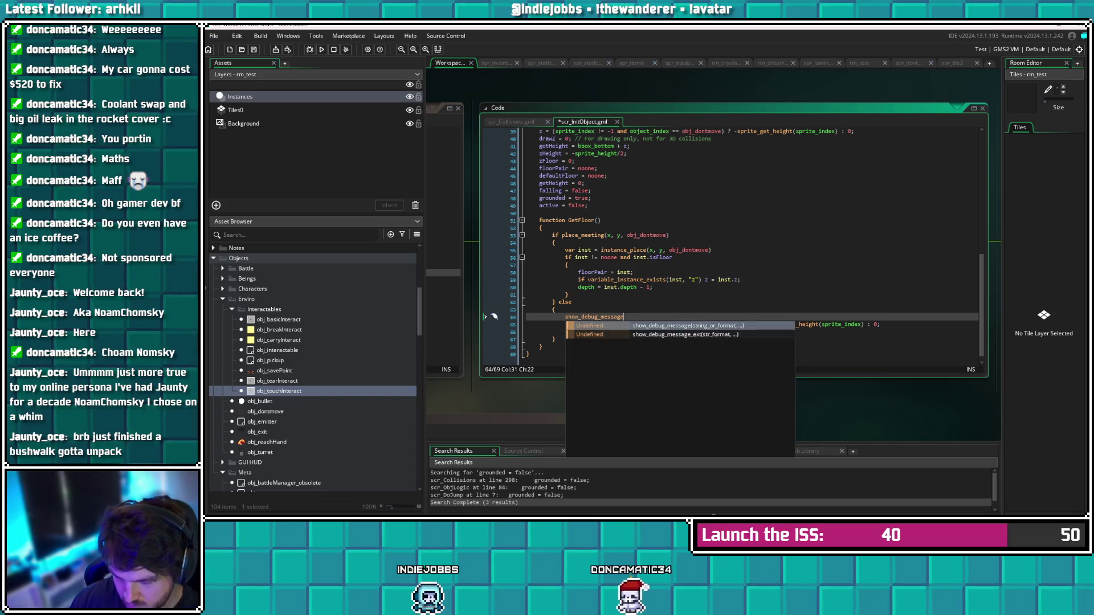
{"action": "type", "text": "(\"No fl"}
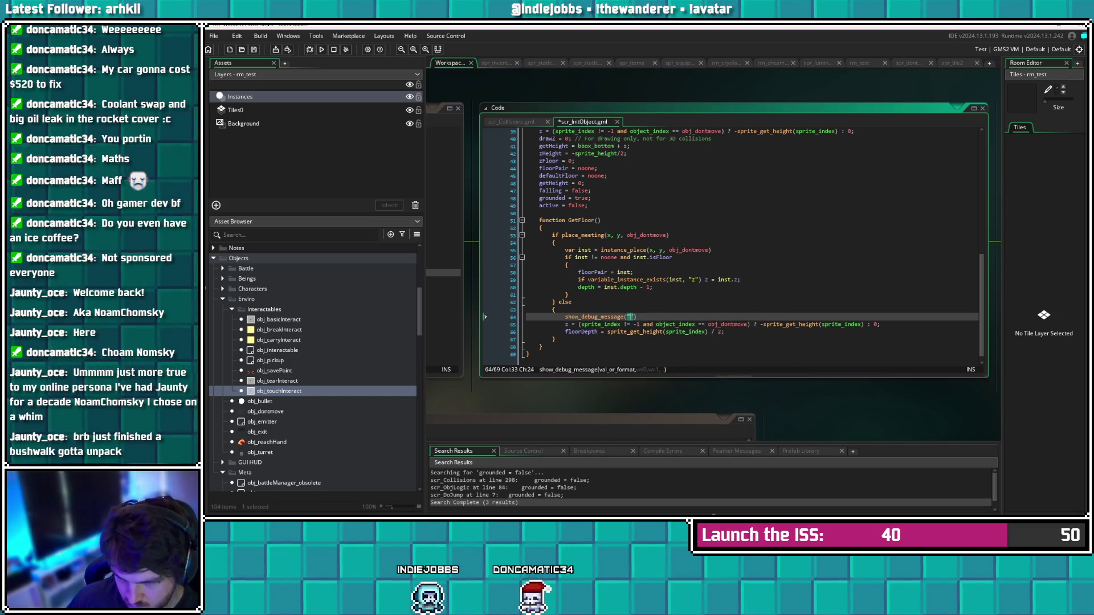
{"action": "type", "text": "oor detected for "}
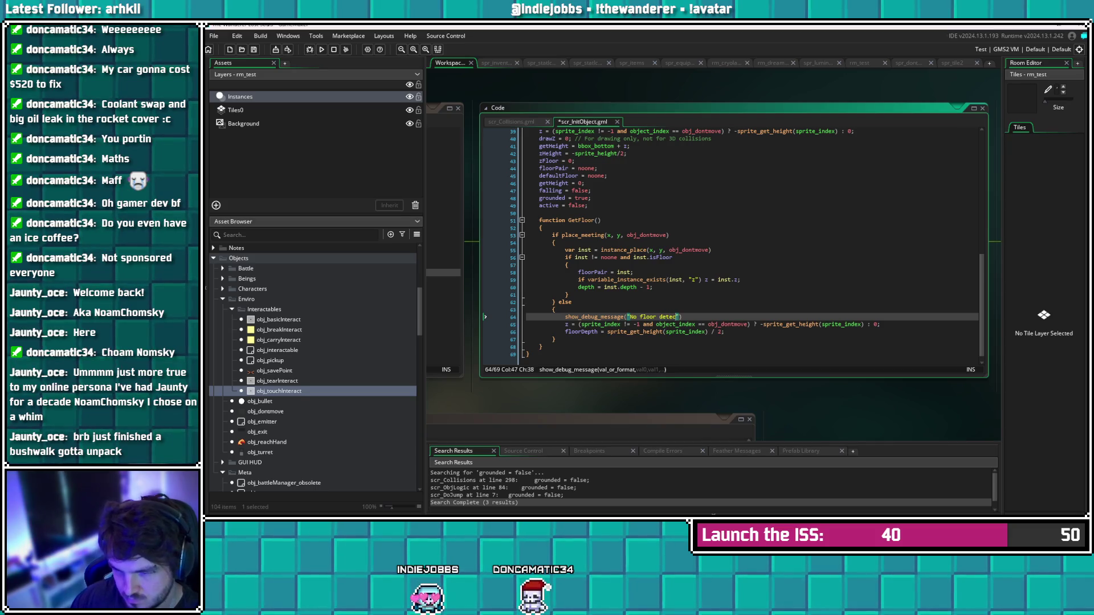
{"action": "type", "text": "\" + "}
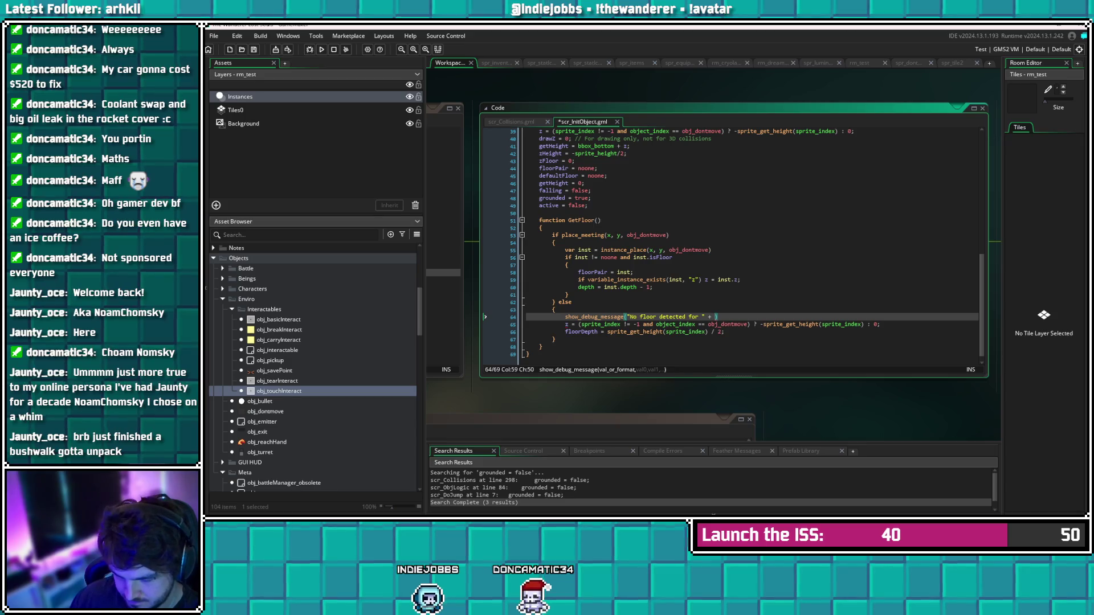
{"action": "type", "text": "string()"}
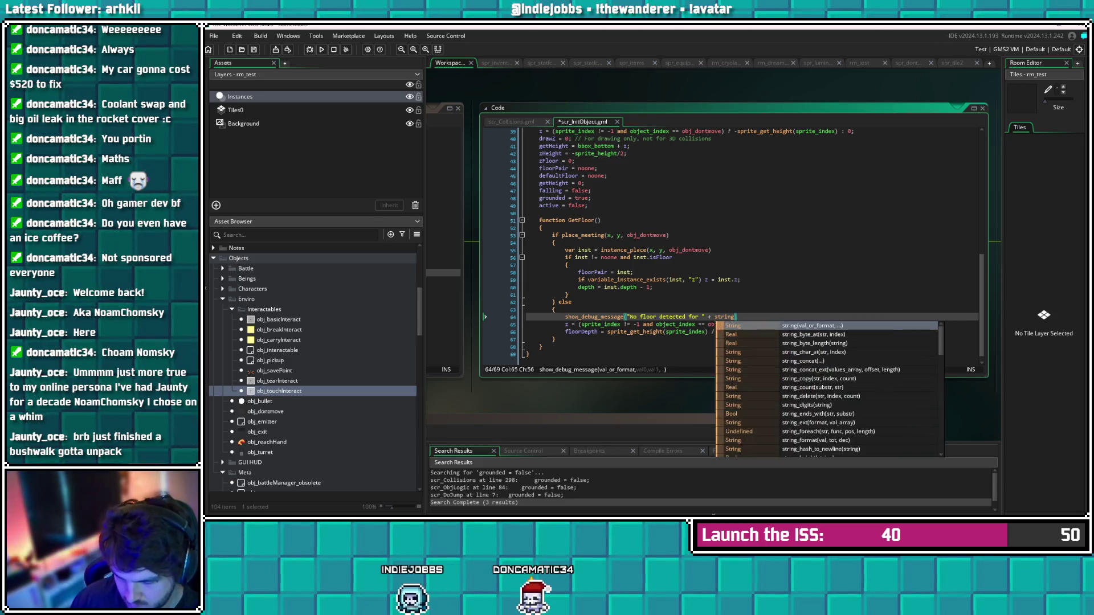
{"action": "key", "text": "Left"}
{"action": "type", "text": "object"}
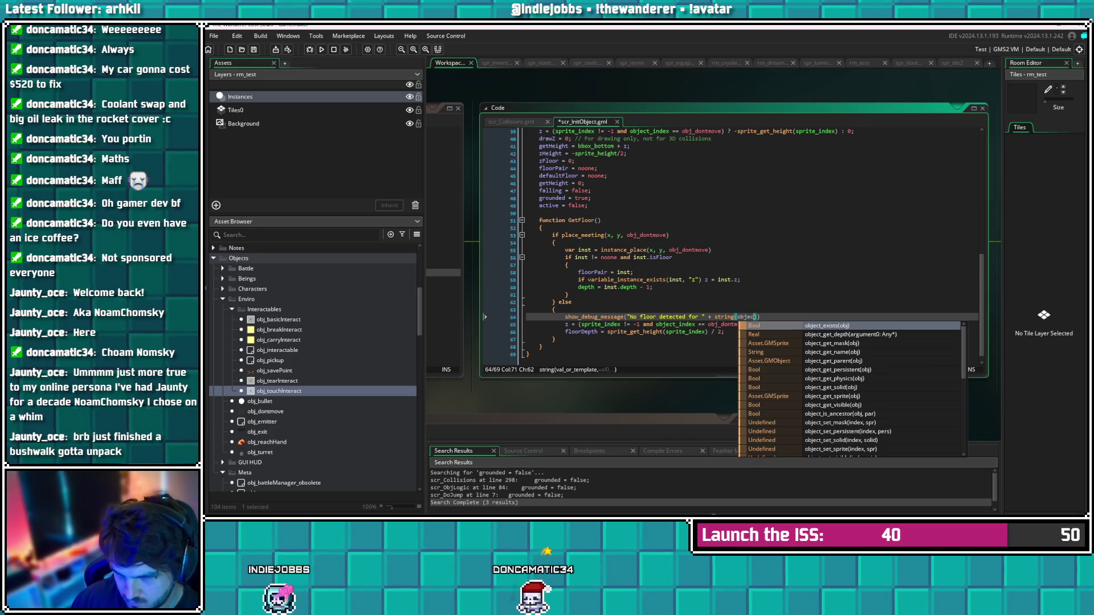
{"action": "type", "text": "_index"}
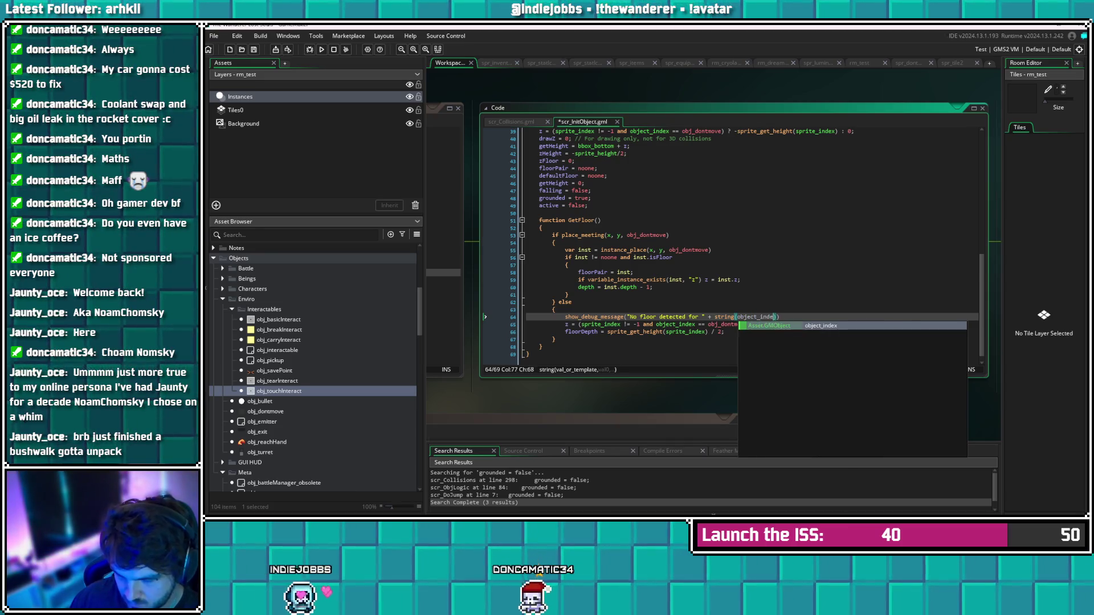
{"action": "key", "text": "ctrl+s"}
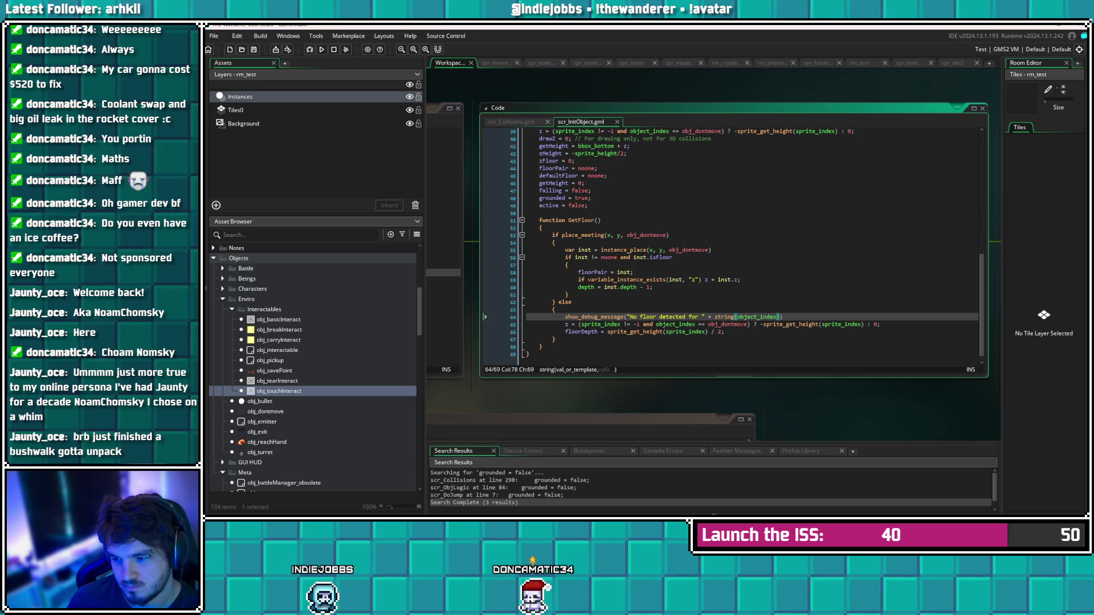
{"action": "key", "text": "End"}
{"action": "key", "text": "F5"}
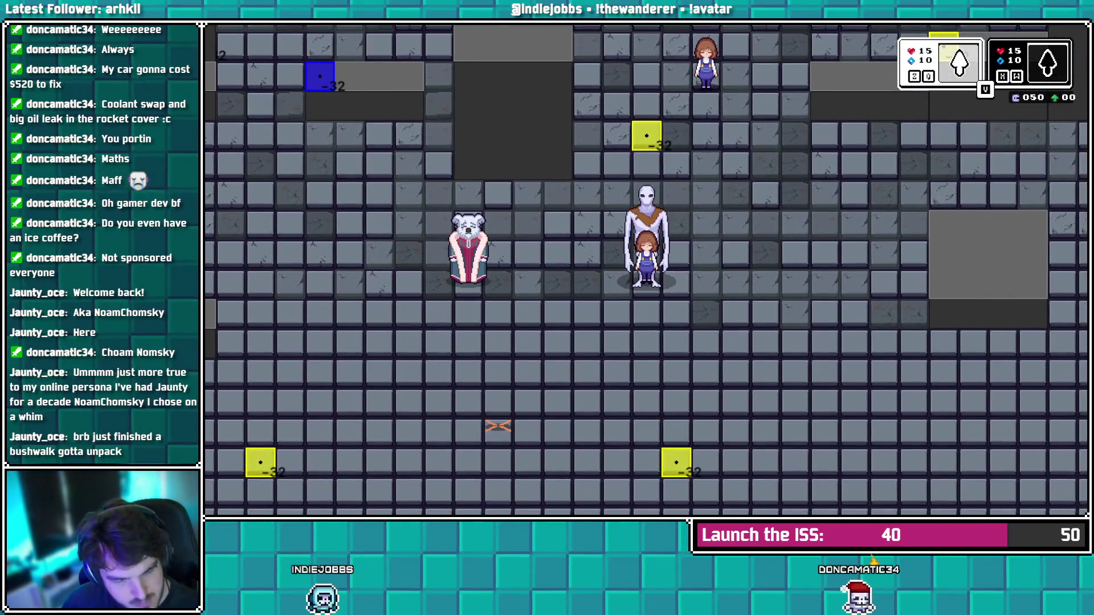
Walk the player down-left in the running game, then close the game
{"action": "key", "text": "Down"}
{"action": "key", "text": "Left"}
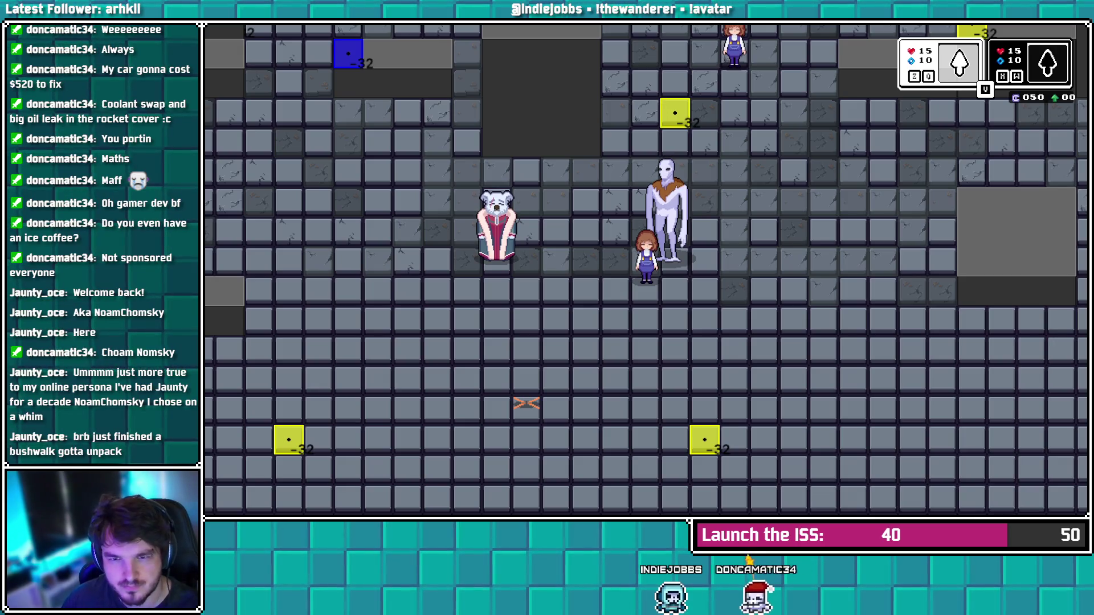
{"action": "key", "text": "Escape"}
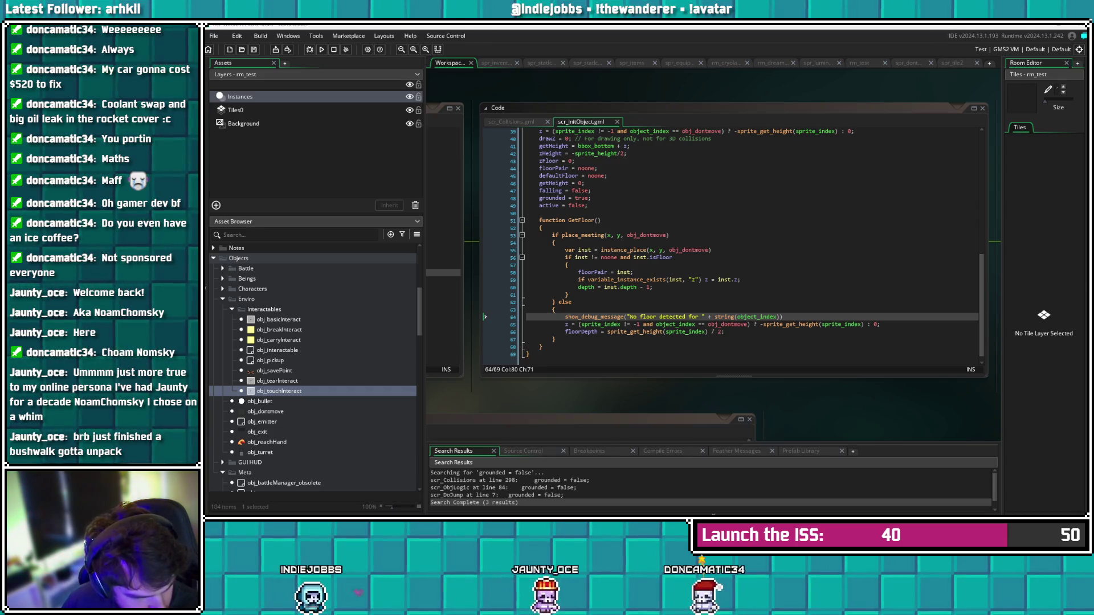
Delete the no-floor show_debug_message line from GetFloor and save scr_InitObject
{"action": "key", "text": "Escape"}
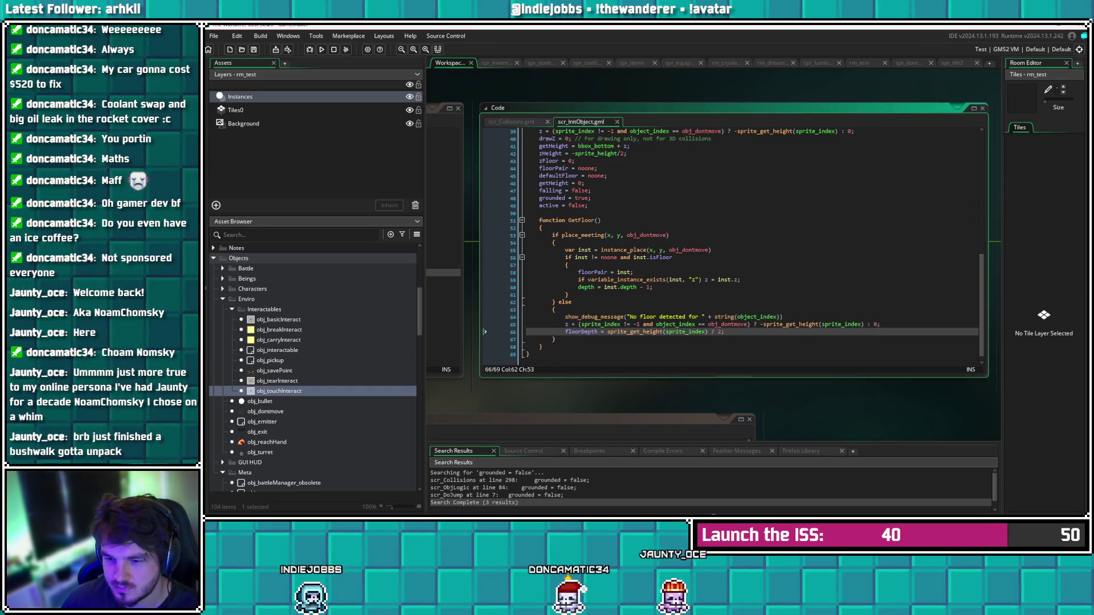
{"action": "key", "text": "Up"}
{"action": "key", "text": "Up"}
{"action": "key", "text": "End"}
{"action": "key", "text": "shift+Home"}
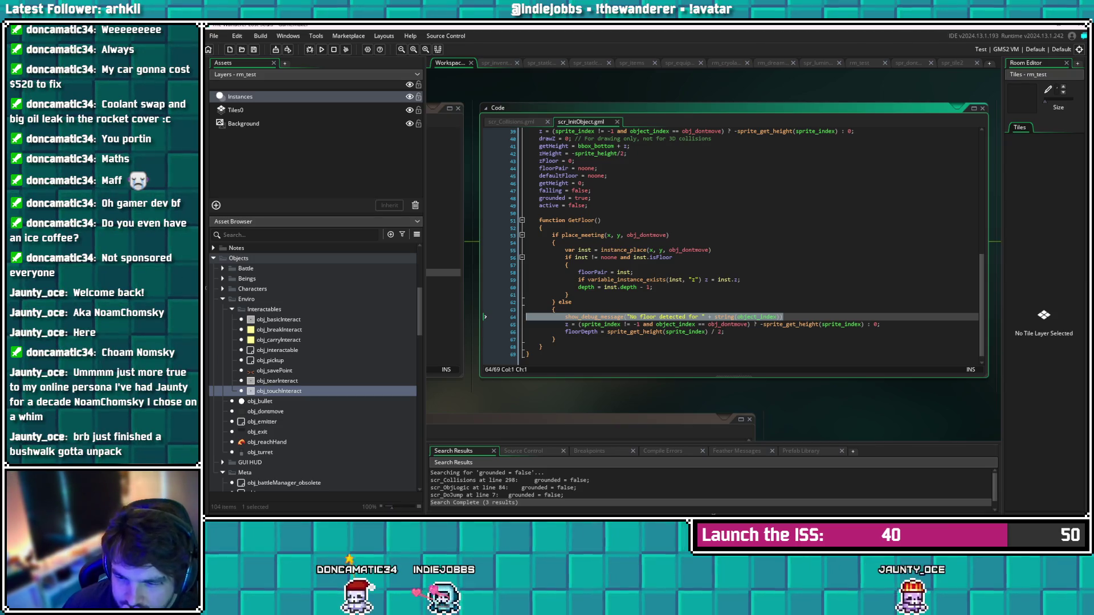
{"action": "key", "text": "BackSpace"}
{"action": "key", "text": "BackSpace"}
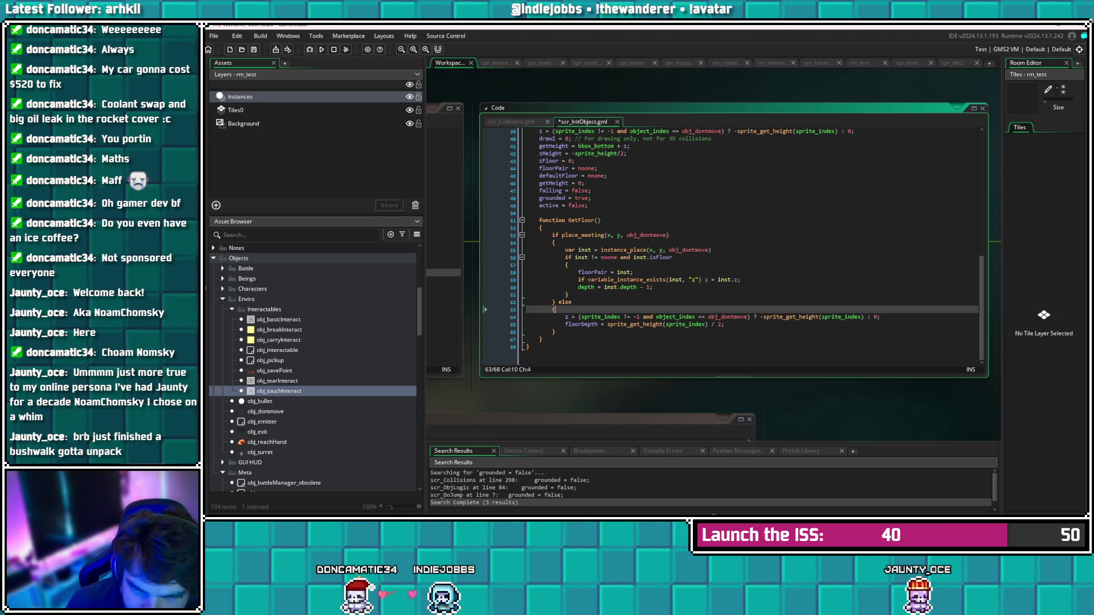
{"action": "key", "text": "ctrl+s"}
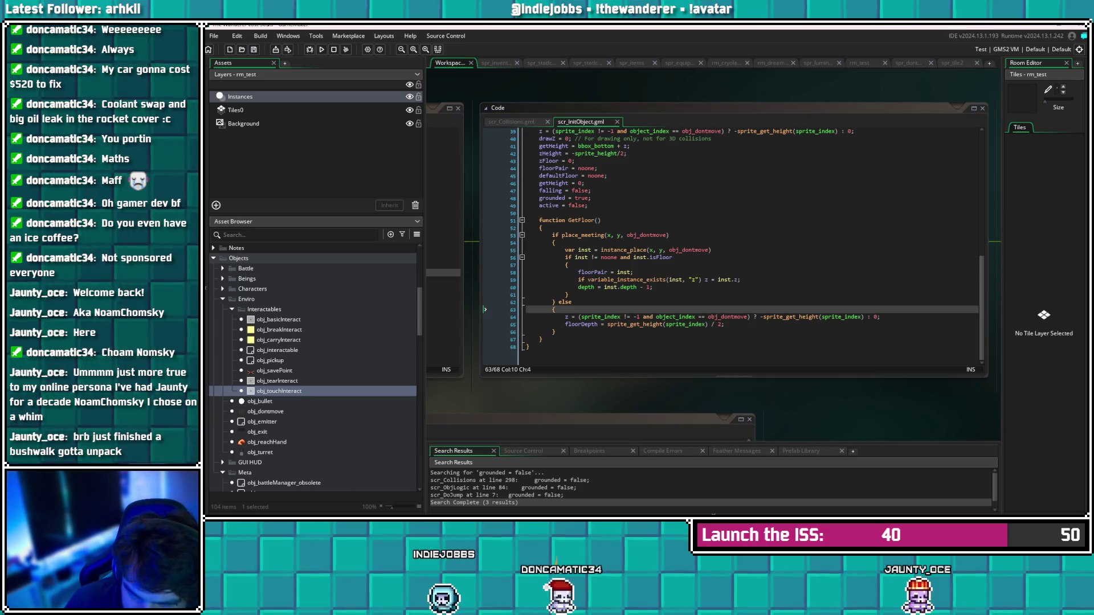
Replace the fallback -sprite_get_height(sprite_index) with 0 and run the game
{"action": "left_click", "coordinate": [725, 325]}
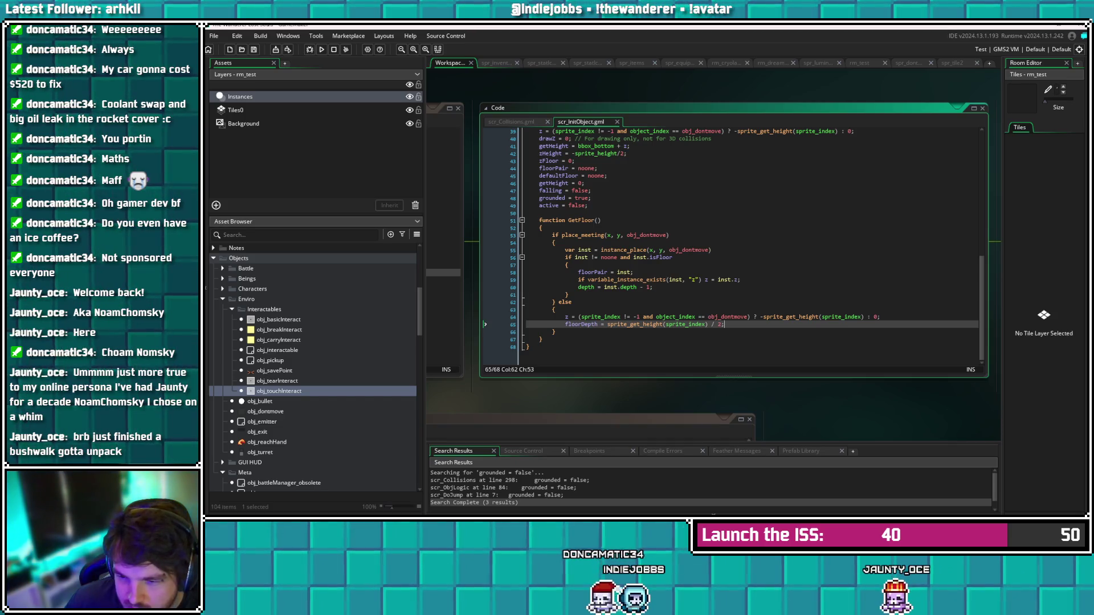
{"action": "left_click", "coordinate": [874, 317]}
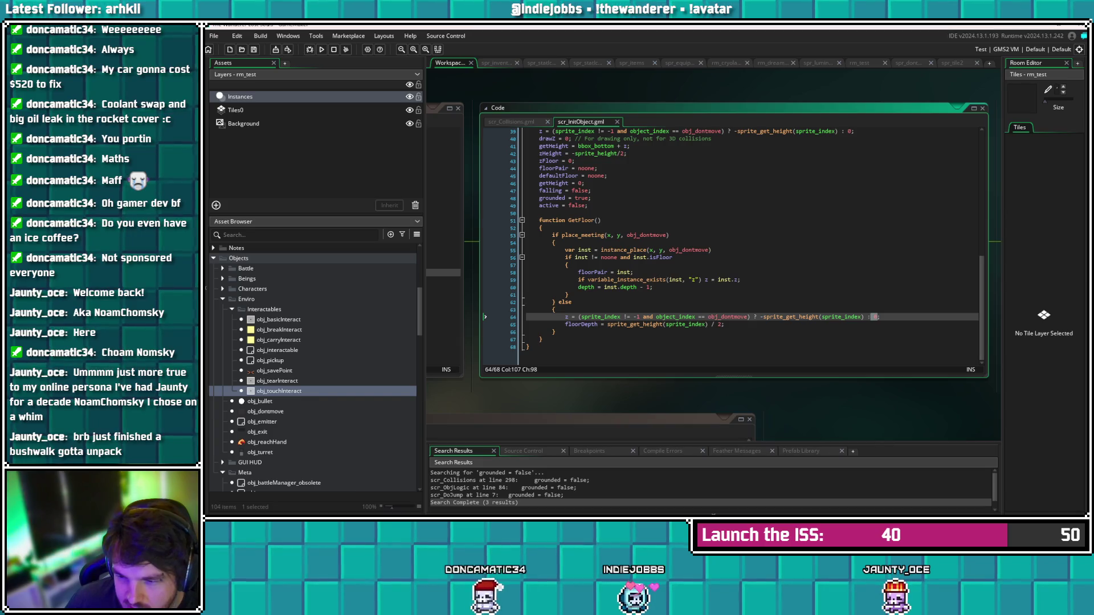
{"action": "left_click", "coordinate": [670, 317]}
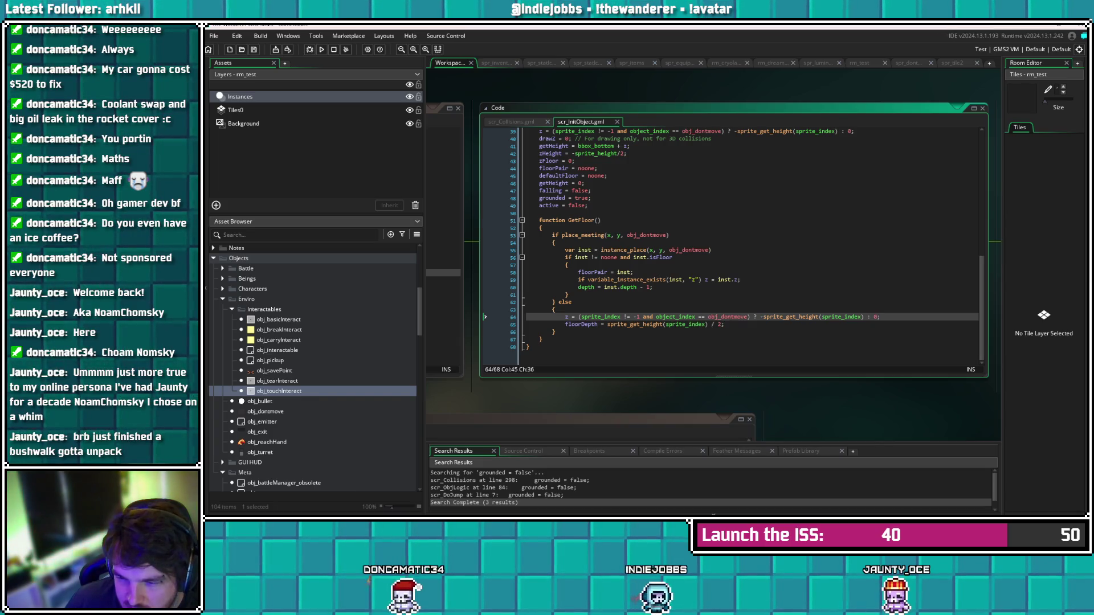
{"action": "left_click_drag", "start_coordinate": [864, 317], "coordinate": [760, 317]}
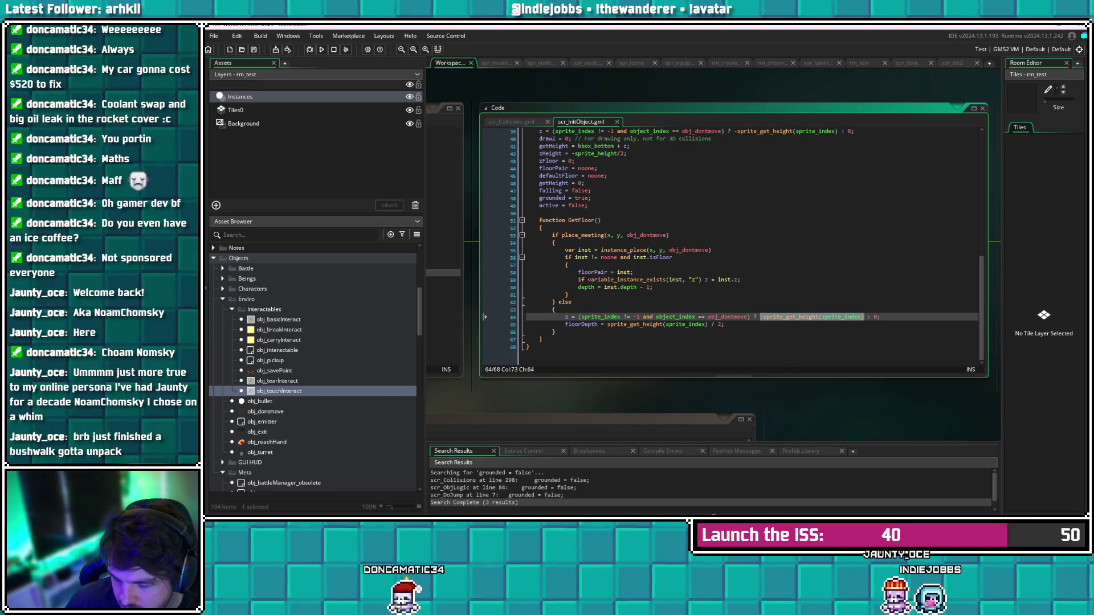
{"action": "type", "text": "0"}
{"action": "key", "text": "Down"}
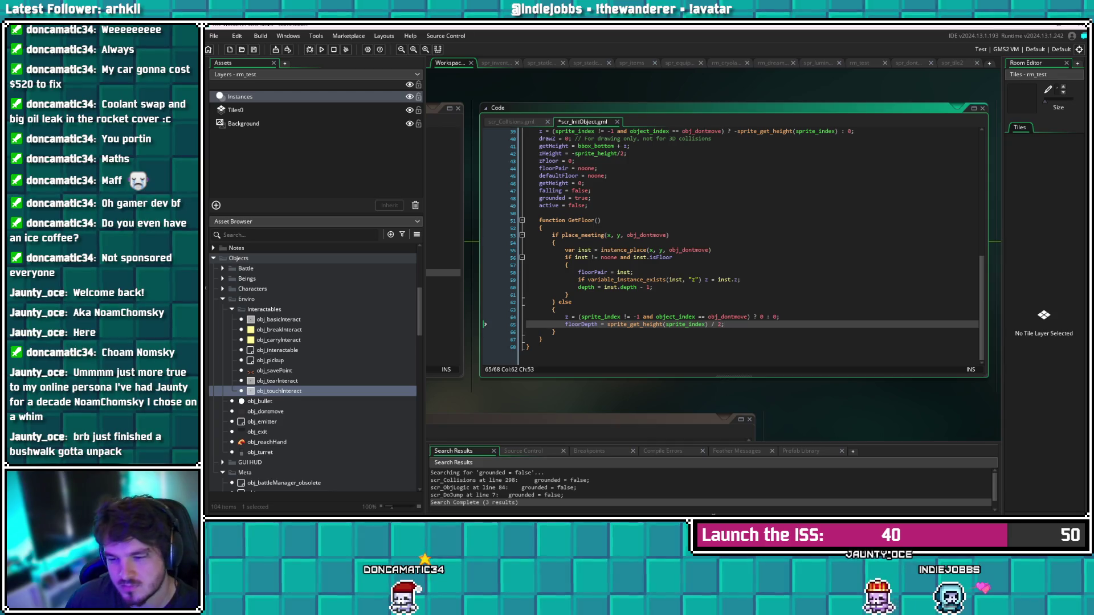
{"action": "key", "text": "F5"}
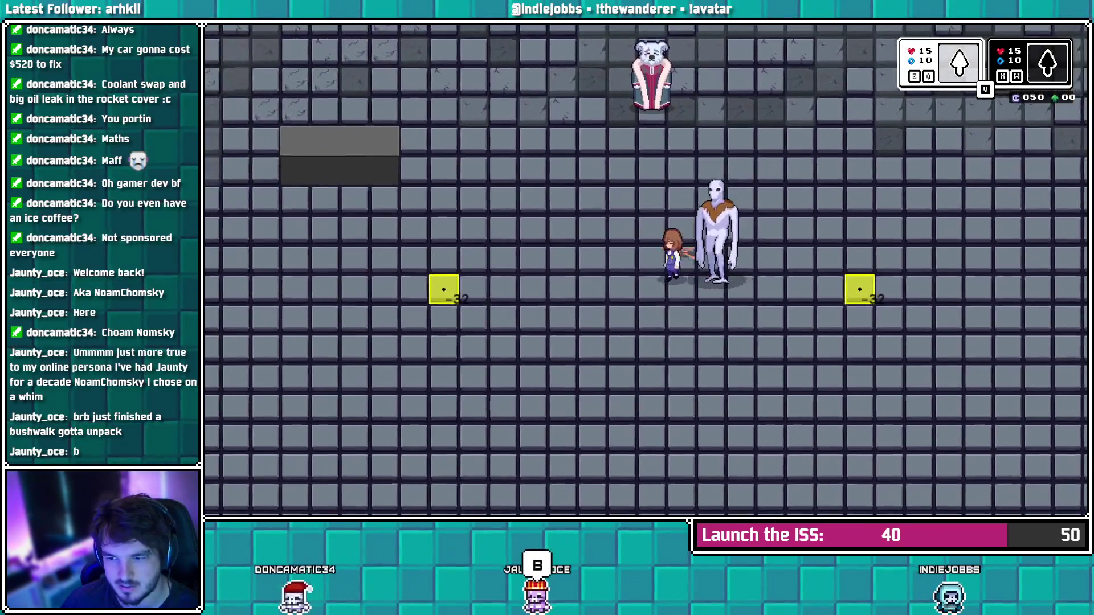
Walk the player around the room past the tall figure and yellow tiles, then leave the game
{"action": "key", "text": "Up"}
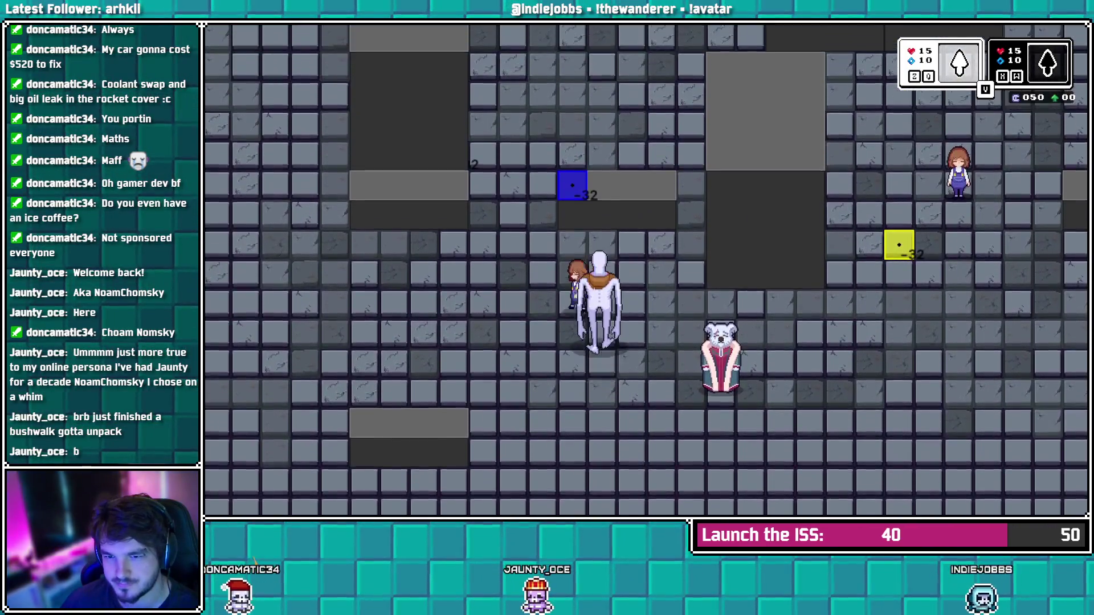
{"action": "key", "text": "Down"}
{"action": "key", "text": "Left"}
{"action": "key", "text": "Right"}
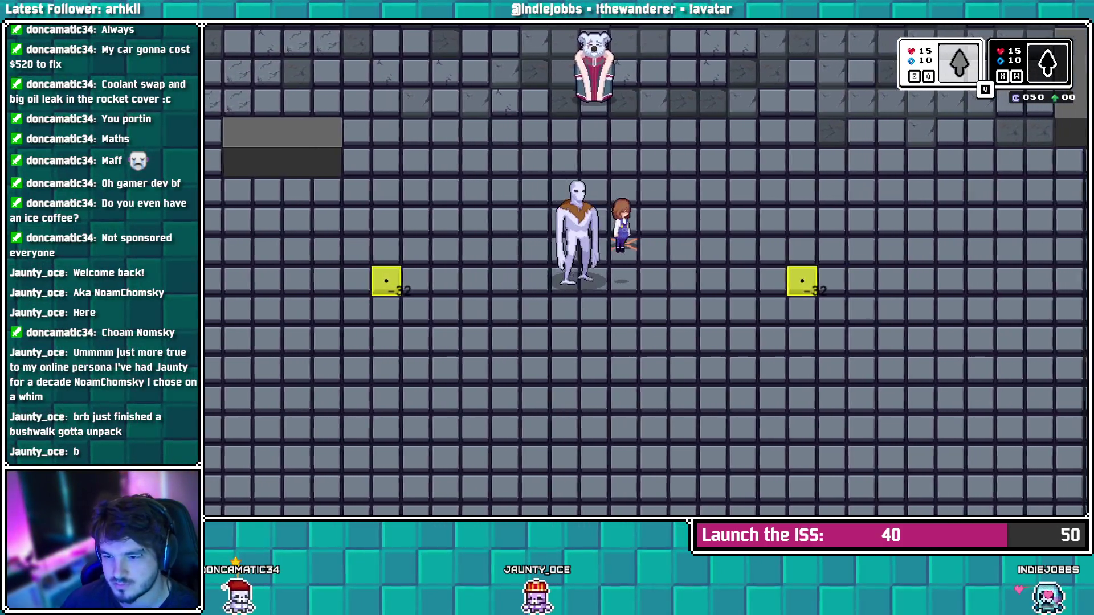
{"action": "key", "text": "Up"}
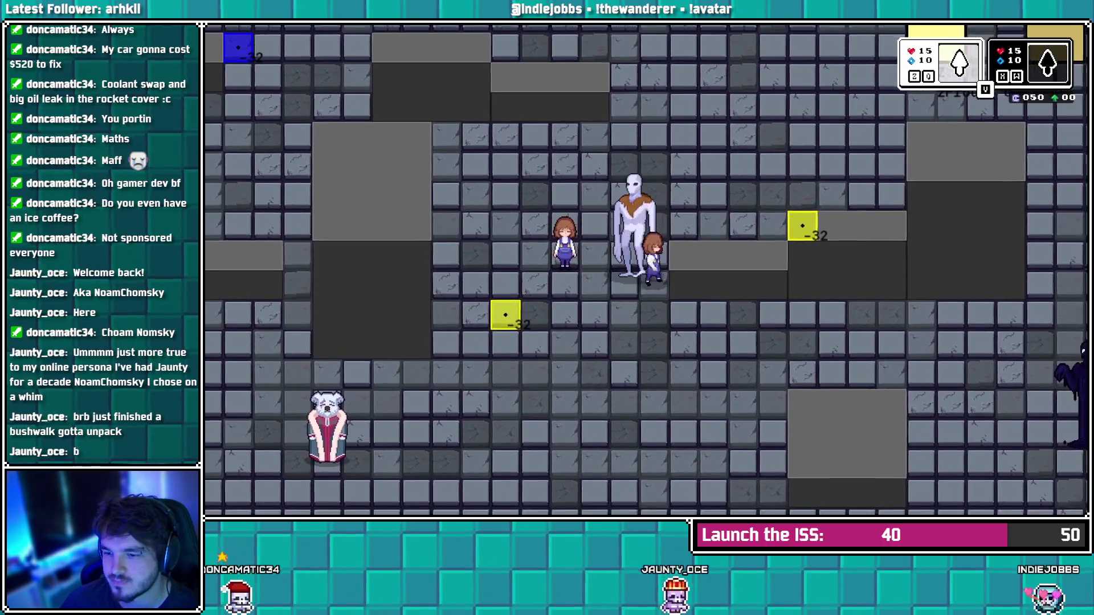
{"action": "key", "text": "Right"}
{"action": "key", "text": "Up"}
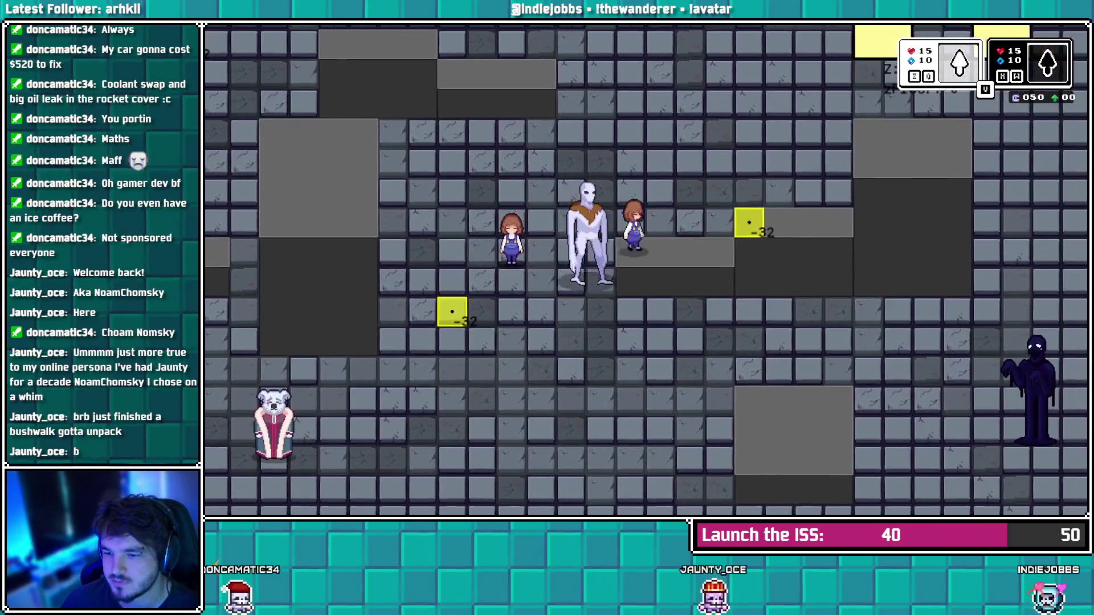
{"action": "key", "text": "Right"}
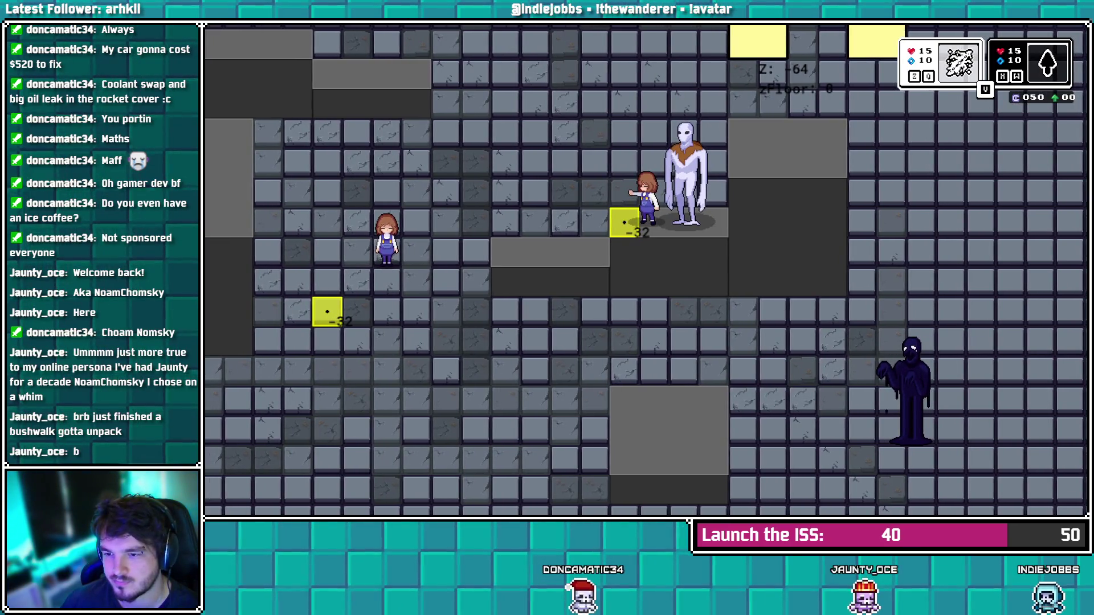
{"action": "key", "text": "Left"}
{"action": "key", "text": "Down"}
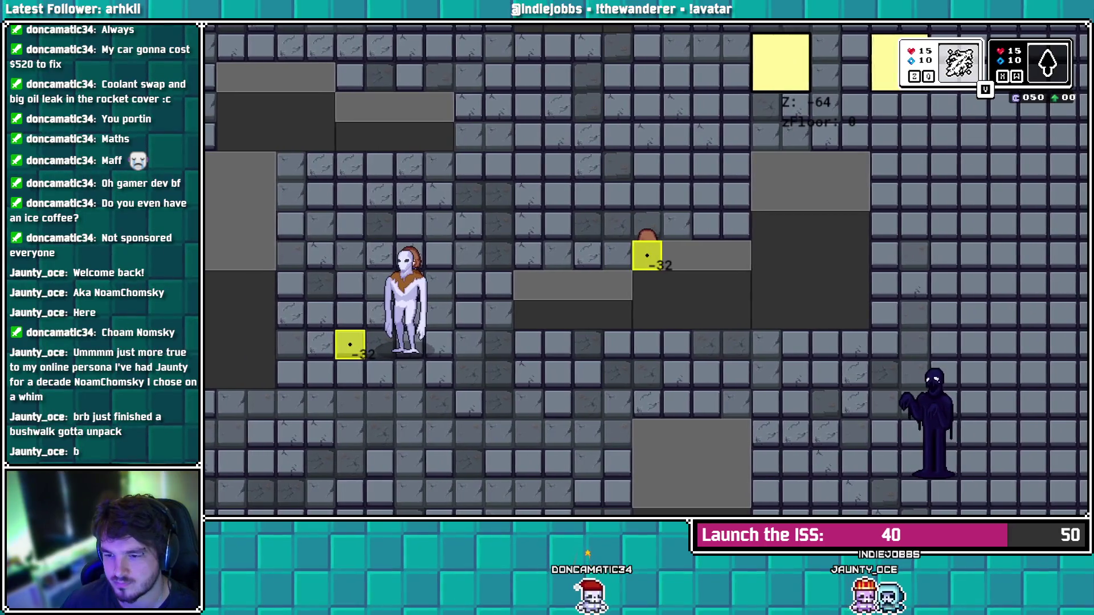
{"action": "key", "text": "Left"}
{"action": "key", "text": "Down"}
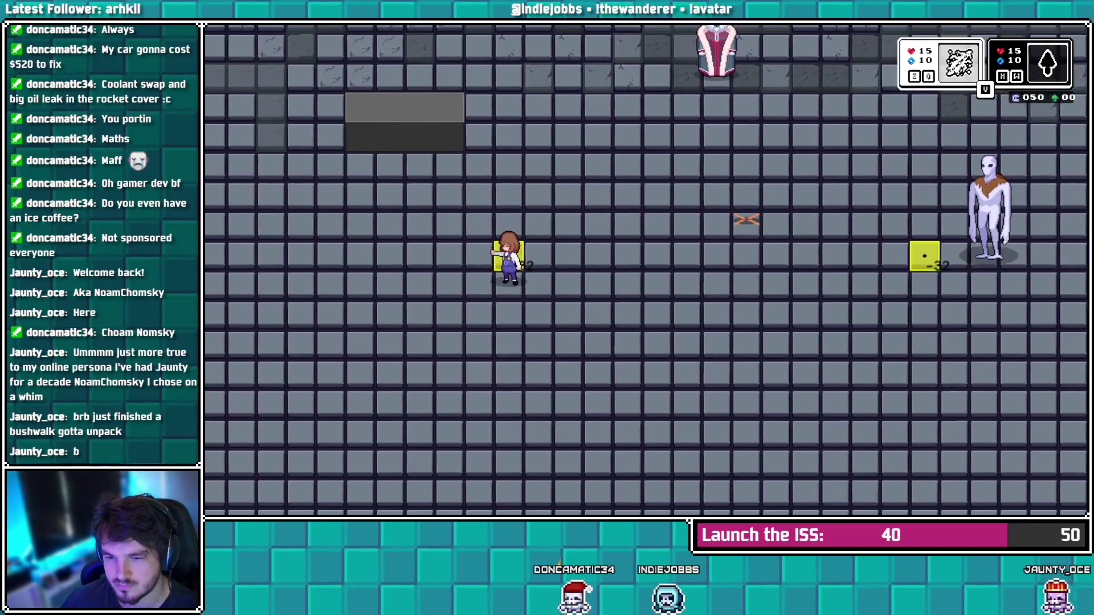
{"action": "key", "text": "Up"}
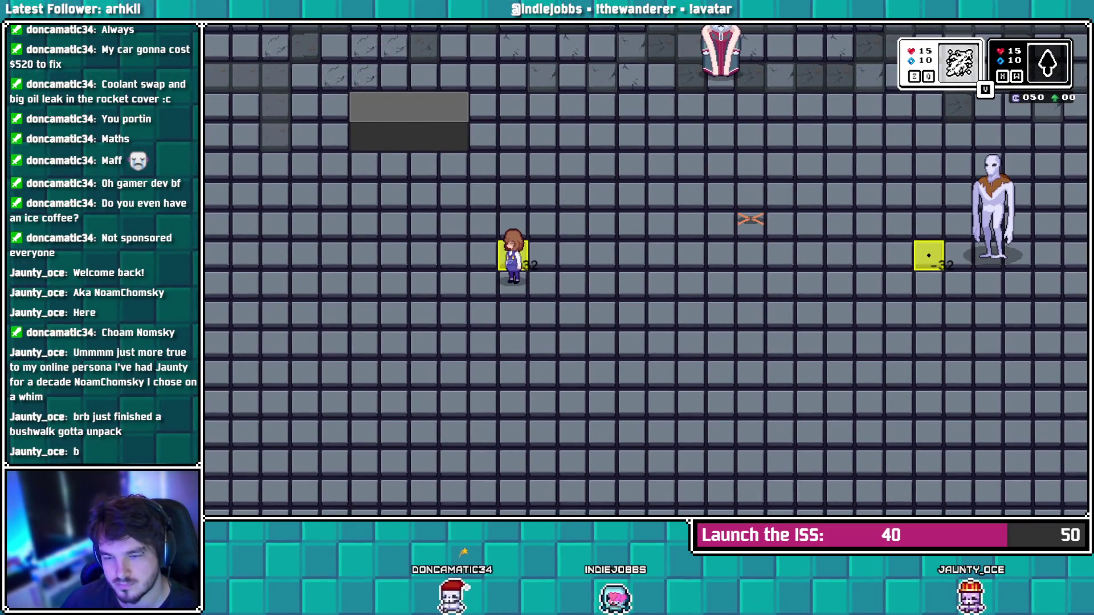
{"action": "key", "text": "Left"}
{"action": "key", "text": "Left"}
{"action": "key", "text": "Left"}
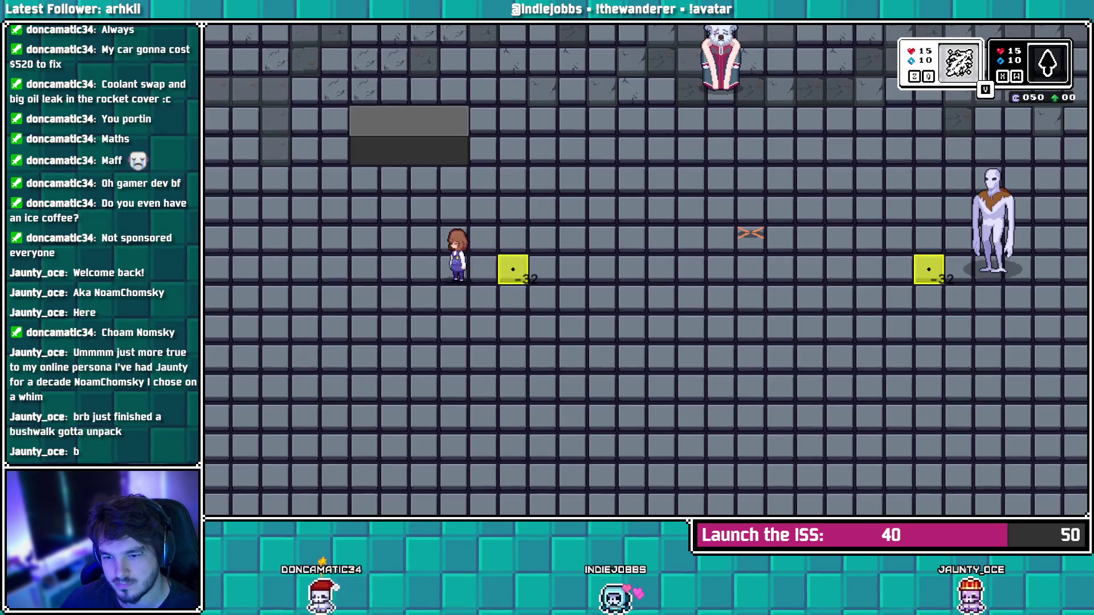
{"action": "key", "text": "Right"}
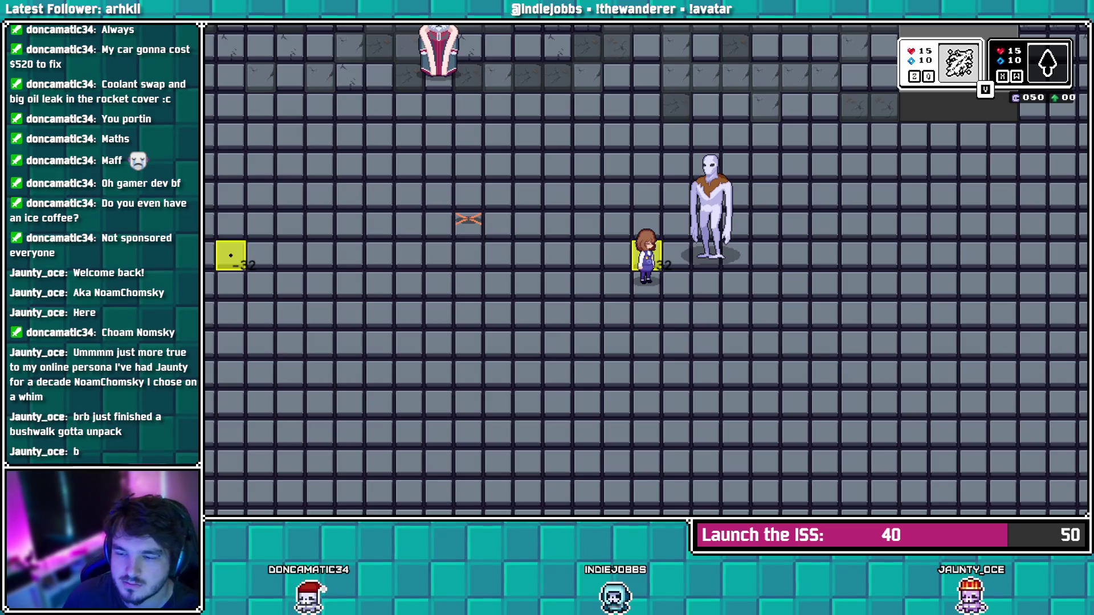
{"action": "key", "text": "alt+Tab"}
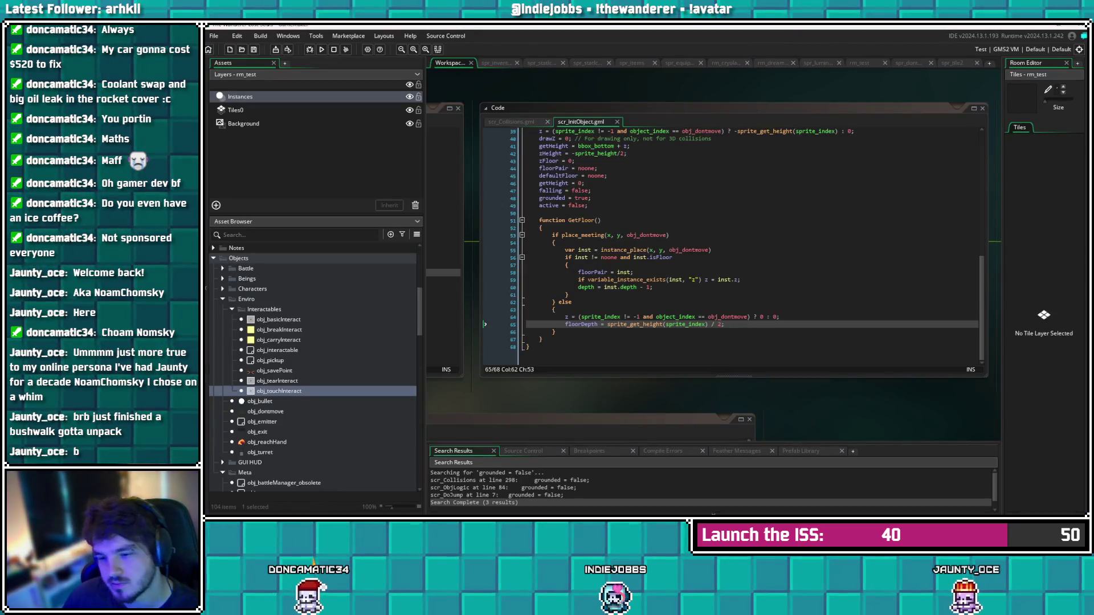
Open the scr_DoTear script from obj_tearInteract's Step code and find the getObj position line
{"action": "double_click", "coordinate": [278, 320]}
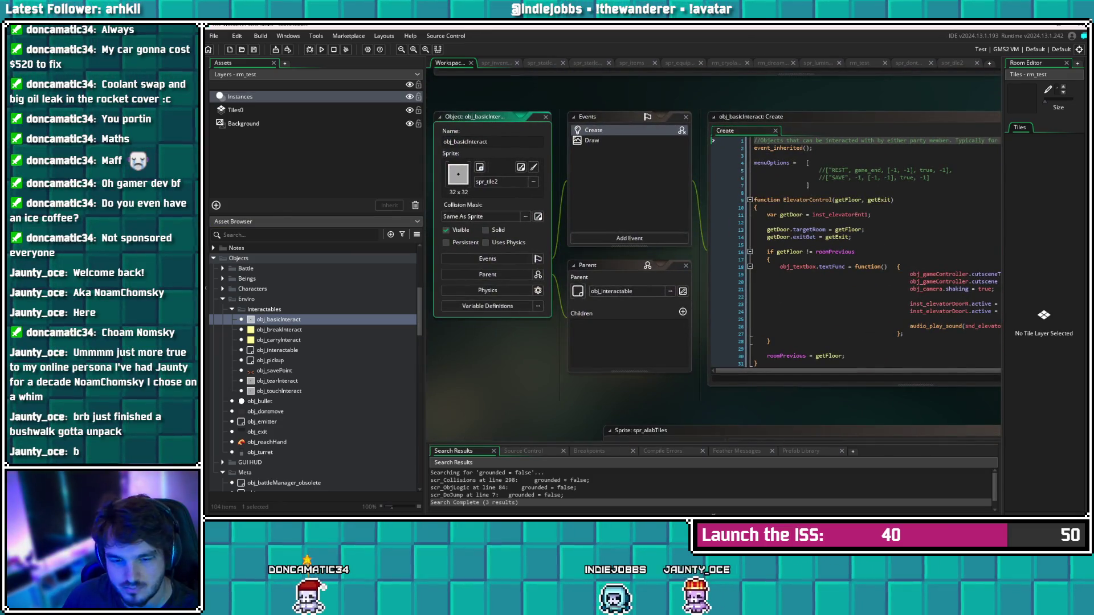
{"action": "double_click", "coordinate": [278, 381]}
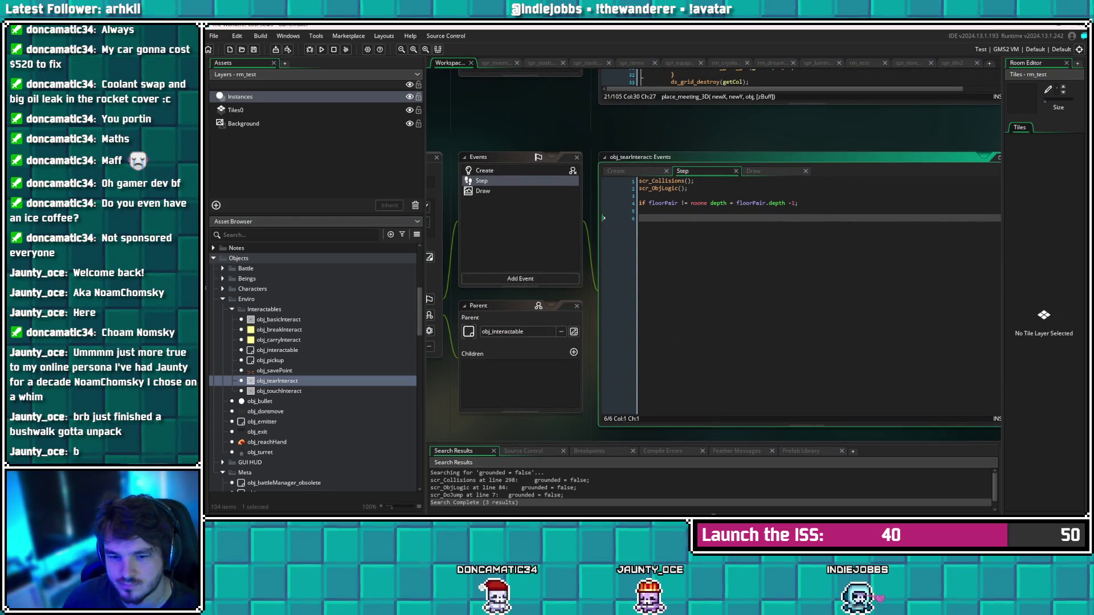
{"action": "scroll", "coordinate": [314, 365], "scroll_direction": "up", "scroll_amount": 6}
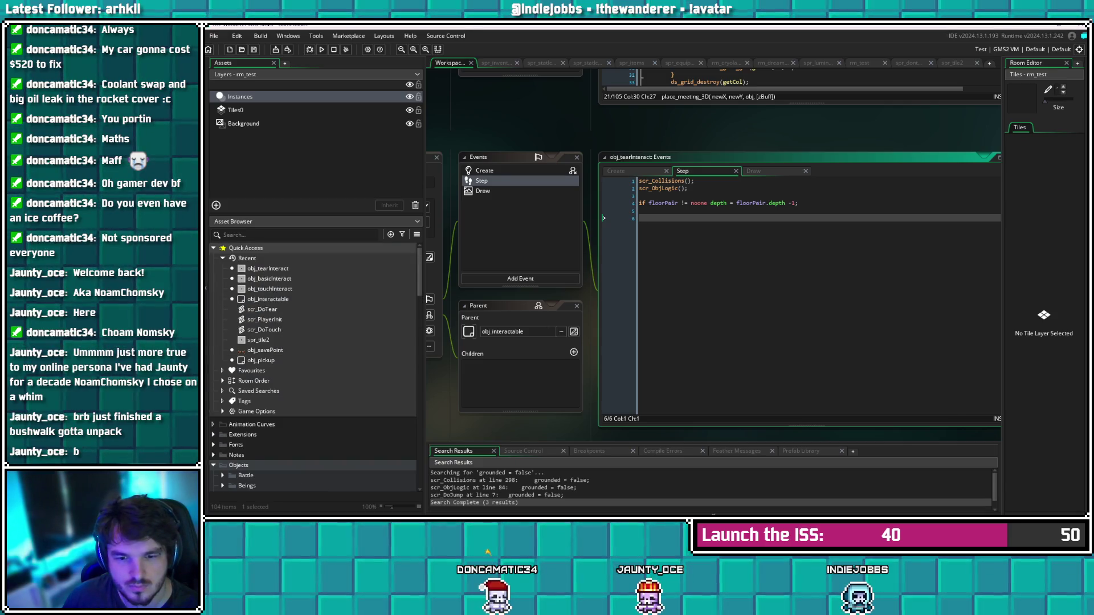
{"action": "double_click", "coordinate": [262, 309]}
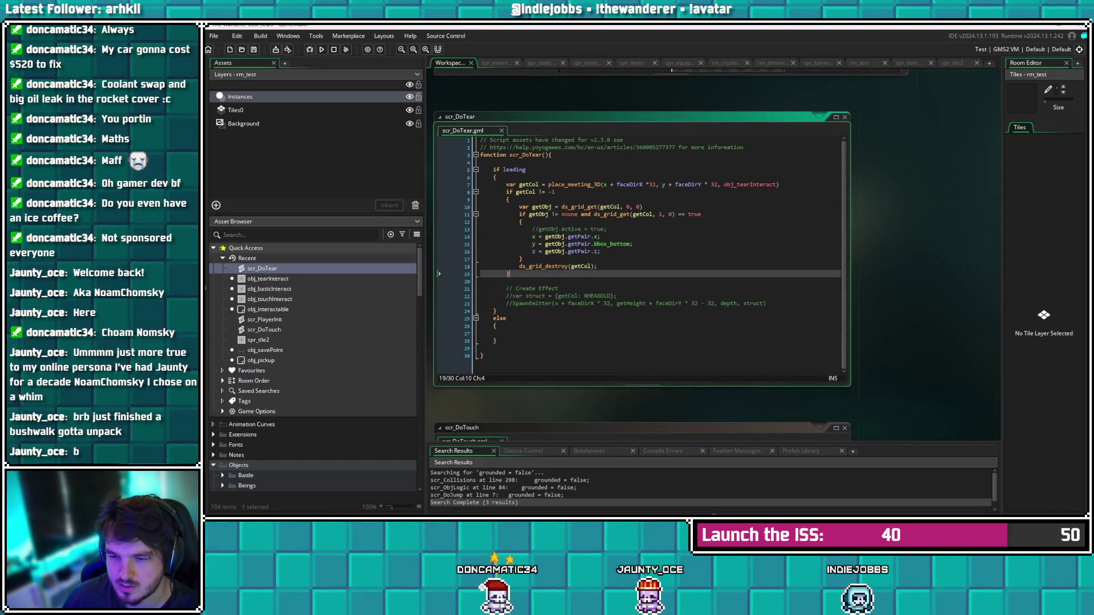
{"action": "left_click", "coordinate": [545, 244]}
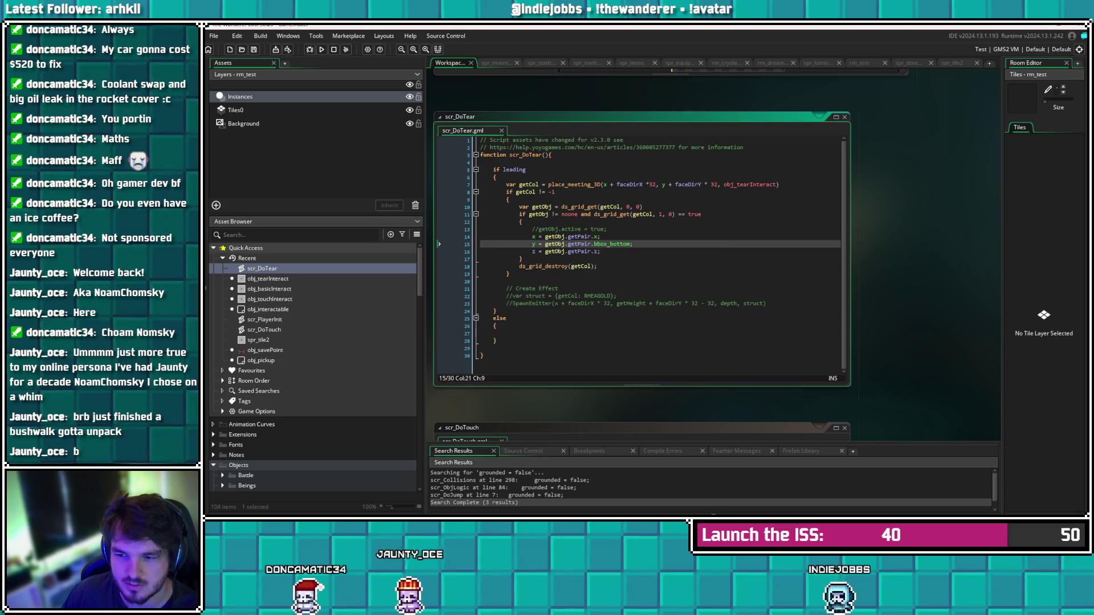
Change getObj.getPair.bbox_bottom to bbox_top, then open scr_InitObject from obj_interactable's Create event
{"action": "left_click_drag", "start_coordinate": [631, 244], "coordinate": [611, 244]}
{"action": "type", "text": "top"}
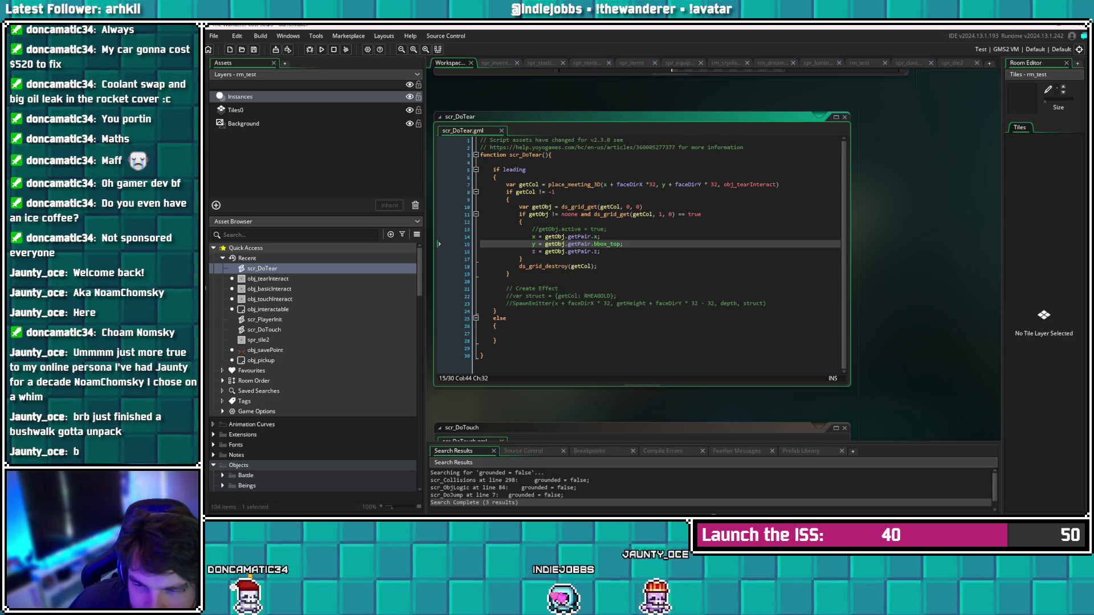
{"action": "key", "text": "Down"}
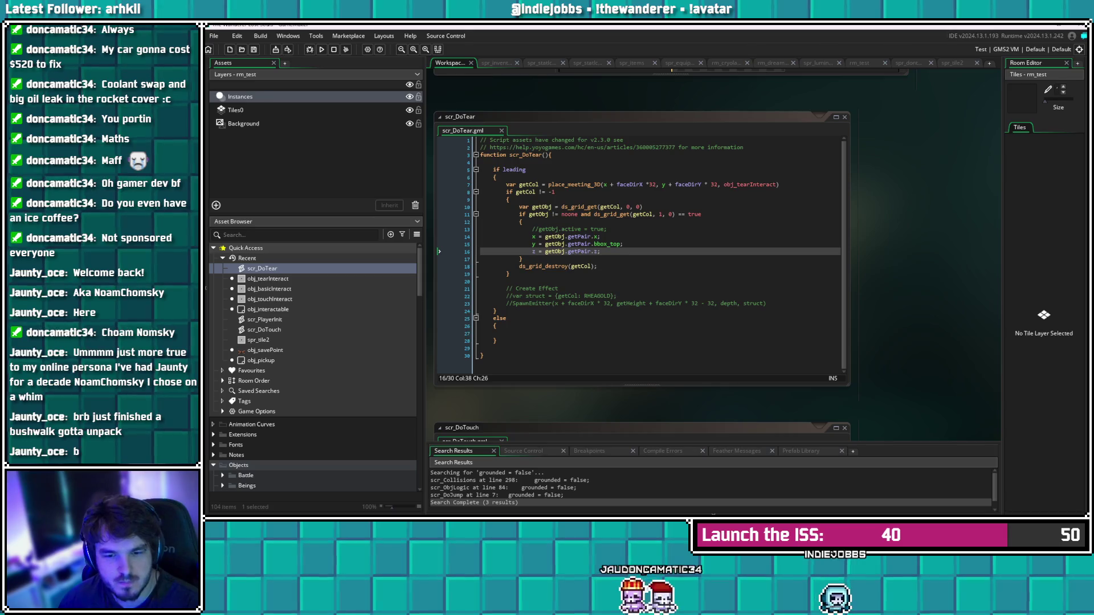
{"action": "double_click", "coordinate": [268, 310]}
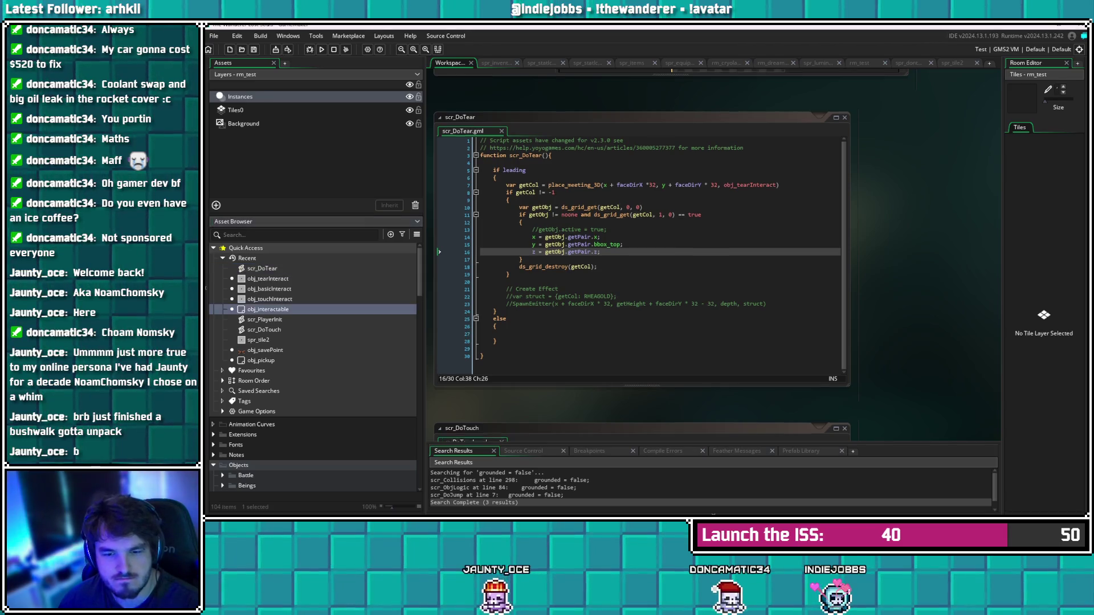
{"action": "middle_click", "coordinate": [773, 141]}
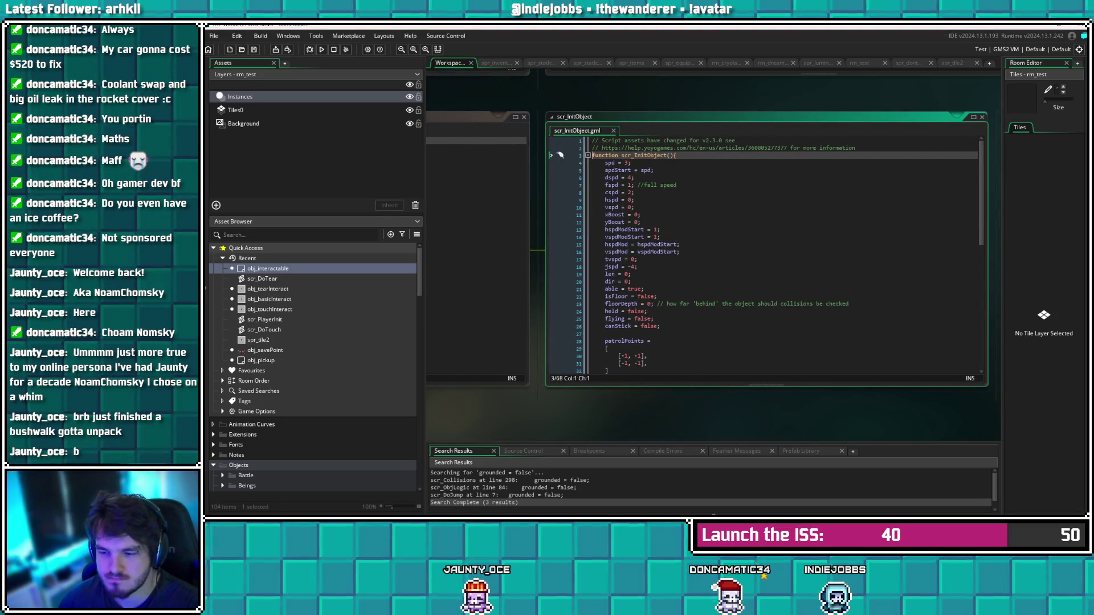
Paste -sprite_get_height(sprite_index) over GetFloor's else-branch 0 and save scr_InitObject
{"action": "scroll", "coordinate": [560, 154], "scroll_direction": "down", "scroll_amount": 7}
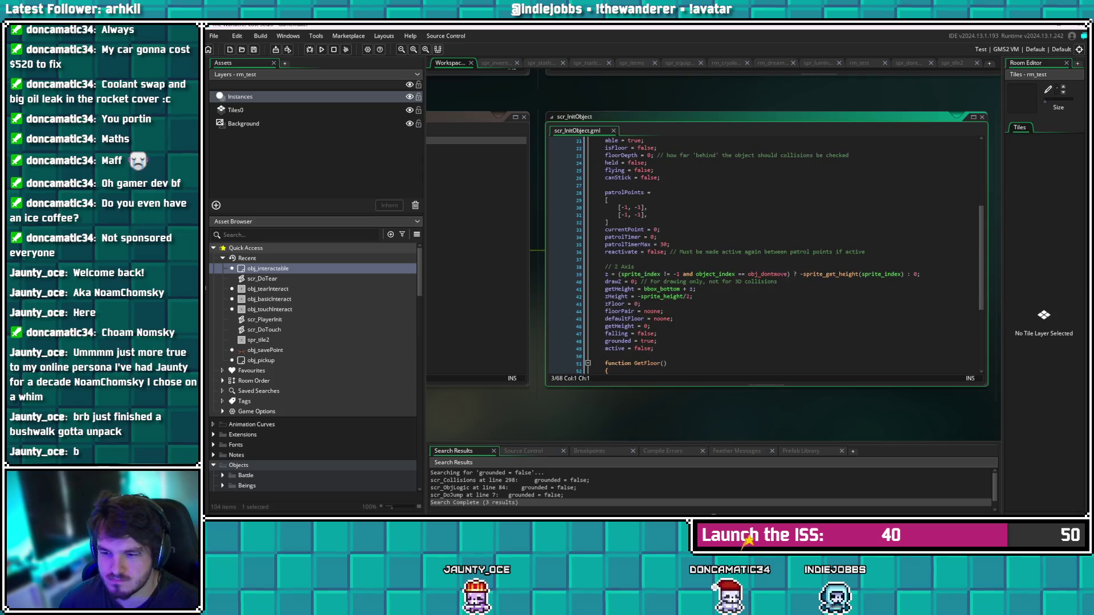
{"action": "scroll", "coordinate": [764, 256], "scroll_direction": "down", "scroll_amount": 6}
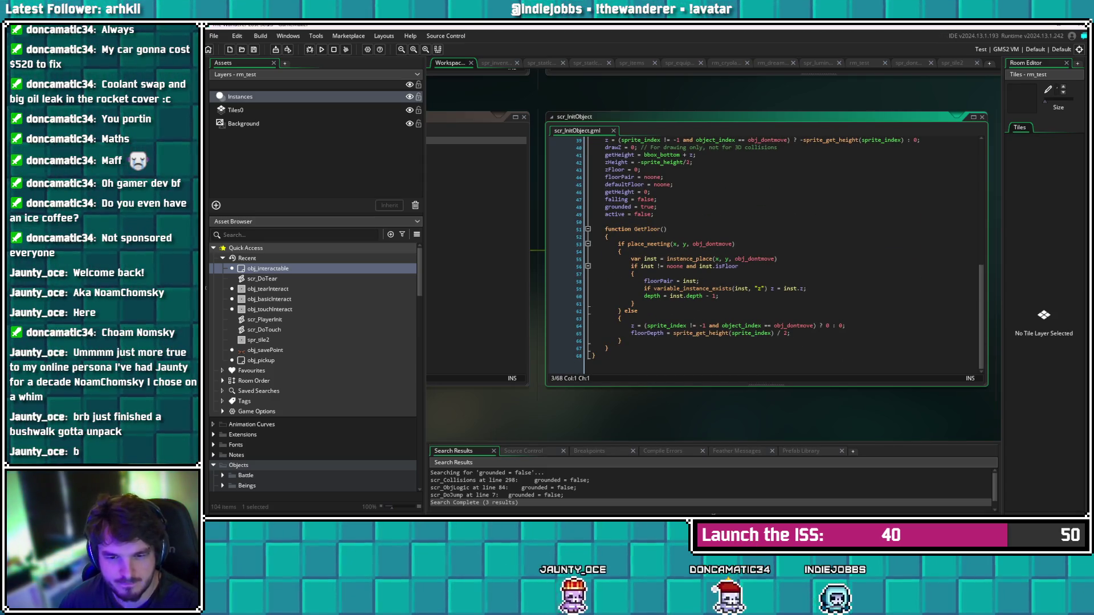
{"action": "double_click", "coordinate": [267, 289]}
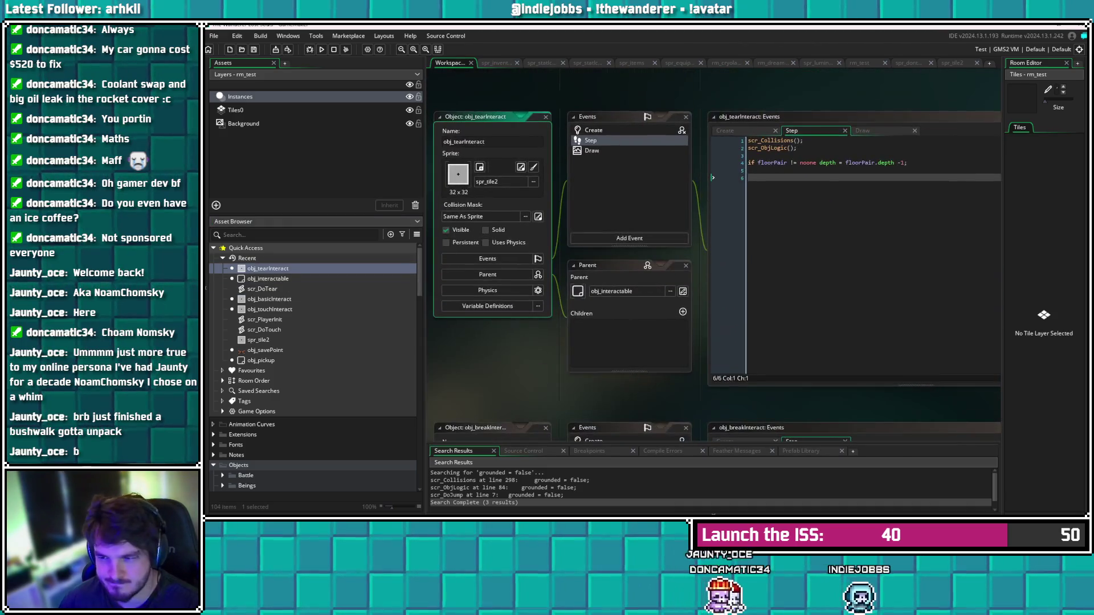
{"action": "left_click", "coordinate": [593, 130]}
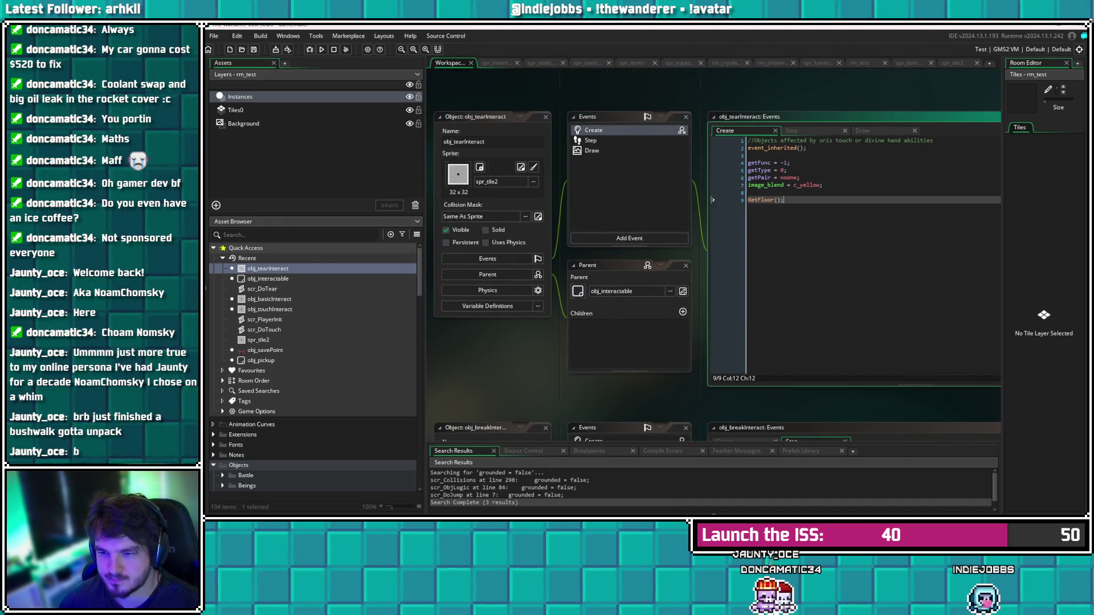
{"action": "left_click", "coordinate": [761, 200]}
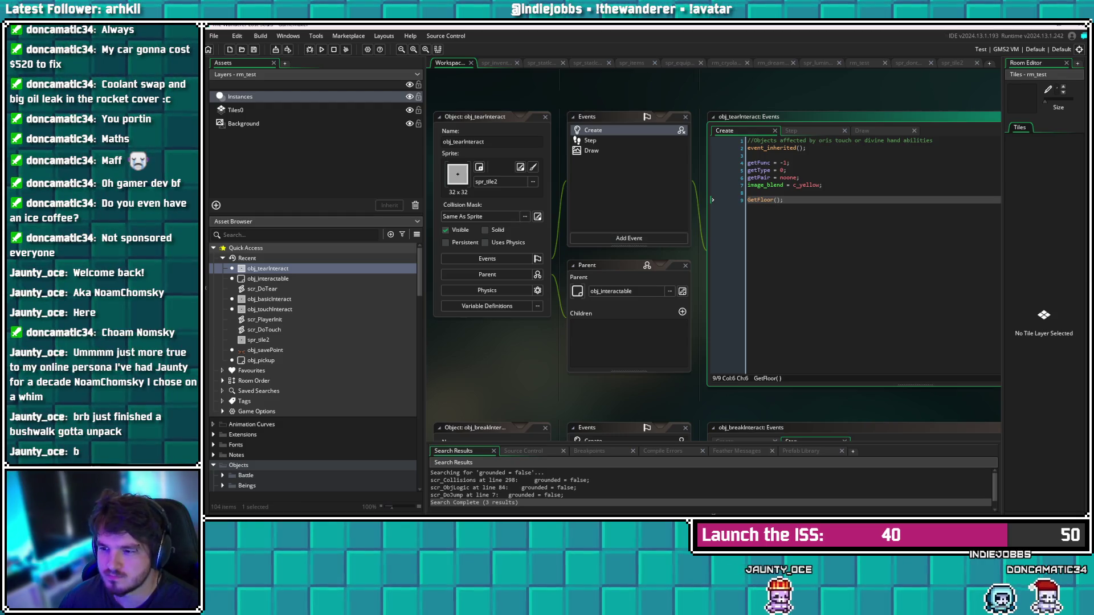
{"action": "key", "text": "F12"}
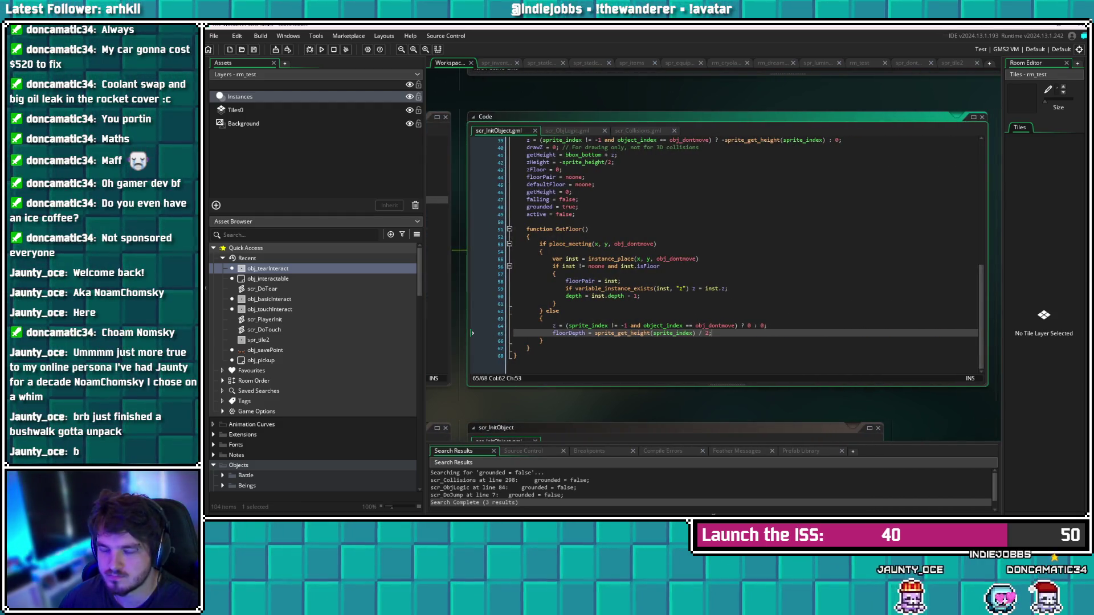
{"action": "left_click", "coordinate": [749, 325]}
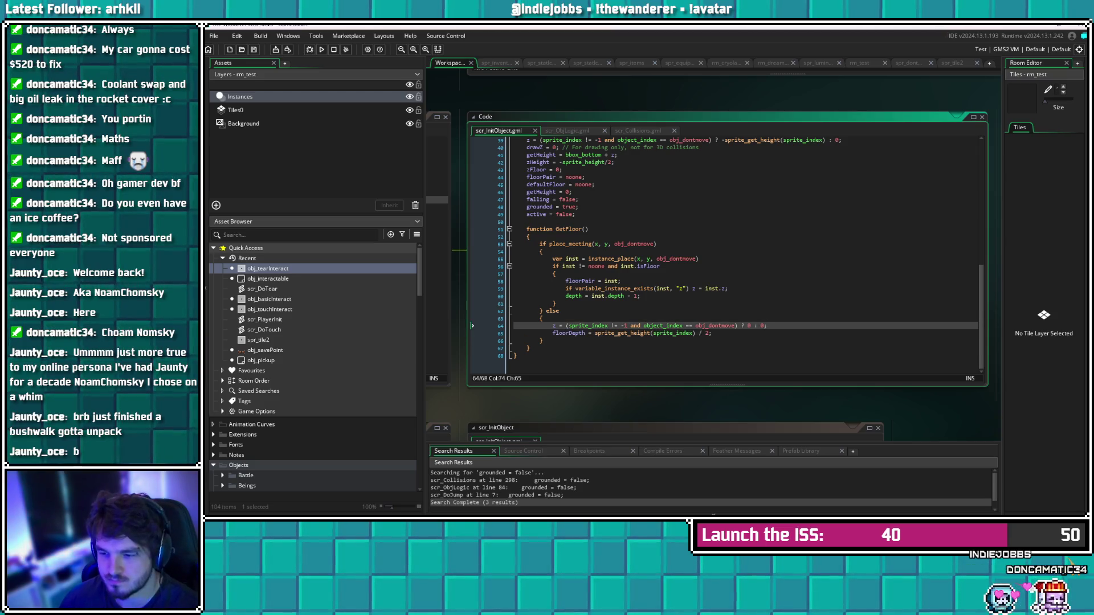
{"action": "key", "text": "BackSpace"}
{"action": "type", "text": "-sprite_get_height(sprite_index)"}
{"action": "left_click", "coordinate": [542, 340]}
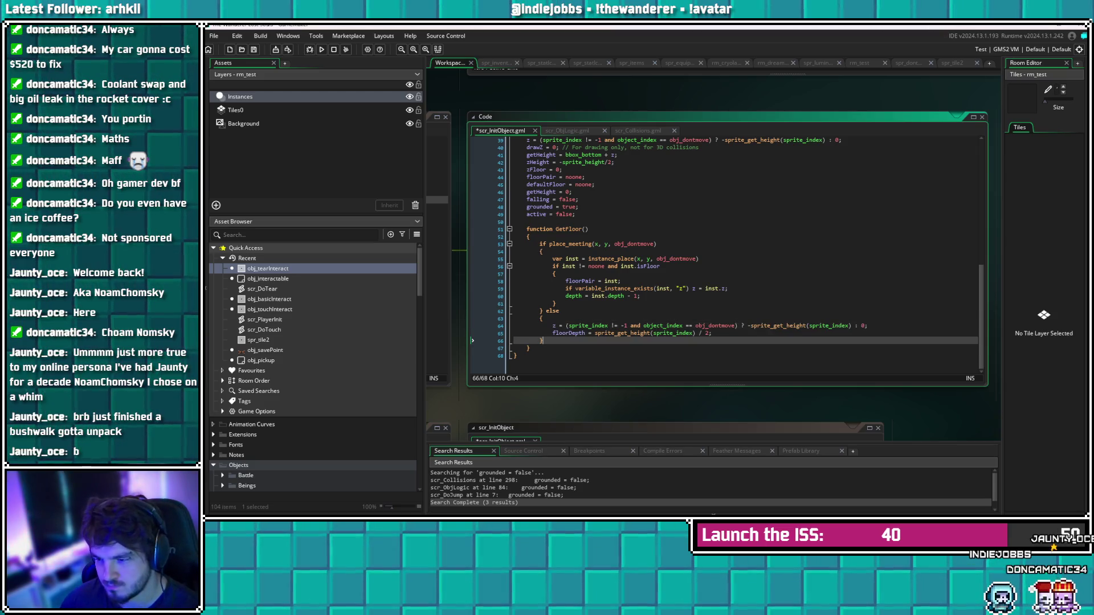
{"action": "key", "text": "ctrl+s"}
Add 'z = 0;' after GetFloor() in obj_tearInteract's Create event, save, and run the game
{"action": "key", "text": "ctrl+Tab"}
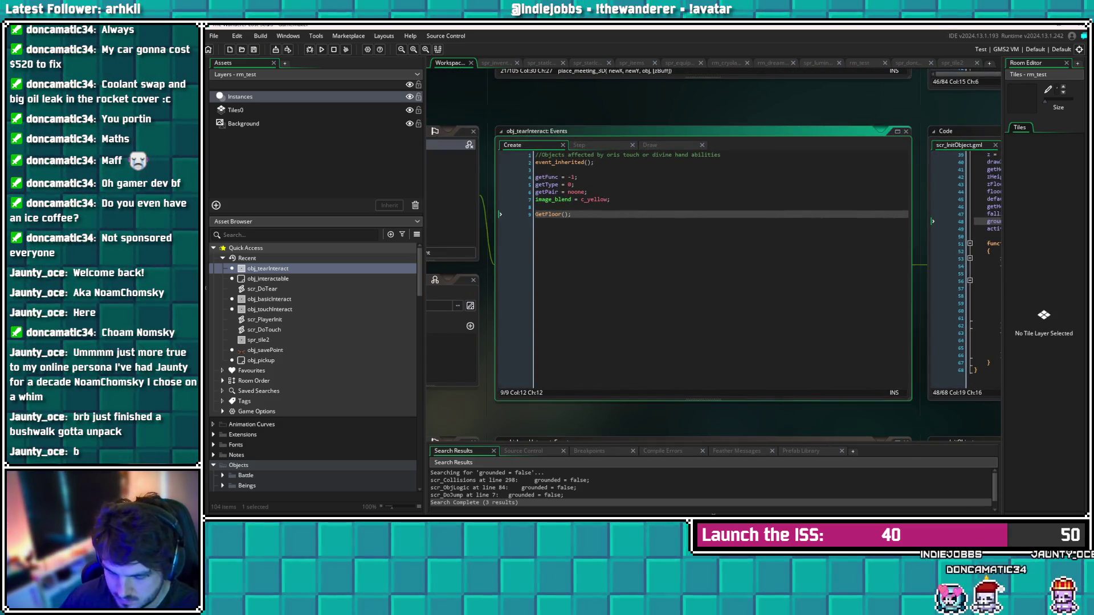
{"action": "key", "text": "Return"}
{"action": "type", "text": "z = 0;"}
{"action": "key", "text": "ctrl+s"}
{"action": "key", "text": "F5"}
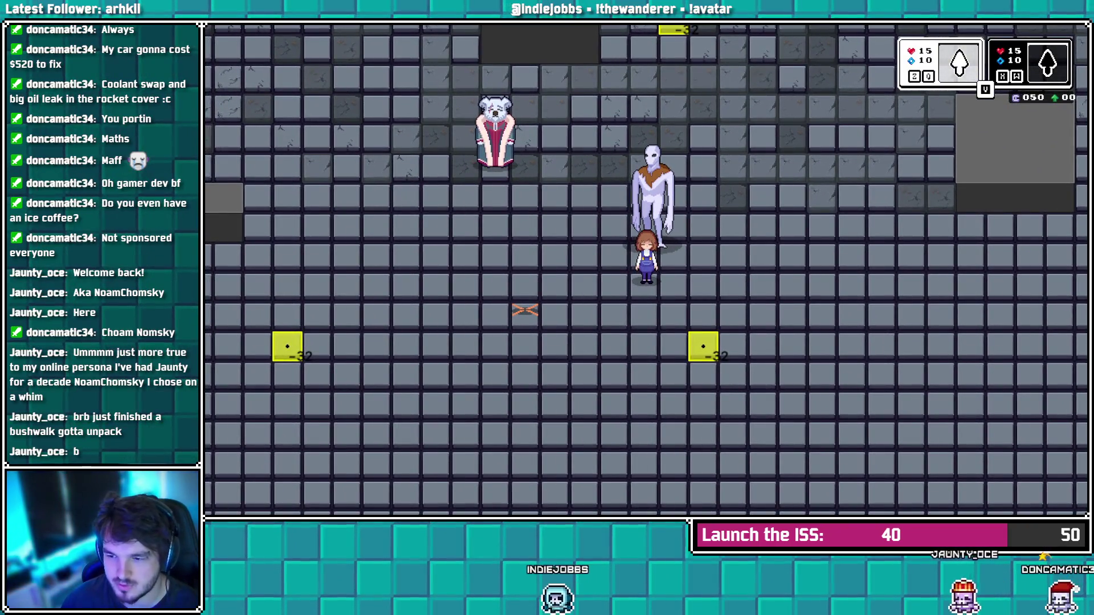
Move the 'z = 0;' line from obj_tearInteract's Create event to its Step event and save
{"action": "key", "text": "Escape"}
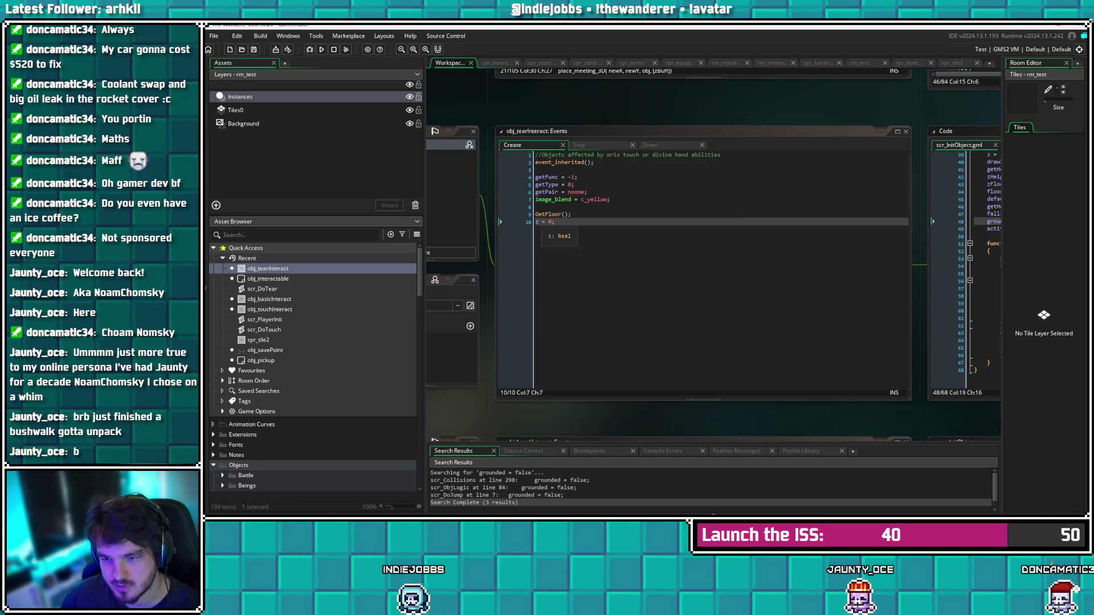
{"action": "left_click", "coordinate": [536, 222]}
{"action": "key", "text": "shift+End"}
{"action": "key", "text": "BackSpace"}
{"action": "key", "text": "ctrl+Tab"}
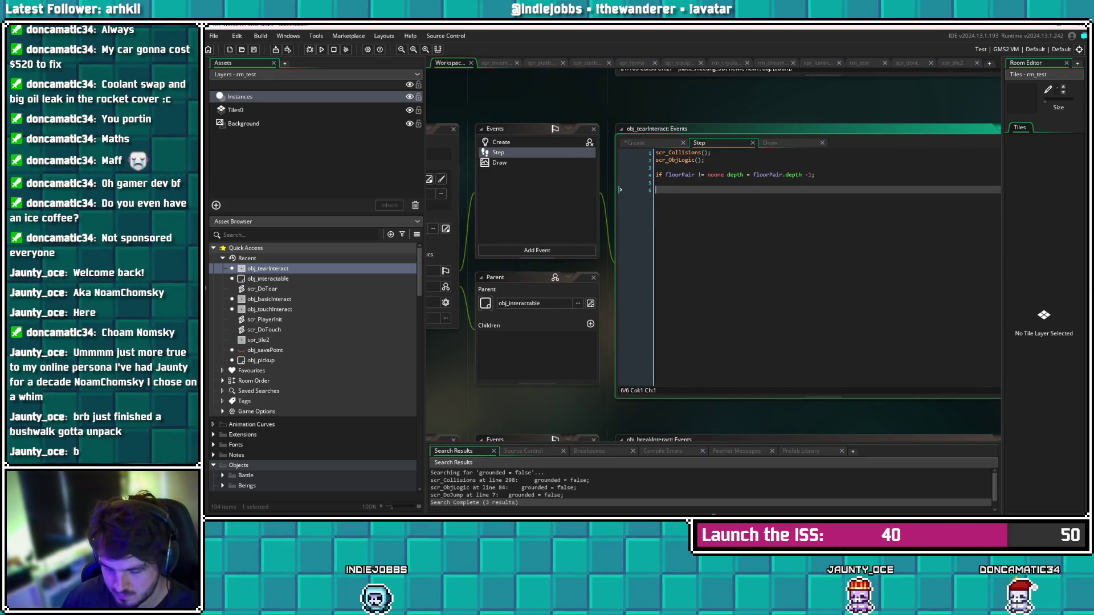
{"action": "type", "text": "z = 0;"}
{"action": "key", "text": "ctrl+s"}
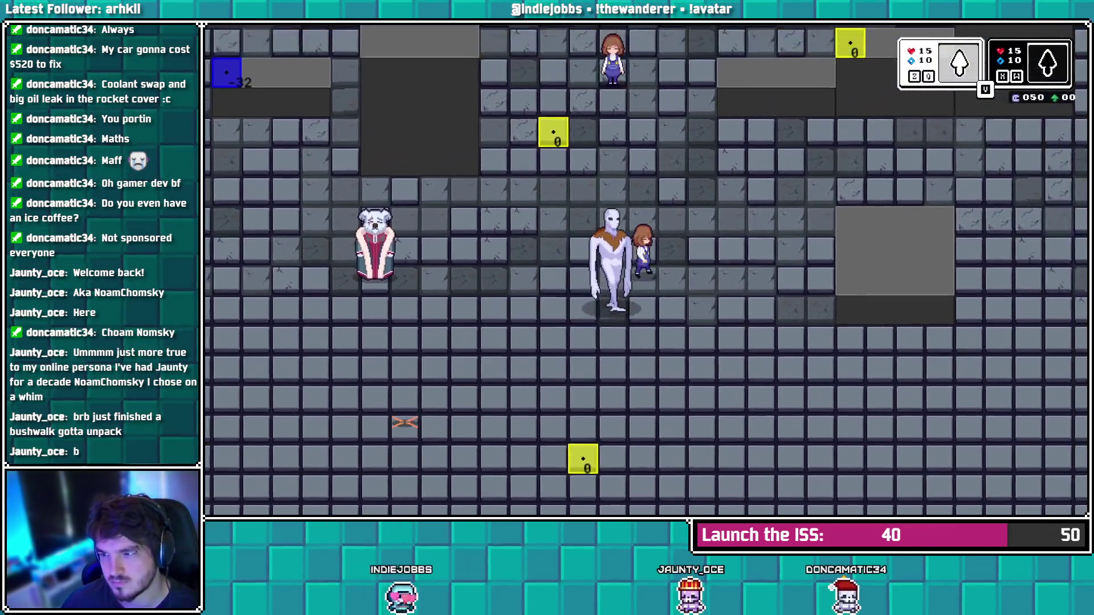
Test the game briefly, then delete 'z = 0;' from the Step event and save
{"action": "key", "text": "Down"}
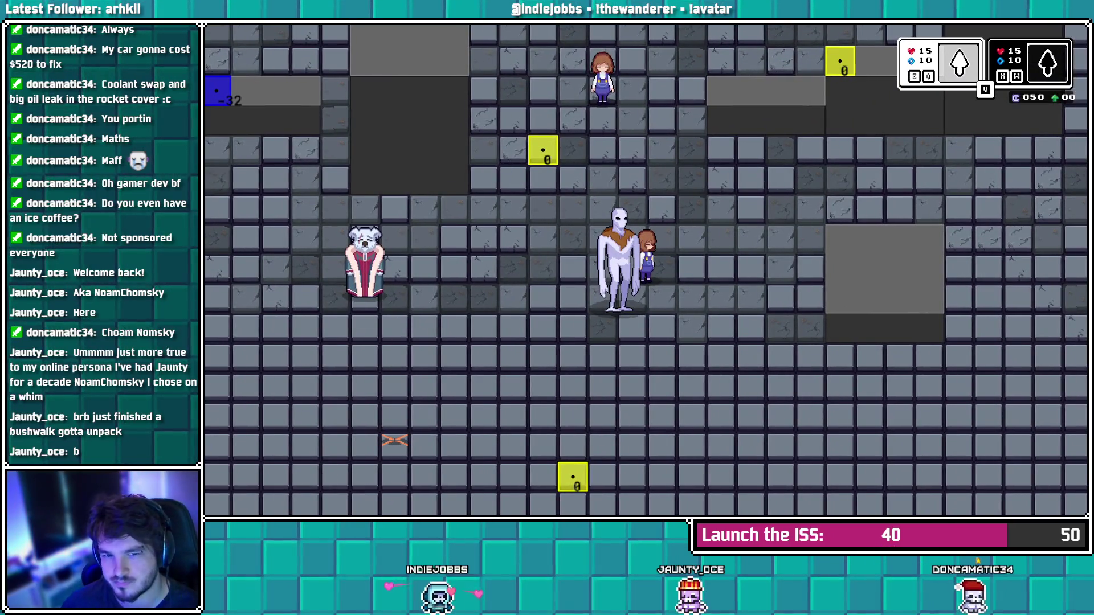
{"action": "key", "text": "alt+Tab"}
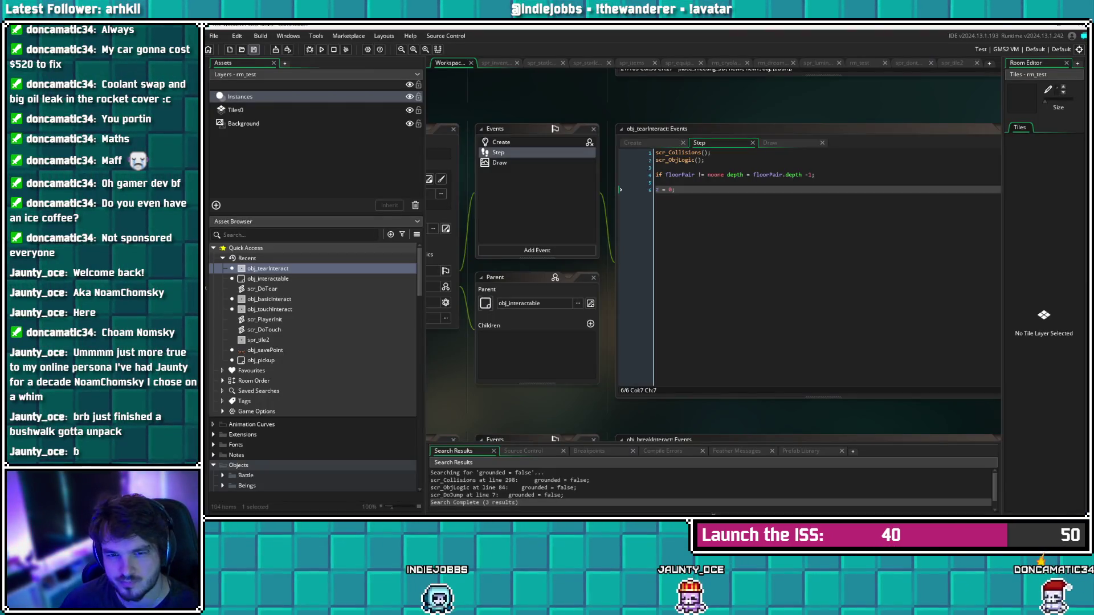
{"action": "key", "text": "shift+Home"}
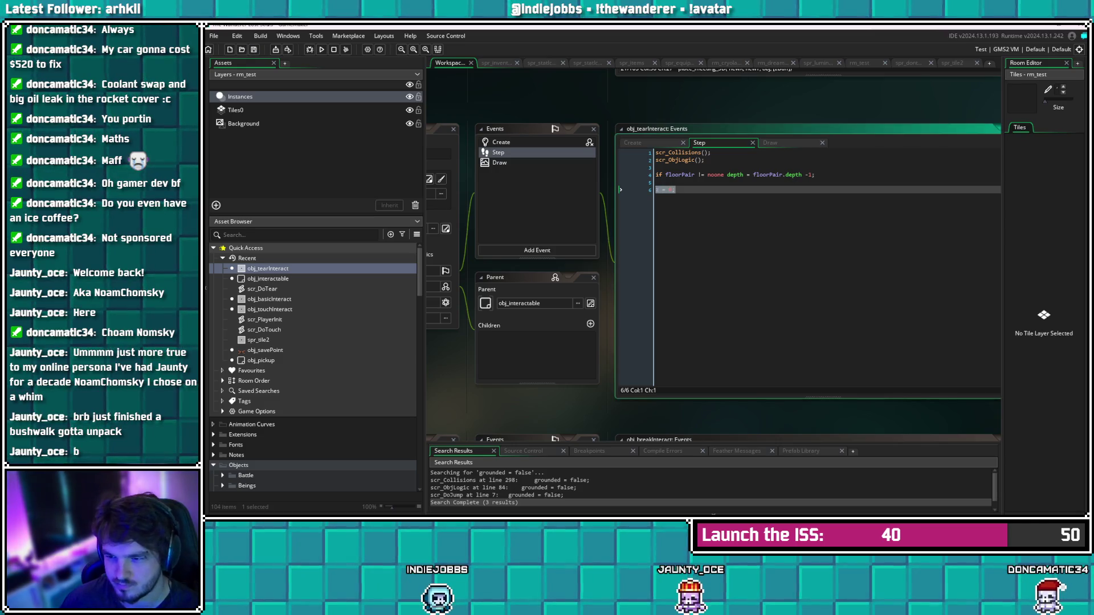
{"action": "key", "text": "BackSpace"}
{"action": "key", "text": "BackSpace"}
{"action": "key", "text": "BackSpace"}
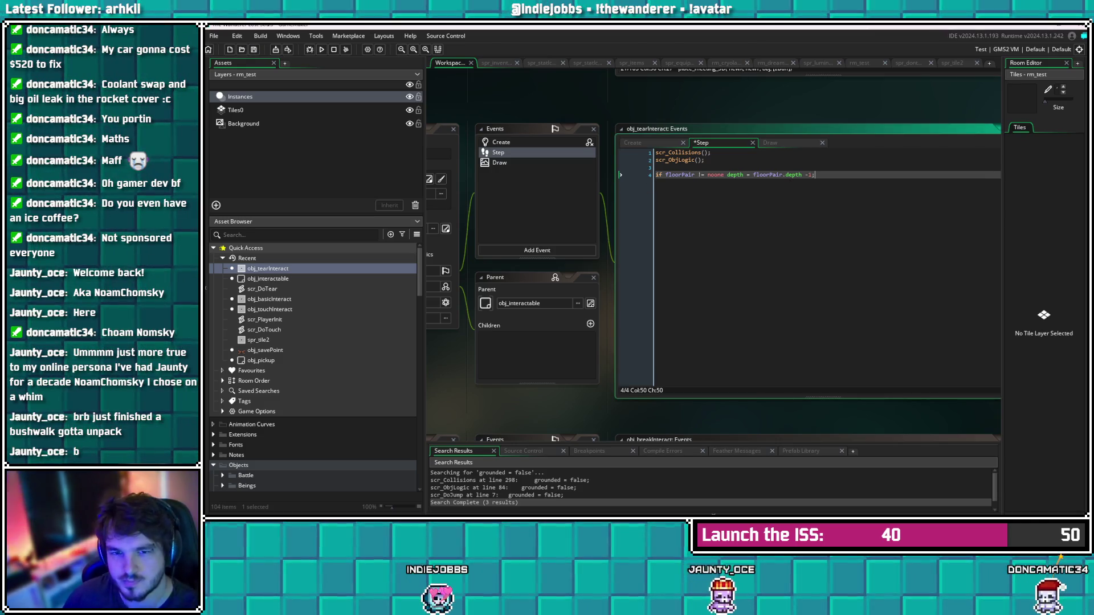
{"action": "key", "text": "ctrl+s"}
Comment out the scr_ObjLogic() call with // and playtest walking up-right
{"action": "left_click", "coordinate": [656, 160]}
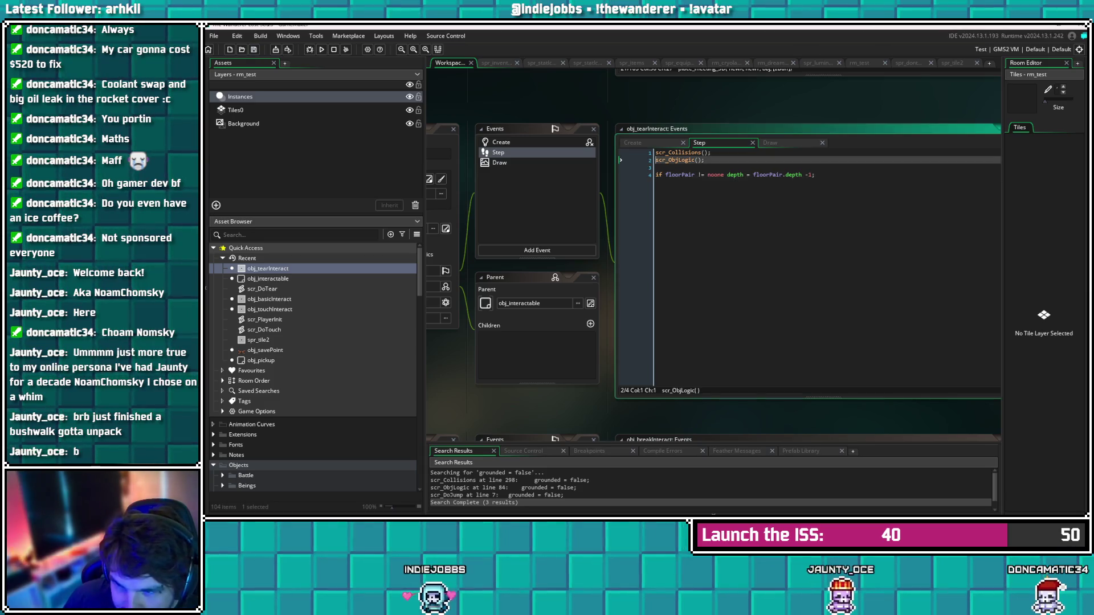
{"action": "type", "text": "//"}
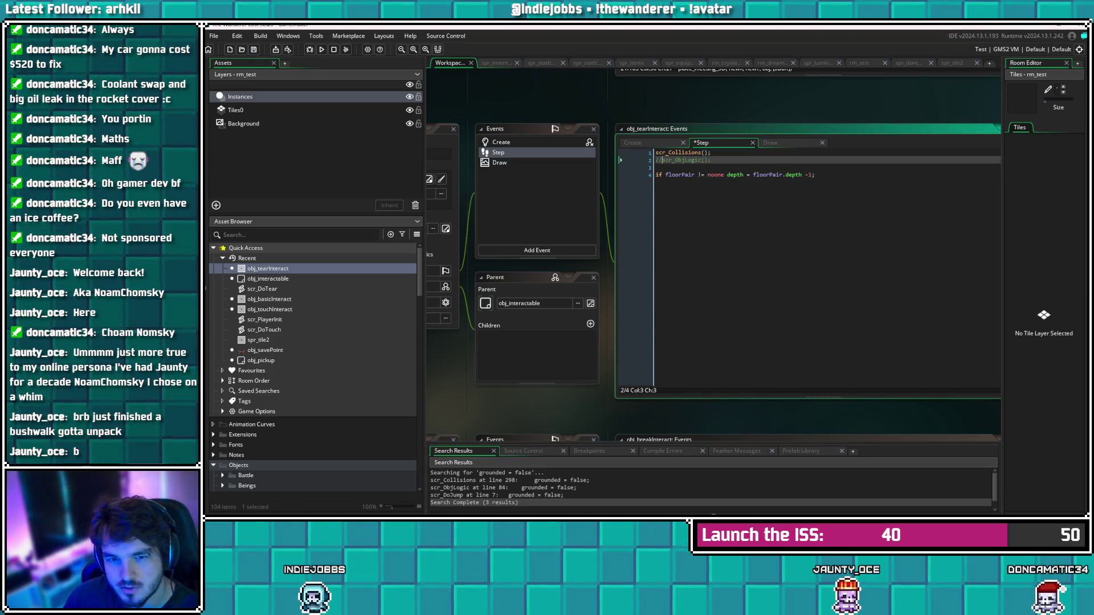
{"action": "left_click", "coordinate": [501, 142]}
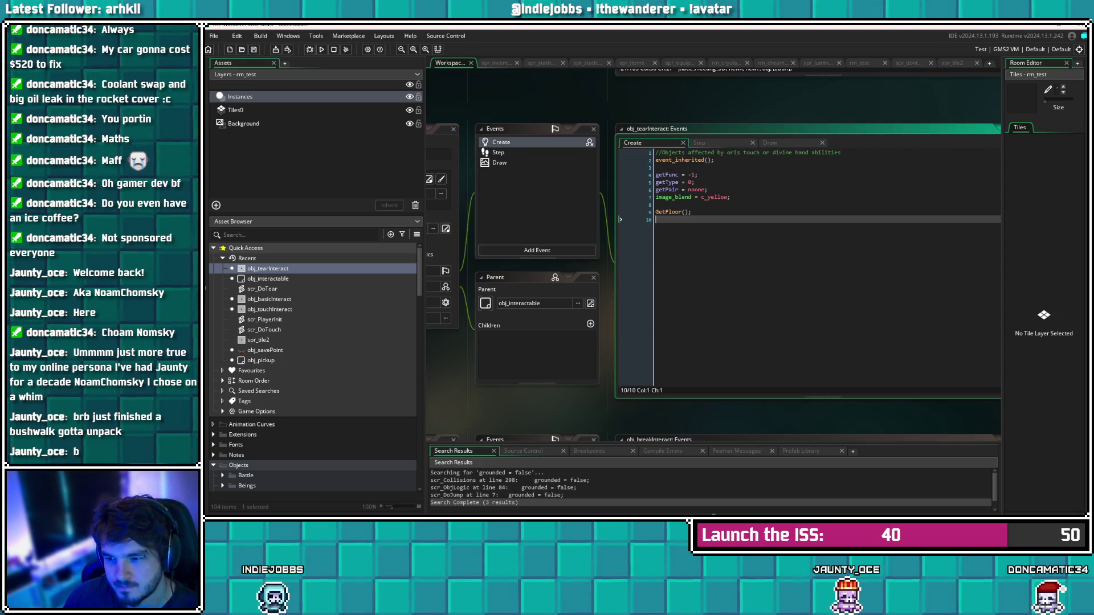
{"action": "left_click", "coordinate": [691, 212]}
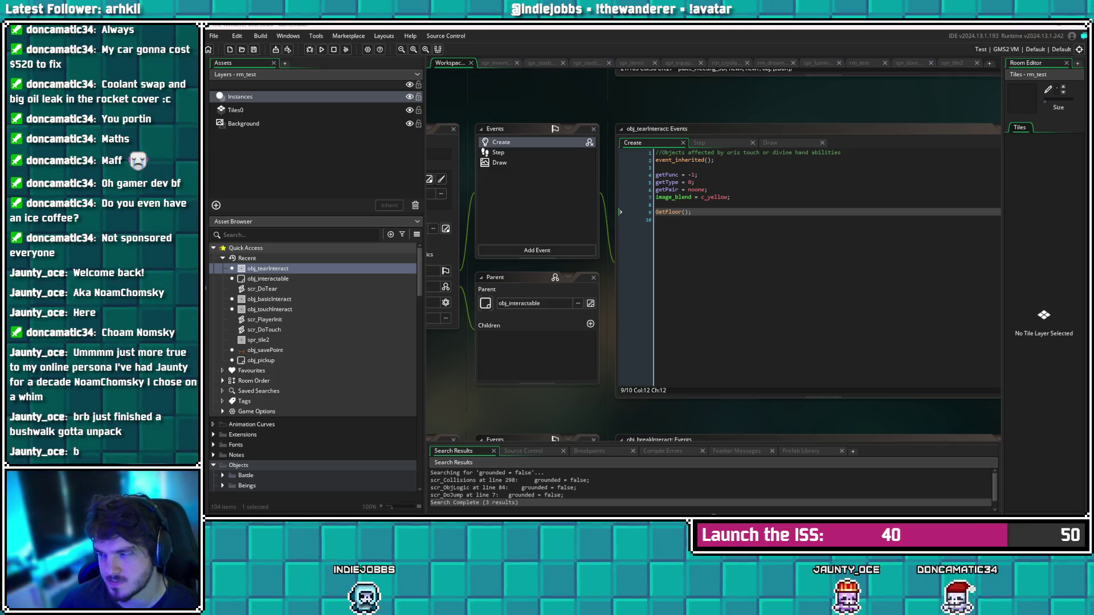
{"action": "key", "text": "Up"}
{"action": "key", "text": "Right"}
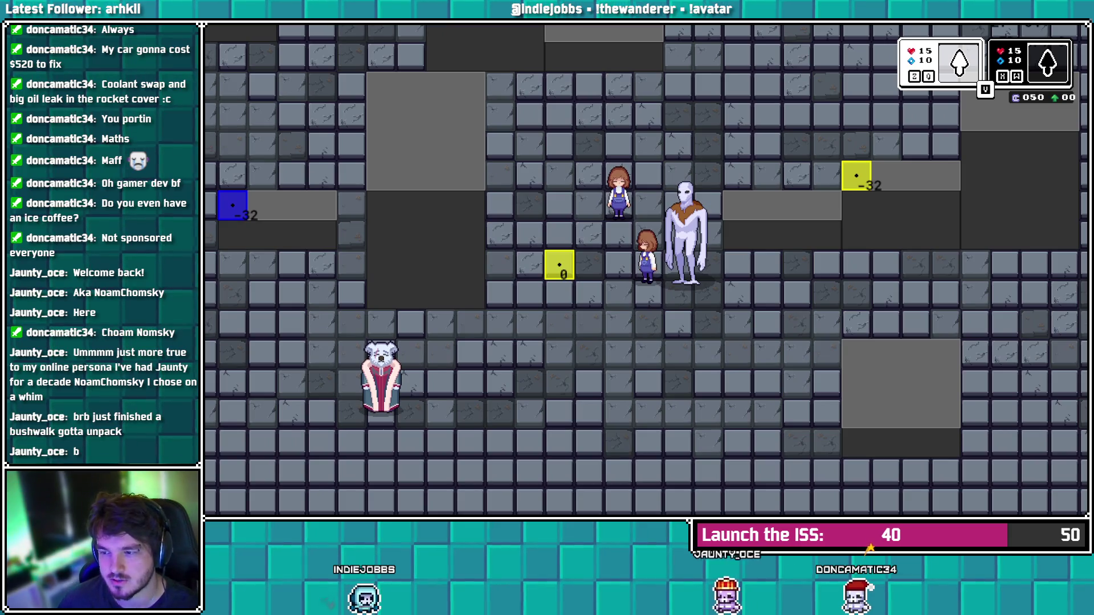
{"action": "key", "text": "Escape"}
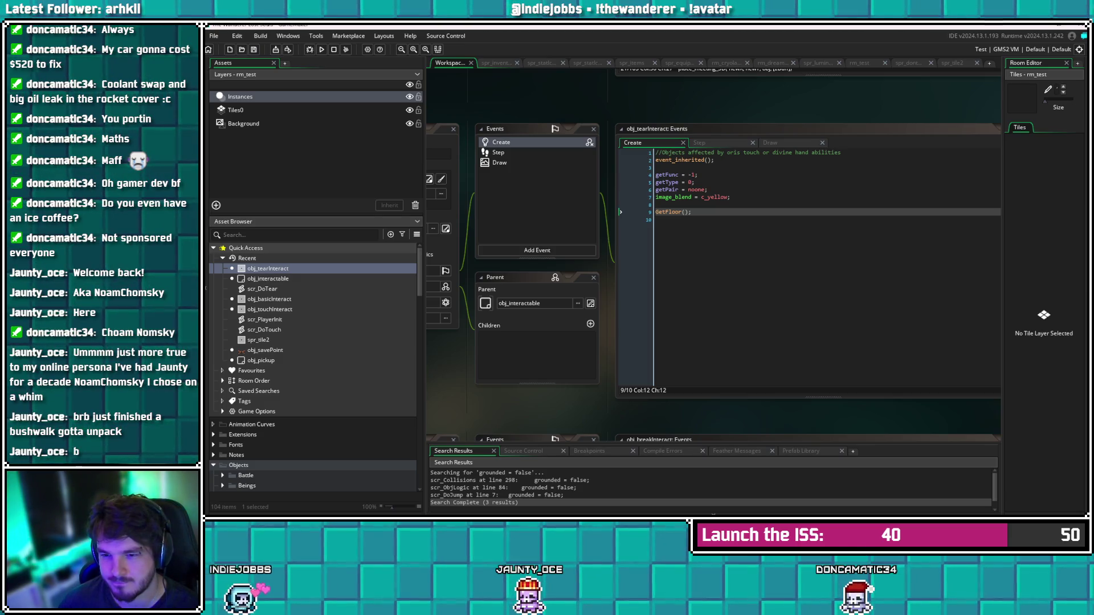
Uncomment scr_ObjLogic() in the Step event, save, and jump to the scr_ObjLogic script
{"action": "left_click", "coordinate": [498, 152]}
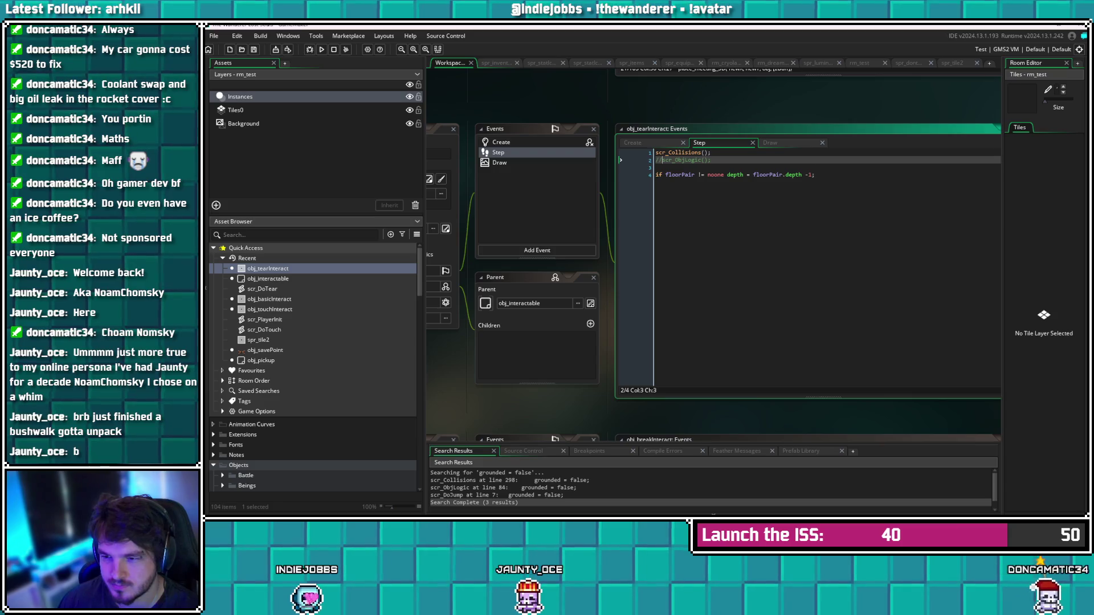
{"action": "key", "text": "BackSpace"}
{"action": "key", "text": "BackSpace"}
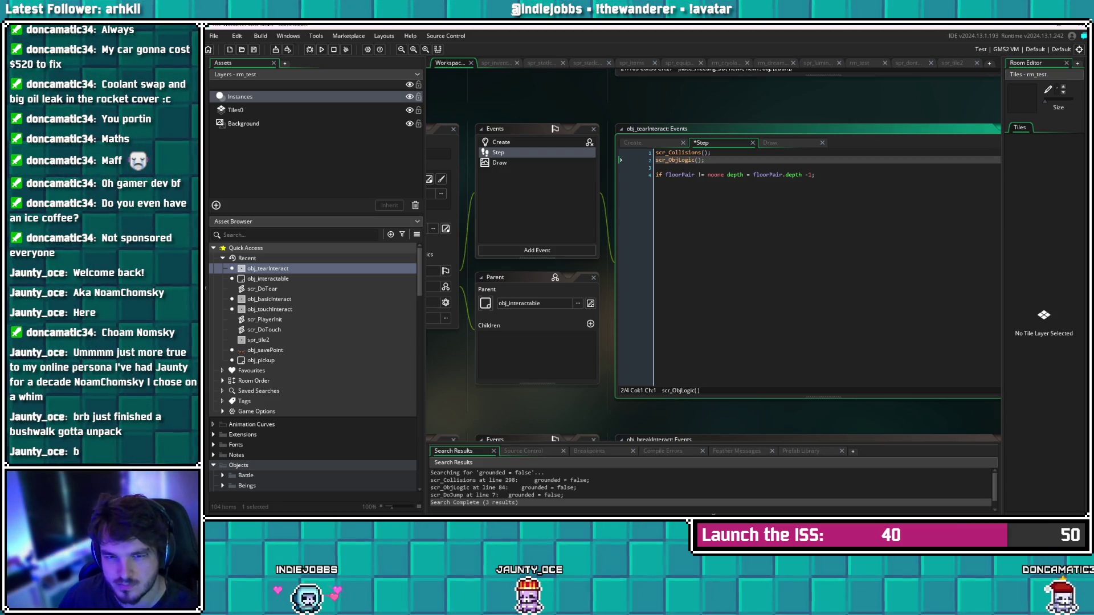
{"action": "key", "text": "ctrl+s"}
{"action": "key", "text": "F12"}
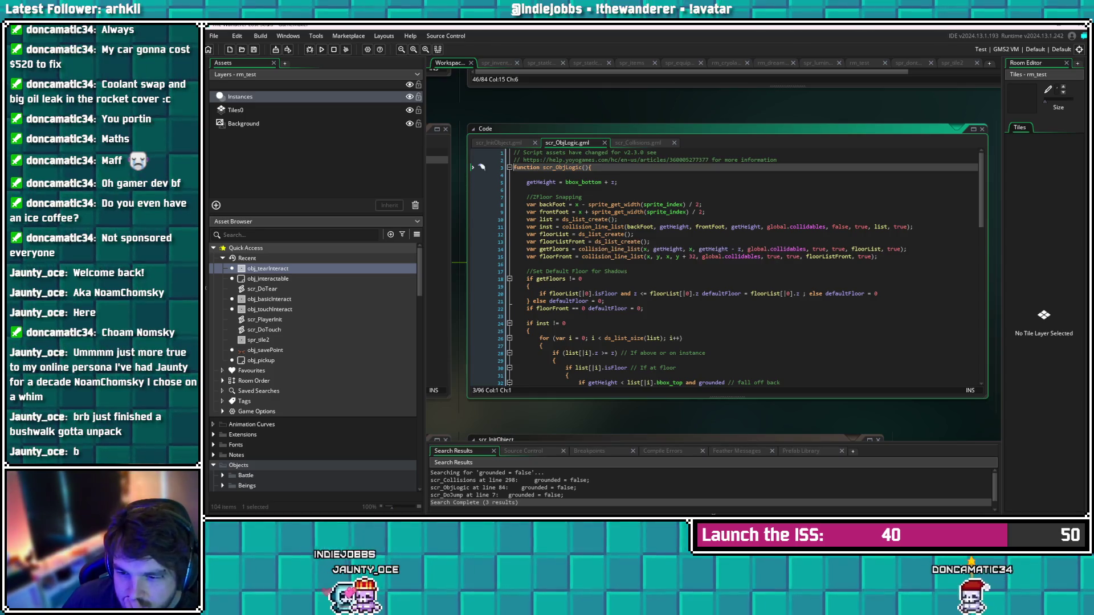
Comment out line 89 'if (!held) z = zFloor - sprite_get_height(sprite_index);' with // and save
{"action": "scroll", "coordinate": [481, 167], "scroll_direction": "down", "scroll_amount": 3}
{"action": "scroll", "coordinate": [481, 167], "scroll_direction": "down", "scroll_amount": 1}
{"action": "left_click", "coordinate": [725, 308]}
{"action": "scroll", "coordinate": [724, 308], "scroll_direction": "down", "scroll_amount": 2}
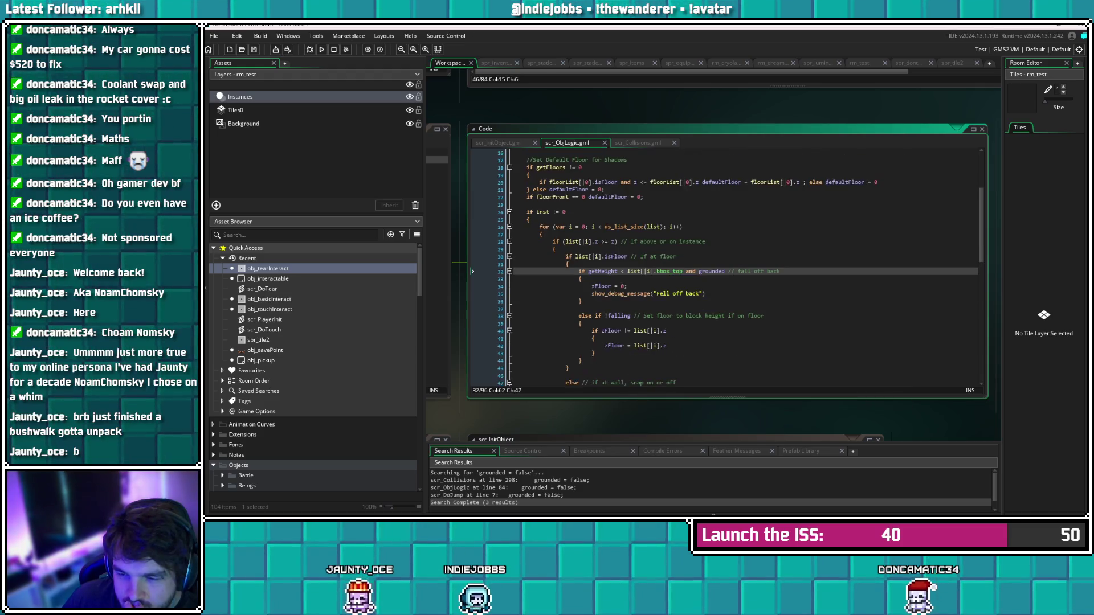
{"action": "key", "text": "Down"}
{"action": "key", "text": "Down"}
{"action": "scroll", "coordinate": [481, 267], "scroll_direction": "down", "scroll_amount": 1}
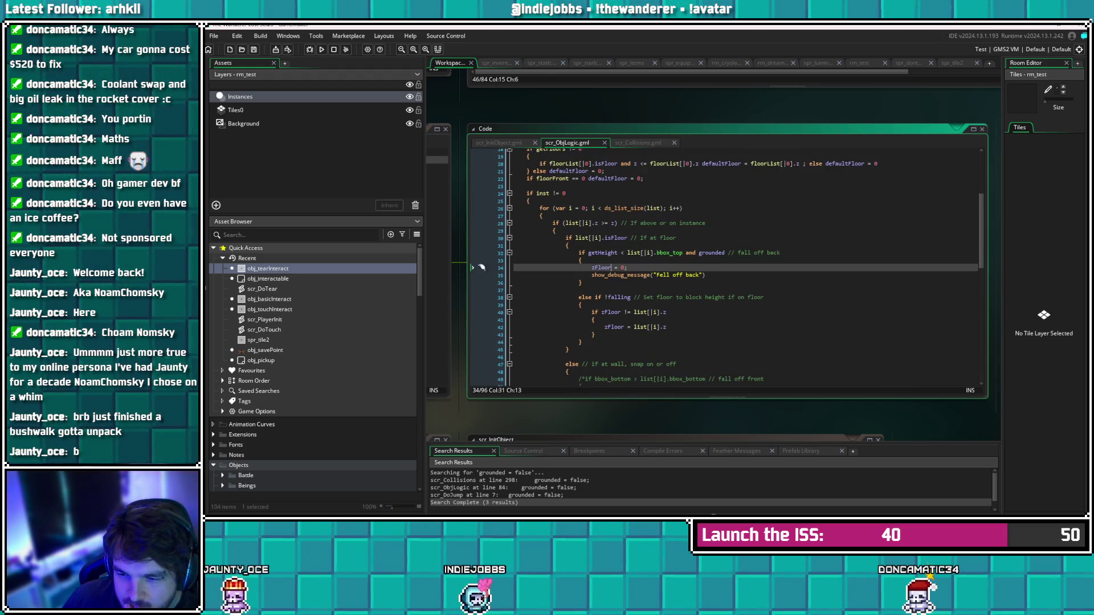
{"action": "scroll", "coordinate": [482, 267], "scroll_direction": "down", "scroll_amount": 8}
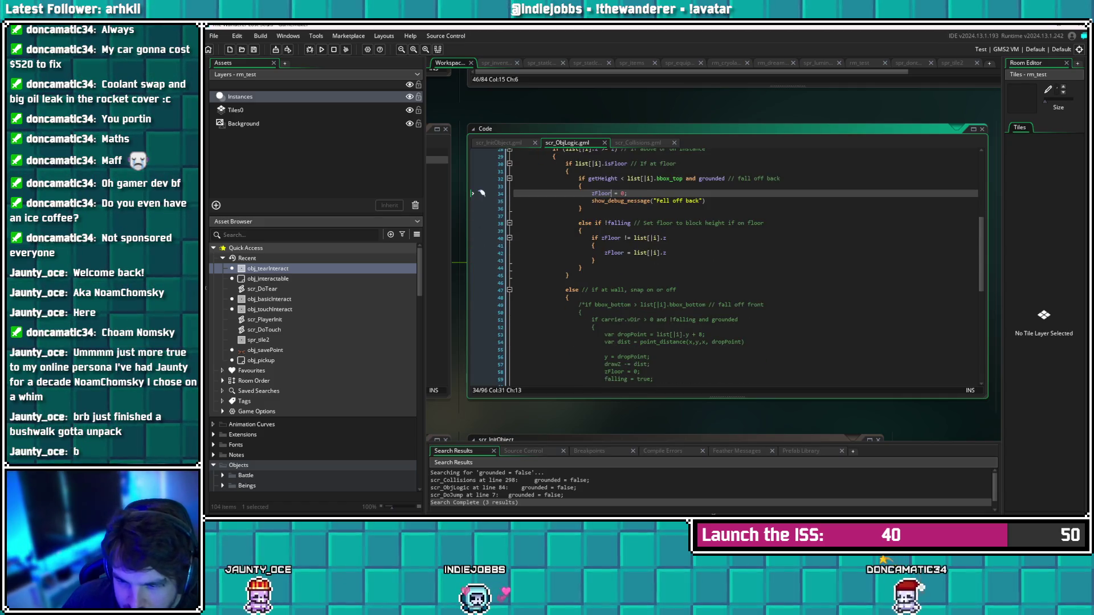
{"action": "scroll", "coordinate": [481, 267], "scroll_direction": "down", "scroll_amount": 5}
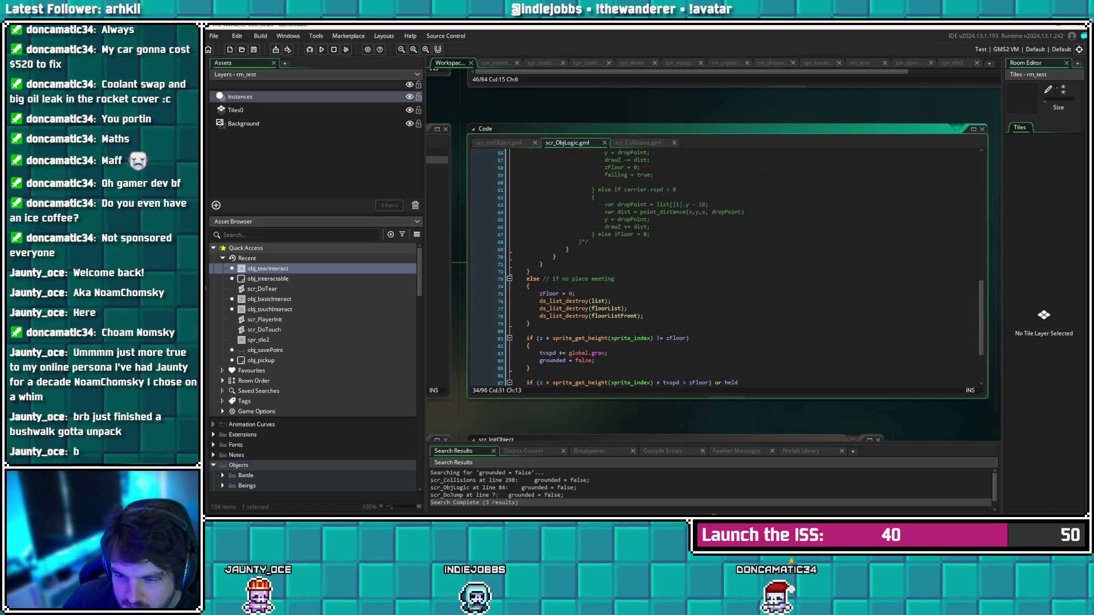
{"action": "scroll", "coordinate": [741, 268], "scroll_direction": "down", "scroll_amount": 1}
{"action": "scroll", "coordinate": [741, 268], "scroll_direction": "down", "scroll_amount": 2}
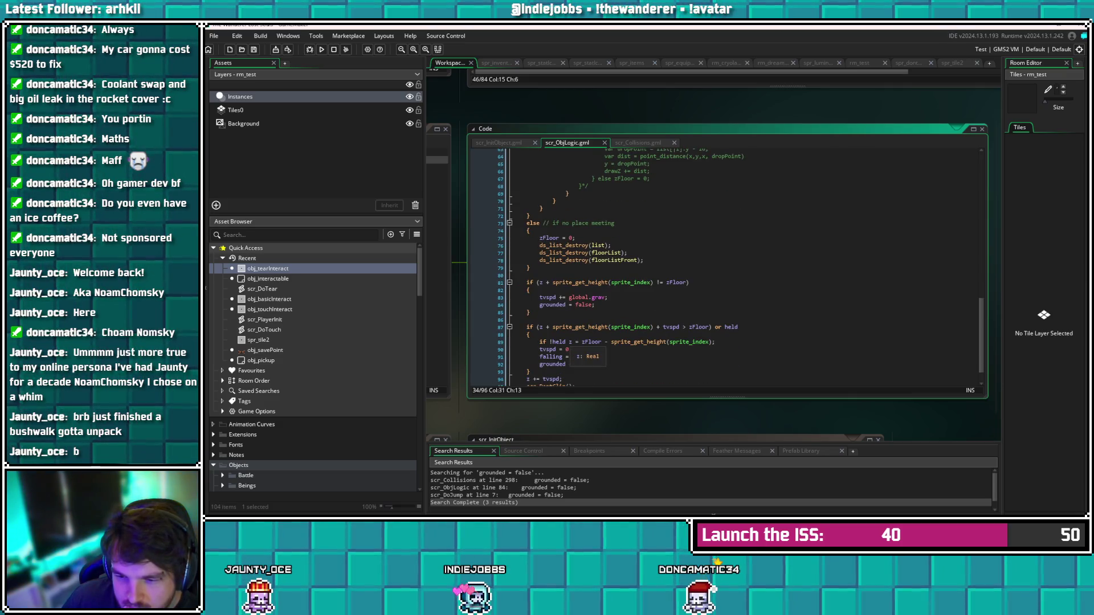
{"action": "left_click_drag", "start_coordinate": [570, 341], "coordinate": [717, 342]}
{"action": "left_click", "coordinate": [716, 342]}
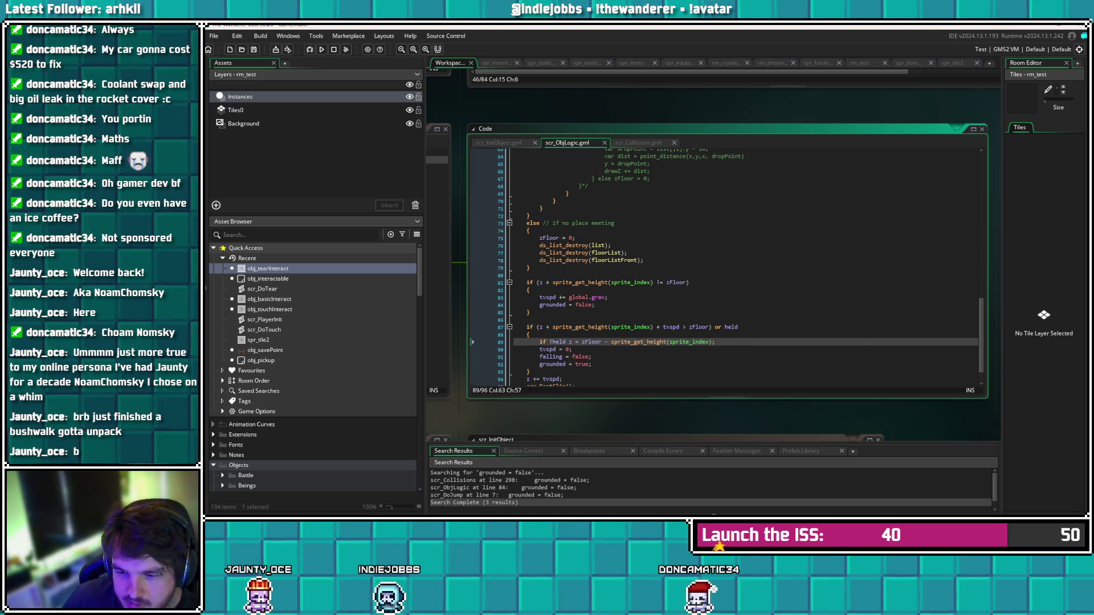
{"action": "scroll", "coordinate": [716, 342], "scroll_direction": "down", "scroll_amount": 1}
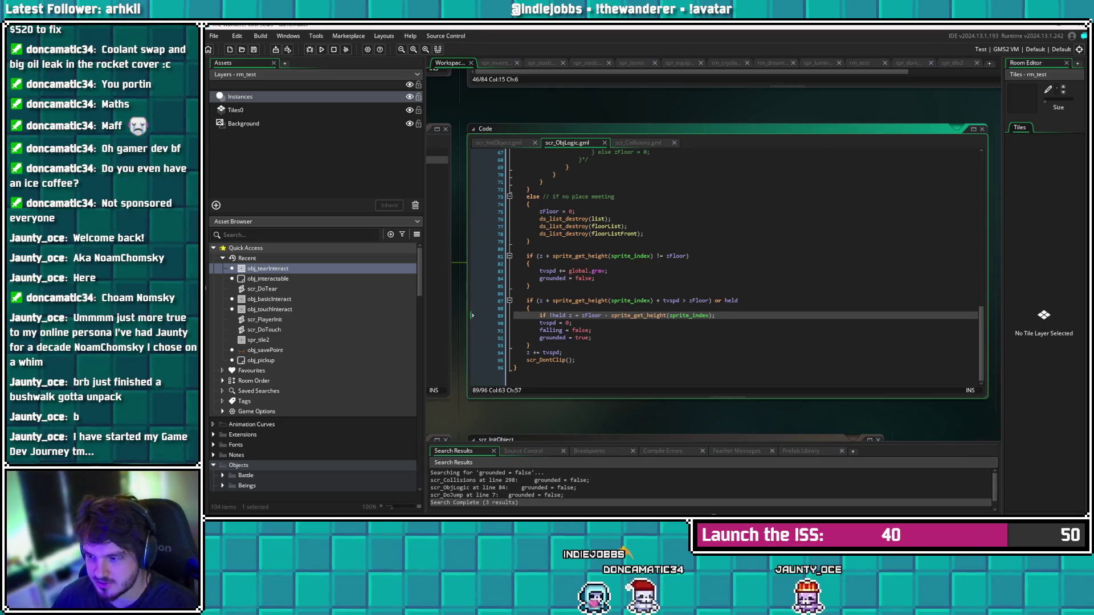
{"action": "scroll", "coordinate": [725, 264], "scroll_direction": "up", "scroll_amount": 1}
{"action": "scroll", "coordinate": [725, 264], "scroll_direction": "down", "scroll_amount": 1}
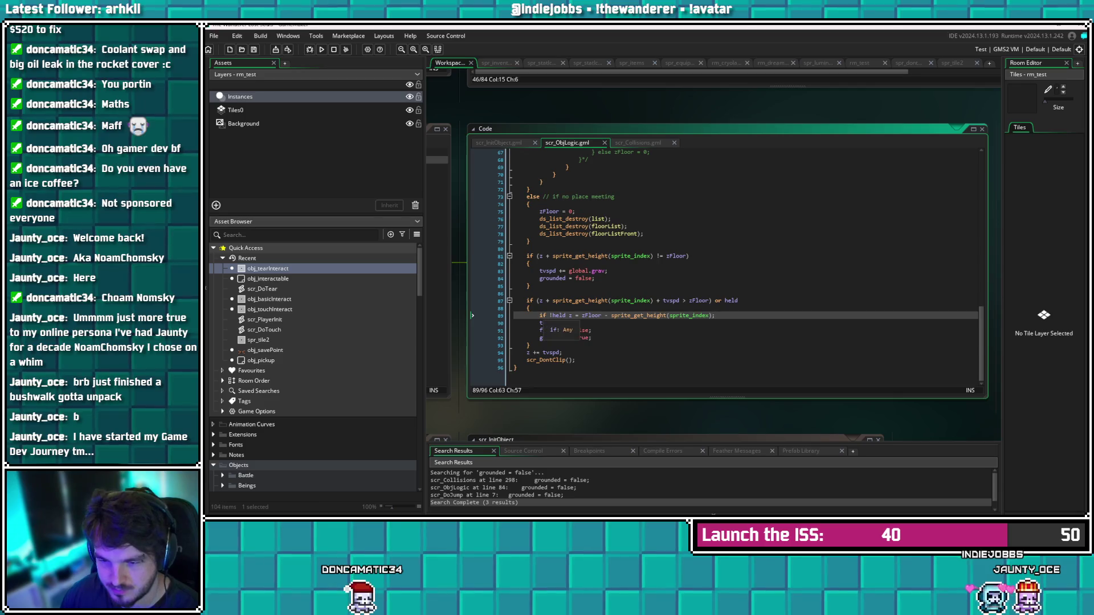
{"action": "left_click", "coordinate": [540, 315]}
{"action": "type", "text": "//"}
{"action": "key", "text": "ctrl+s"}
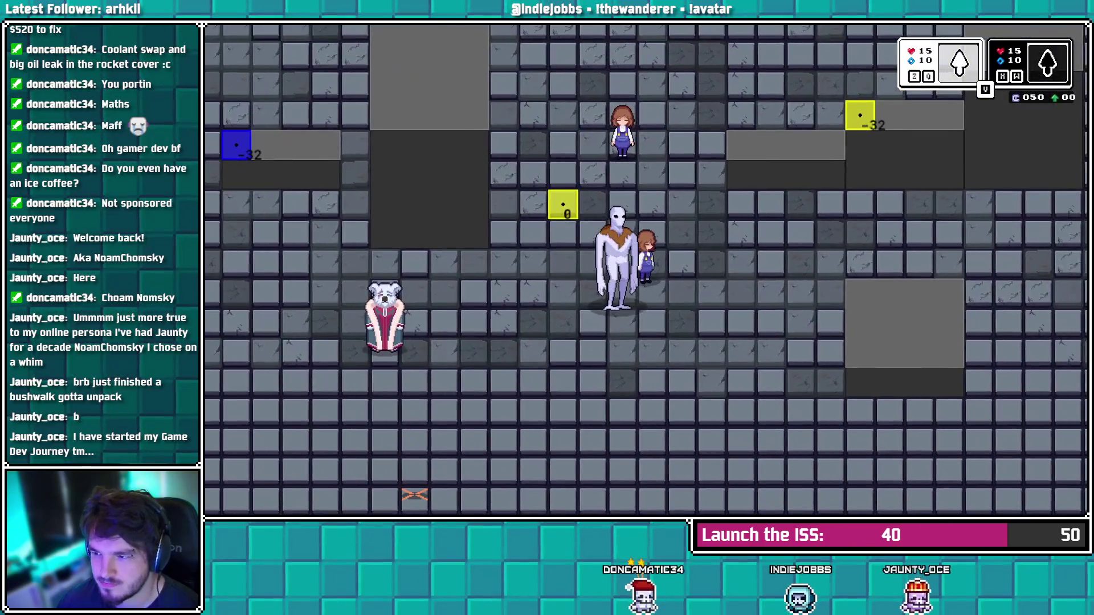
{"action": "key", "text": "Down"}
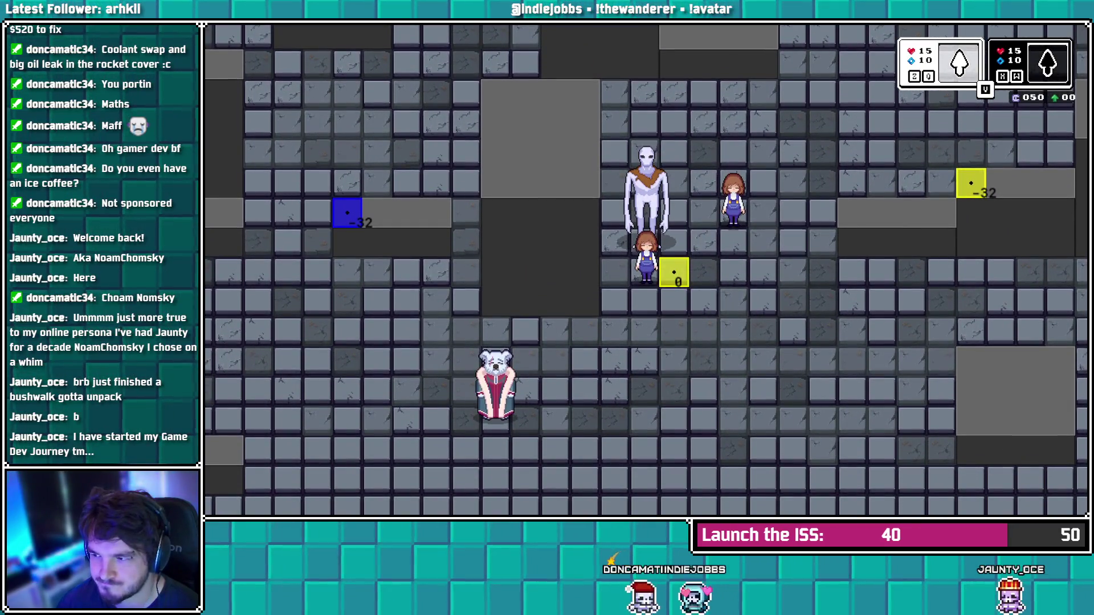
{"action": "key", "text": "Down"}
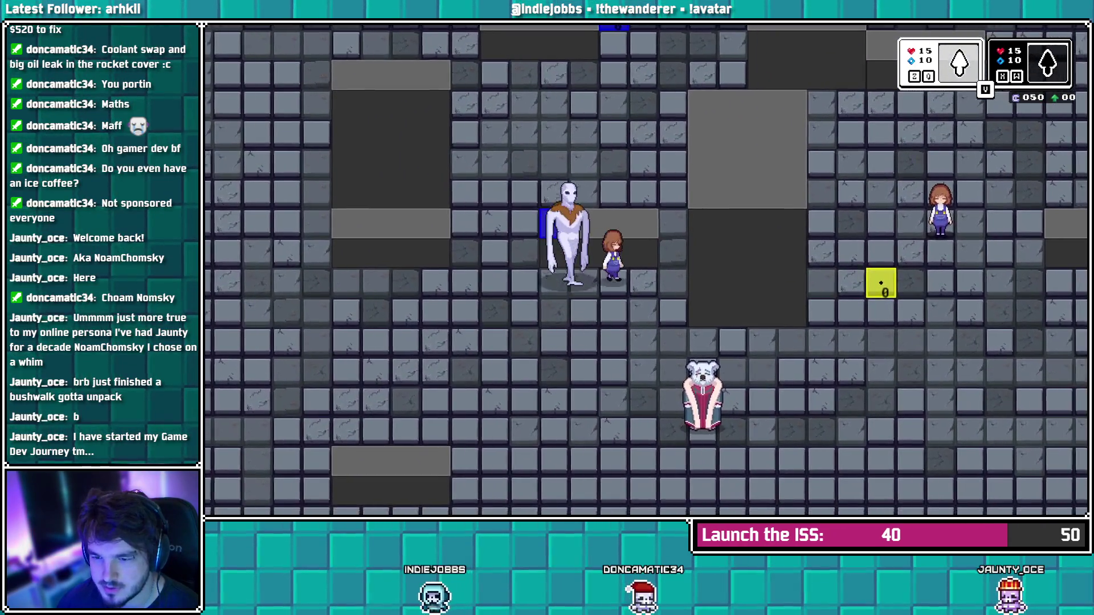
{"action": "key", "text": "Up"}
{"action": "key", "text": "Right"}
{"action": "key", "text": "Right"}
{"action": "key", "text": "Right"}
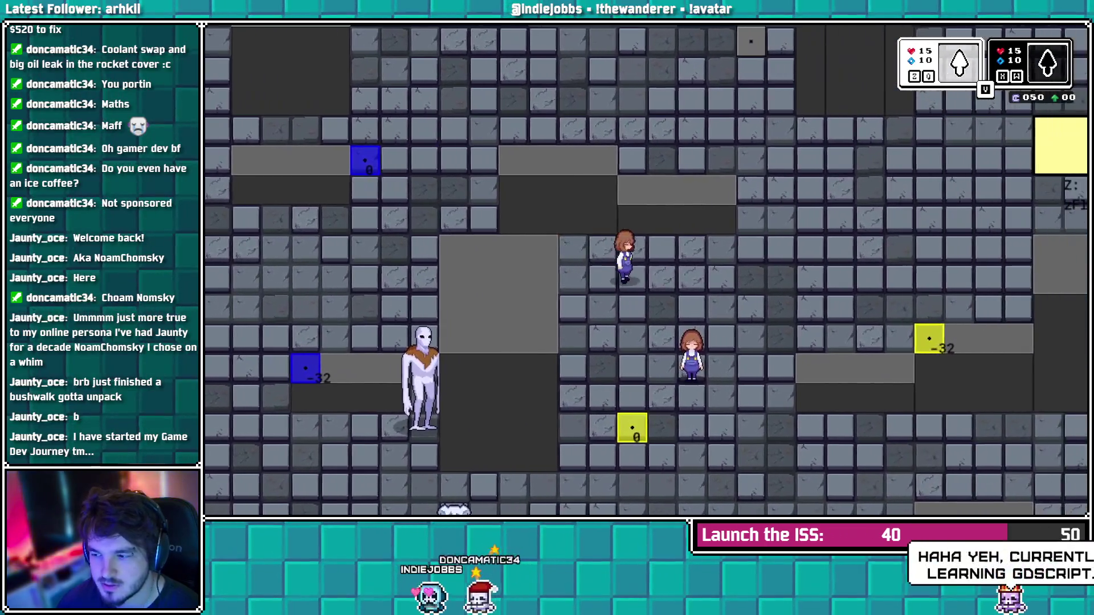
{"action": "key", "text": "Right"}
{"action": "key", "text": "Right"}
{"action": "key", "text": "Right"}
{"action": "key", "text": "Down"}
{"action": "key", "text": "Down"}
{"action": "key", "text": "Down"}
{"action": "key", "text": "Right"}
{"action": "key", "text": "Right"}
{"action": "key", "text": "Right"}
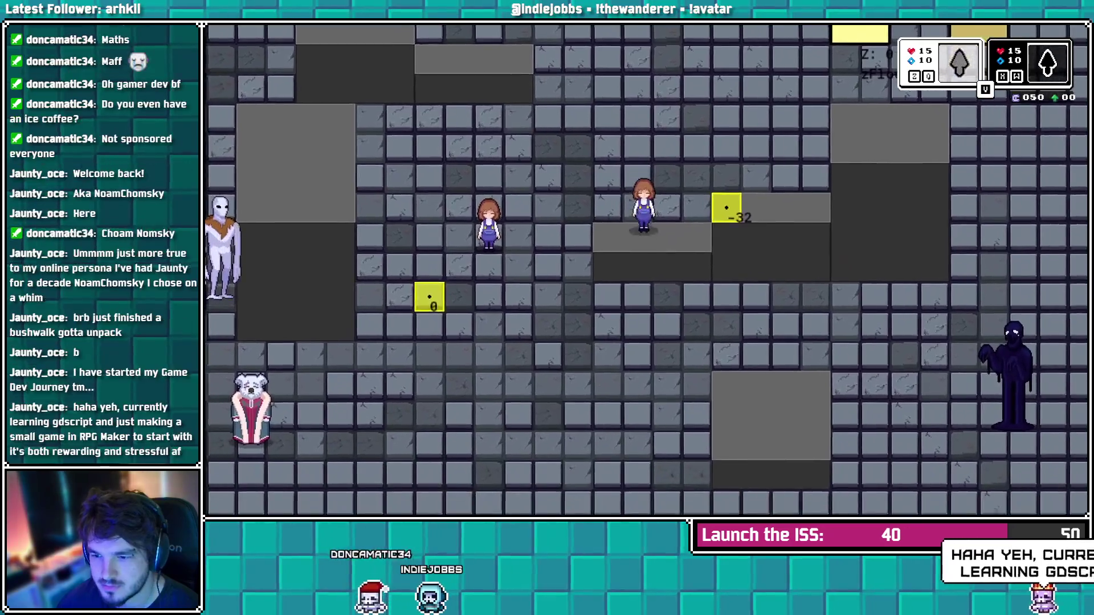
{"action": "key", "text": "Right"}
{"action": "key", "text": "Right"}
{"action": "key", "text": "Right"}
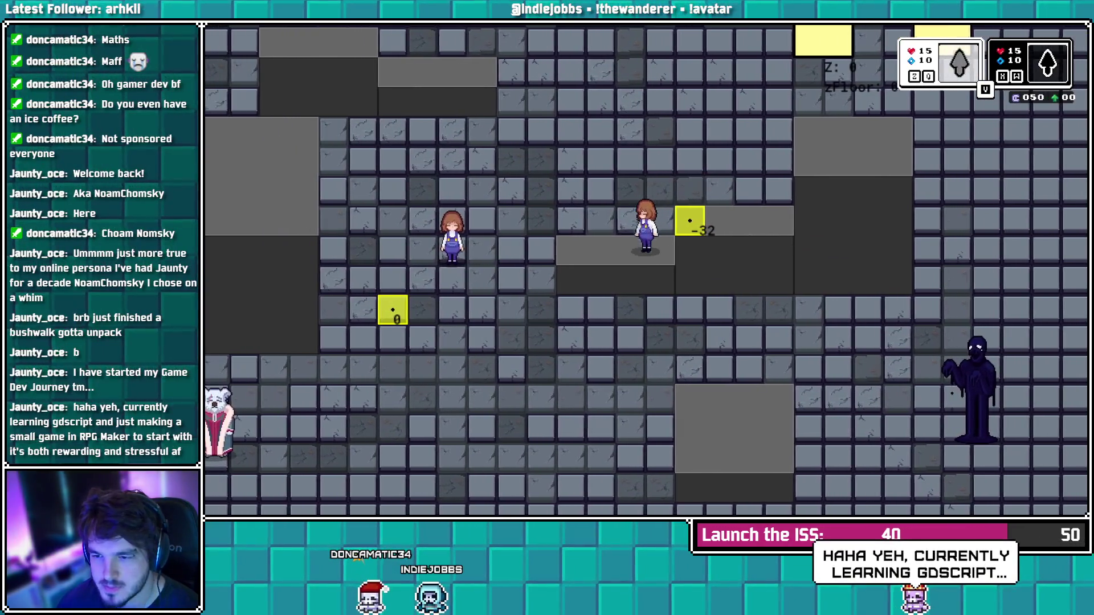
{"action": "key", "text": "Left"}
{"action": "key", "text": "Left"}
{"action": "key", "text": "Left"}
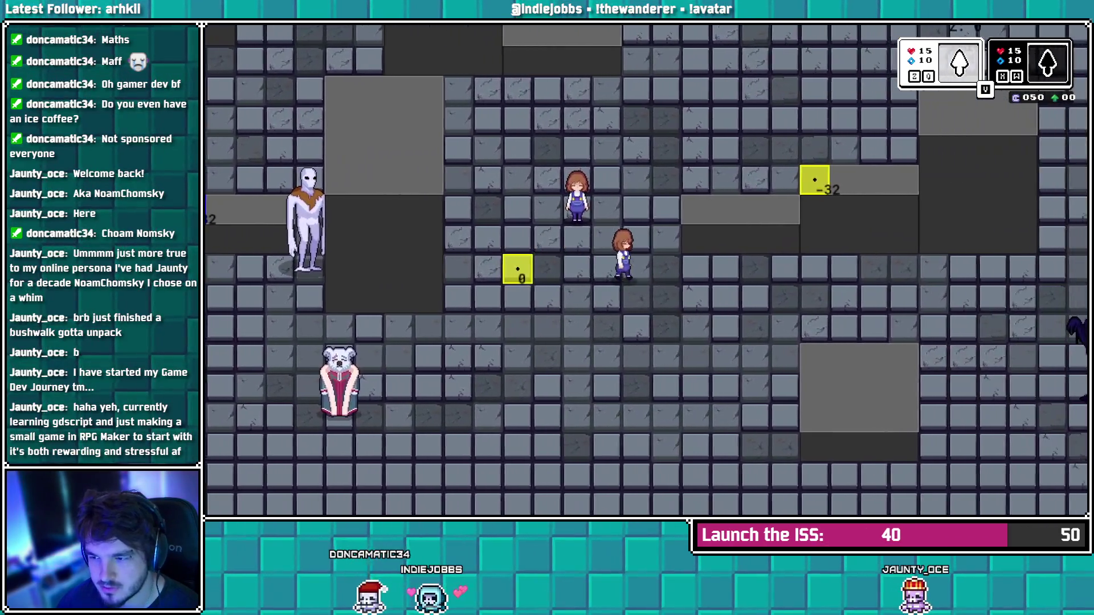
{"action": "key", "text": "Right"}
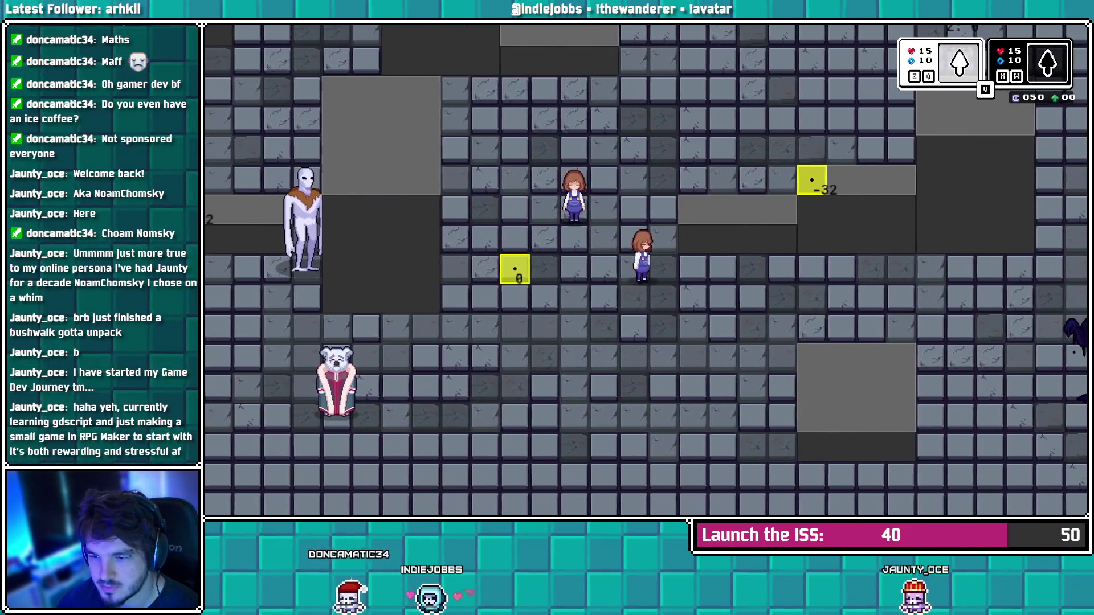
{"action": "key", "text": "Up"}
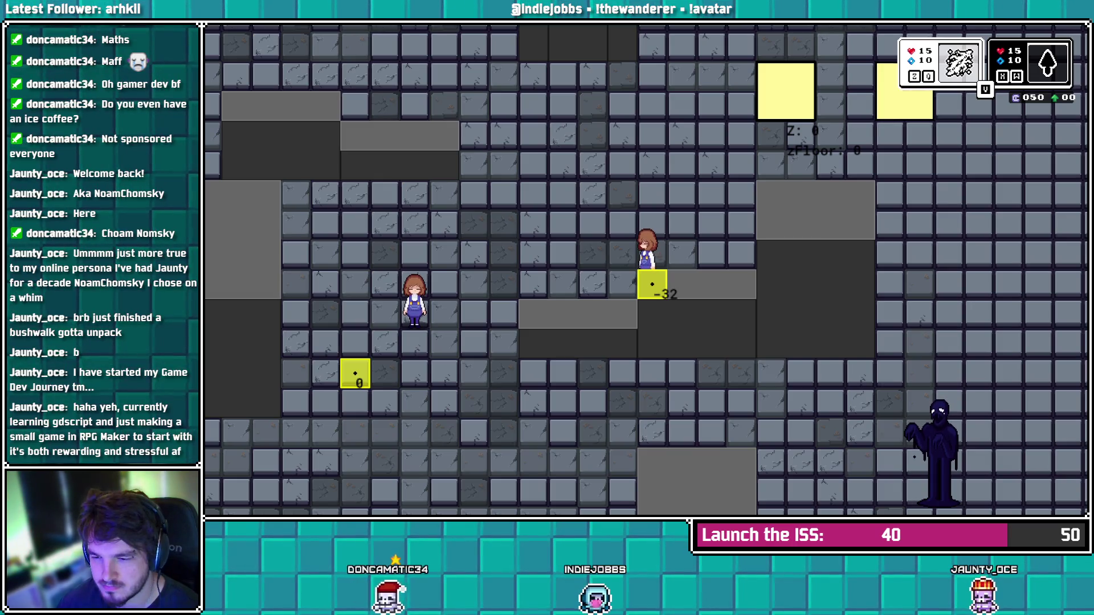
{"action": "key", "text": "Left"}
{"action": "key", "text": "Down"}
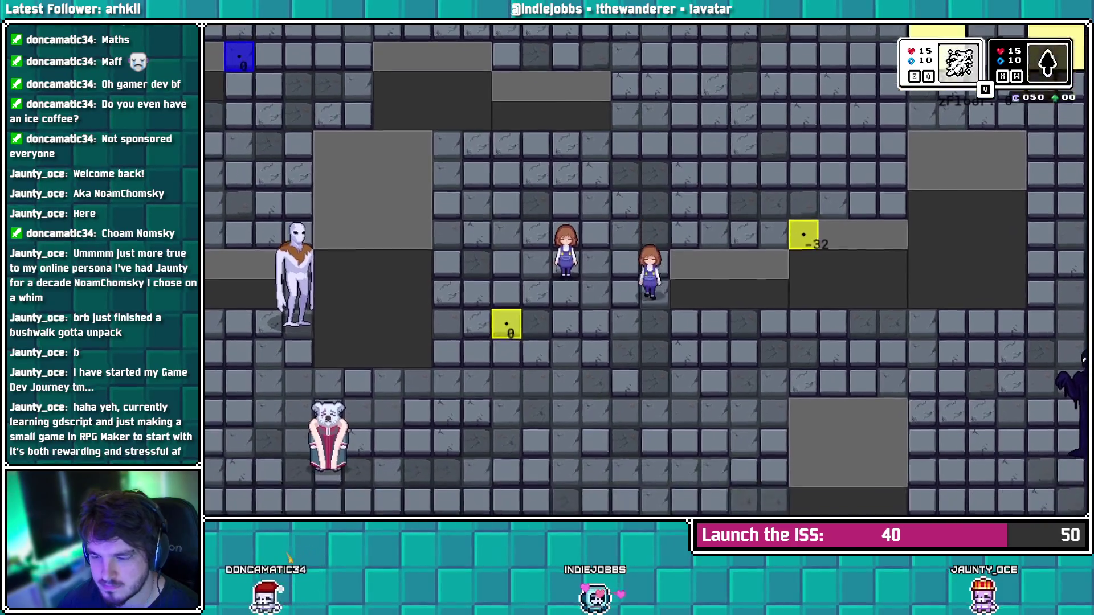
{"action": "key", "text": "Down"}
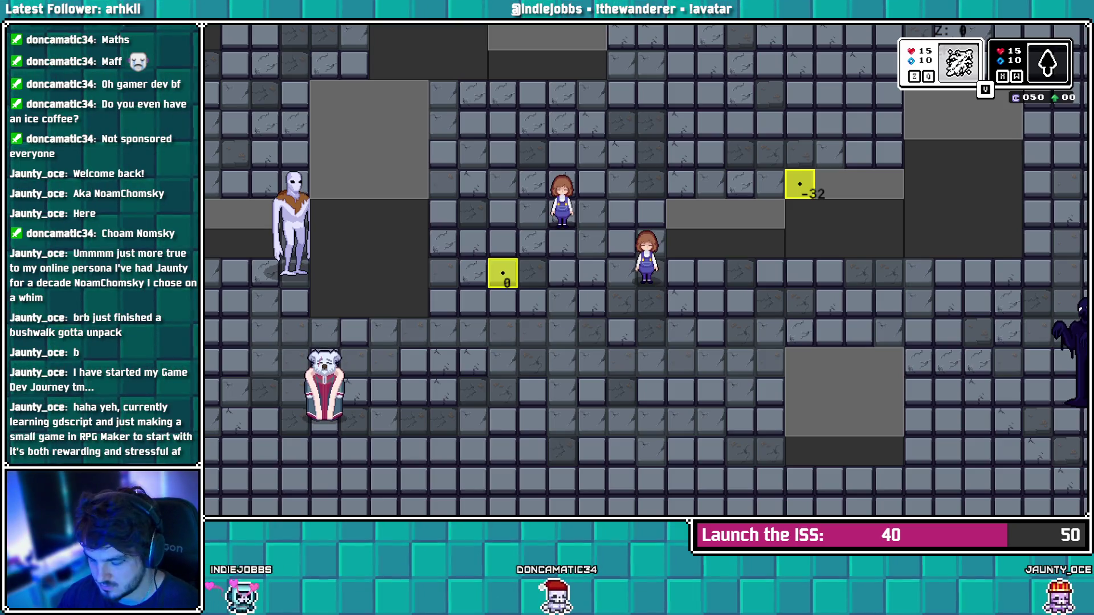
{"action": "key", "text": "Down"}
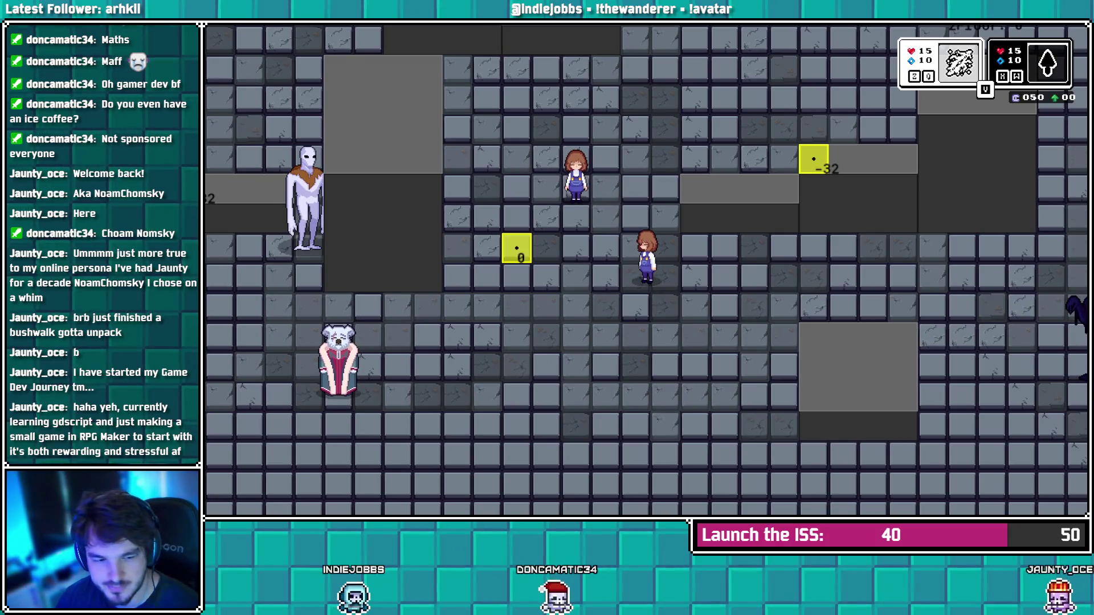
{"action": "key", "text": "alt+Tab"}
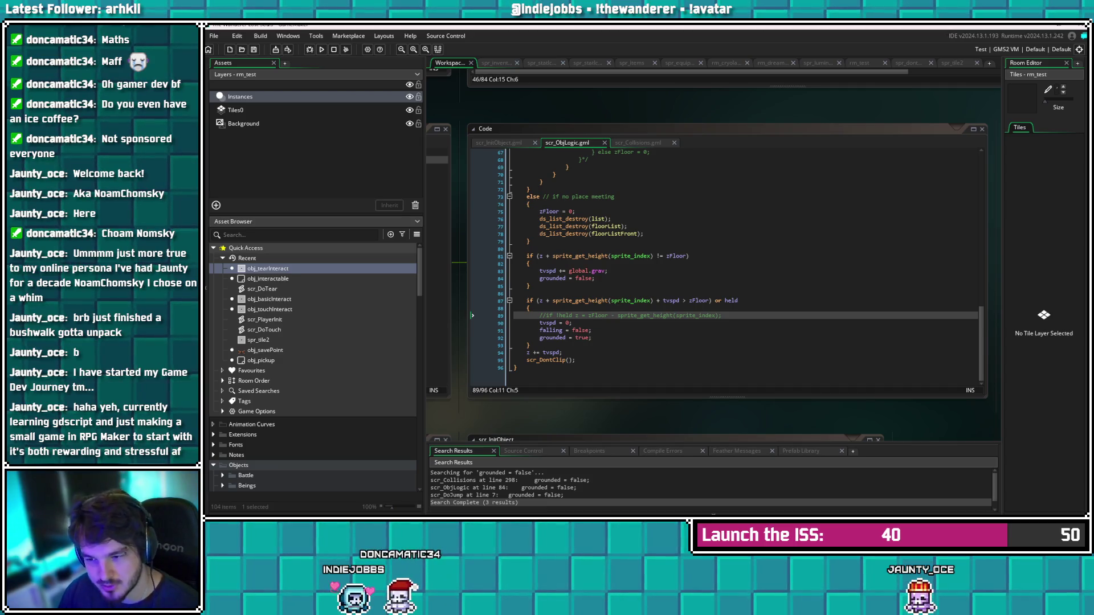
Remove the // from line 89's held-landing line, save scr_ObjLogic, and open spr_tile2
{"action": "left_click", "coordinate": [722, 316]}
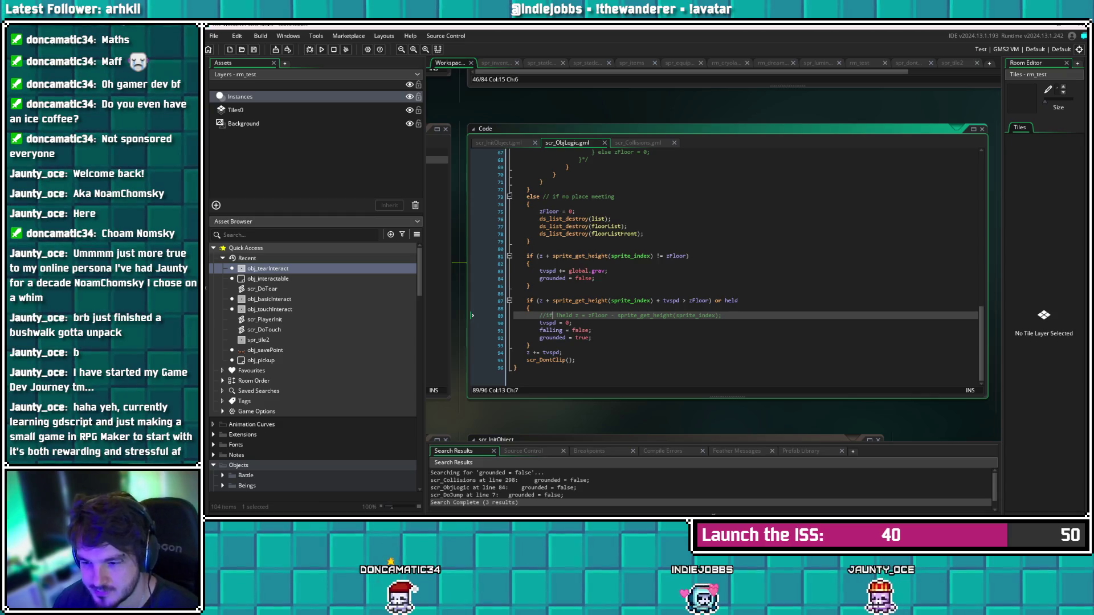
{"action": "key", "text": "BackSpace"}
{"action": "key", "text": "BackSpace"}
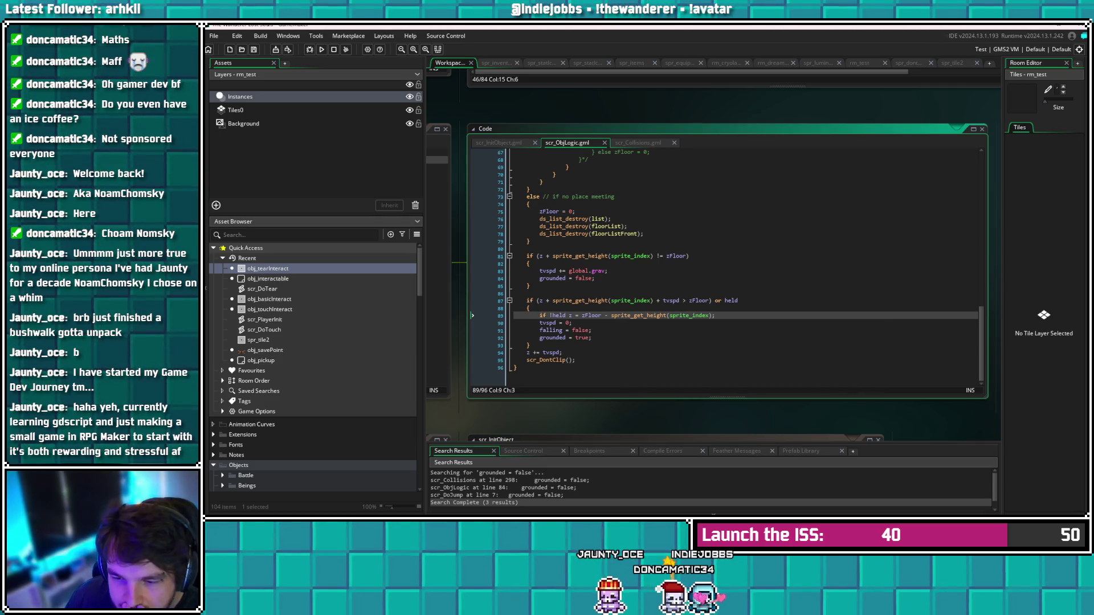
{"action": "left_click", "coordinate": [573, 360]}
{"action": "left_click", "coordinate": [562, 353]}
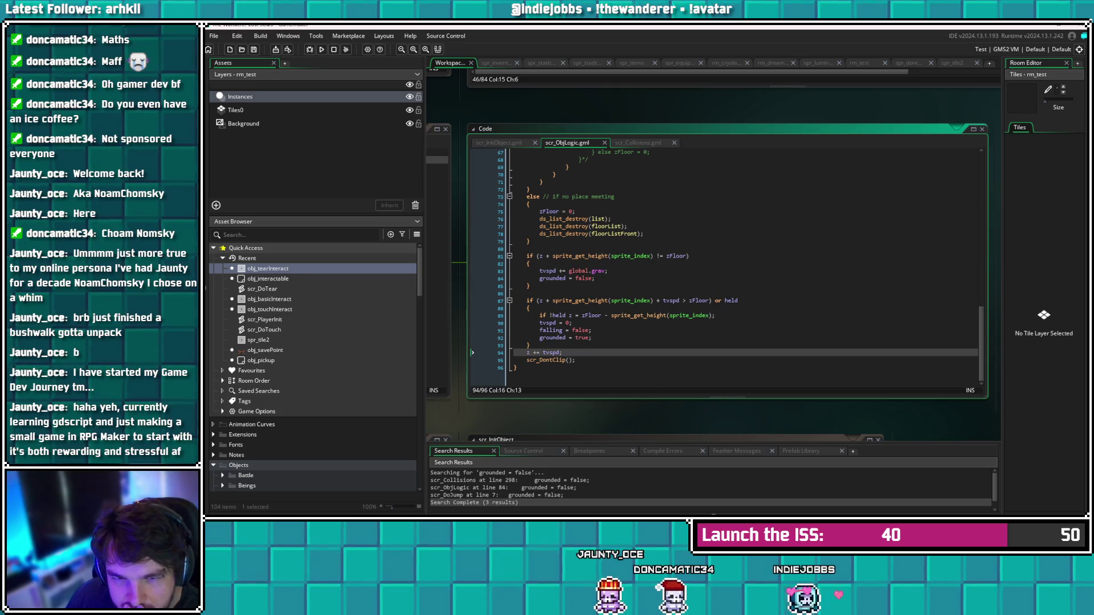
{"action": "key", "text": "ctrl+s"}
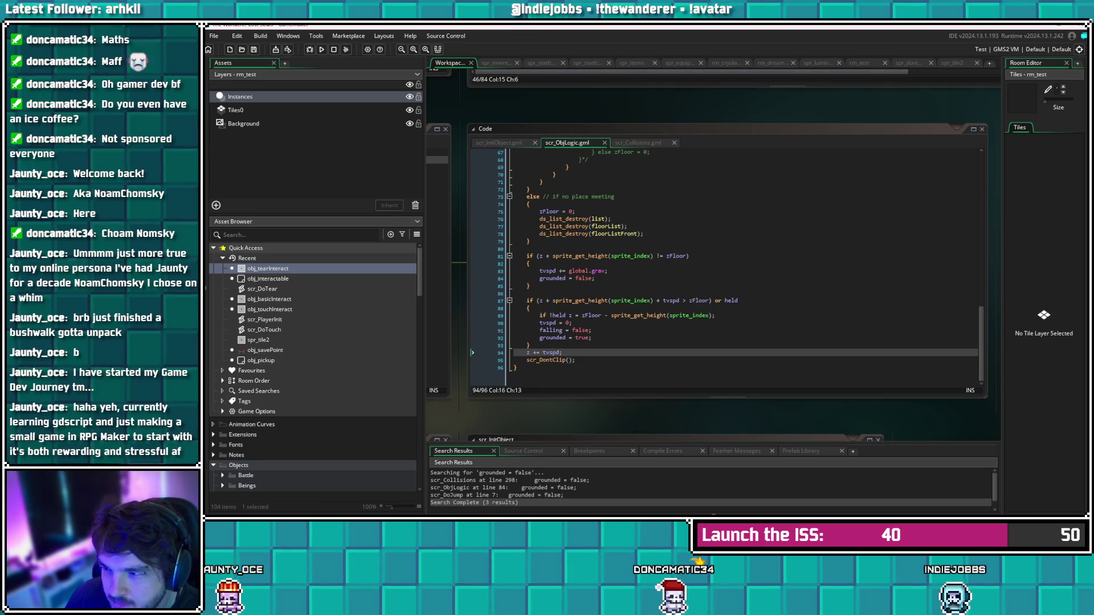
{"action": "left_click", "coordinate": [952, 63]}
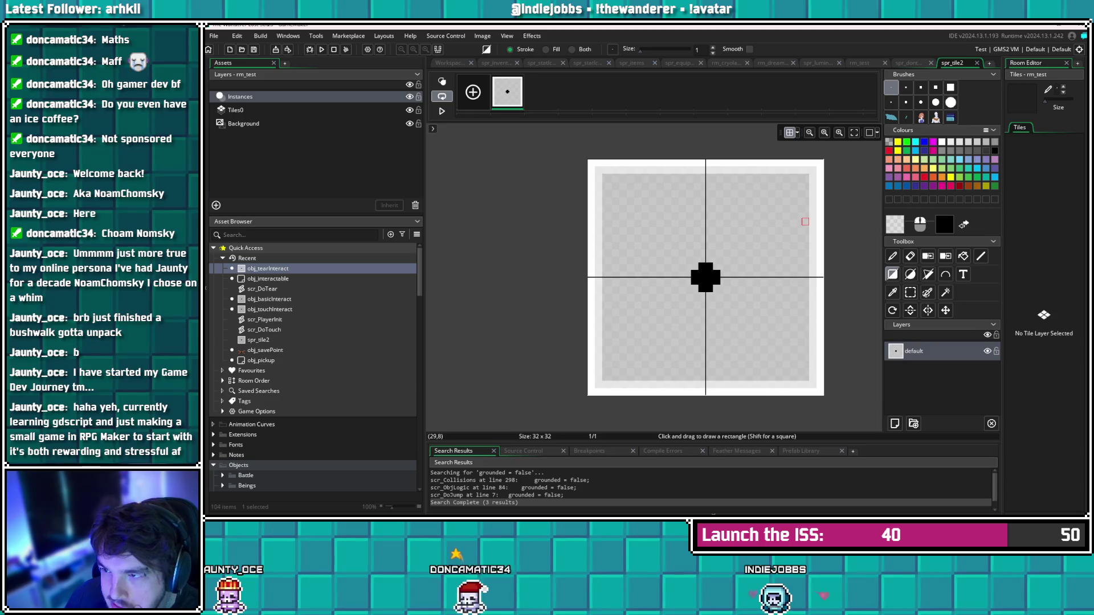
In rm_test, inspect the floor instance inst_46BC6E9D's properties and creation code
{"action": "left_click", "coordinate": [859, 63]}
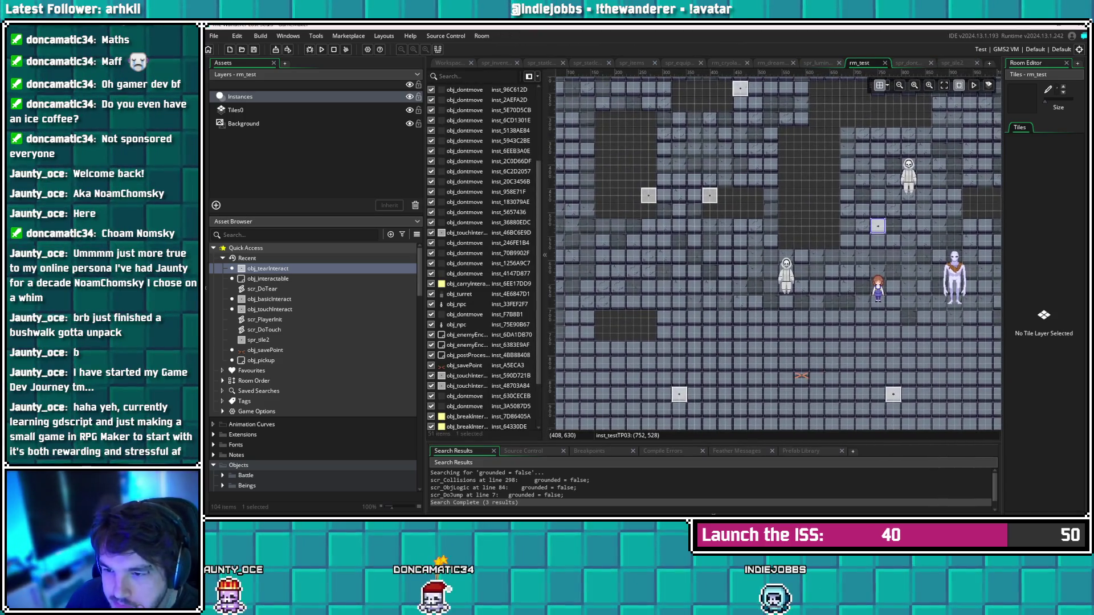
{"action": "mouse_move", "coordinate": [902, 261]}
{"action": "left_mouse_down"}
{"action": "mouse_move", "coordinate": [763, 209]}
{"action": "mouse_move", "coordinate": [672, 234]}
{"action": "left_mouse_up"}
{"action": "left_click_drag", "start_coordinate": [648, 197], "coordinate": [834, 234]}
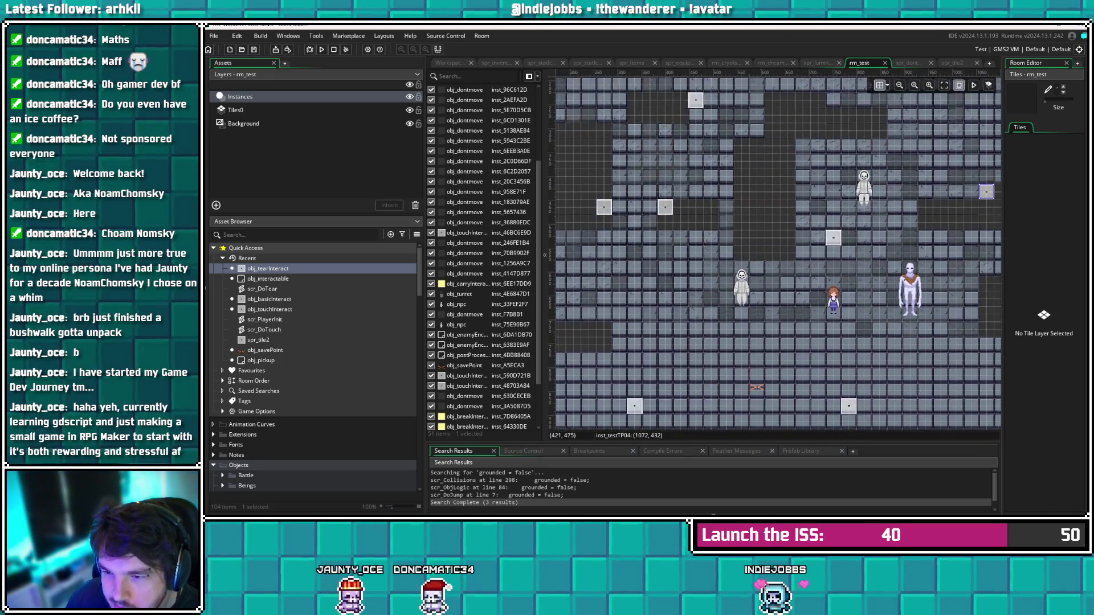
{"action": "double_click", "coordinate": [665, 206]}
{"action": "left_click", "coordinate": [758, 261]}
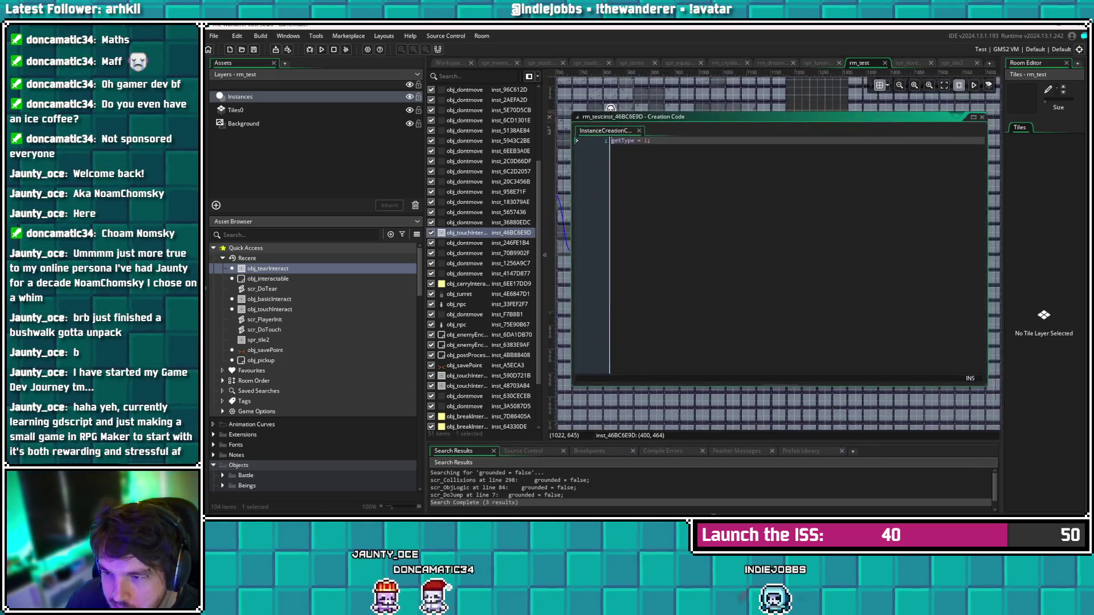
{"action": "left_click", "coordinate": [784, 179]}
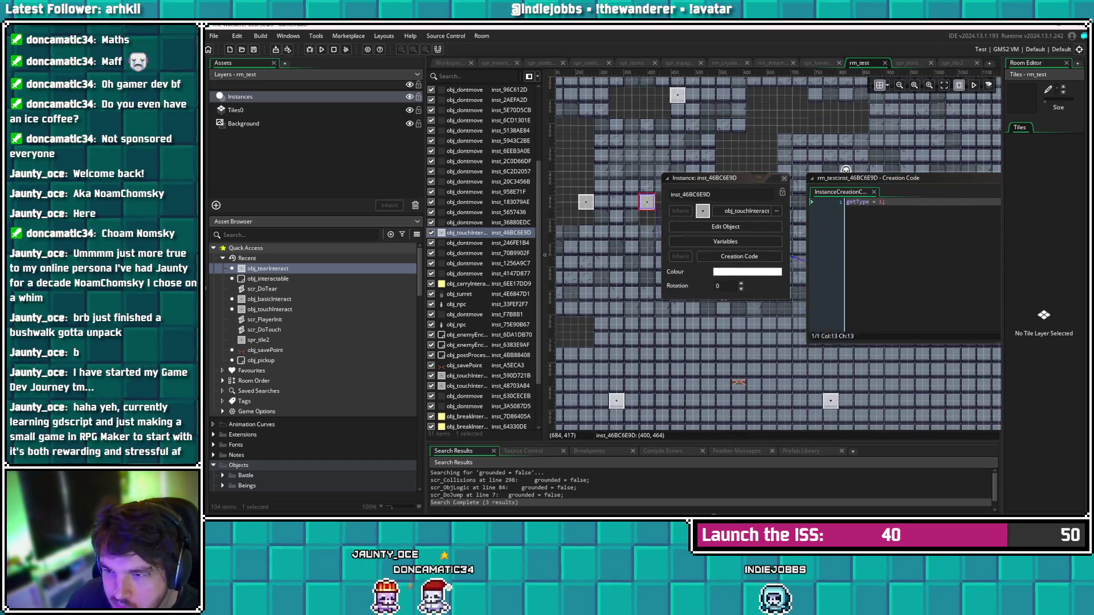
Drag the small test square instance down one grid step to y 496
{"action": "mouse_move", "coordinate": [892, 346]}
{"action": "left_mouse_down"}
{"action": "mouse_move", "coordinate": [767, 295]}
{"action": "mouse_move", "coordinate": [670, 339]}
{"action": "mouse_move", "coordinate": [687, 351]}
{"action": "left_mouse_up"}
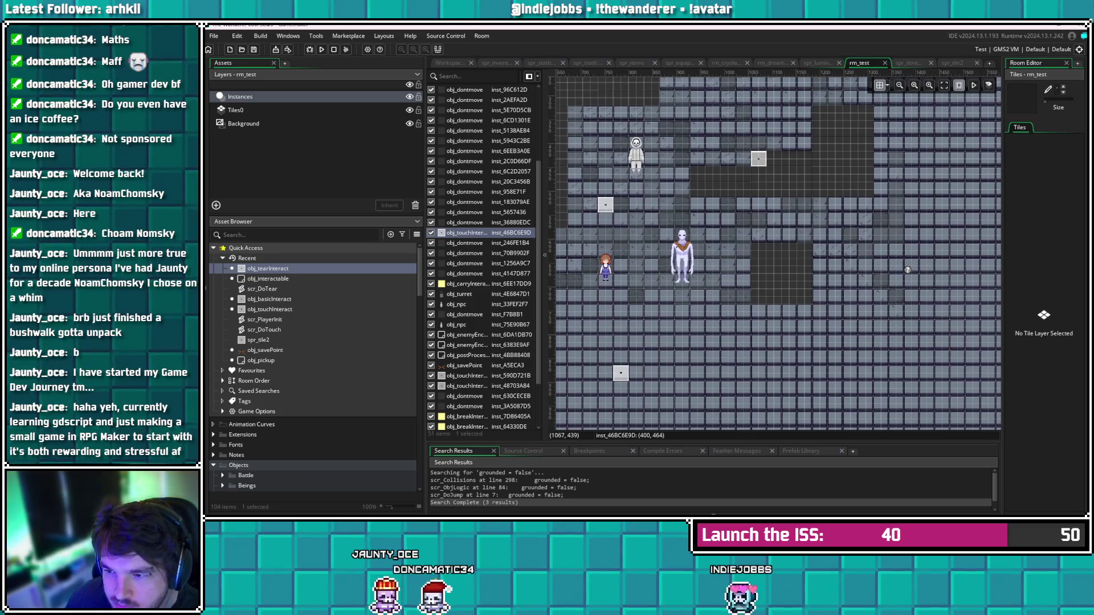
{"action": "left_click", "coordinate": [759, 159]}
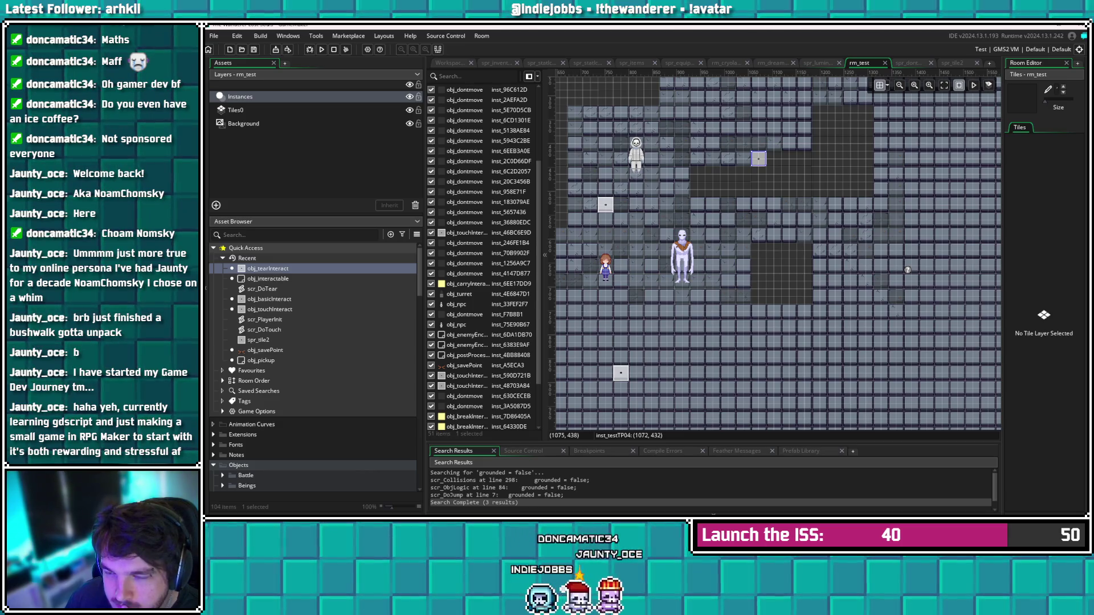
{"action": "left_click_drag", "start_coordinate": [761, 164], "coordinate": [759, 192]}
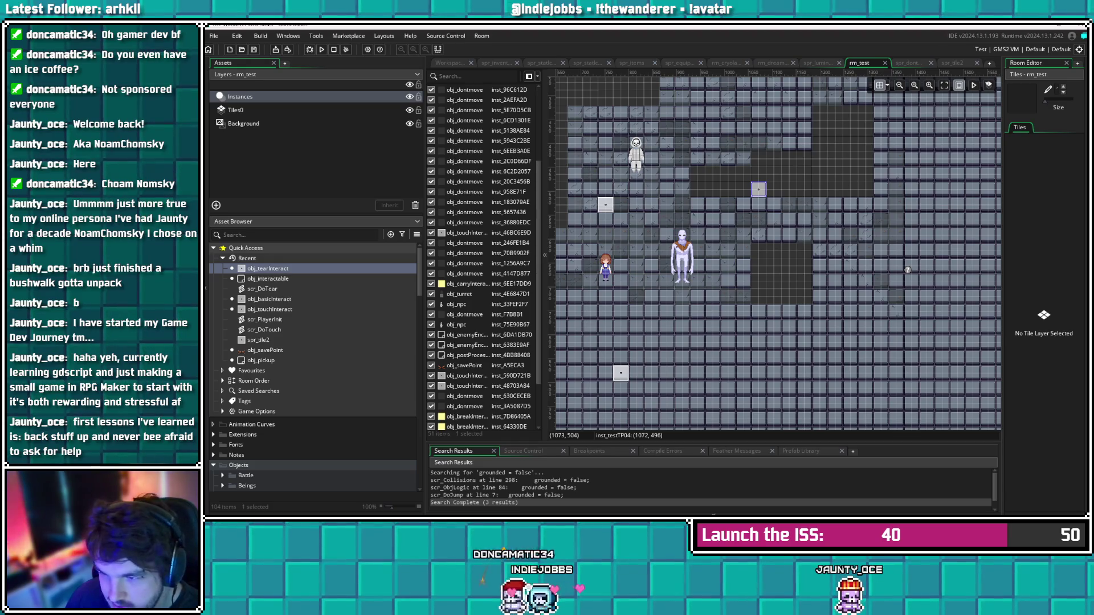
{"action": "left_click", "coordinate": [830, 232]}
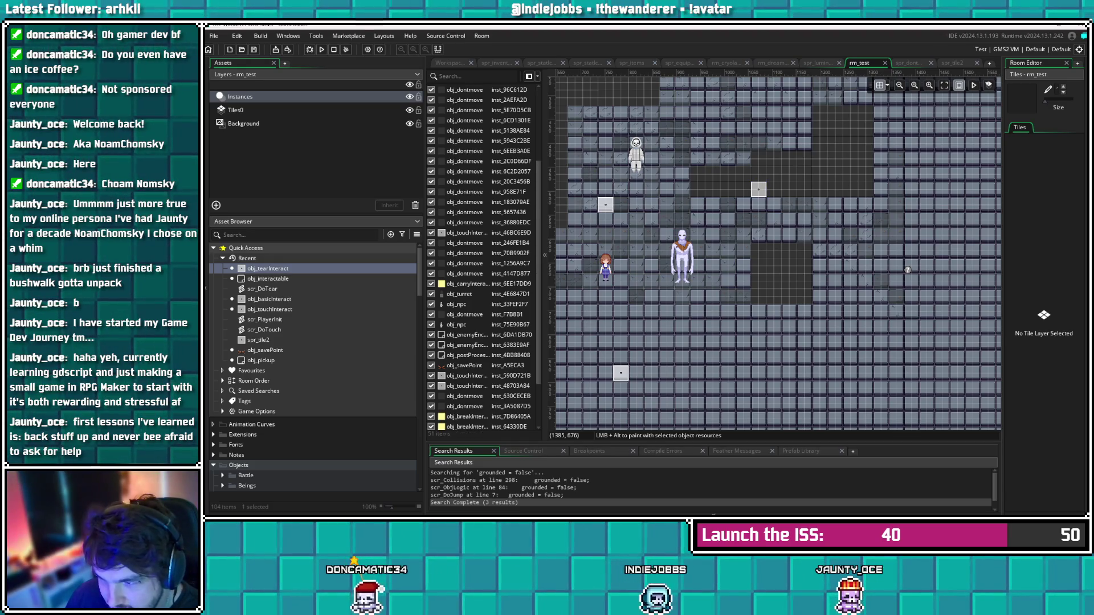
Move the test square up one grid step, then back down again
{"action": "scroll", "coordinate": [774, 250], "scroll_direction": "left", "scroll_amount": 5}
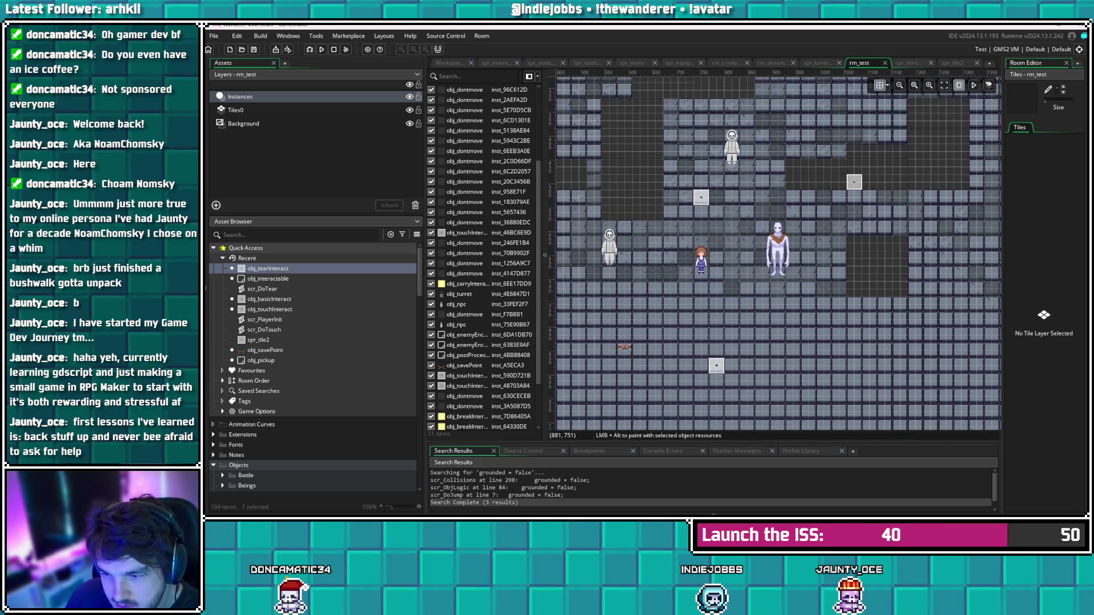
{"action": "scroll", "coordinate": [775, 250], "scroll_direction": "left", "scroll_amount": 5}
{"action": "scroll", "coordinate": [774, 249], "scroll_direction": "right", "scroll_amount": 2}
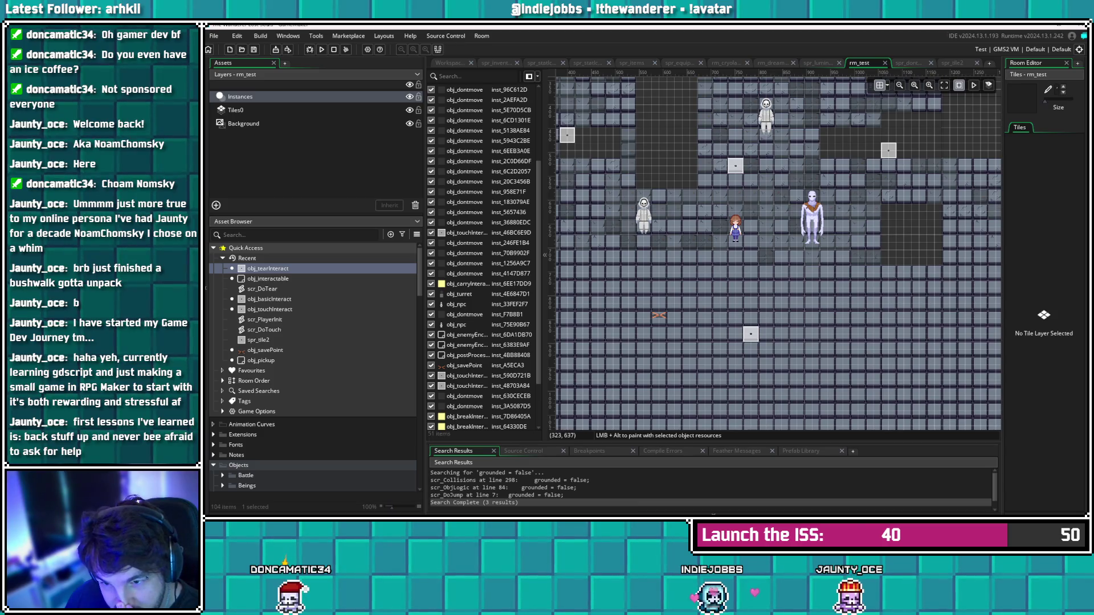
{"action": "scroll", "coordinate": [974, 261], "scroll_direction": "right", "scroll_amount": 3}
{"action": "scroll", "coordinate": [775, 250], "scroll_direction": "right", "scroll_amount": 4}
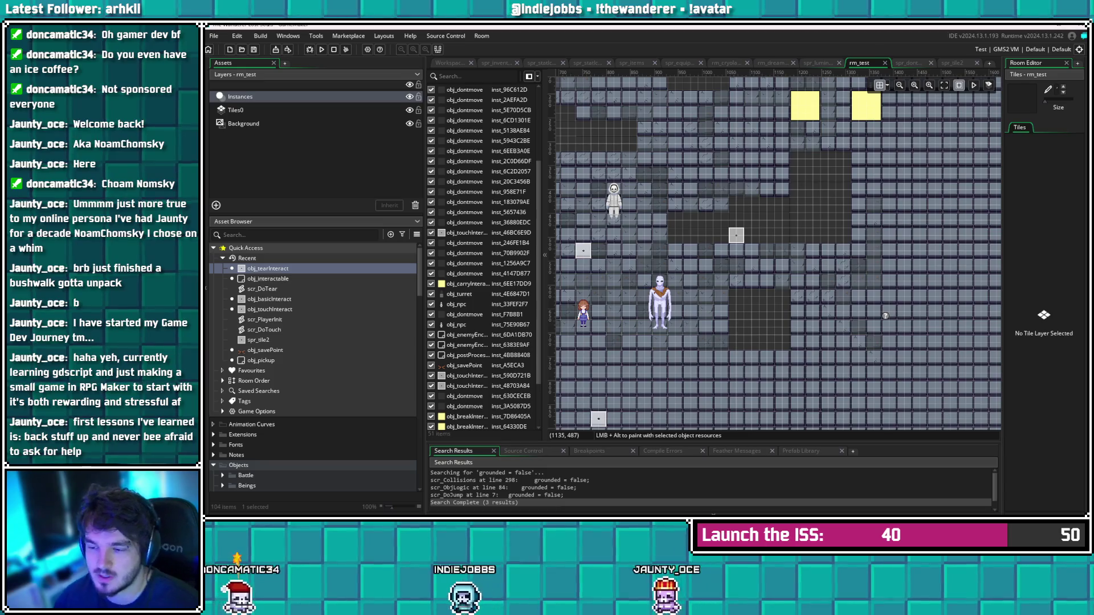
{"action": "scroll", "coordinate": [743, 250], "scroll_direction": "left", "scroll_amount": 3}
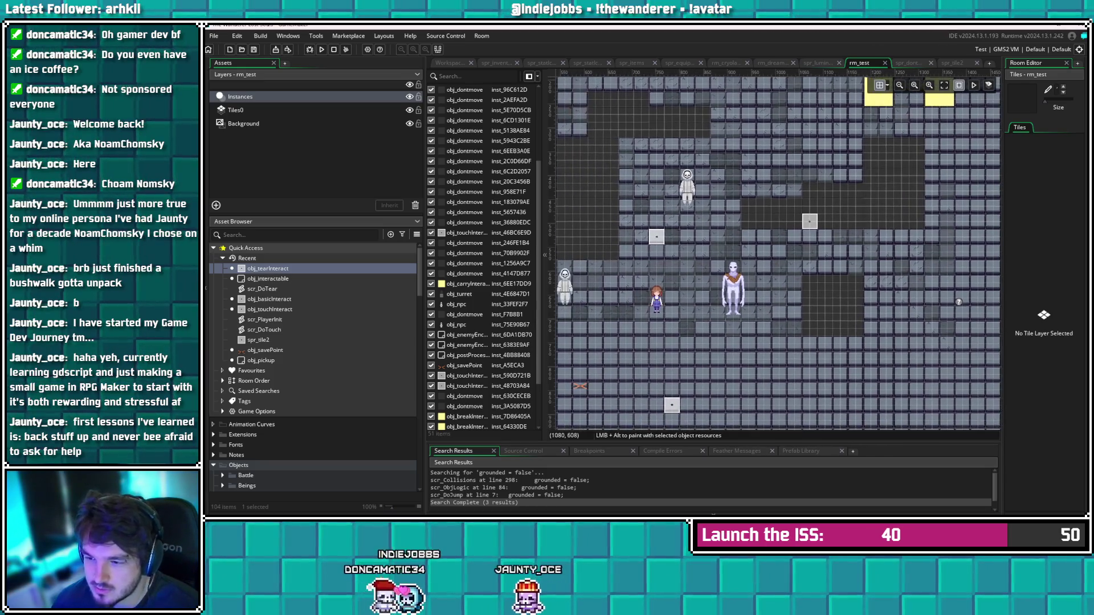
{"action": "scroll", "coordinate": [743, 251], "scroll_direction": "left", "scroll_amount": 2}
{"action": "scroll", "coordinate": [752, 319], "scroll_direction": "down", "scroll_amount": 1}
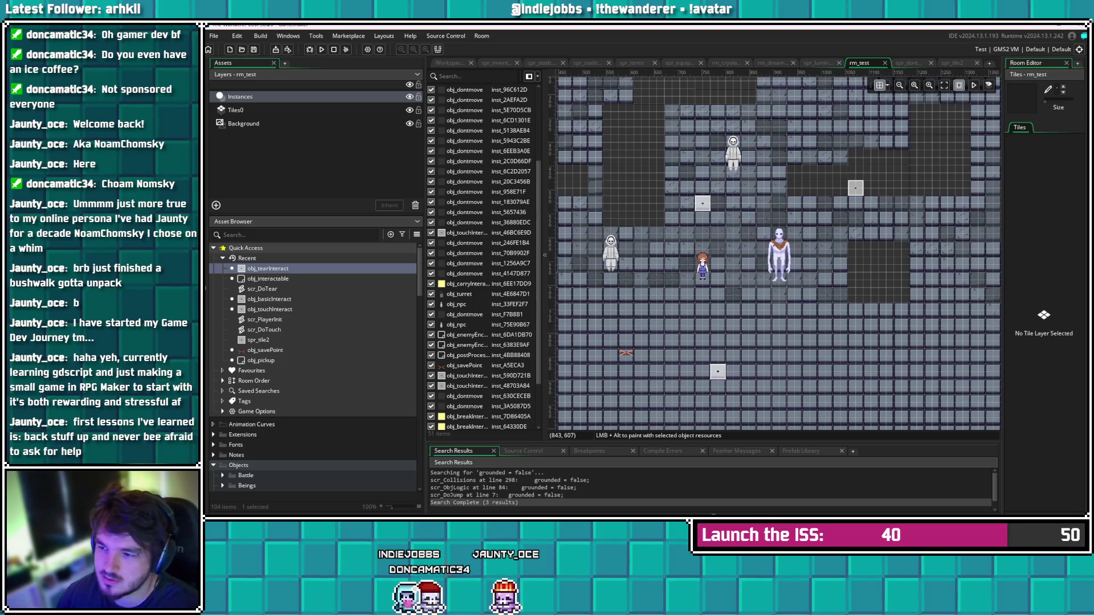
{"action": "scroll", "coordinate": [778, 251], "scroll_direction": "down", "scroll_amount": 2}
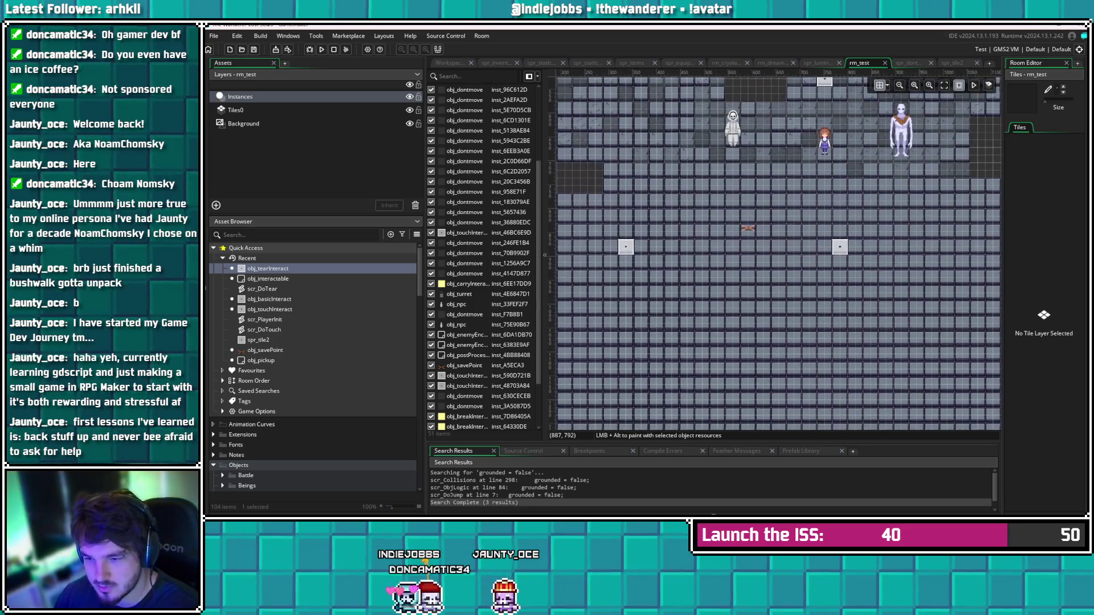
{"action": "scroll", "coordinate": [778, 251], "scroll_direction": "right", "scroll_amount": 2}
{"action": "scroll", "coordinate": [777, 250], "scroll_direction": "up", "scroll_amount": 2}
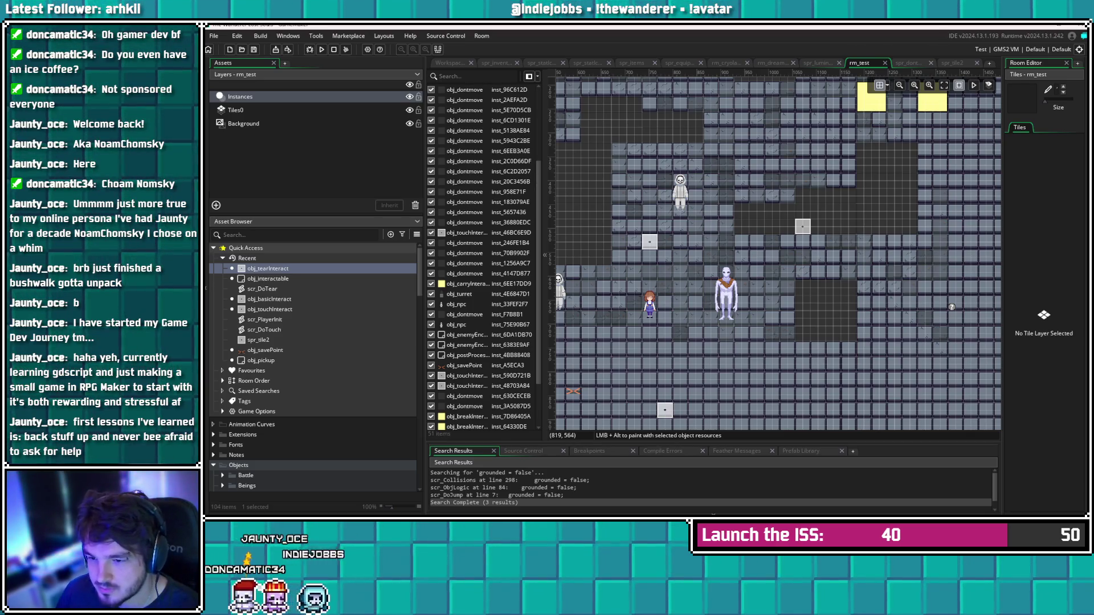
{"action": "left_click_drag", "start_coordinate": [804, 226], "coordinate": [806, 196]}
{"action": "key", "text": "Escape"}
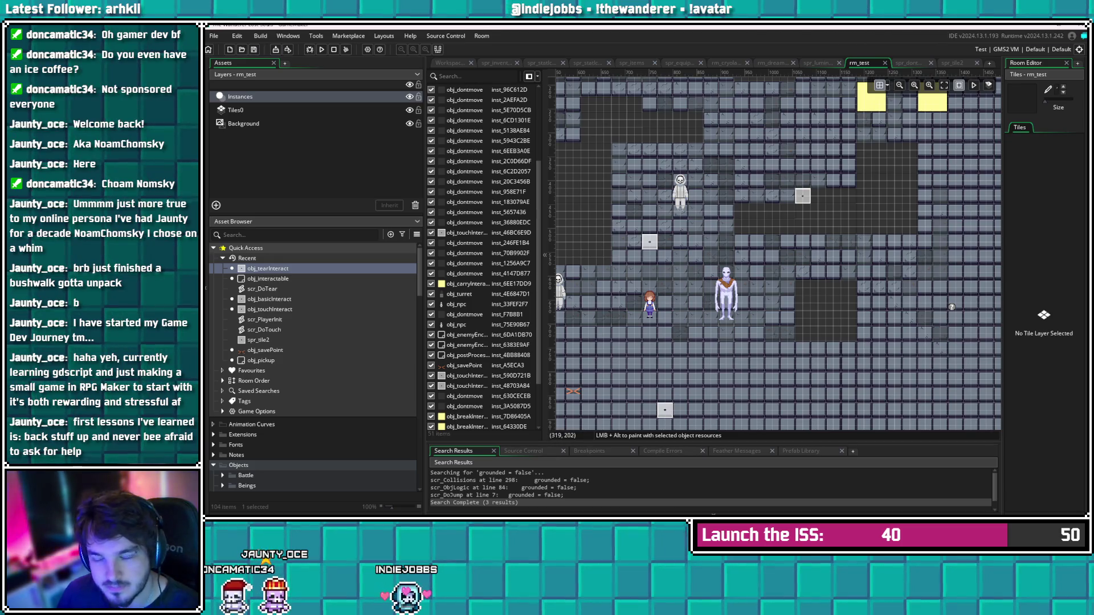
{"action": "mouse_move", "coordinate": [804, 196]}
{"action": "left_mouse_down"}
{"action": "mouse_move", "coordinate": [794, 245]}
{"action": "mouse_move", "coordinate": [932, 173]}
{"action": "mouse_move", "coordinate": [983, 161]}
{"action": "mouse_move", "coordinate": [1020, 298]}
{"action": "left_mouse_up"}
{"action": "key", "text": "Escape"}
Inspect the skeleton NPC's instance properties and creation code
{"action": "left_click_drag", "start_coordinate": [841, 319], "coordinate": [733, 260]}
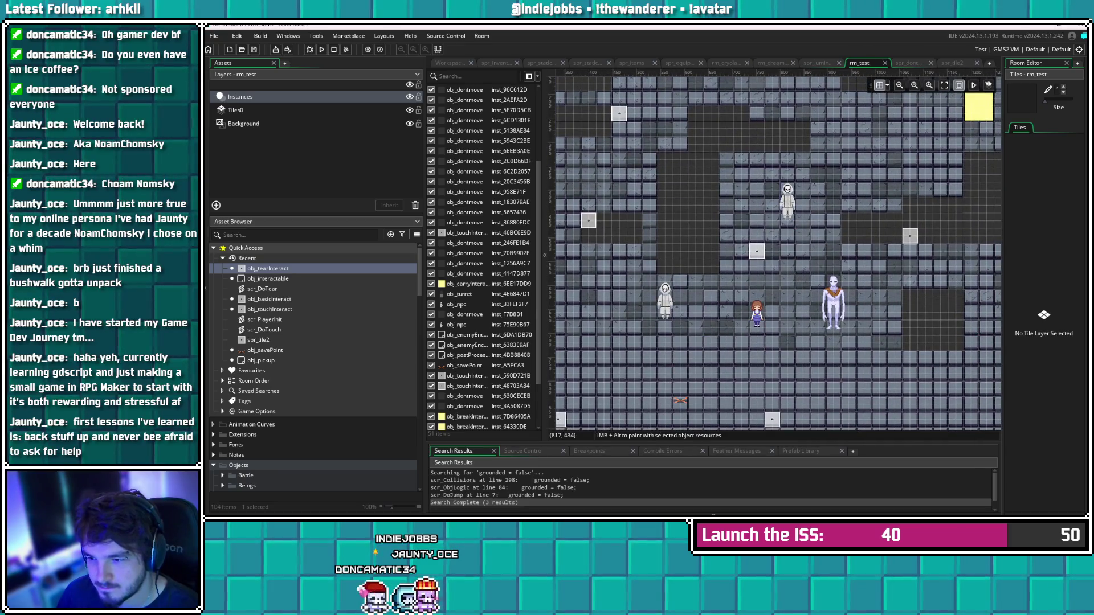
{"action": "left_click", "coordinate": [789, 207]}
{"action": "double_click", "coordinate": [788, 199]}
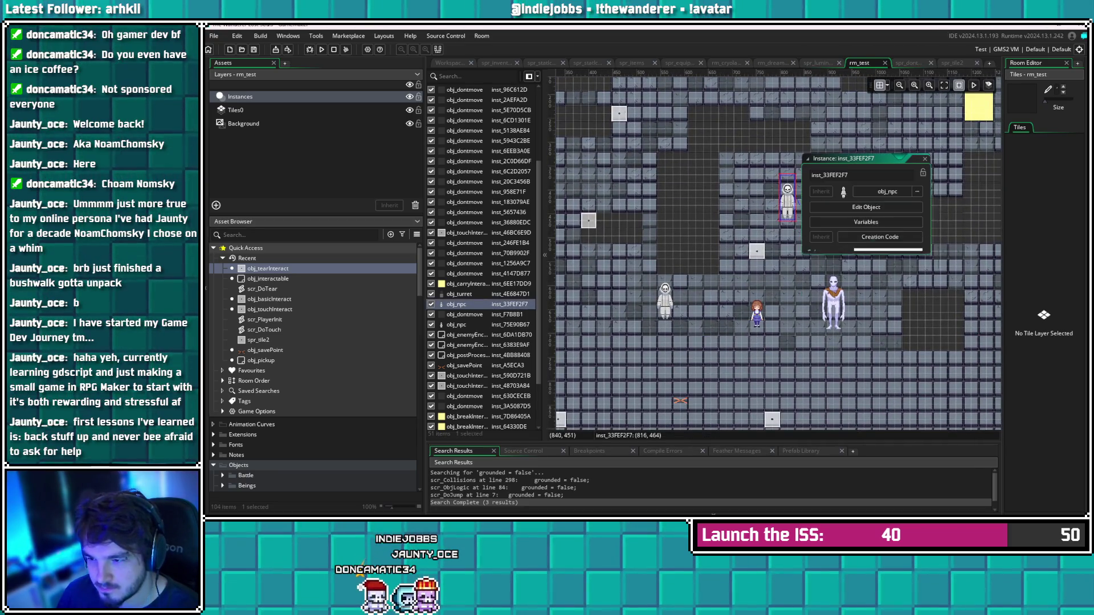
{"action": "left_click", "coordinate": [880, 236]}
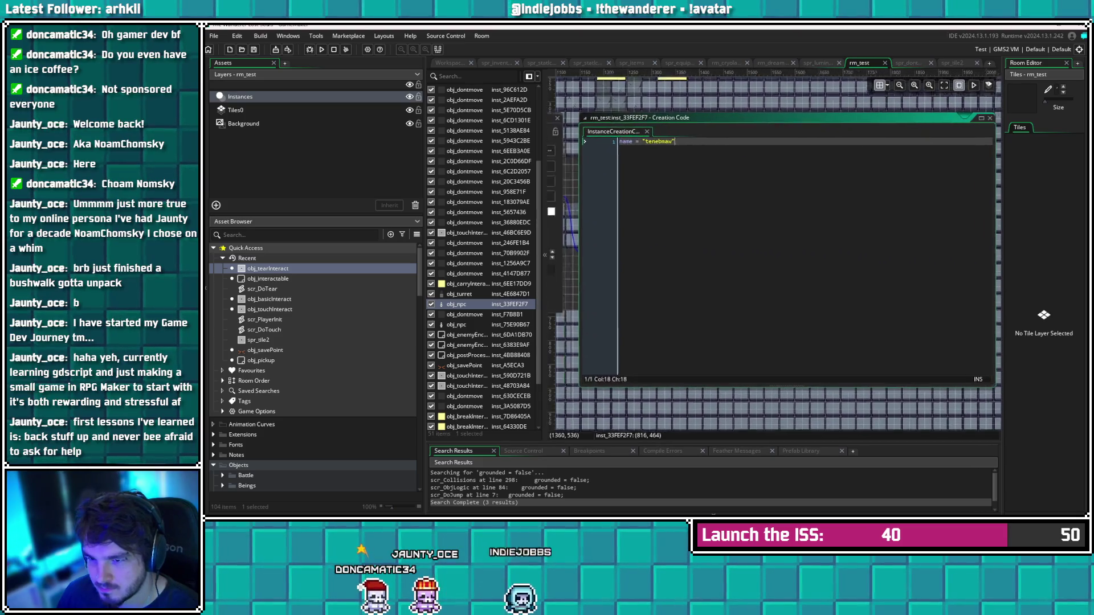
{"action": "key", "text": "Escape"}
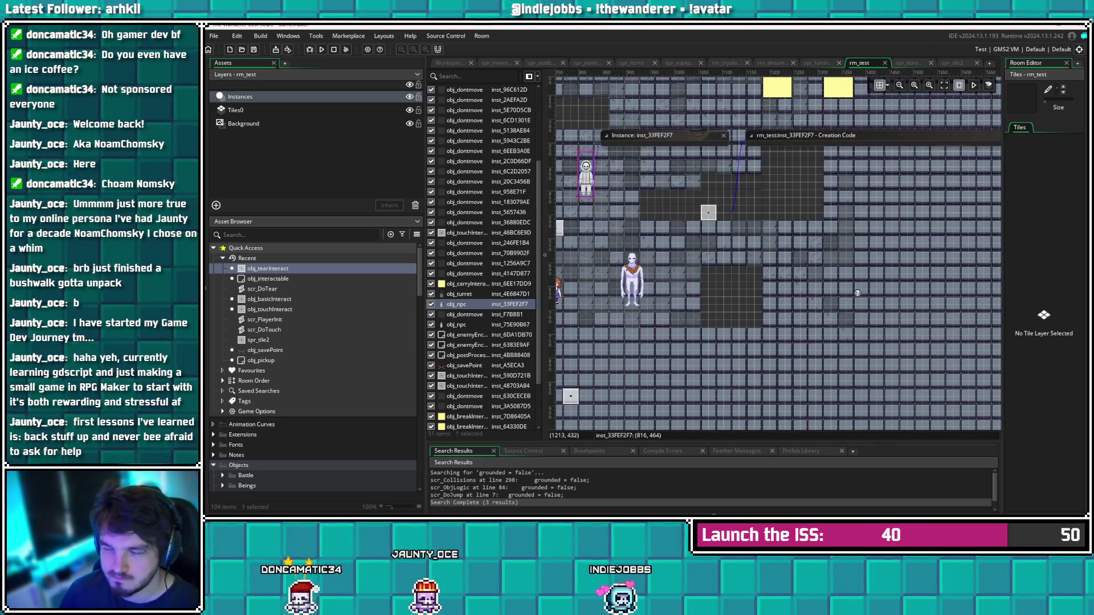
{"action": "mouse_move", "coordinate": [800, 214]}
{"action": "left_mouse_down"}
{"action": "mouse_move", "coordinate": [808, 239]}
{"action": "mouse_move", "coordinate": [877, 211]}
{"action": "left_mouse_up"}
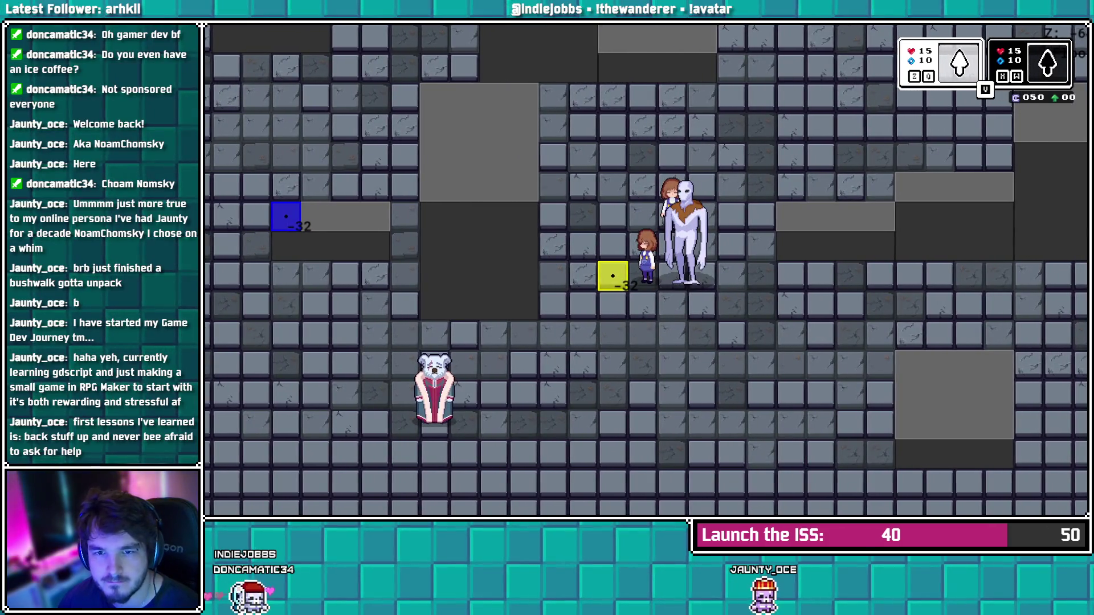
{"action": "key", "text": "Escape"}
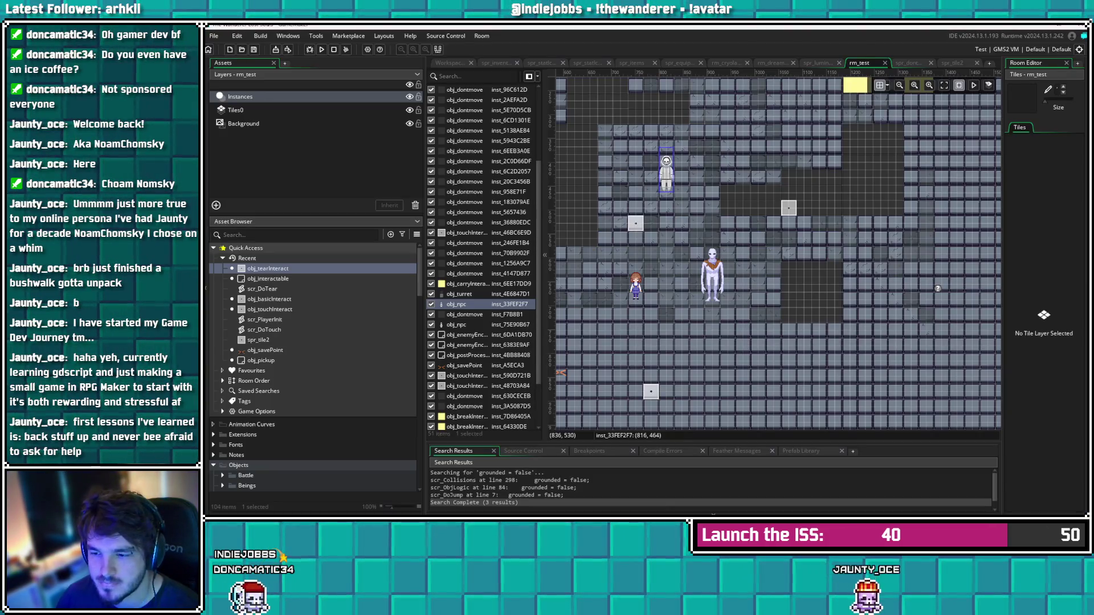
Move the test square up one grid step and open obj_interactable and scr_InitObject at the held-landing line 89
{"action": "left_click", "coordinate": [790, 207]}
{"action": "left_click_drag", "start_coordinate": [789, 207], "coordinate": [789, 177]}
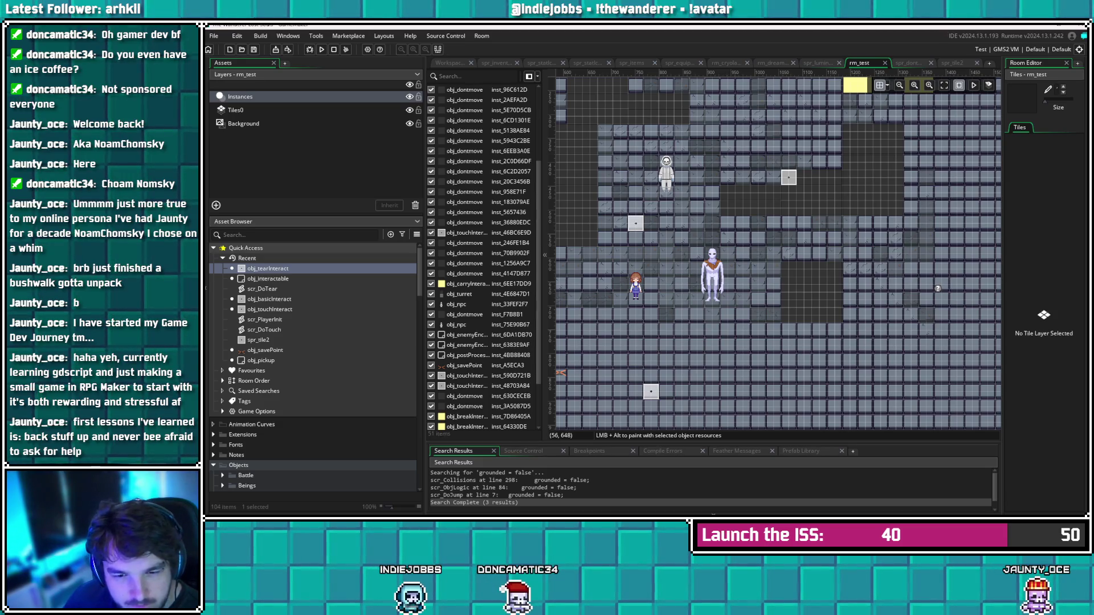
{"action": "double_click", "coordinate": [268, 279]}
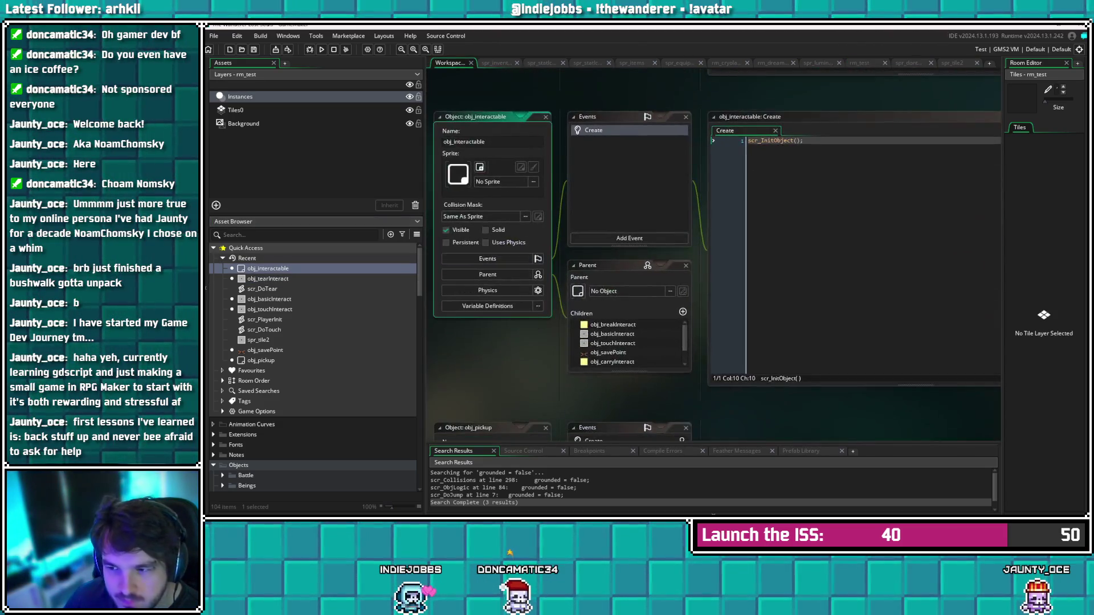
{"action": "middle_click", "coordinate": [775, 141]}
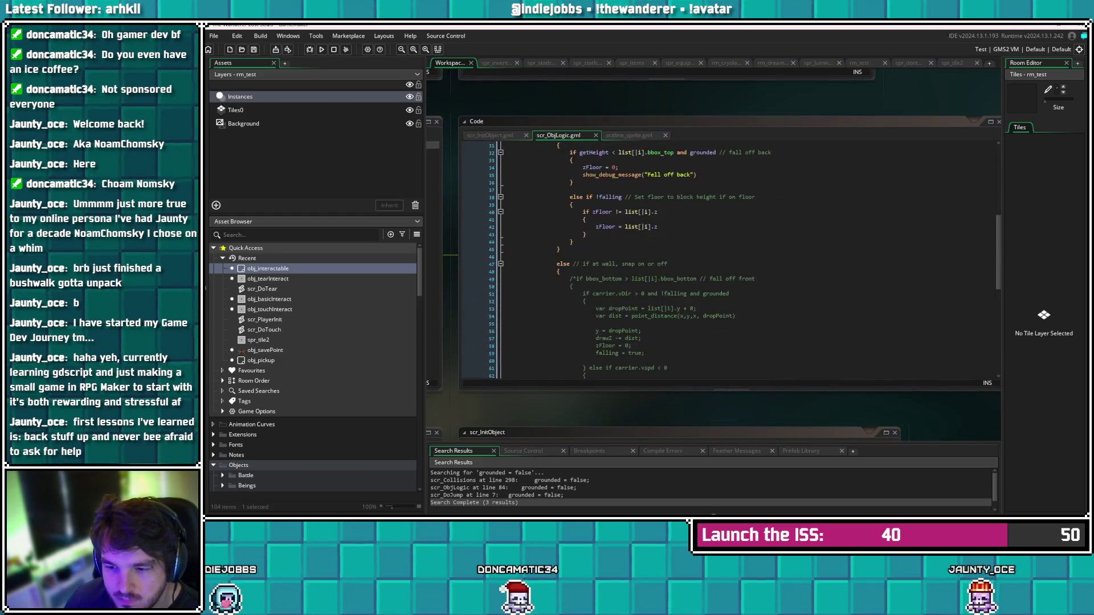
{"action": "left_click", "coordinate": [543, 308]}
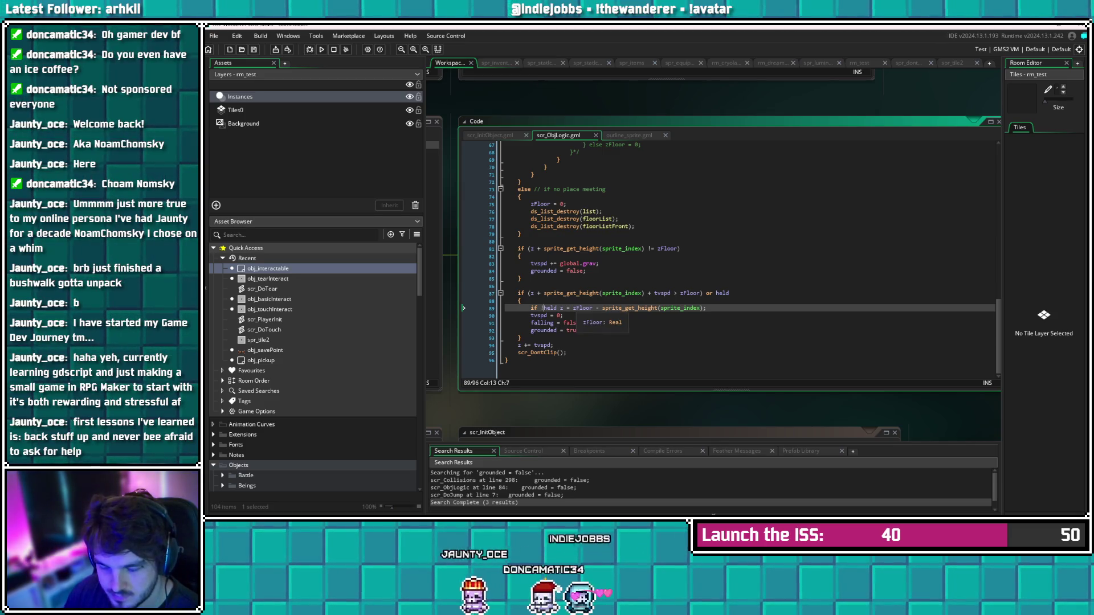
Wrap line 89's landing in max(zFloor - sprite_get_height(sprite_index), 0), save, and run the game
{"action": "left_click", "coordinate": [573, 308]}
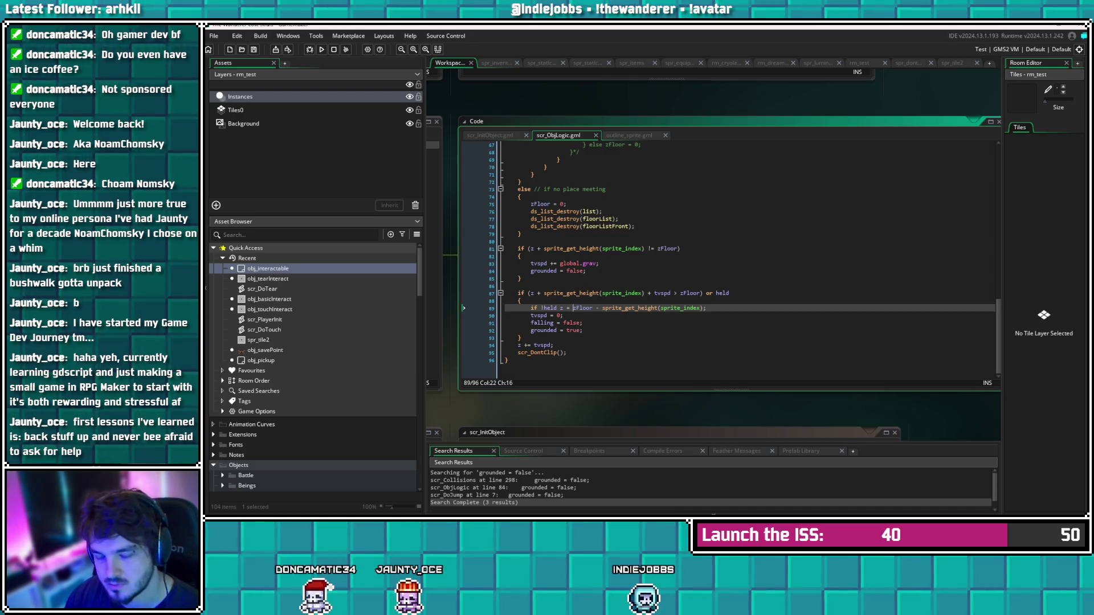
{"action": "type", "text": "max("}
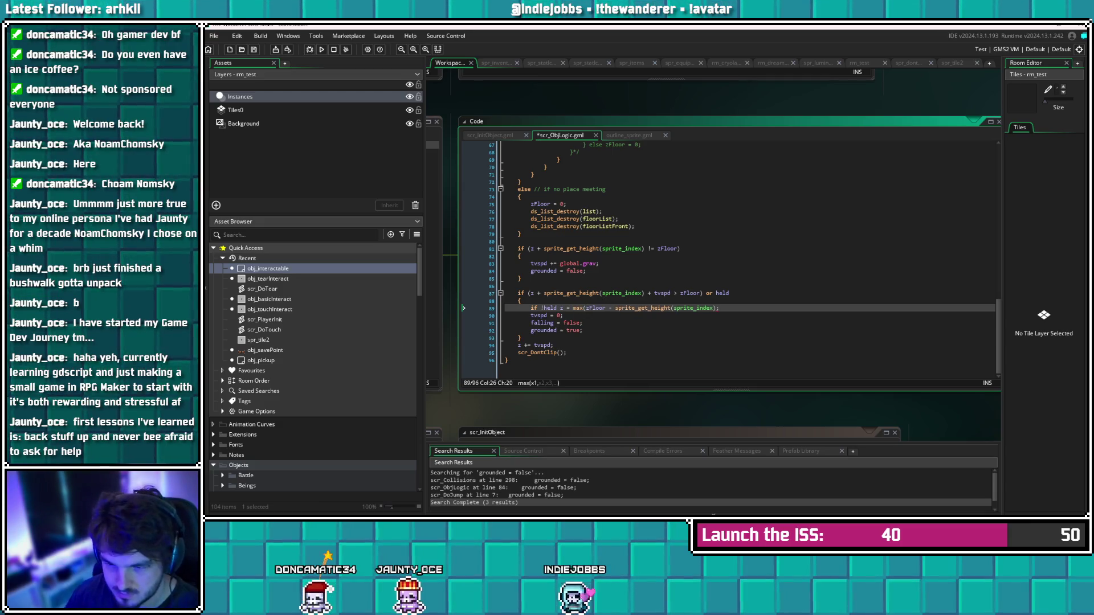
{"action": "left_click", "coordinate": [714, 308]}
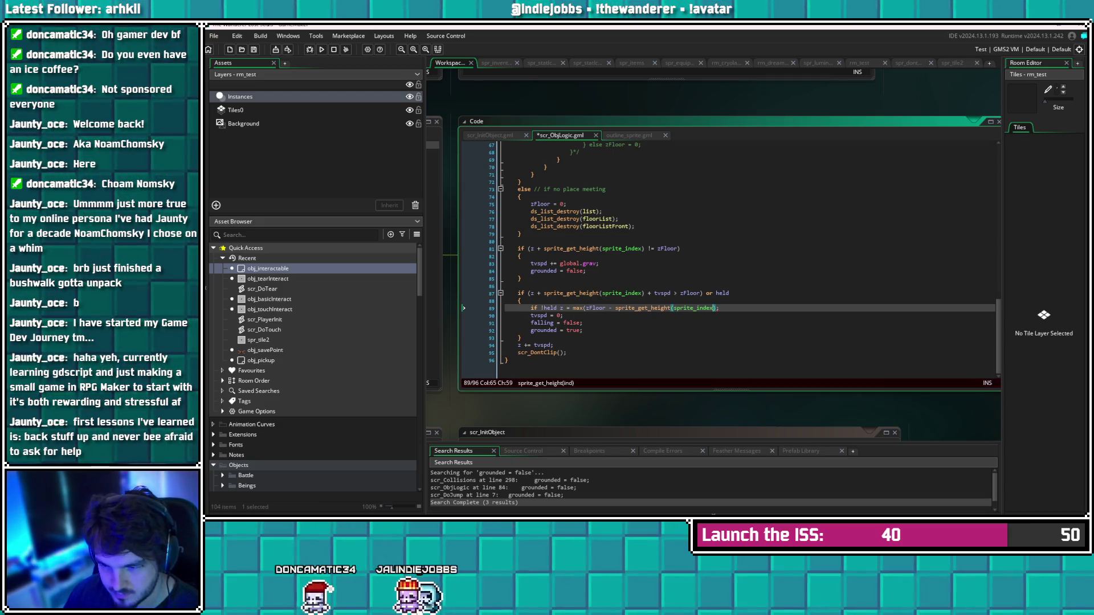
{"action": "type", "text": "), 0)"}
{"action": "key", "text": "ctrl+s"}
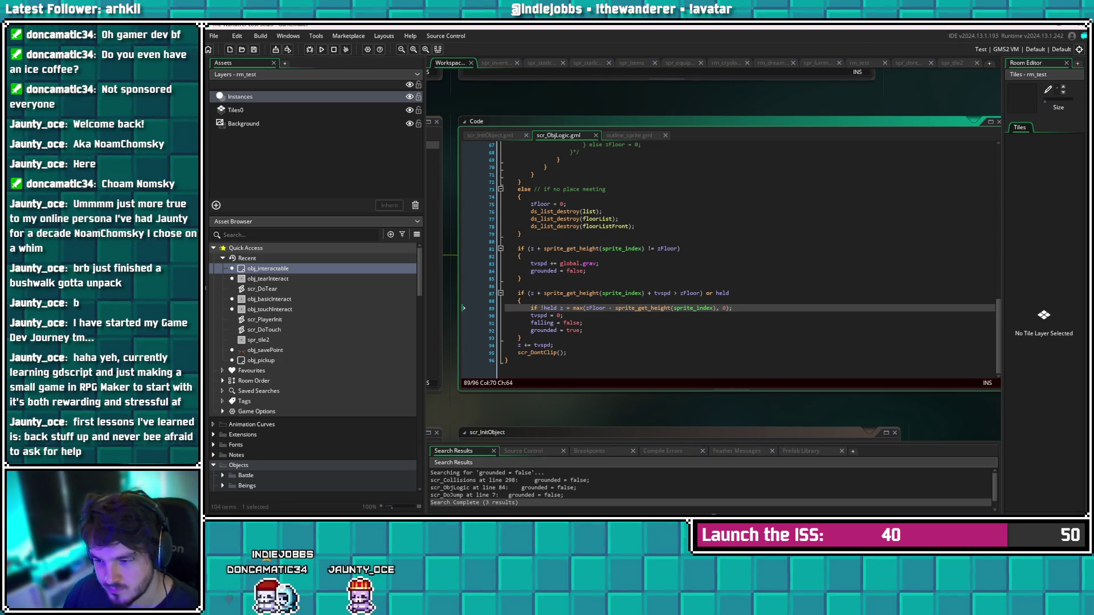
{"action": "key", "text": "F5"}
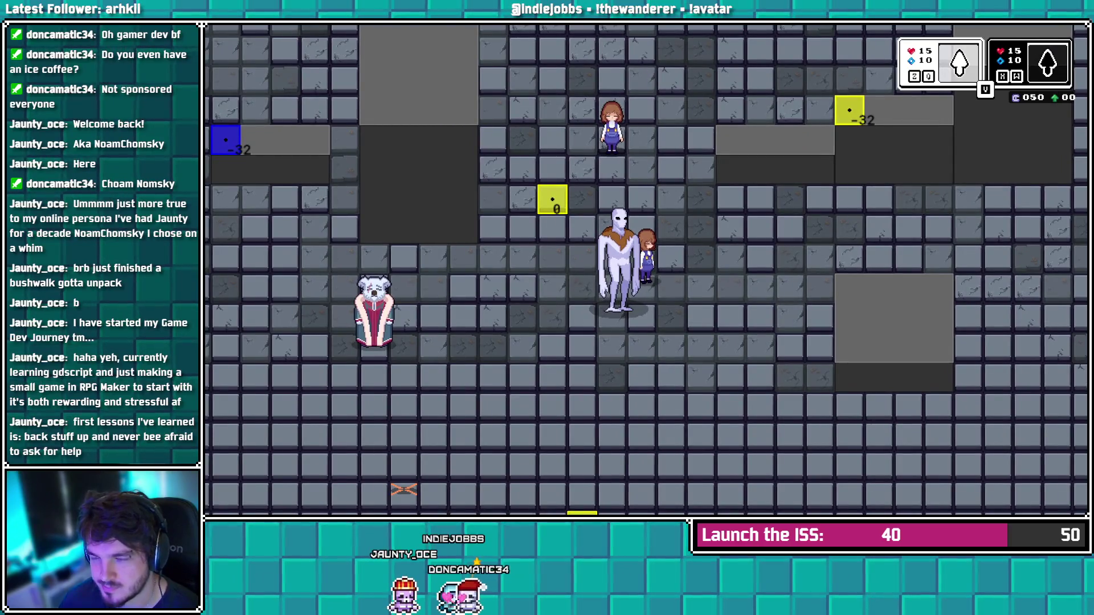
Close the game, add a '// changed to ma' comment, save scr_ObjLogic, and select the sprite-height subtraction
{"action": "key", "text": "Escape"}
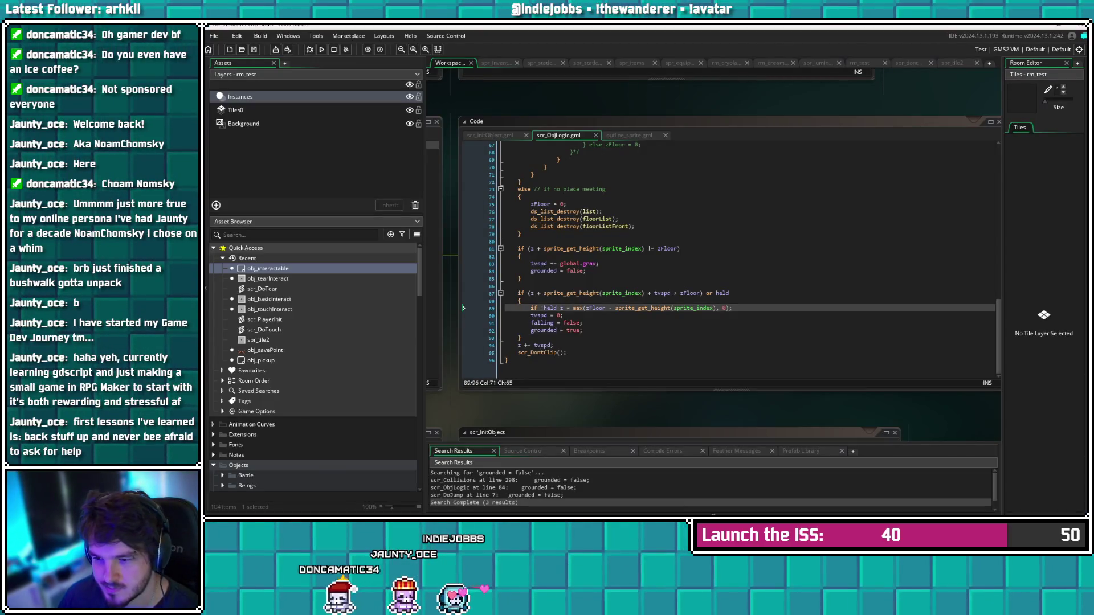
{"action": "type", "text": "// change"}
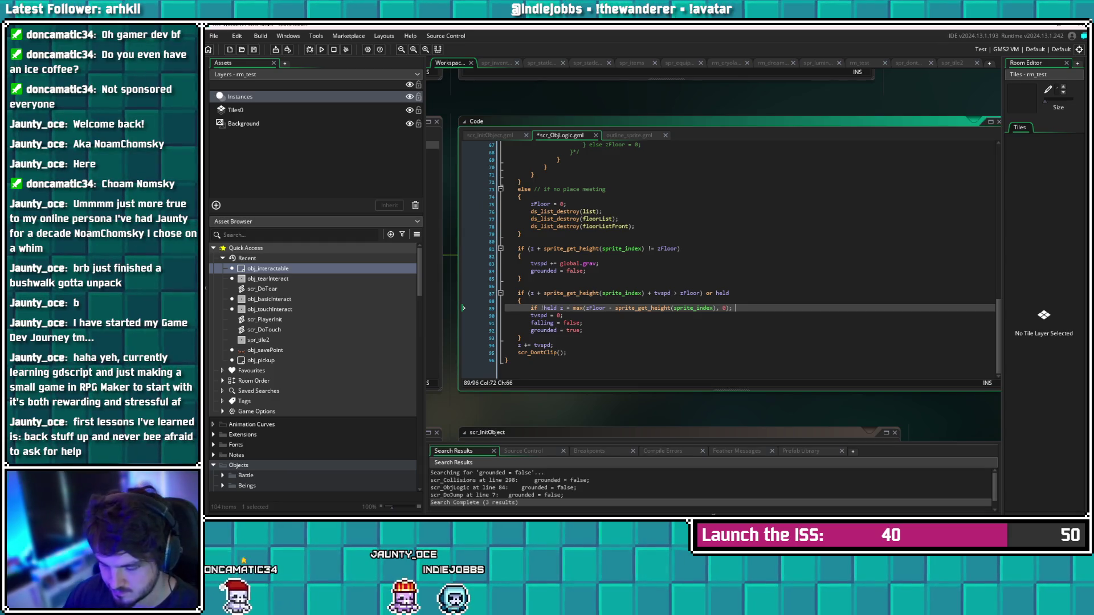
{"action": "type", "text": "d to max"}
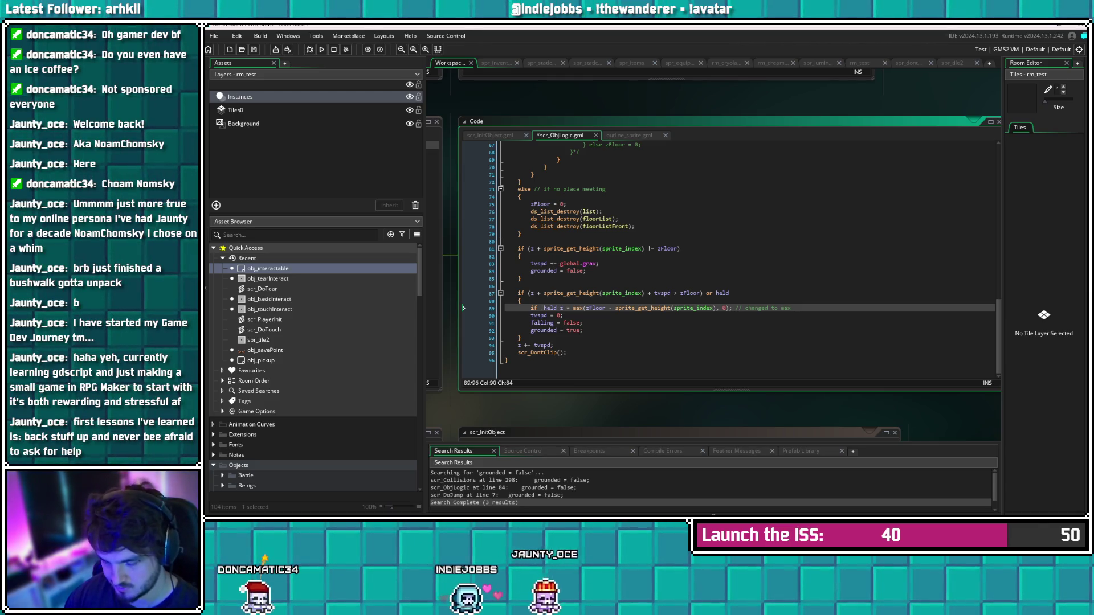
{"action": "key", "text": "ctrl+s"}
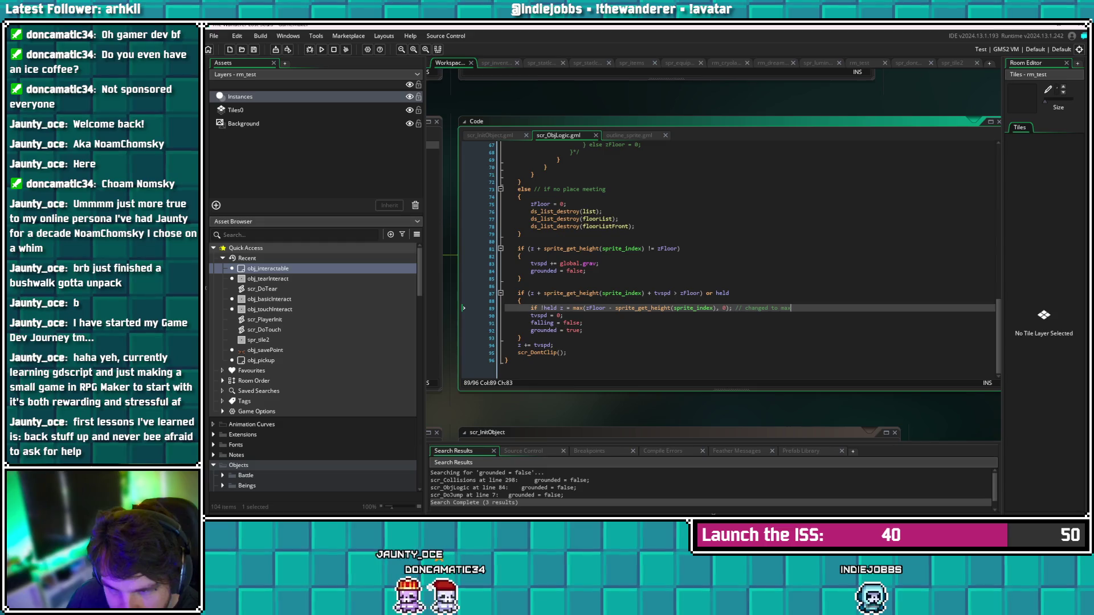
{"action": "left_click_drag", "start_coordinate": [717, 308], "coordinate": [606, 308]}
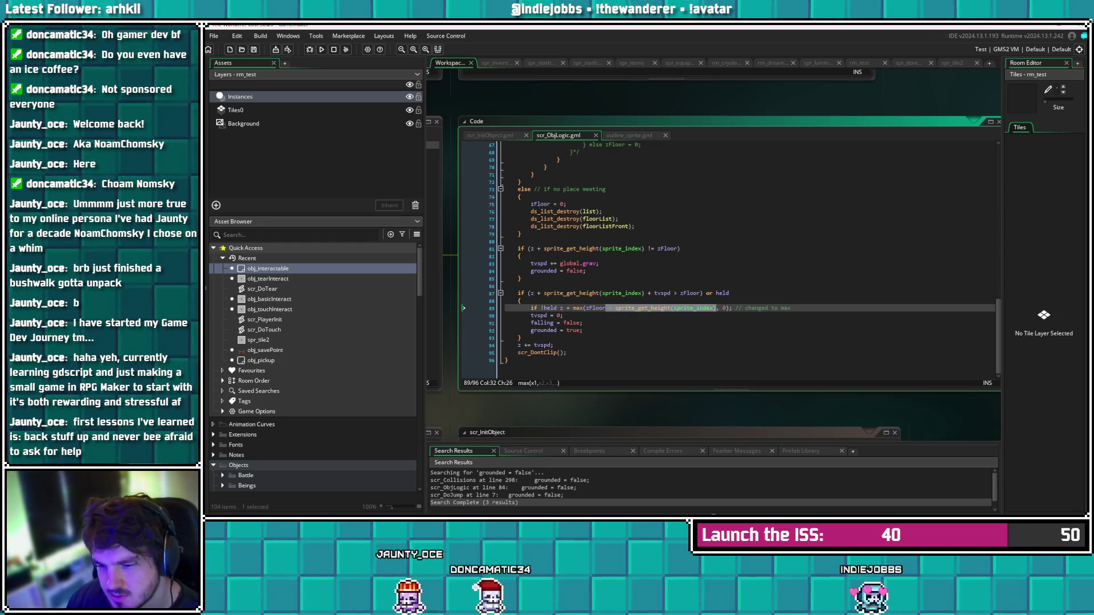
Delete the sprite-height subtraction so line 89 reads z = max(zFloor, 0), and save
{"action": "key", "text": "BackSpace"}
{"action": "key", "text": "End"}
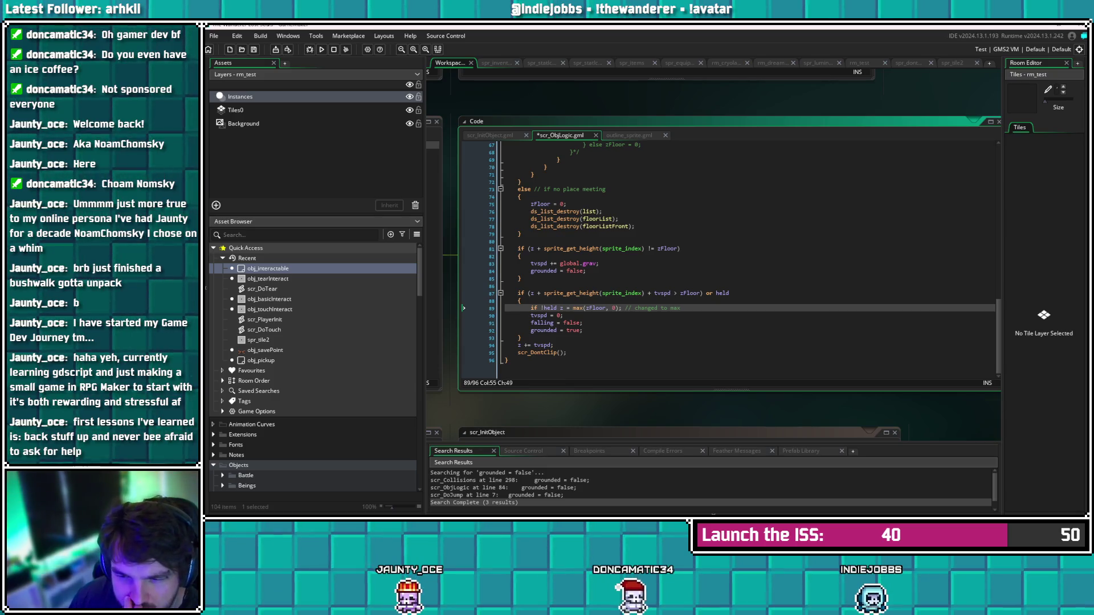
{"action": "key", "text": "ctrl+s"}
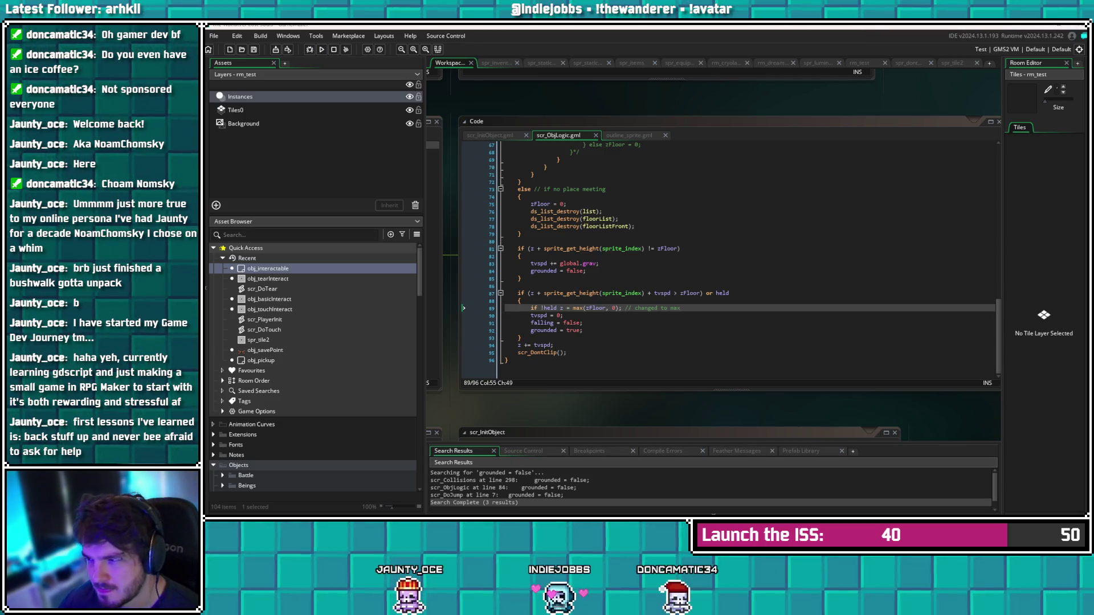
Walk the player left, down, up and right in the running game, then close it
{"action": "key", "text": "Left"}
{"action": "key", "text": "Down"}
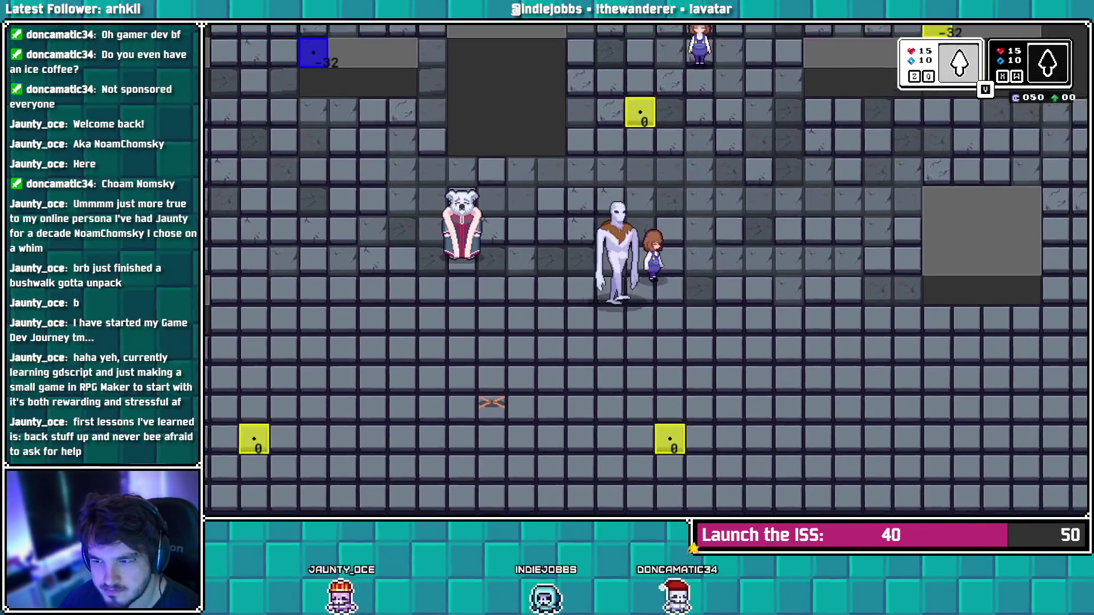
{"action": "key", "text": "Up"}
{"action": "key", "text": "Right"}
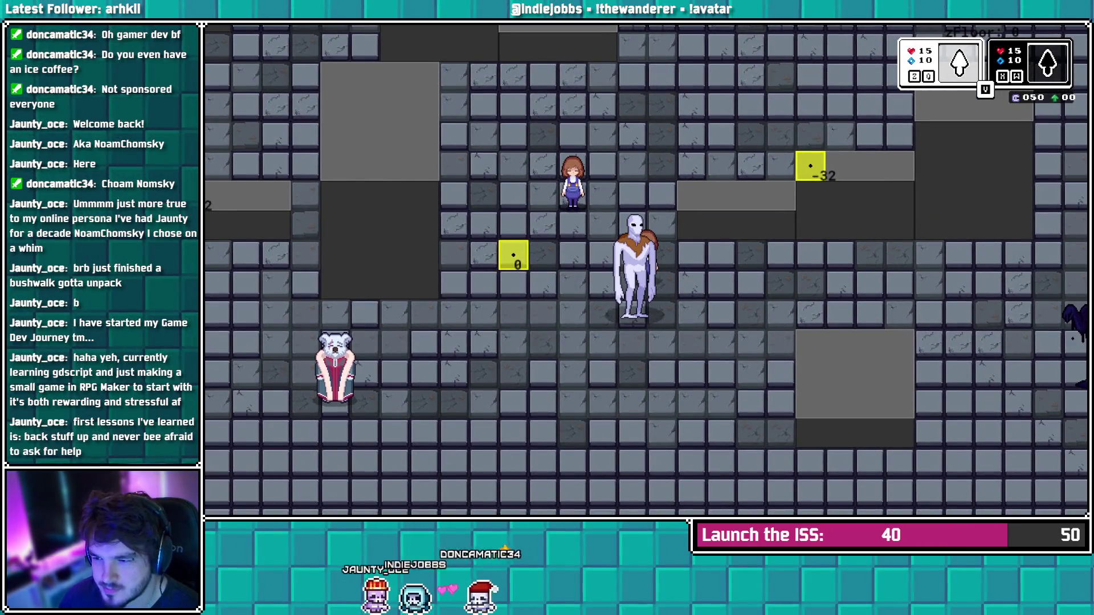
{"action": "key", "text": "Escape"}
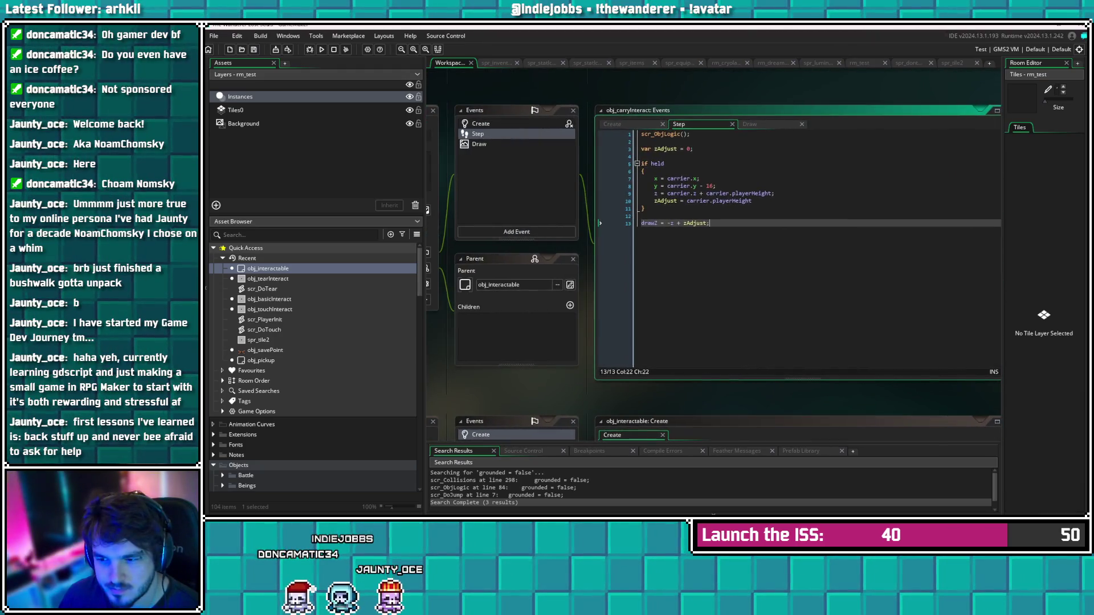
Review obj_tearInteract's Create and Step events, then jump to the scr_InitObject definition
{"action": "left_click", "coordinate": [480, 123]}
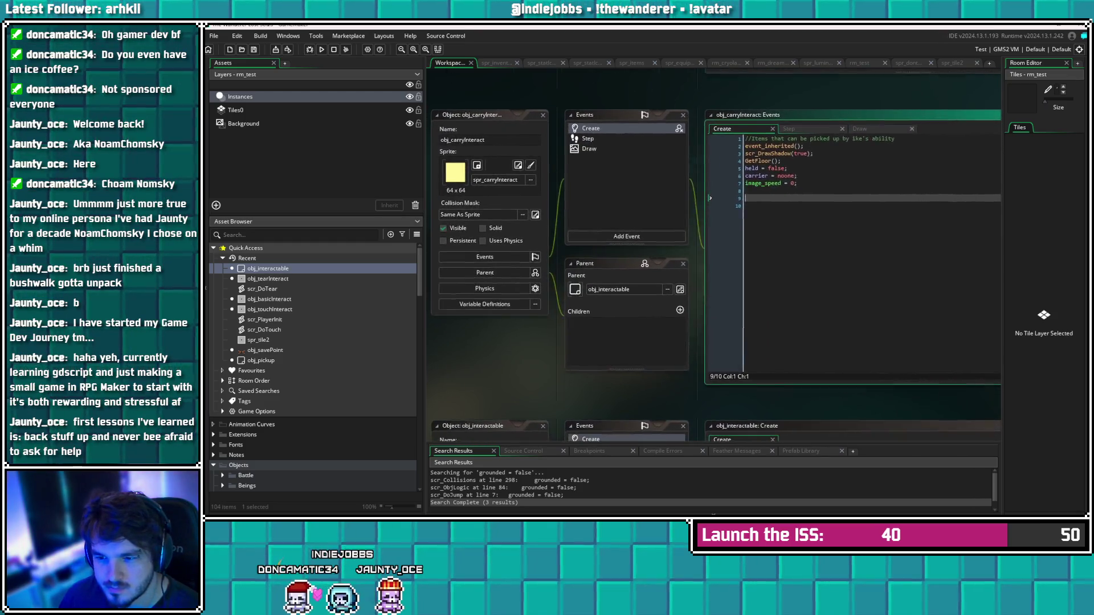
{"action": "double_click", "coordinate": [268, 278]}
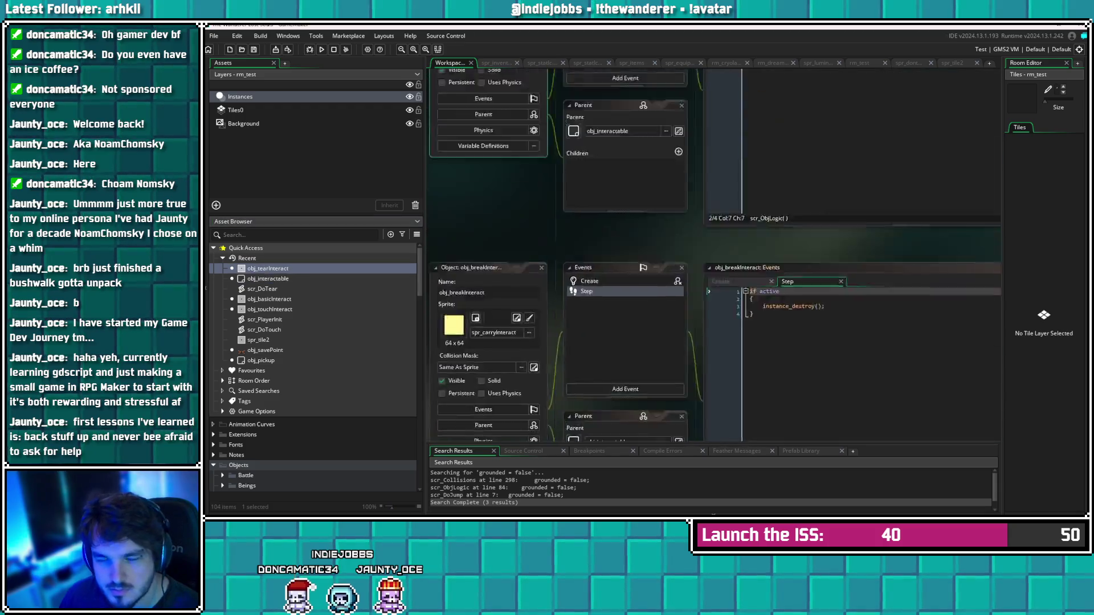
{"action": "left_click", "coordinate": [593, 130]}
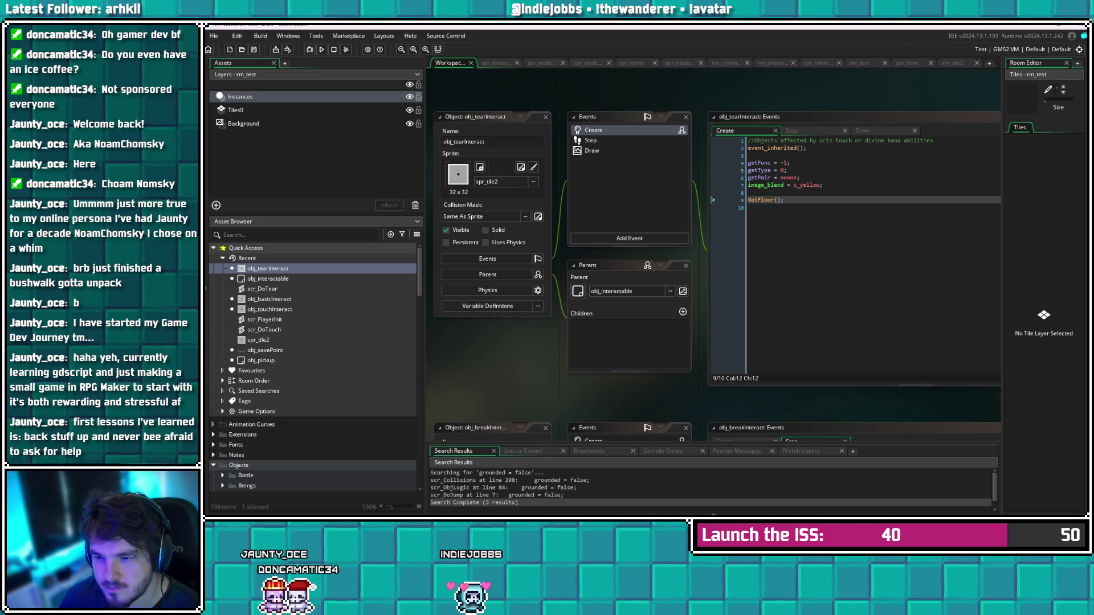
{"action": "left_click", "coordinate": [590, 140]}
{"action": "left_click", "coordinate": [803, 163]}
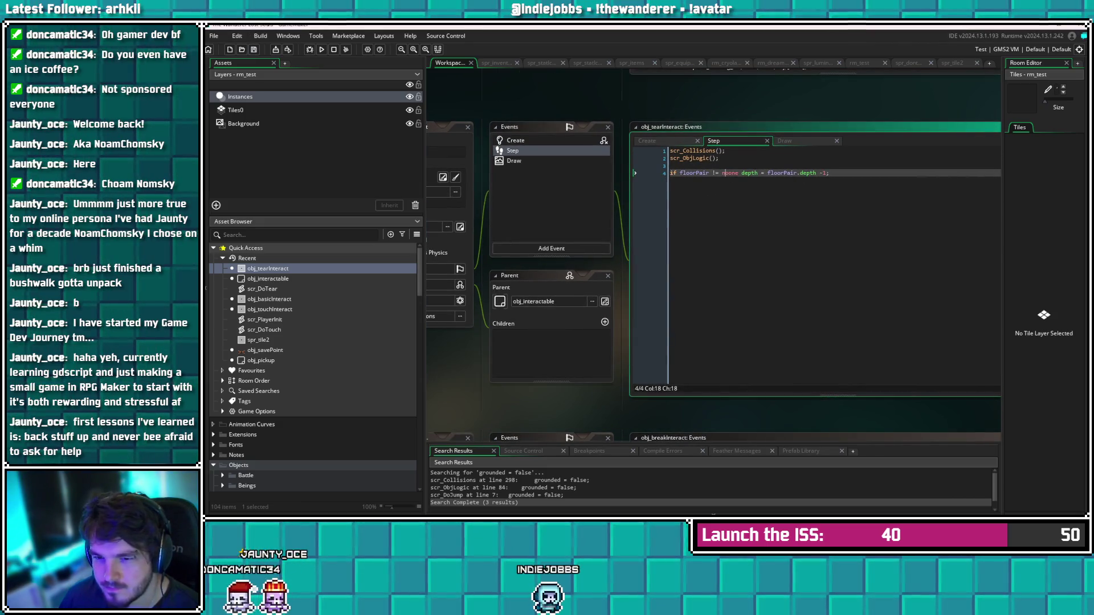
{"action": "key", "text": "F12"}
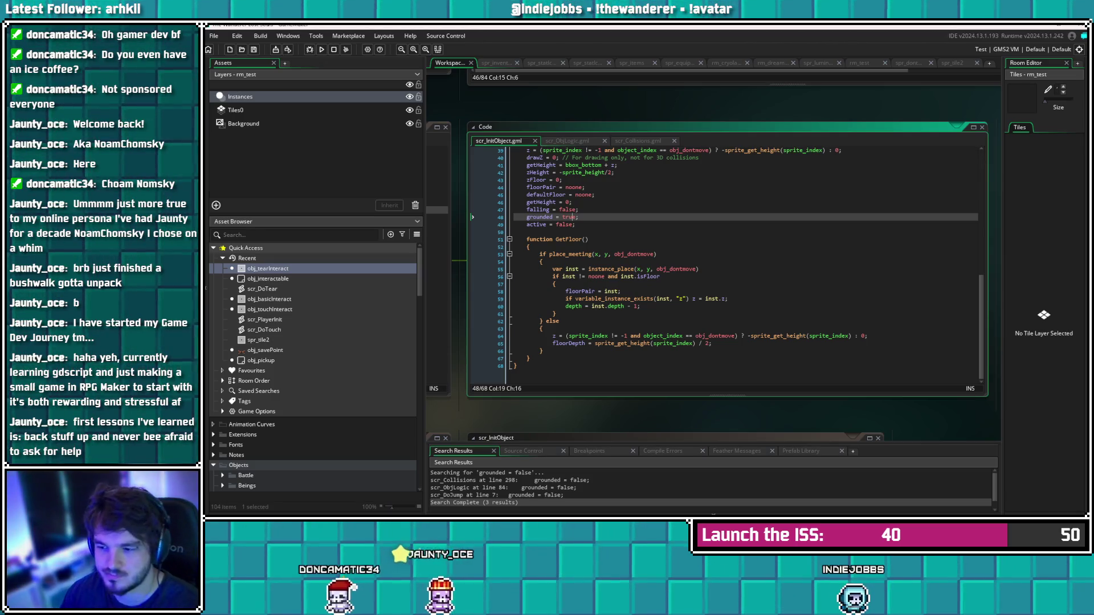
{"action": "left_click", "coordinate": [629, 324]}
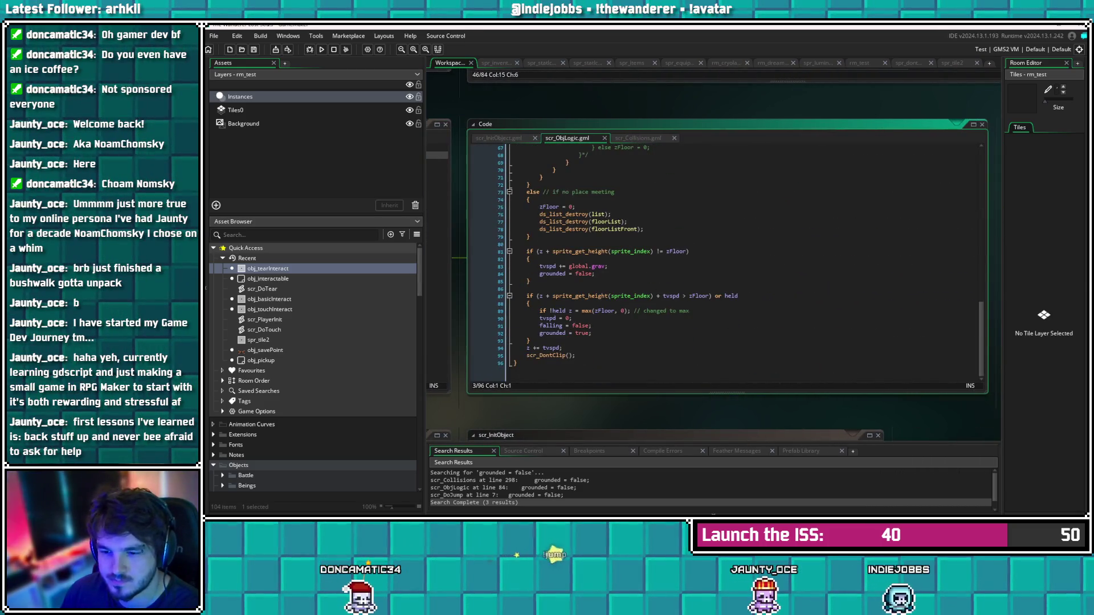
{"action": "scroll", "coordinate": [723, 262], "scroll_direction": "up", "scroll_amount": 5}
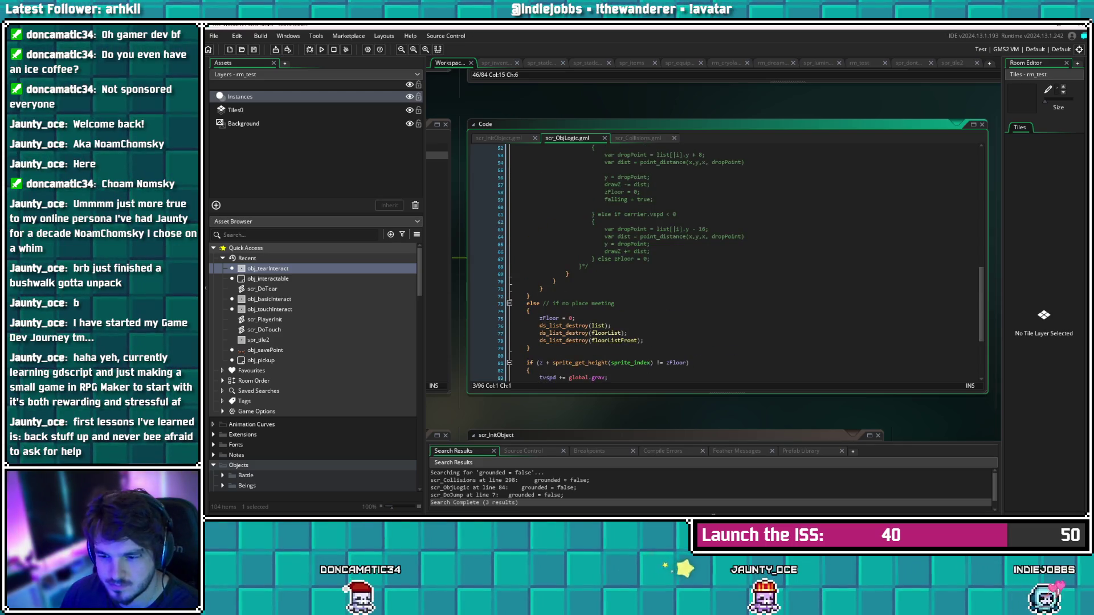
{"action": "scroll", "coordinate": [723, 262], "scroll_direction": "down", "scroll_amount": 4}
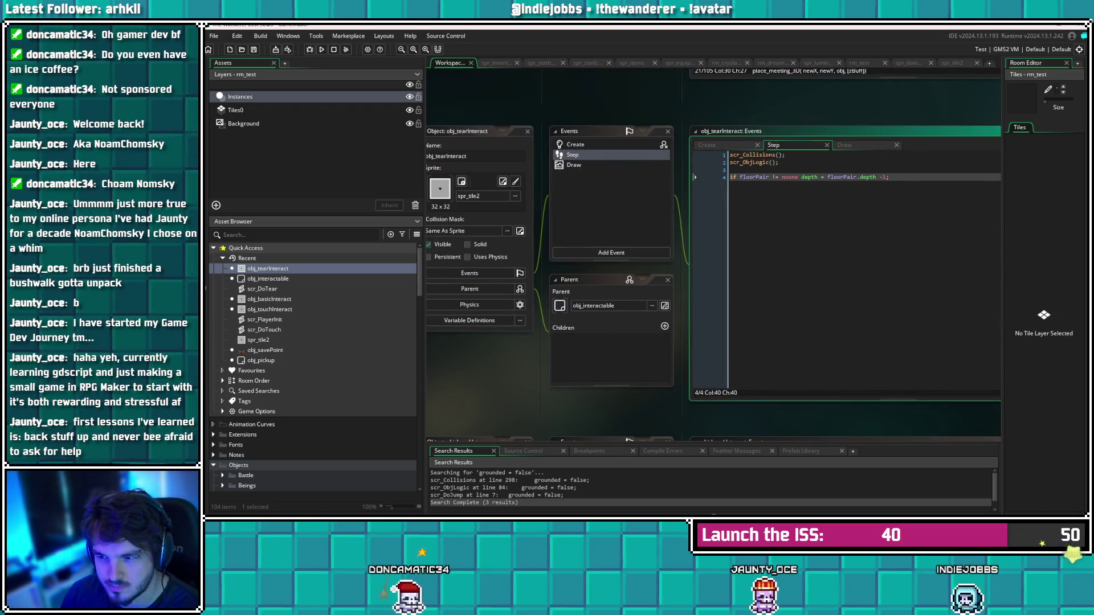
{"action": "left_click", "coordinate": [576, 144]}
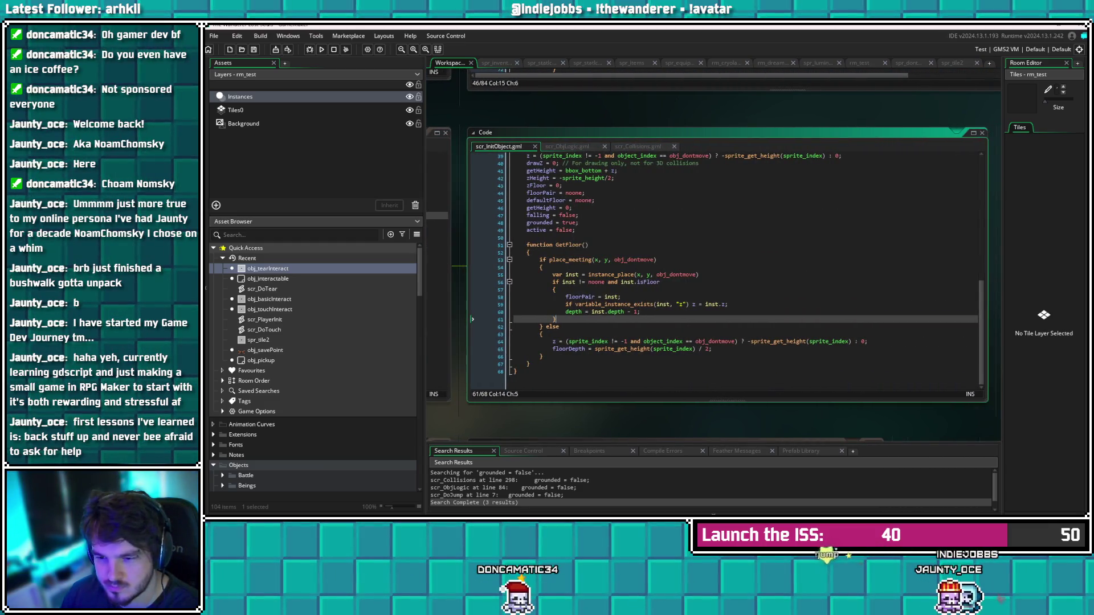
Duplicate the floor z-copy line and change its check to variable_instance_exists(self, zFloor)
{"action": "key", "text": "Up"}
{"action": "key", "text": "Up"}
{"action": "key", "text": "End"}
{"action": "key", "text": "ctrl+d"}
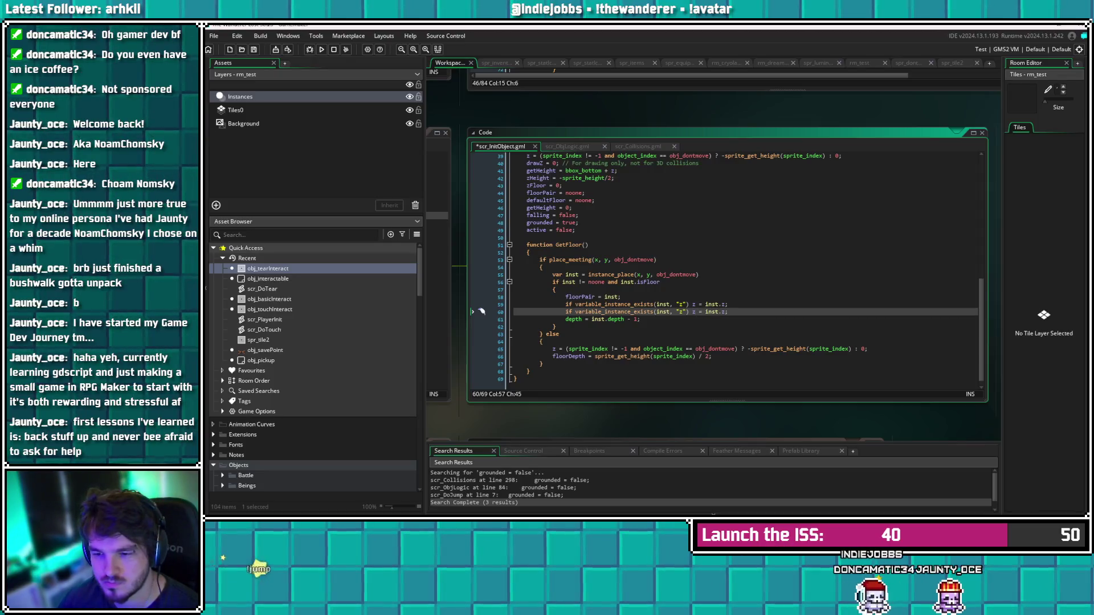
{"action": "key", "text": "Left"}
{"action": "key", "text": "Left"}
{"action": "key", "text": "Left"}
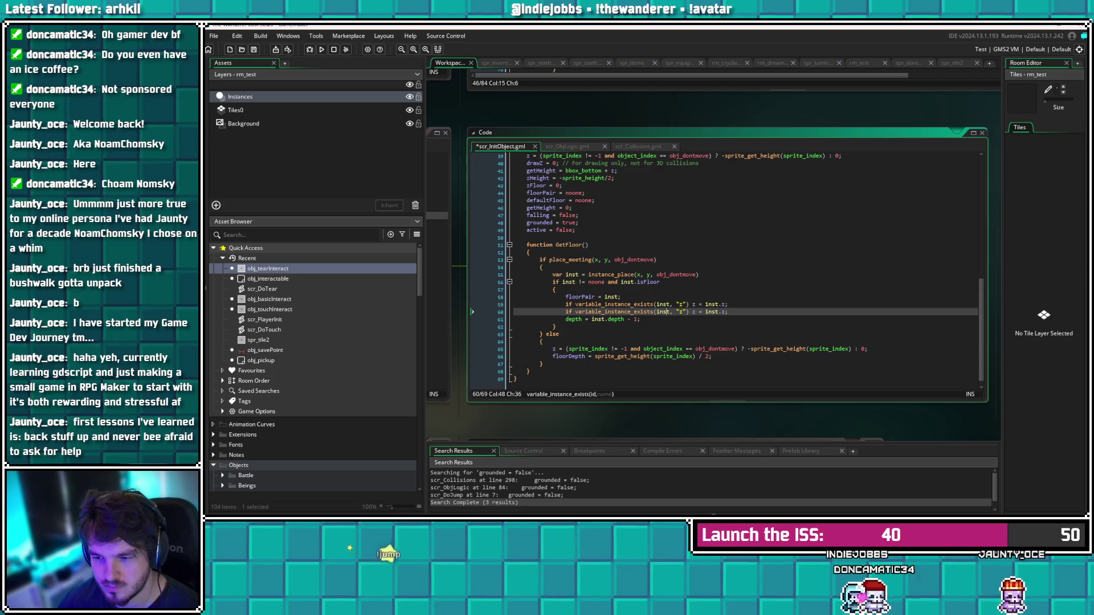
{"action": "key", "text": "Left"}
{"action": "key", "text": "BackSpace"}
{"action": "key", "text": "BackSpace"}
{"action": "key", "text": "BackSpace"}
{"action": "type", "text": "self"}
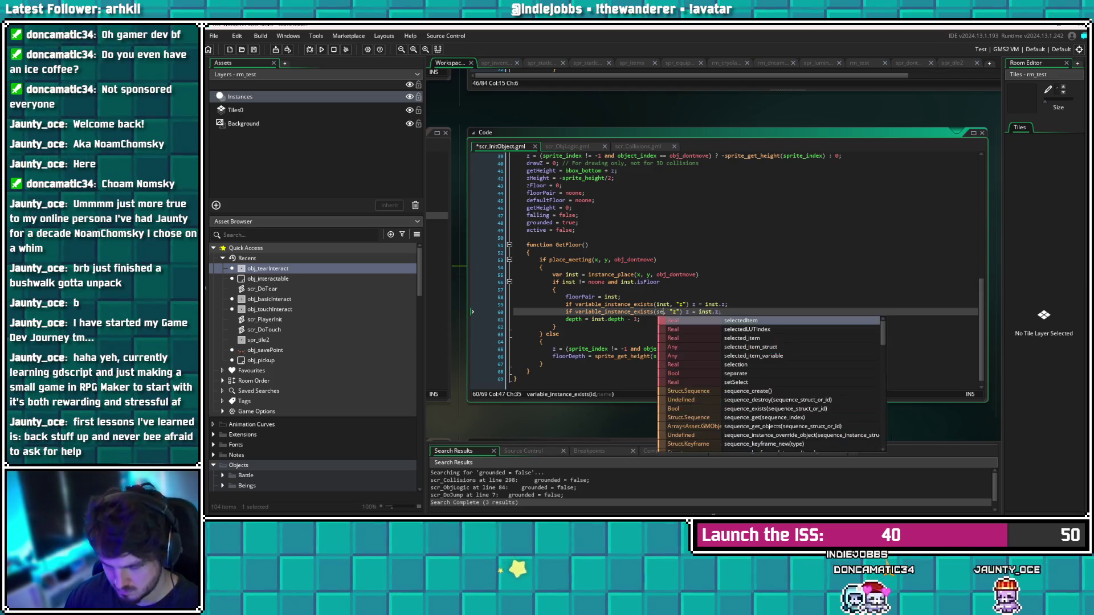
{"action": "key", "text": "Right"}
{"action": "key", "text": "BackSpace"}
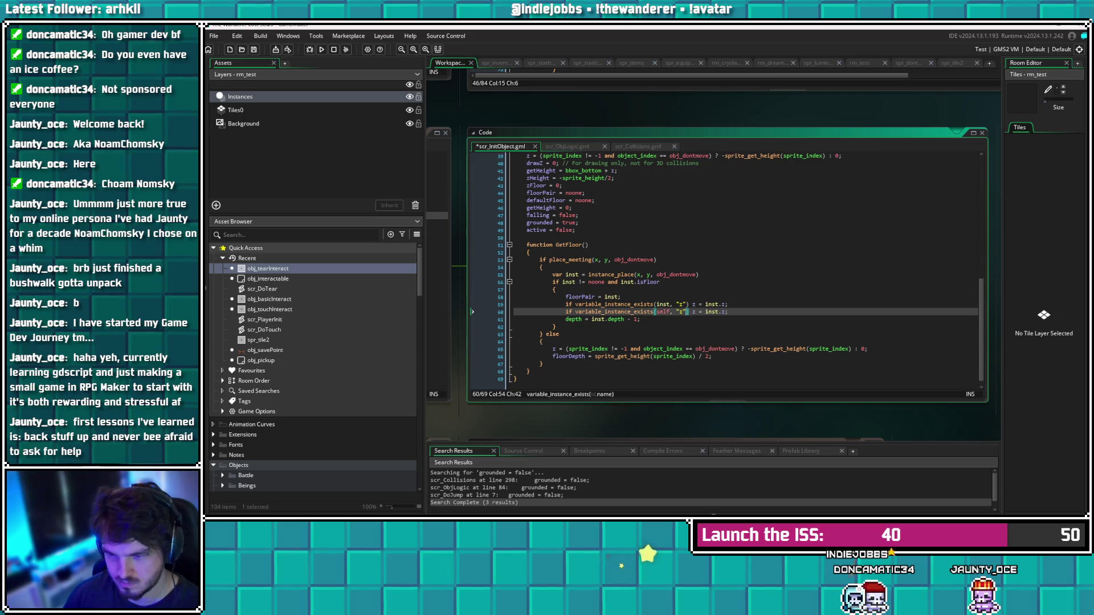
{"action": "key", "text": "Delete"}
{"action": "key", "text": "Delete"}
{"action": "type", "text": "zFloor"}
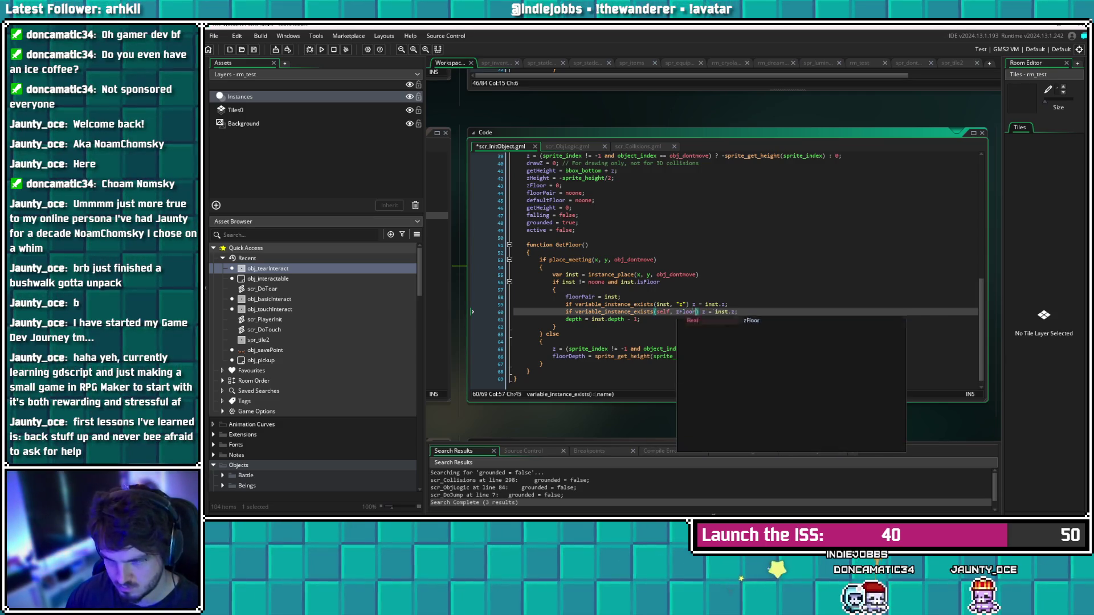
Make the new line assign zFloor = inst.z and save scr_InitObject
{"action": "key", "text": "Right"}
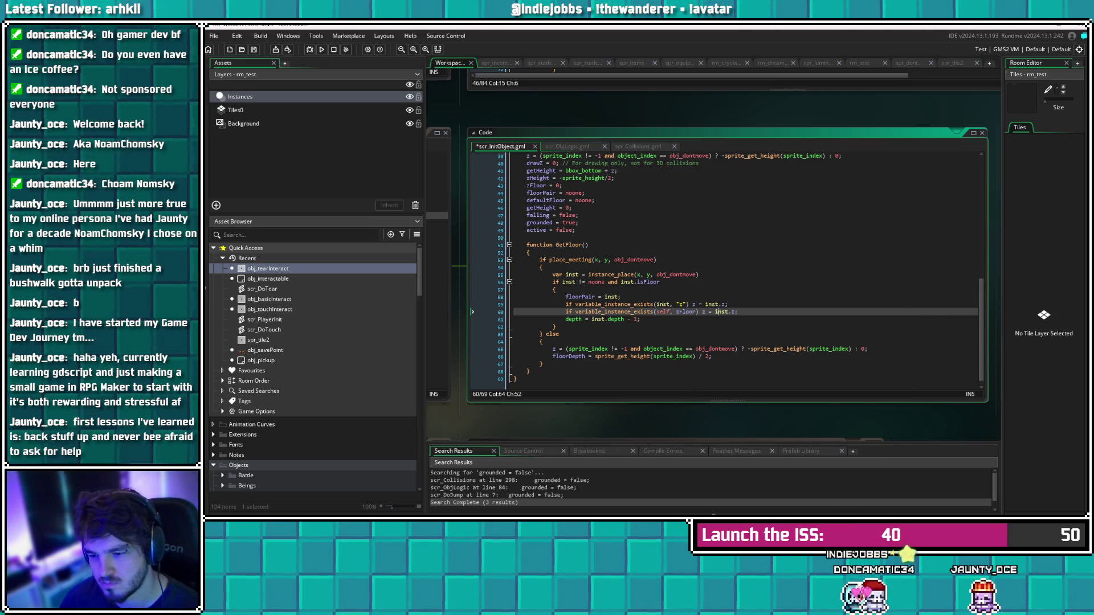
{"action": "key", "text": "Left"}
{"action": "key", "text": "Left"}
{"action": "key", "text": "Left"}
{"action": "type", "text": "Floor"}
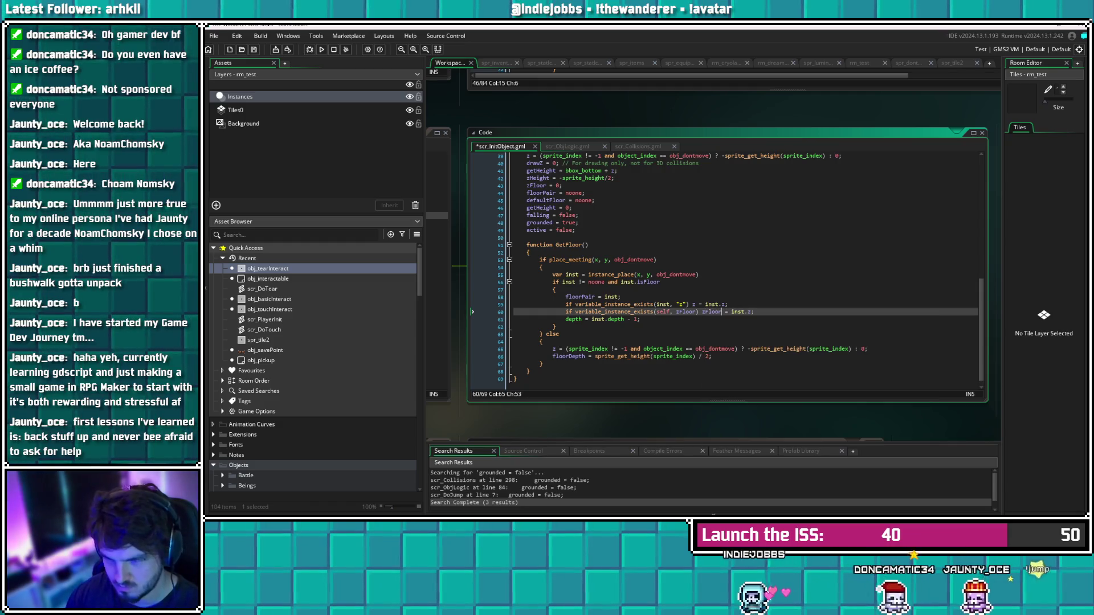
{"action": "left_click", "coordinate": [735, 312]}
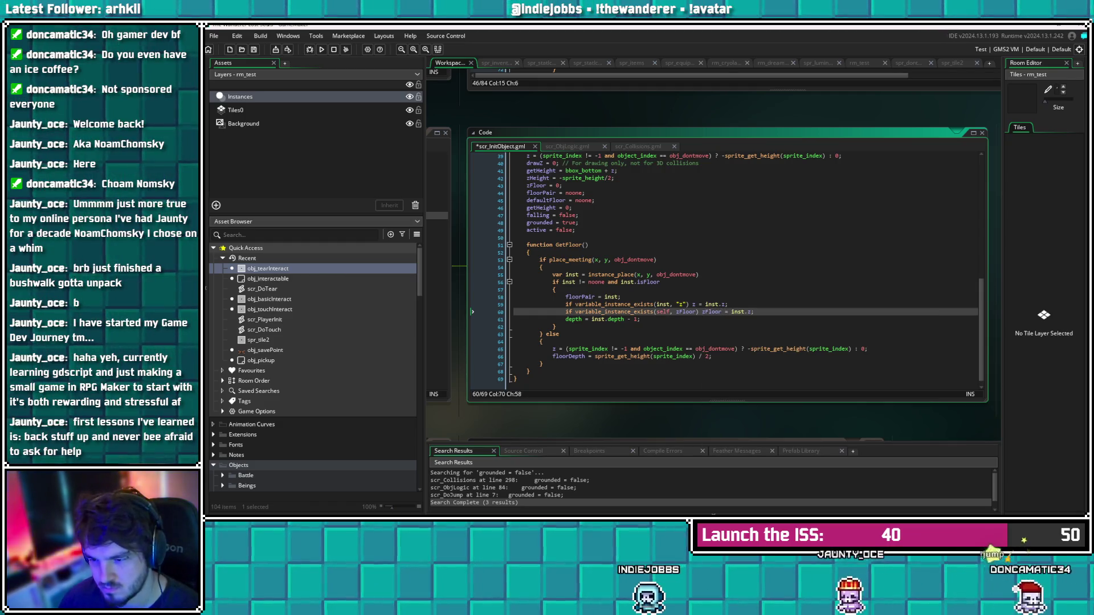
{"action": "key", "text": "ctrl+s"}
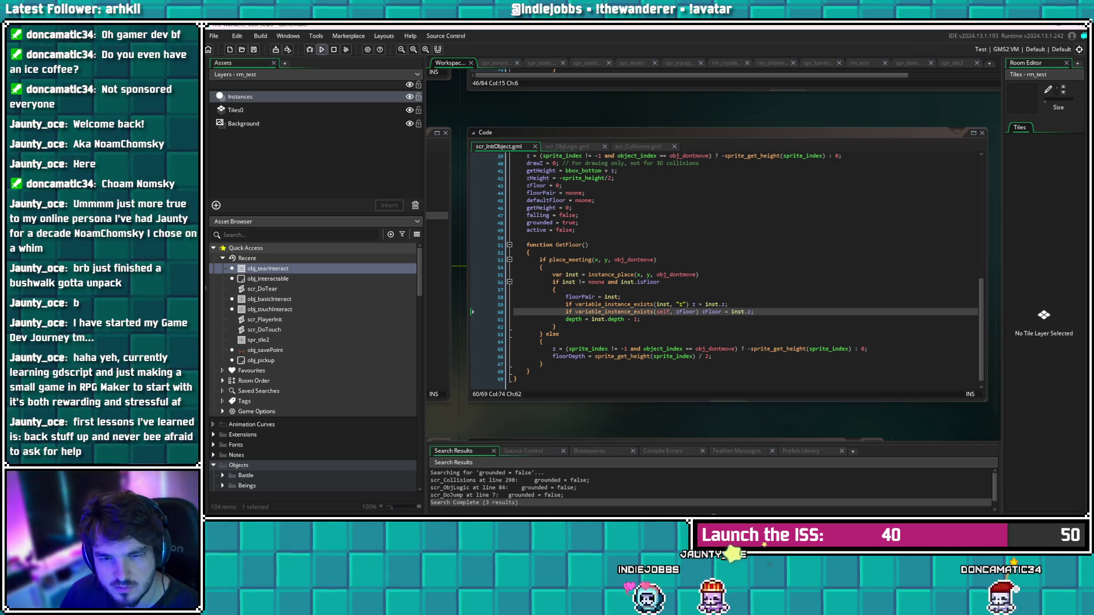
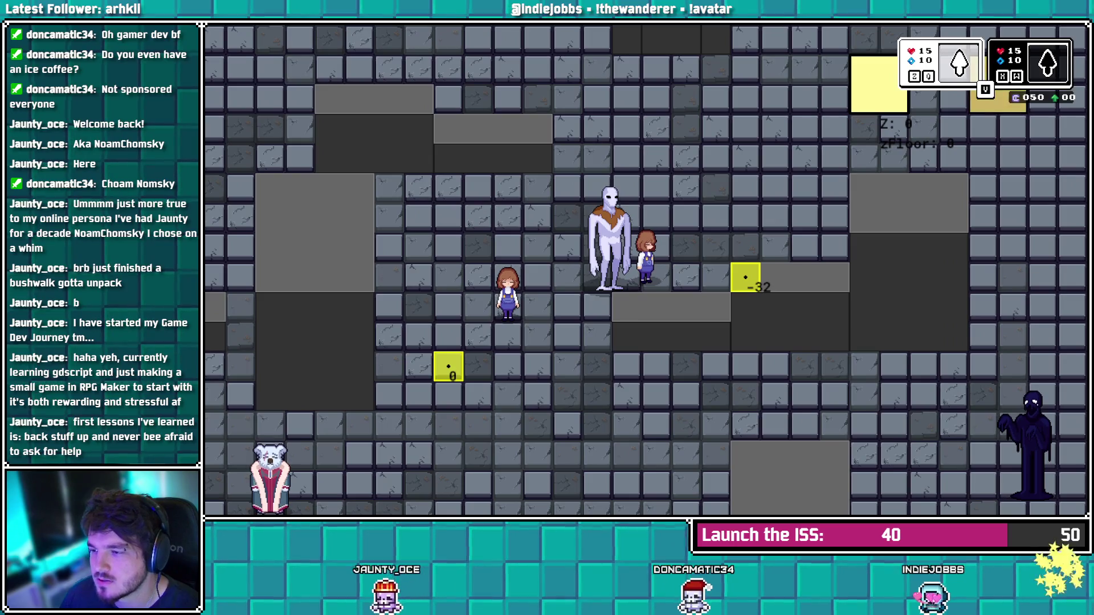
Leave the game test run and return to the GetFloor code in scr_InitObject
{"action": "key", "text": "alt+Tab"}
{"action": "scroll", "coordinate": [724, 267], "scroll_direction": "down", "scroll_amount": 1}
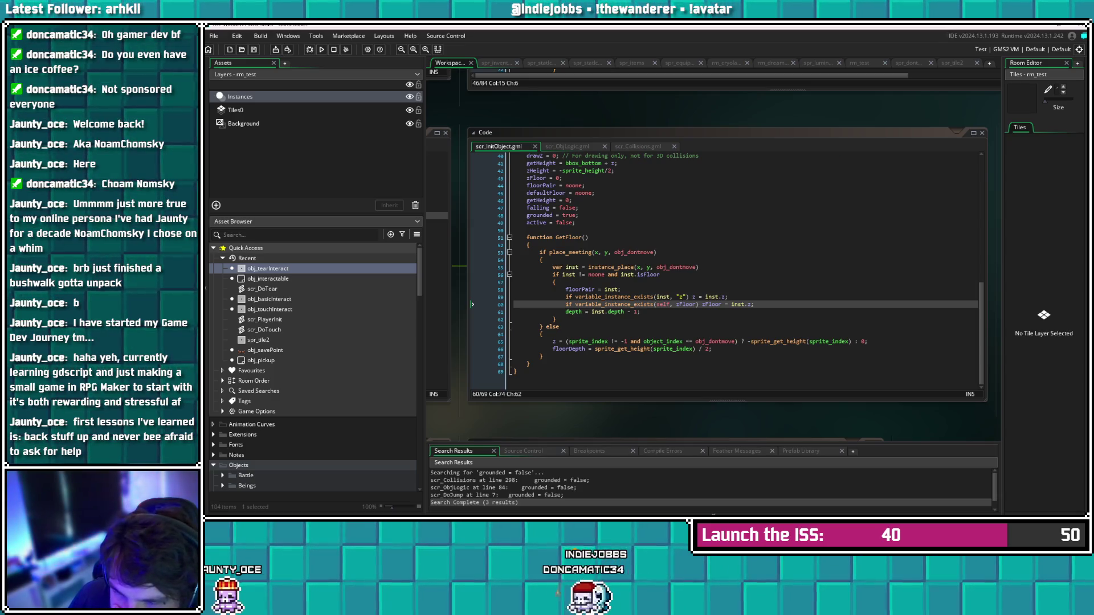
Remove the zFloor assignment line from GetFloor, save scr_InitObject, and go to obj_tearInteract's Create code
{"action": "key", "text": "shift+Home"}
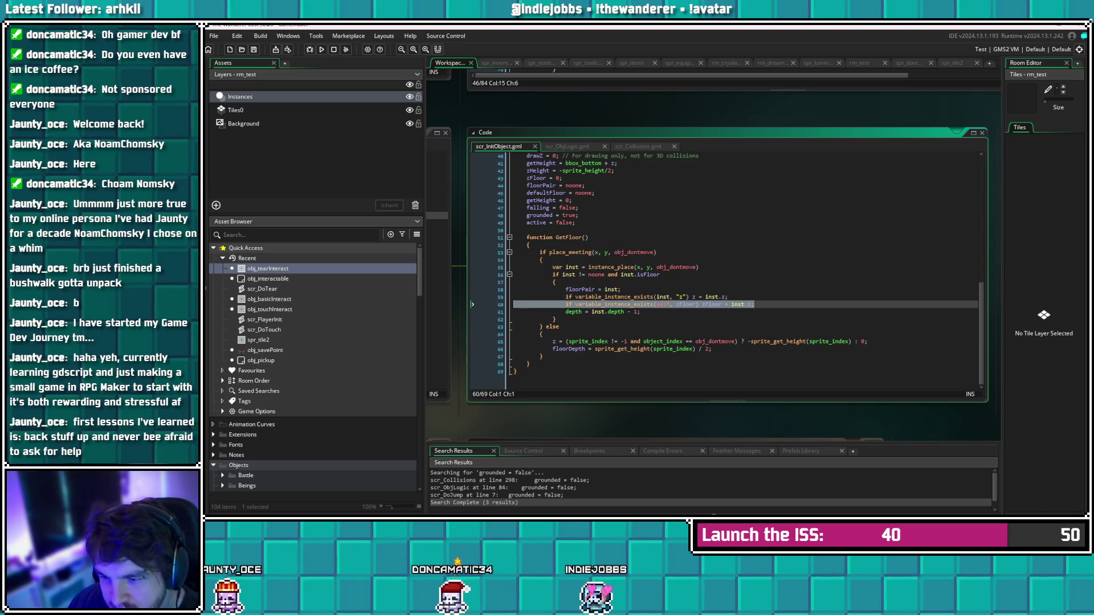
{"action": "key", "text": "BackSpace"}
{"action": "key", "text": "BackSpace"}
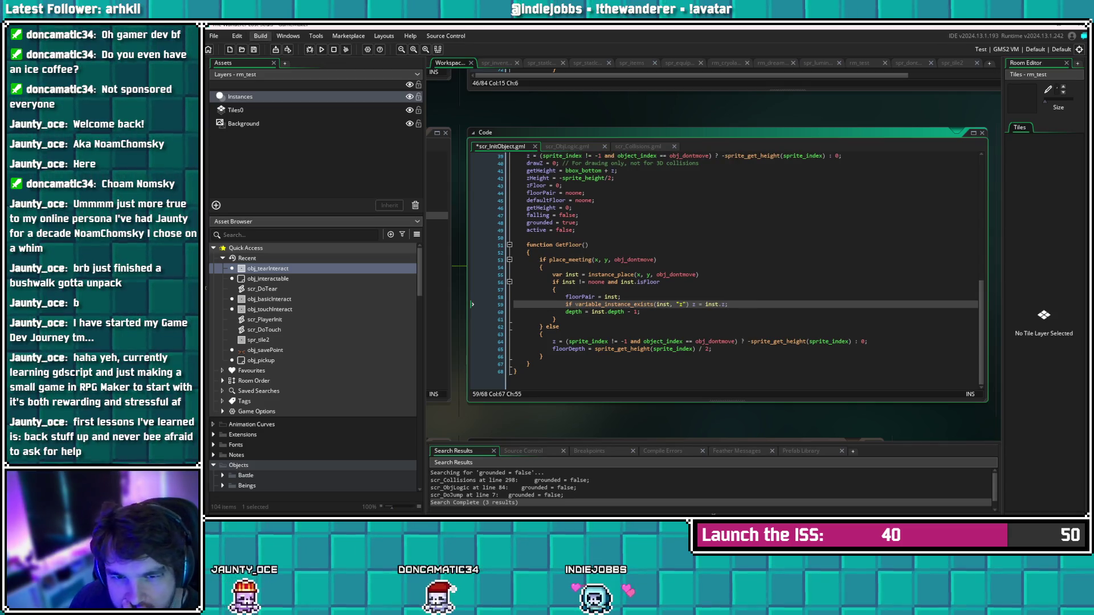
{"action": "key", "text": "ctrl+s"}
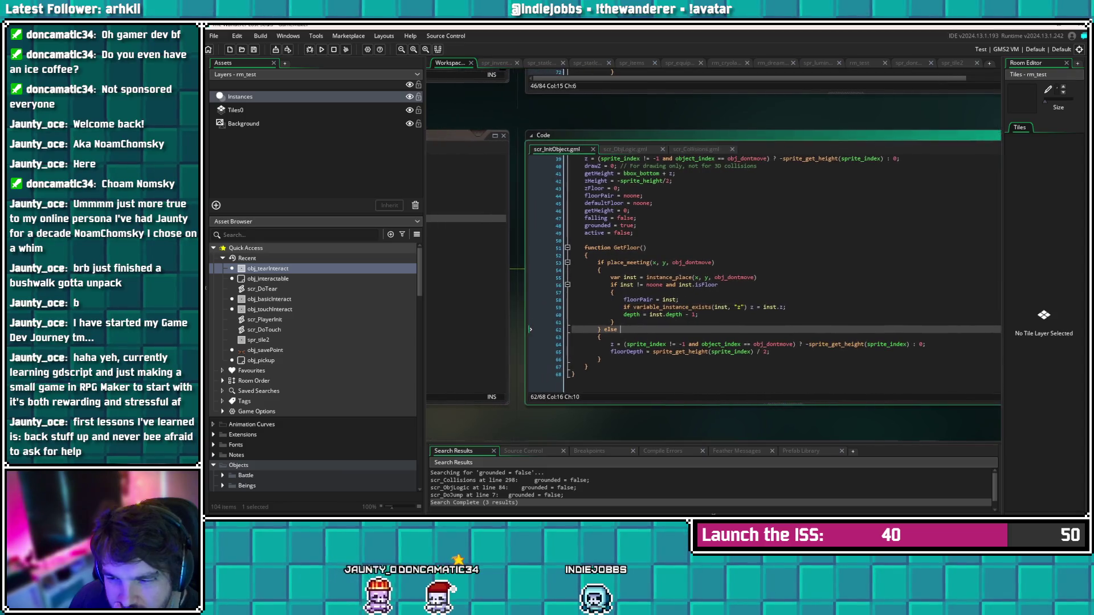
{"action": "key", "text": "Up"}
{"action": "key", "text": "Up"}
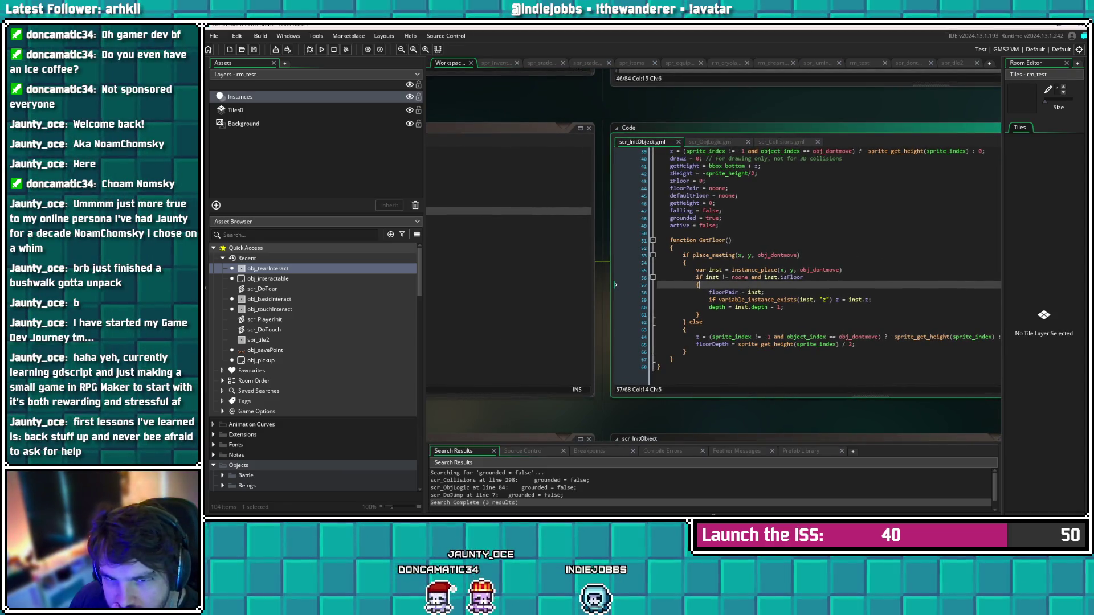
{"action": "key", "text": "ctrl+Tab"}
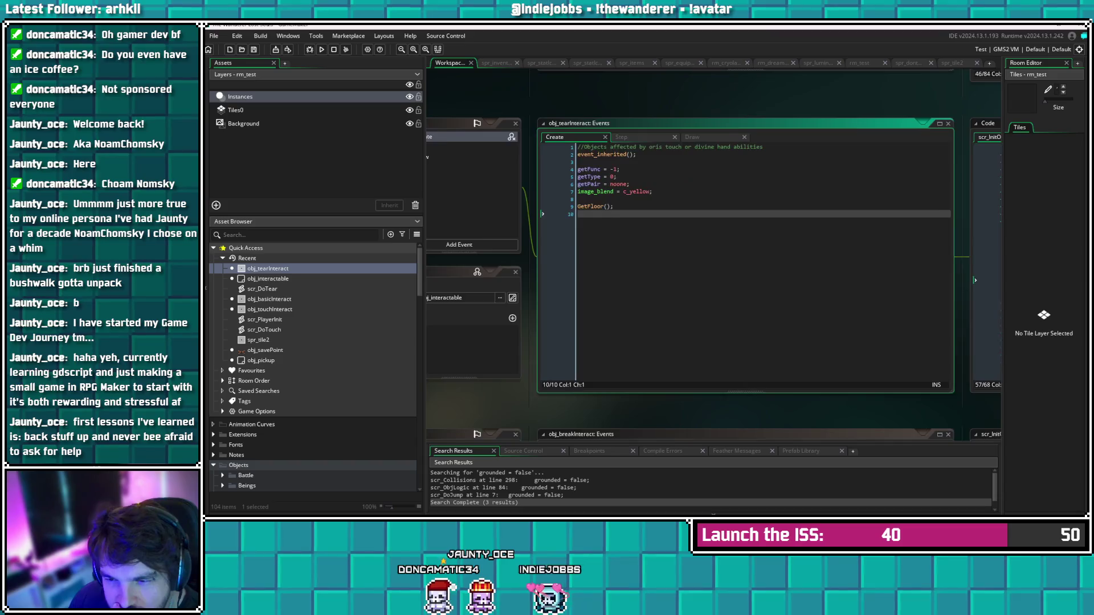
From obj_tearInteract's Step event, open scr_Collisions and review its getFloors floor-collision check
{"action": "left_click", "coordinate": [512, 147]}
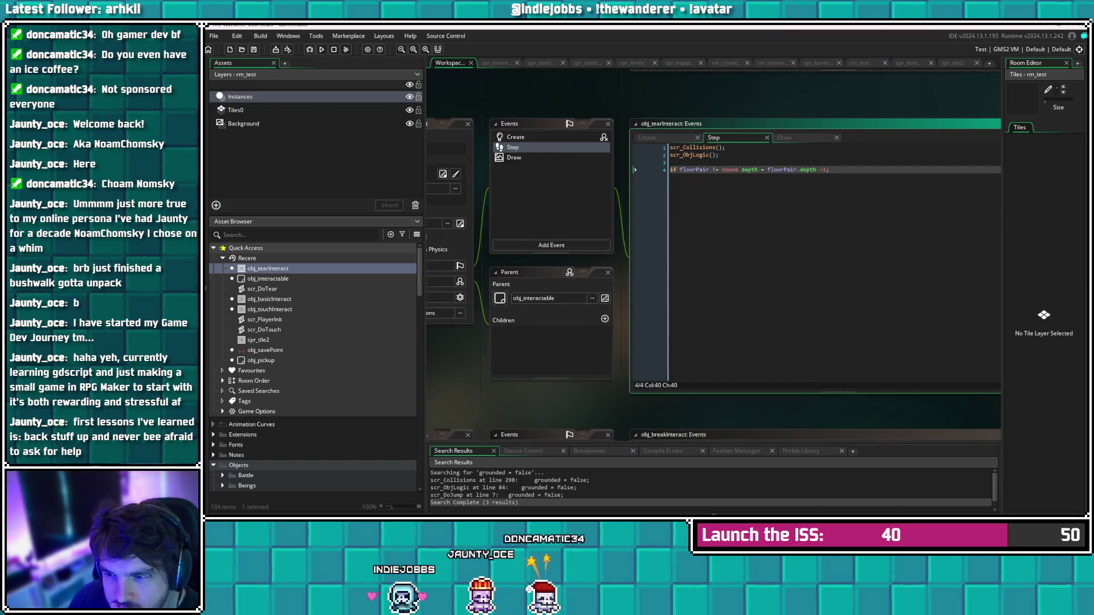
{"action": "middle_click", "coordinate": [689, 148]}
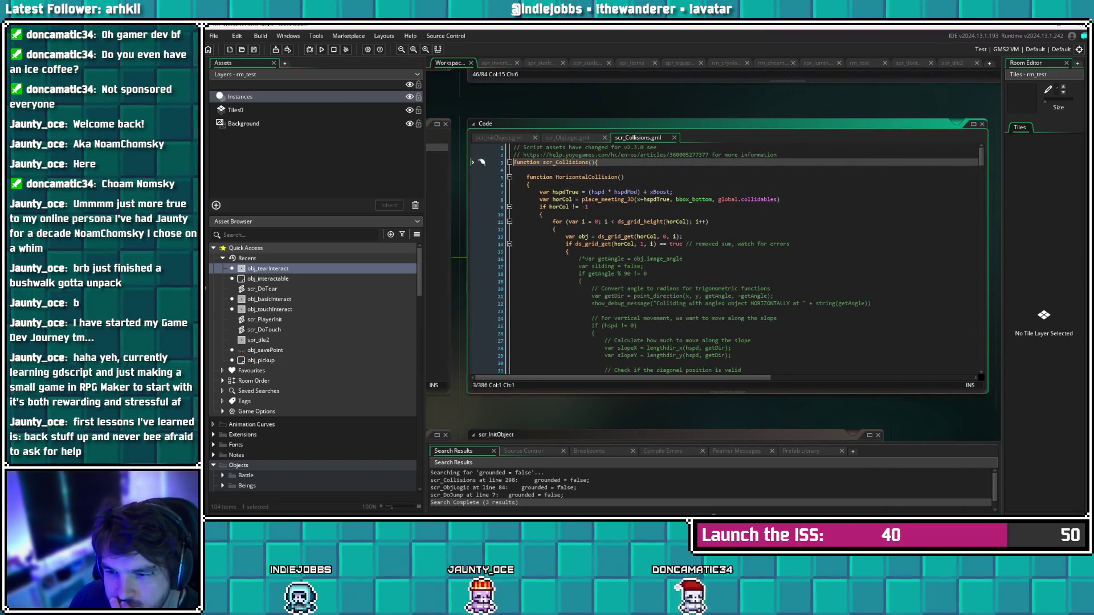
{"action": "scroll", "coordinate": [482, 162], "scroll_direction": "down", "scroll_amount": 20}
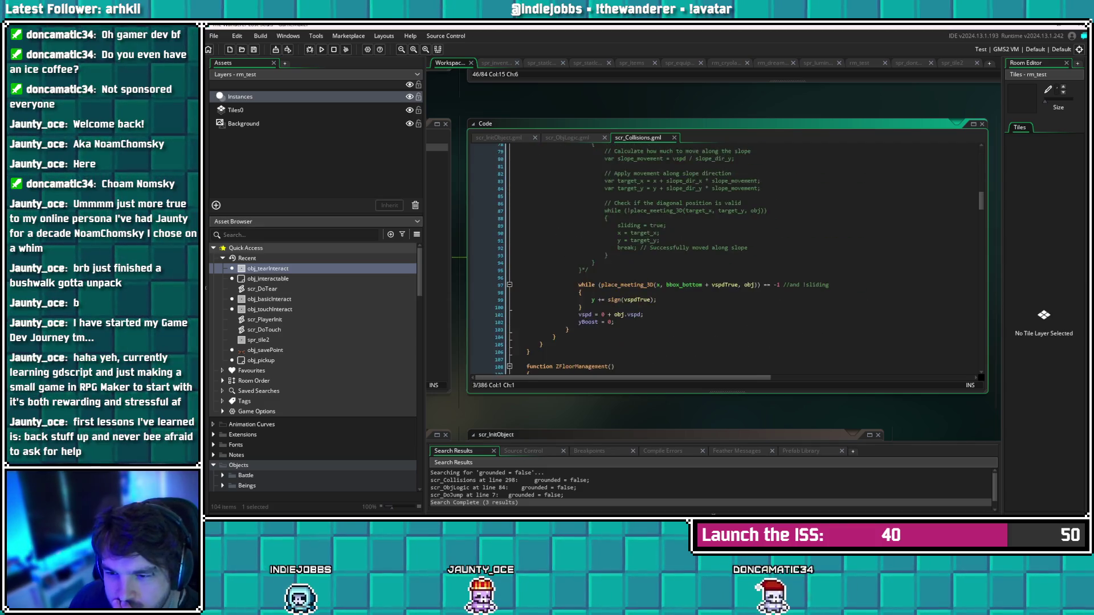
{"action": "scroll", "coordinate": [724, 259], "scroll_direction": "down", "scroll_amount": 8}
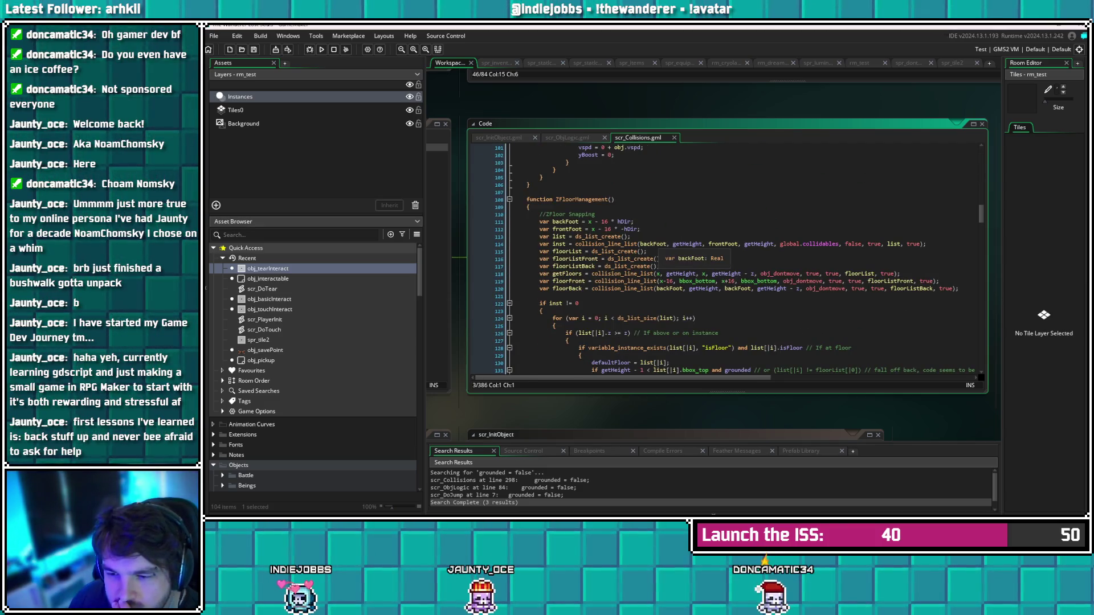
{"action": "scroll", "coordinate": [661, 254], "scroll_direction": "down", "scroll_amount": 3}
{"action": "left_click", "coordinate": [539, 217]}
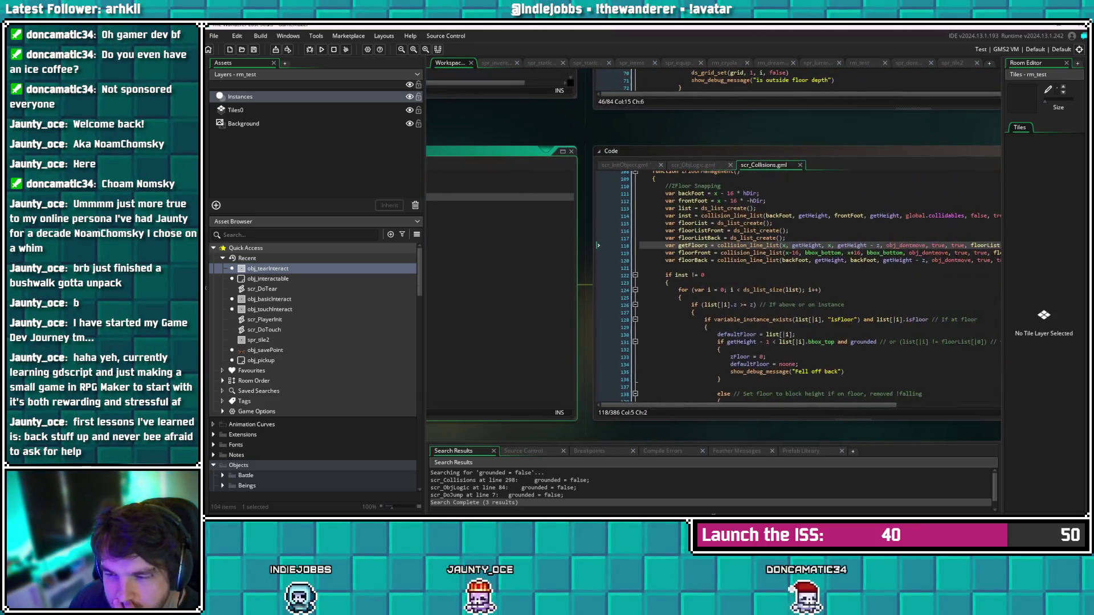
{"action": "scroll", "coordinate": [797, 285], "scroll_direction": "up", "scroll_amount": 20}
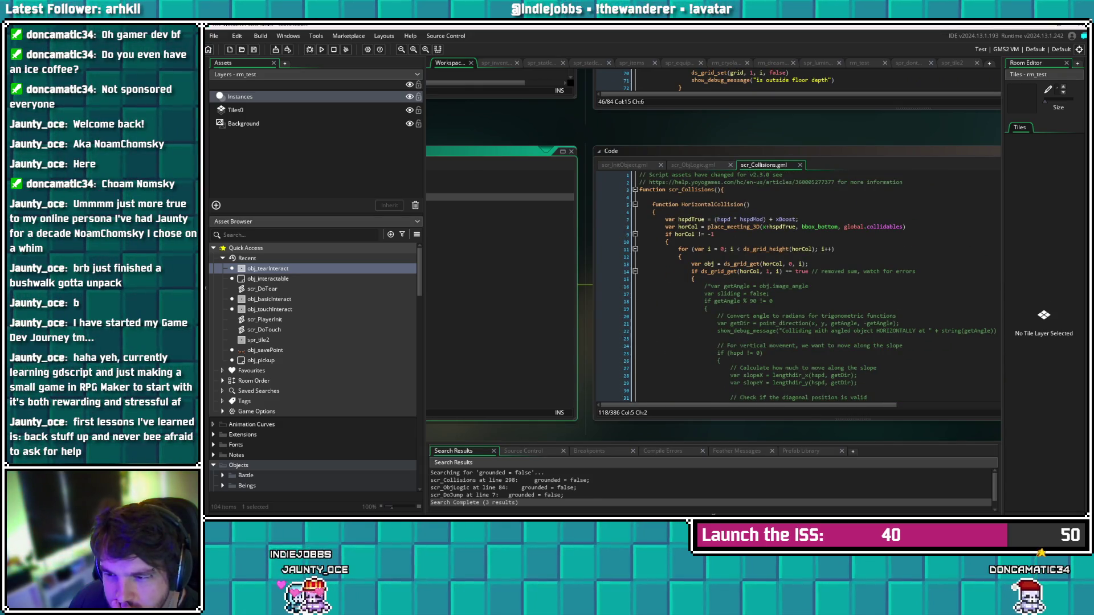
{"action": "mouse_move", "coordinate": [724, 271]}
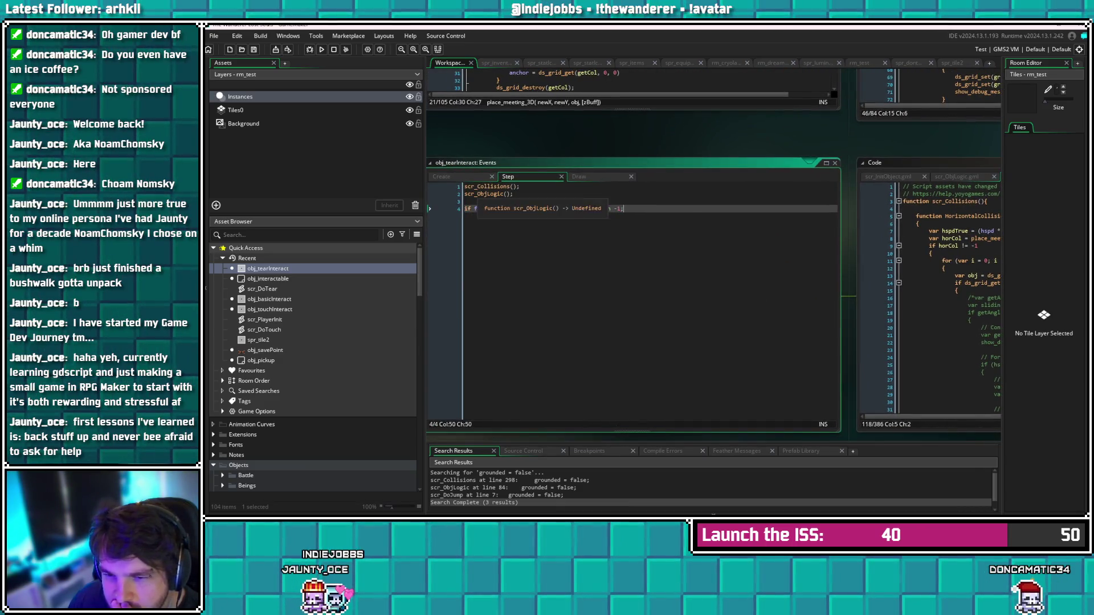
{"action": "left_click", "coordinate": [482, 155]}
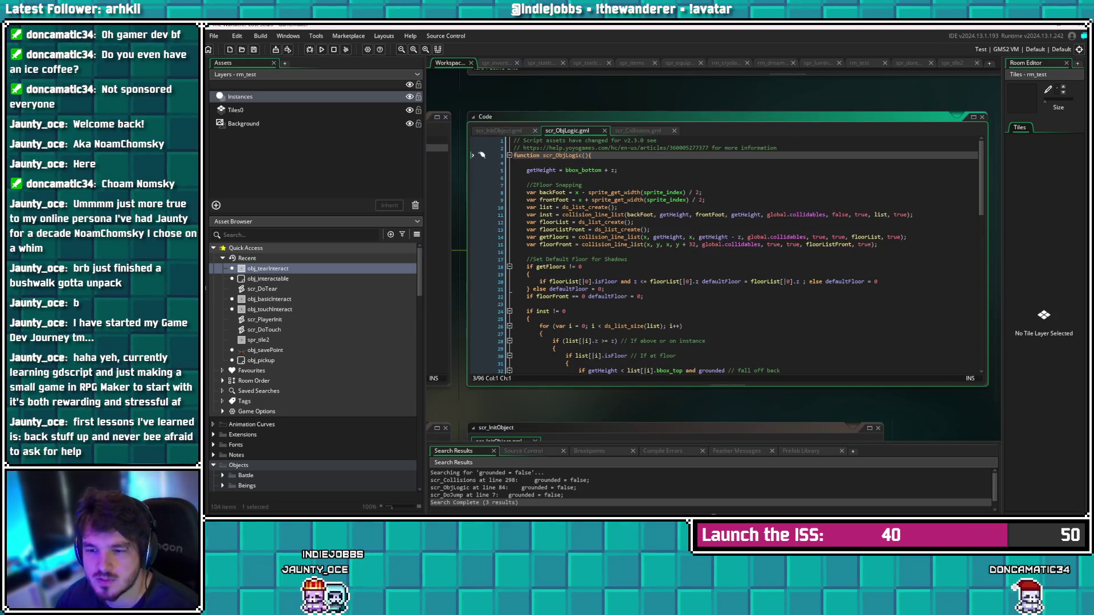
Read scr_ObjLogic's floor snapping and no-floor gravity block, then bring scr_Collisions back up
{"action": "scroll", "coordinate": [482, 155], "scroll_direction": "down", "scroll_amount": 19}
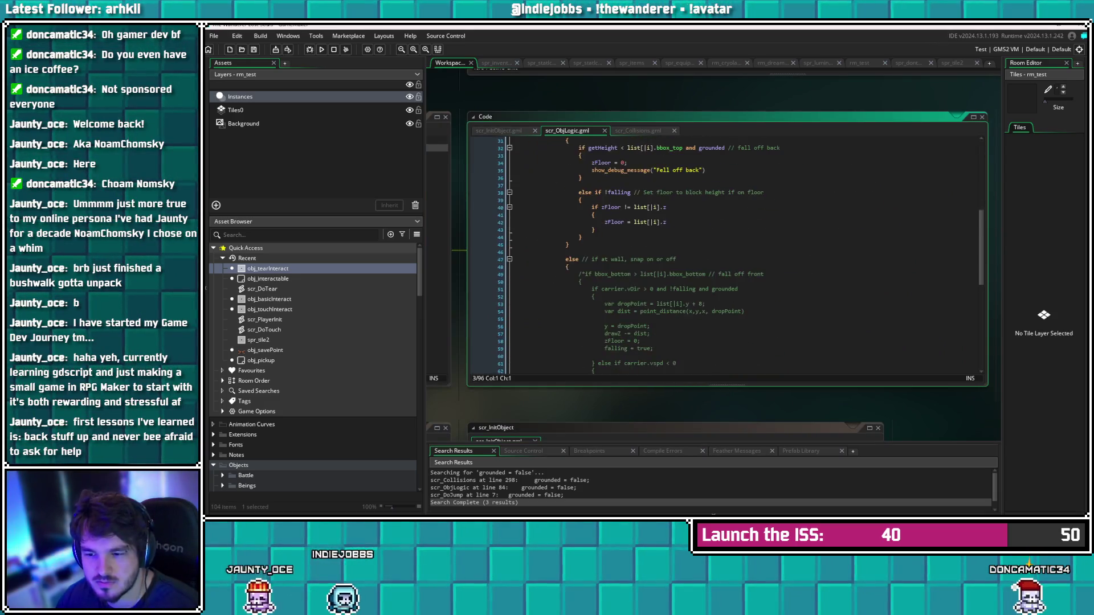
{"action": "scroll", "coordinate": [482, 155], "scroll_direction": "down", "scroll_amount": 3}
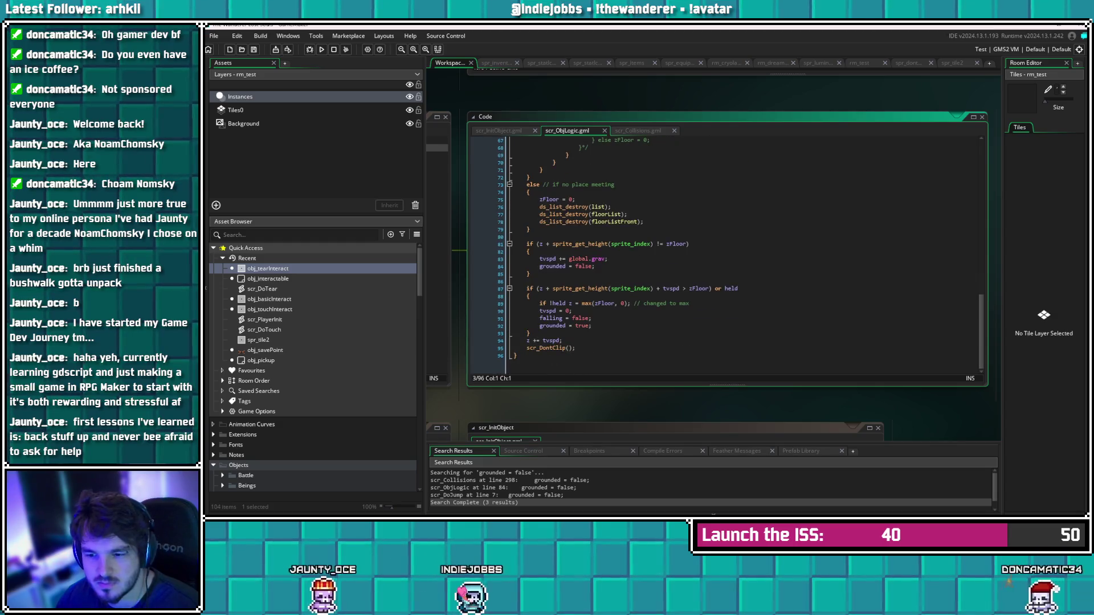
{"action": "scroll", "coordinate": [481, 155], "scroll_direction": "up", "scroll_amount": 20}
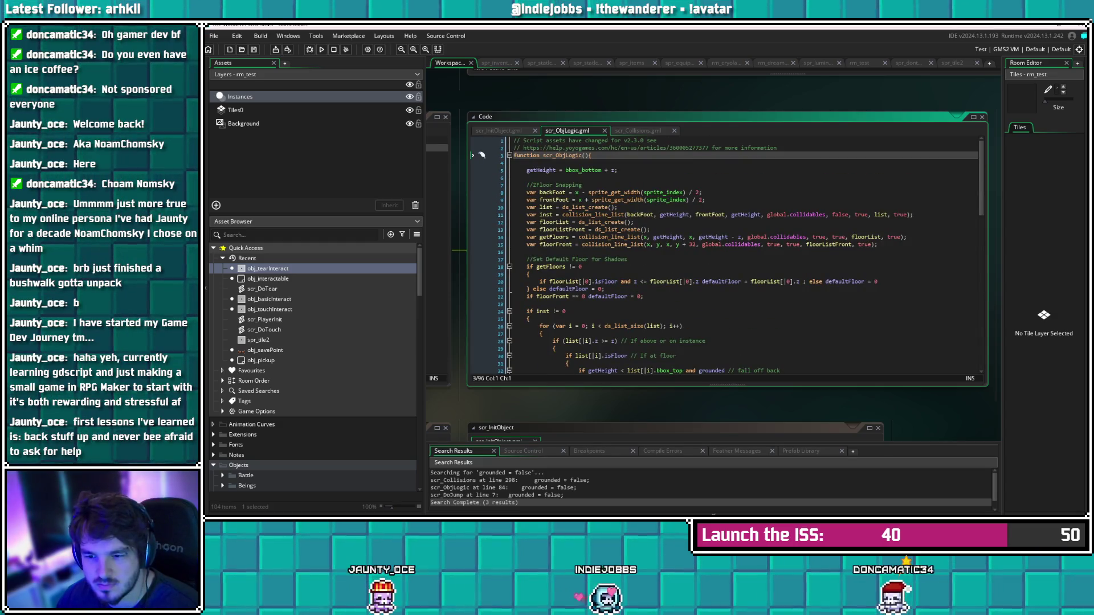
{"action": "scroll", "coordinate": [482, 155], "scroll_direction": "down", "scroll_amount": 10}
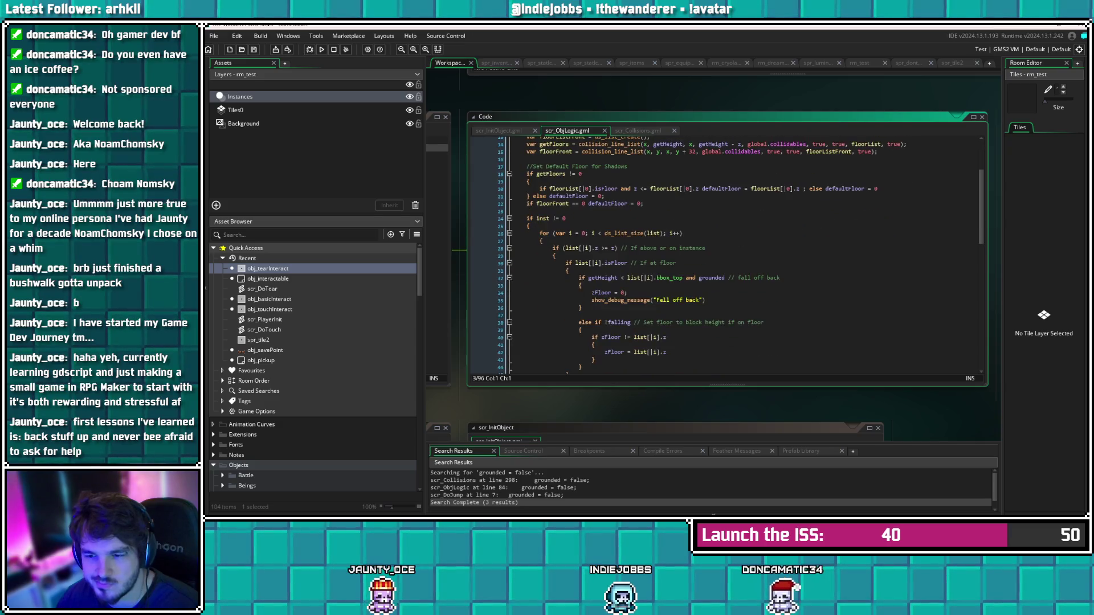
{"action": "scroll", "coordinate": [723, 254], "scroll_direction": "down", "scroll_amount": 12}
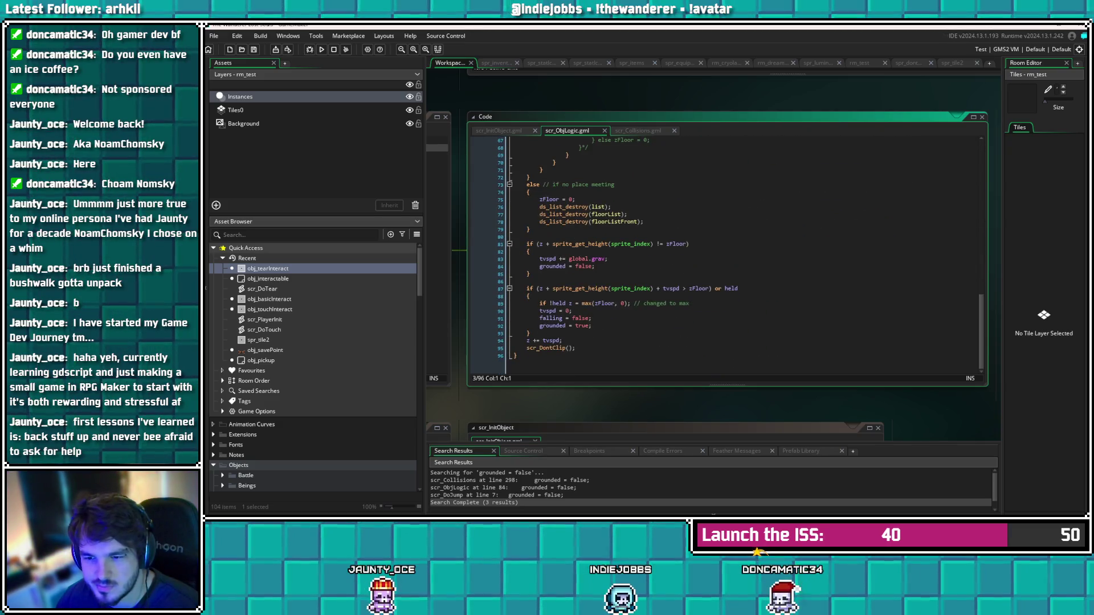
{"action": "left_click", "coordinate": [530, 229]}
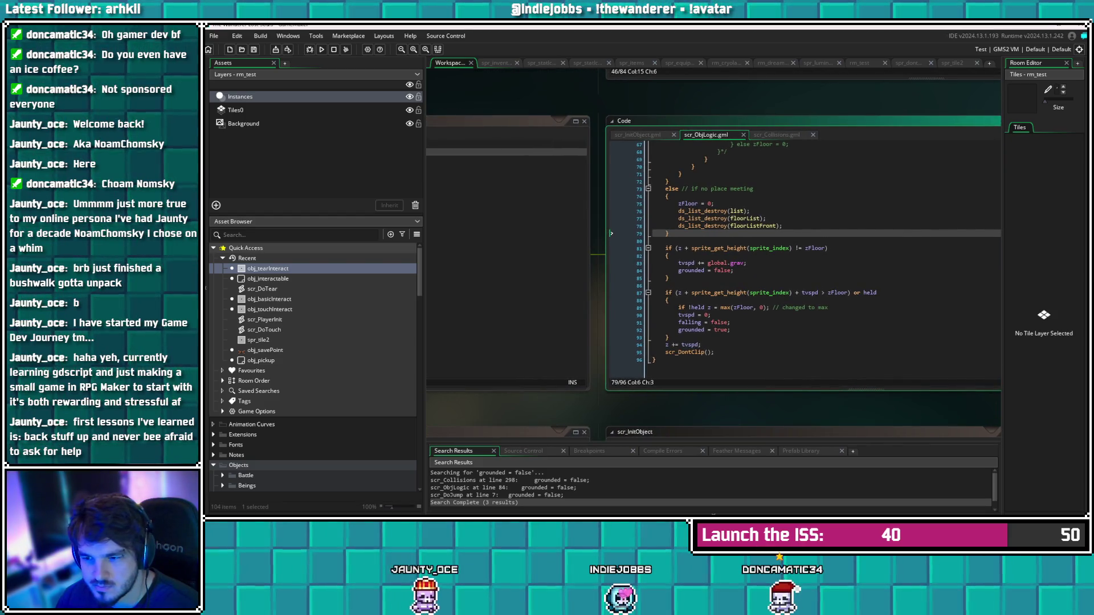
{"action": "key", "text": "F12"}
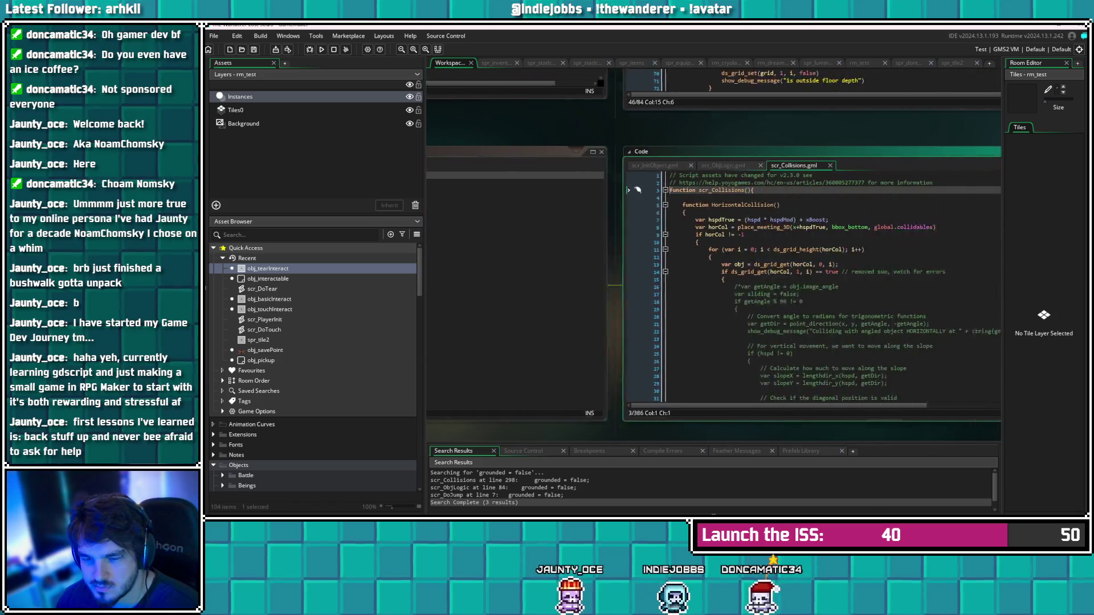
Find GravityLogic's landing line setting z to zFloor, then return to obj_tearInteract's Step code
{"action": "scroll", "coordinate": [724, 285], "scroll_direction": "down", "scroll_amount": 15}
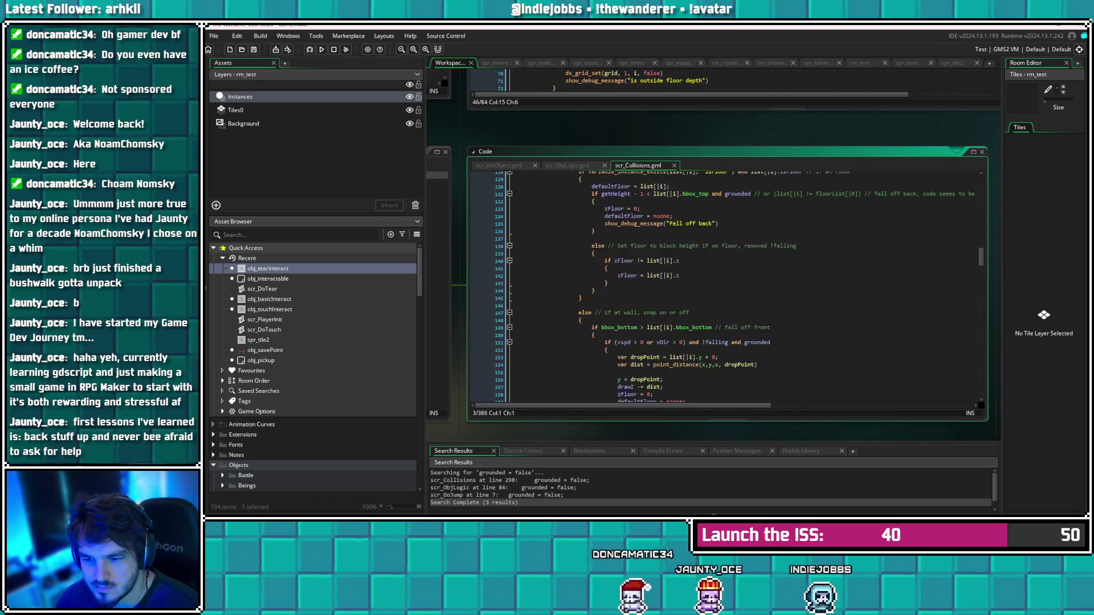
{"action": "scroll", "coordinate": [724, 285], "scroll_direction": "down", "scroll_amount": 10}
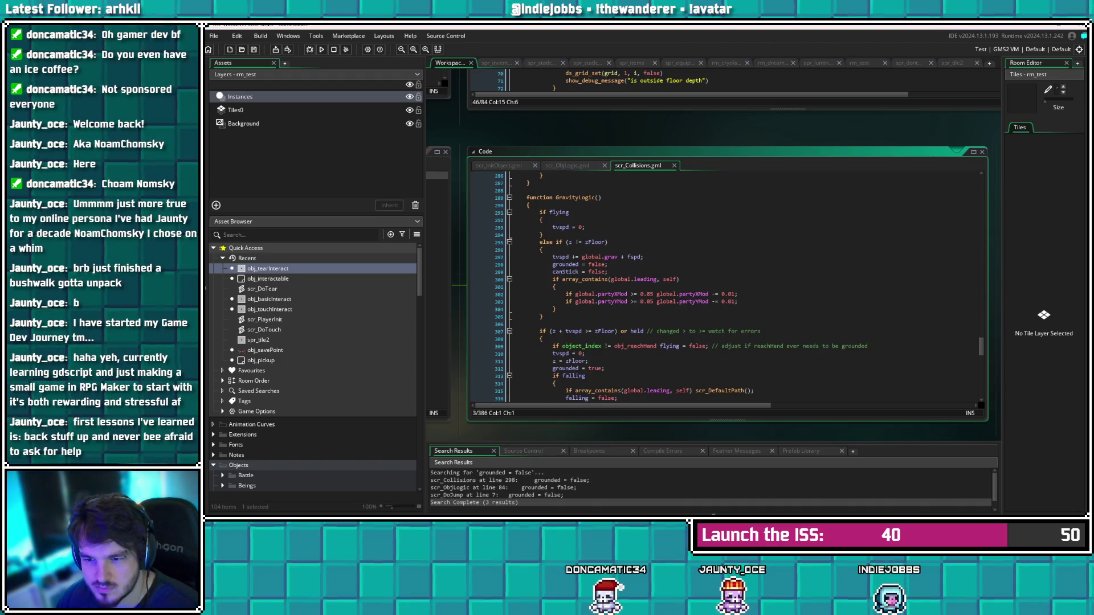
{"action": "scroll", "coordinate": [723, 285], "scroll_direction": "down", "scroll_amount": 4}
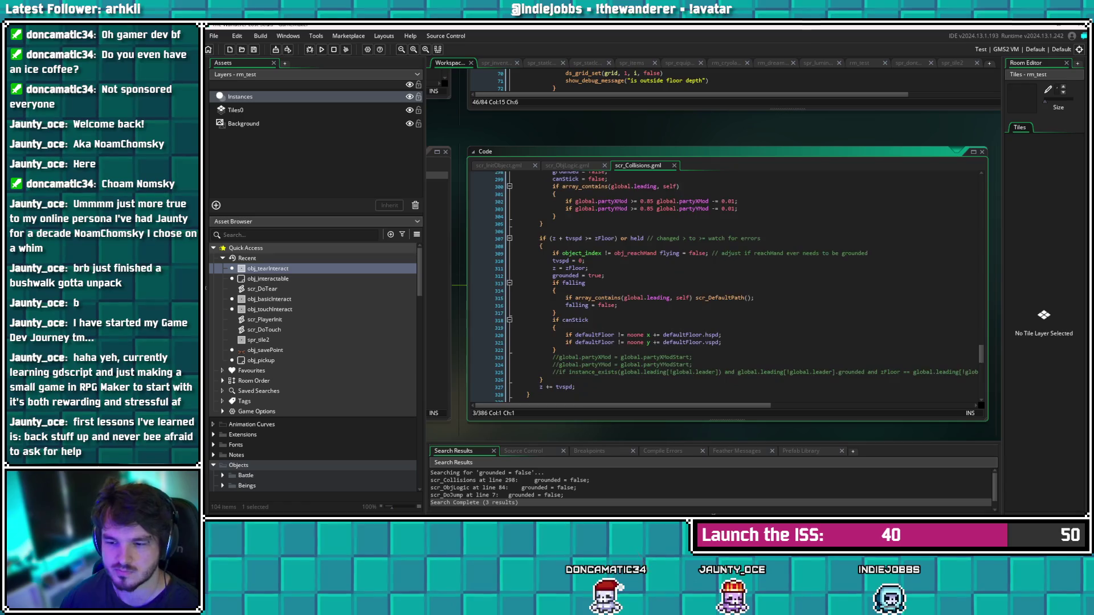
{"action": "scroll", "coordinate": [723, 285], "scroll_direction": "down", "scroll_amount": 13}
{"action": "scroll", "coordinate": [723, 285], "scroll_direction": "up", "scroll_amount": 4}
{"action": "scroll", "coordinate": [724, 284], "scroll_direction": "up", "scroll_amount": 16}
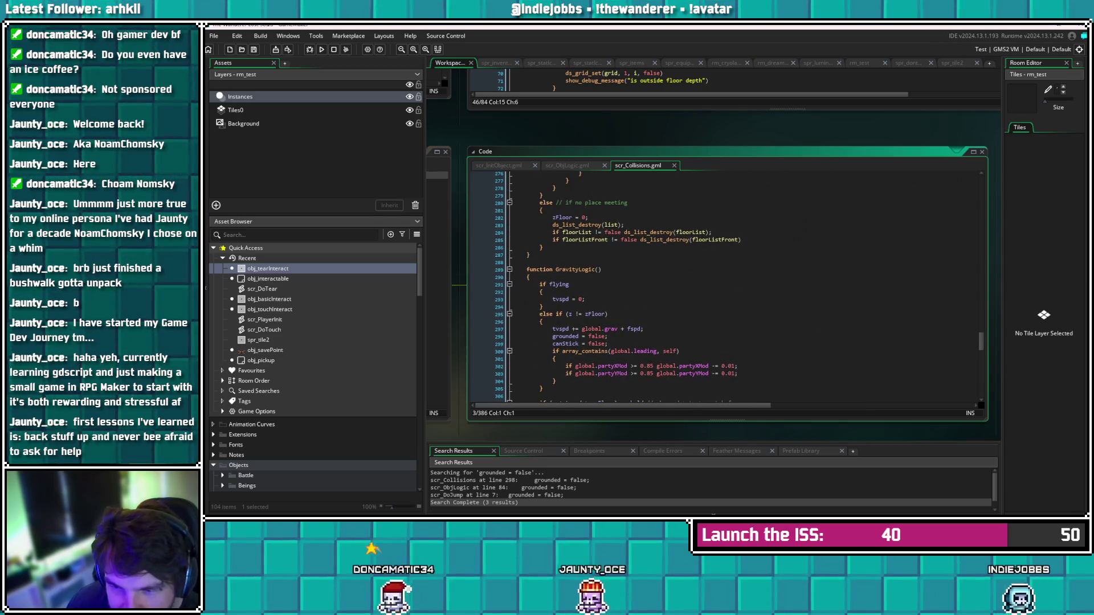
{"action": "scroll", "coordinate": [724, 285], "scroll_direction": "down", "scroll_amount": 3}
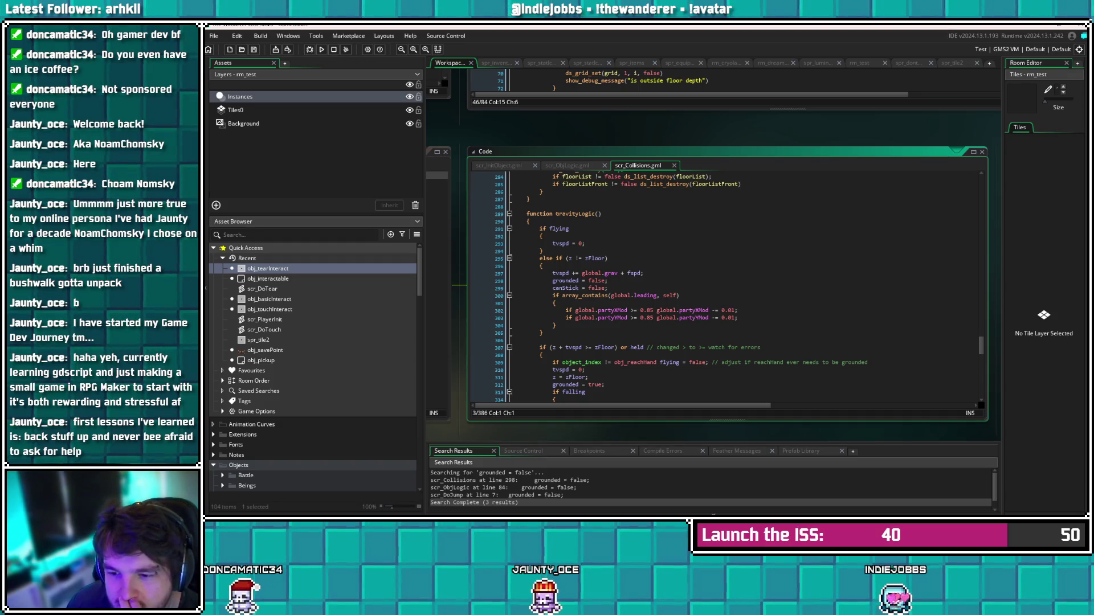
{"action": "scroll", "coordinate": [724, 285], "scroll_direction": "down", "scroll_amount": 1}
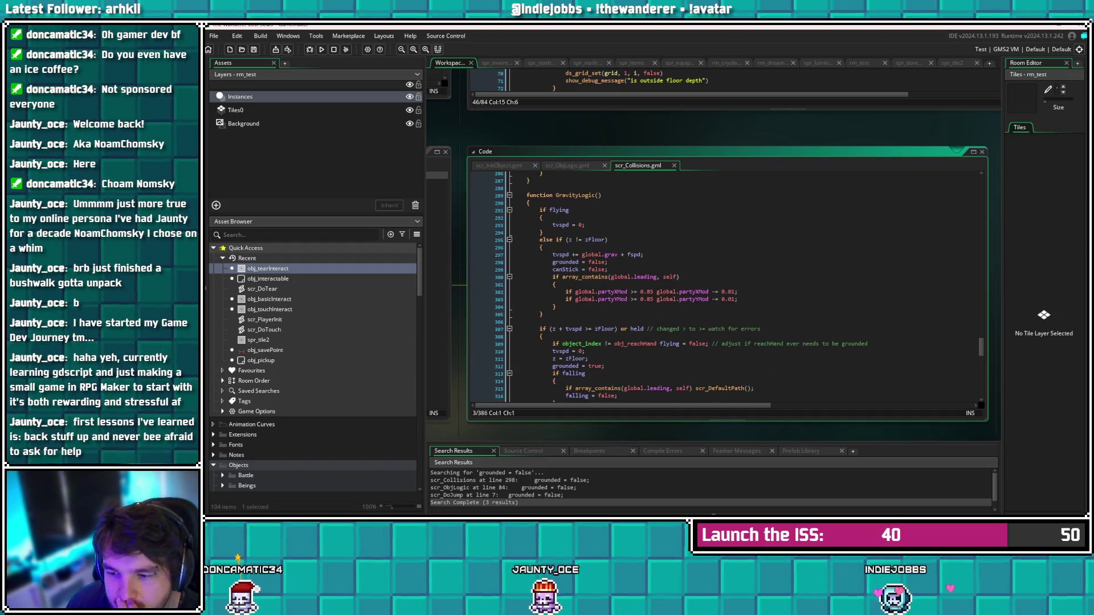
{"action": "scroll", "coordinate": [724, 285], "scroll_direction": "down", "scroll_amount": 1}
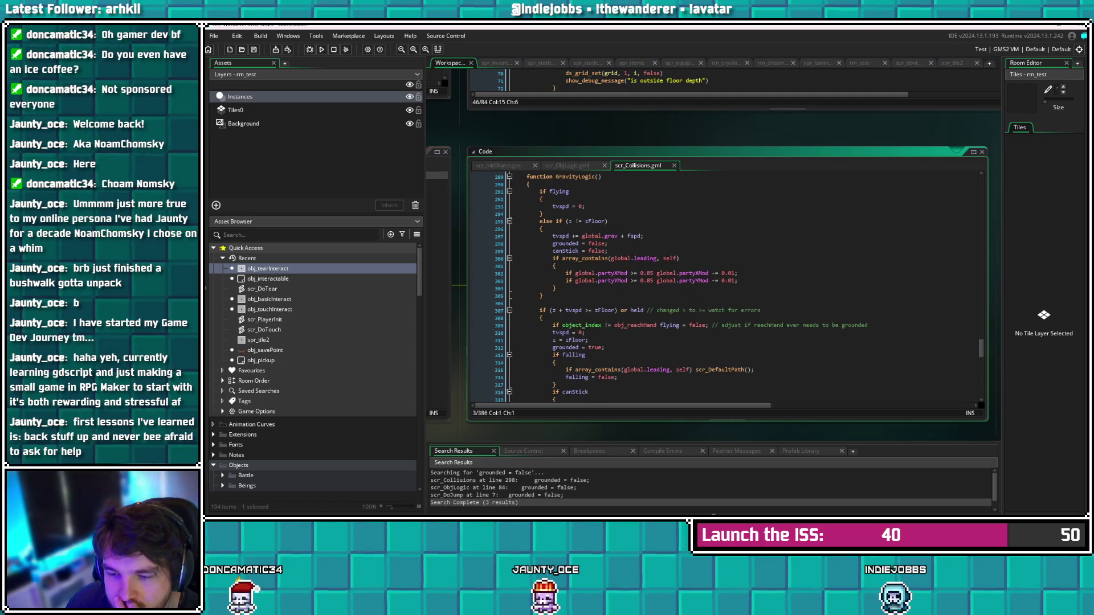
{"action": "left_click", "coordinate": [581, 340]}
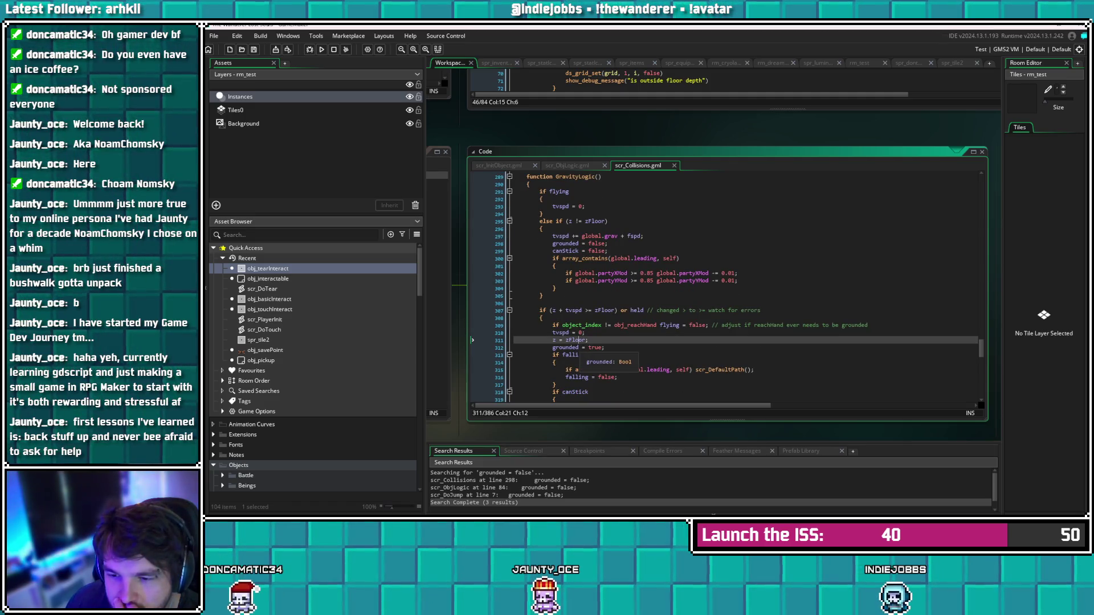
{"action": "scroll", "coordinate": [583, 354], "scroll_direction": "down", "scroll_amount": 2}
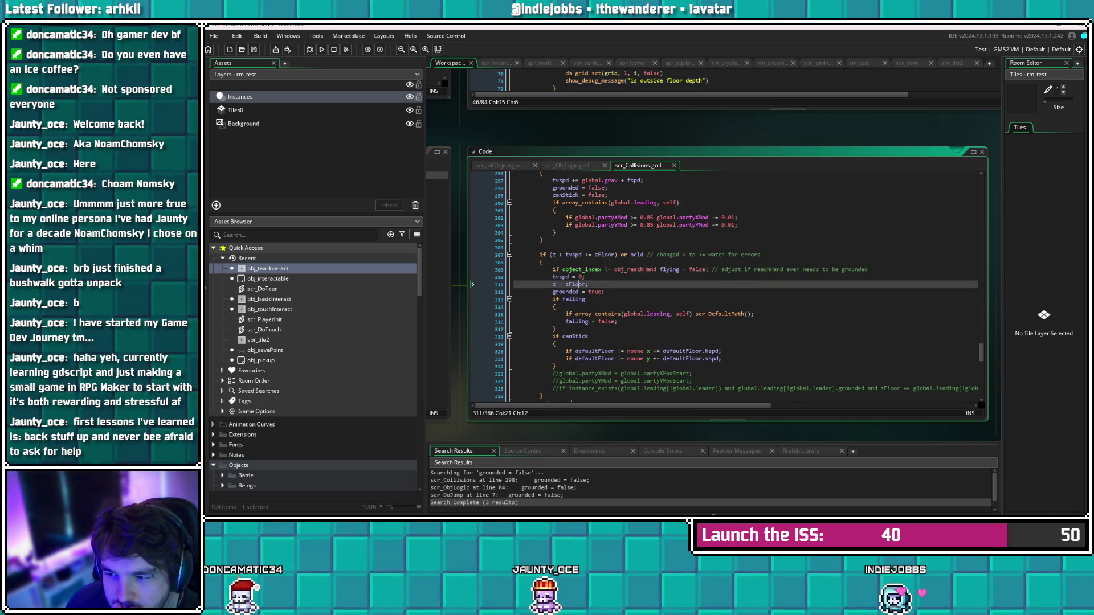
{"action": "key", "text": "ctrl+Tab"}
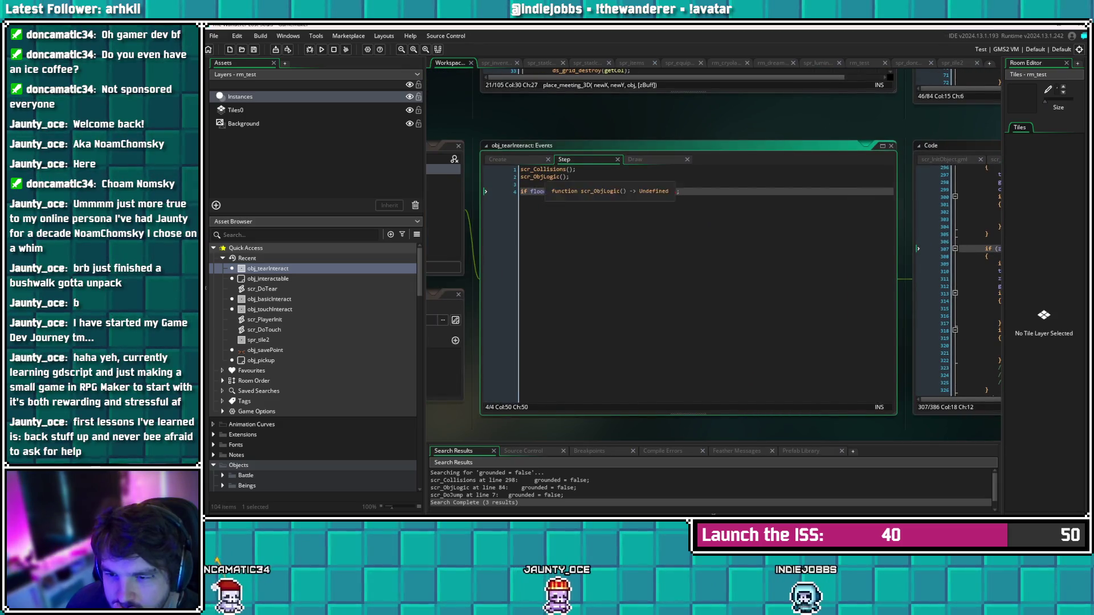
{"action": "key", "text": "ctrl+Tab"}
{"action": "key", "text": "ctrl+Tab"}
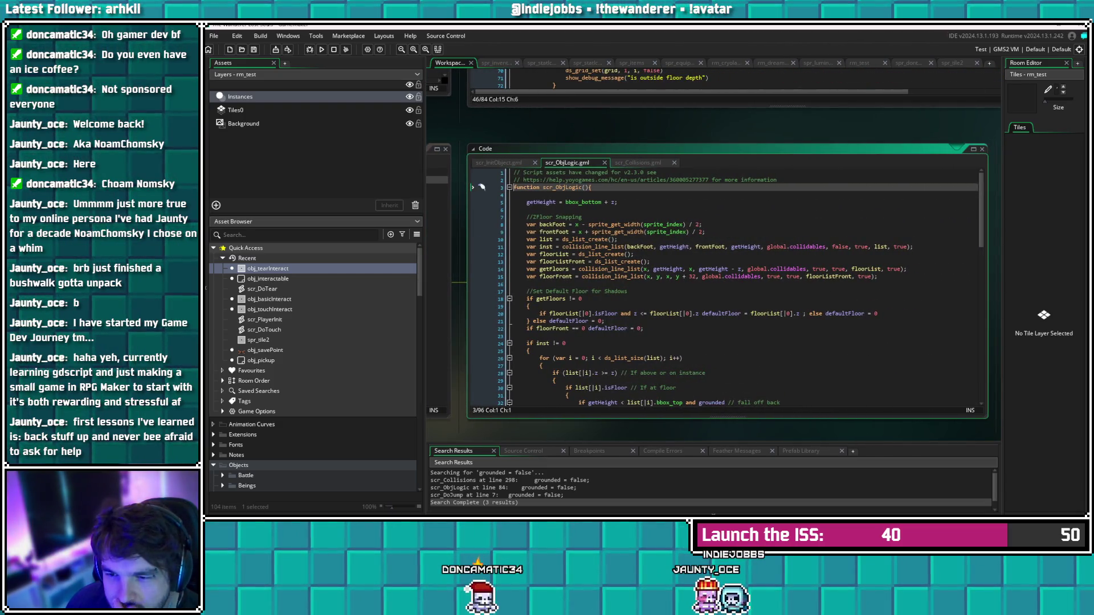
{"action": "scroll", "coordinate": [482, 187], "scroll_direction": "down", "scroll_amount": 4}
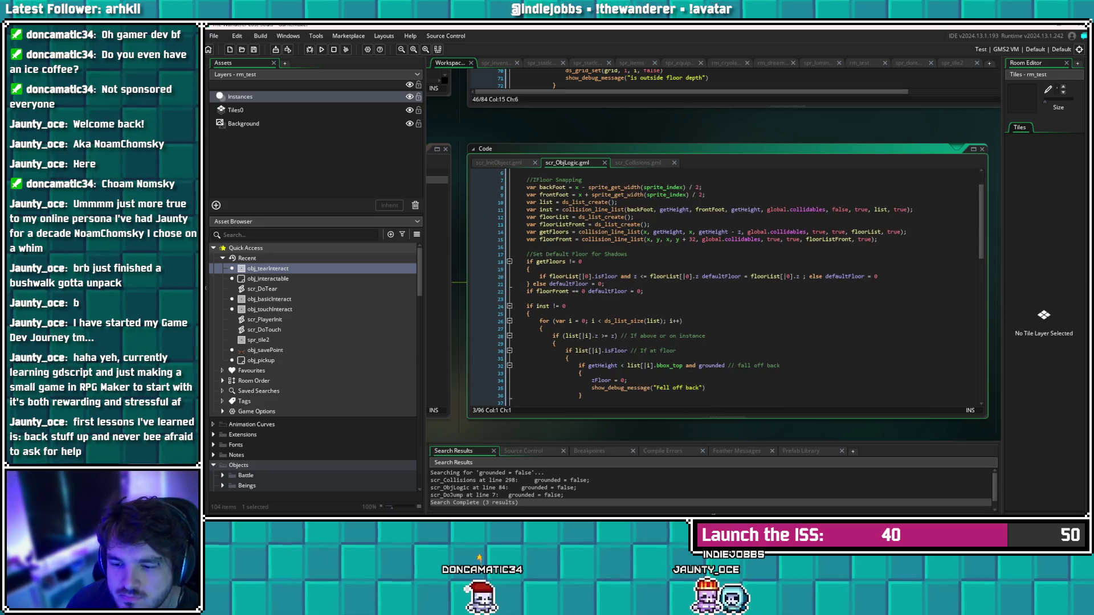
{"action": "scroll", "coordinate": [730, 287], "scroll_direction": "down", "scroll_amount": 2}
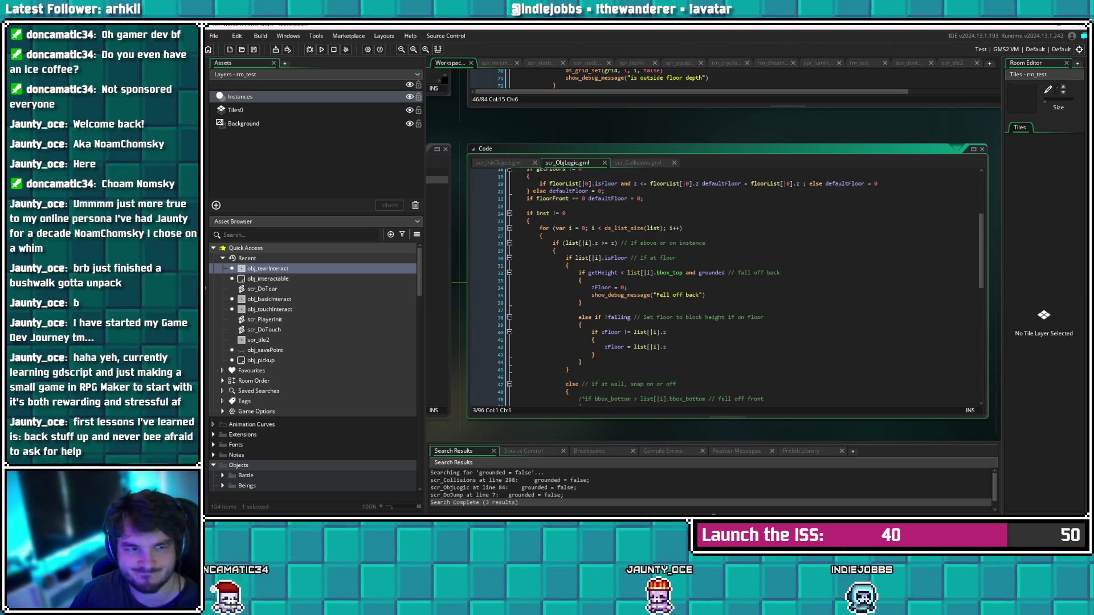
{"action": "scroll", "coordinate": [731, 287], "scroll_direction": "down", "scroll_amount": 15}
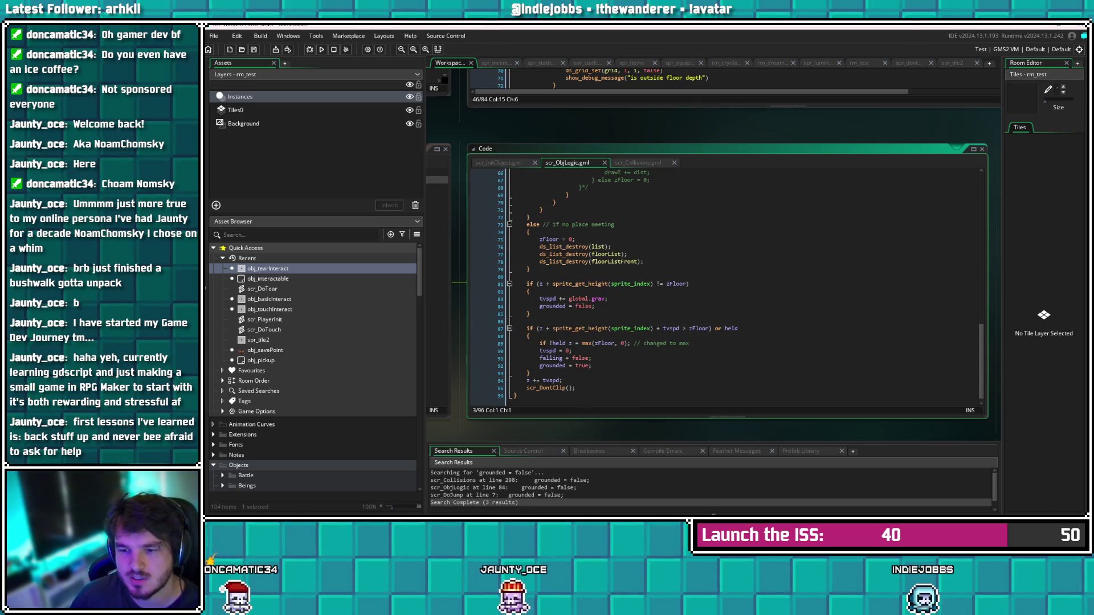
{"action": "scroll", "coordinate": [698, 333], "scroll_direction": "down", "scroll_amount": 1}
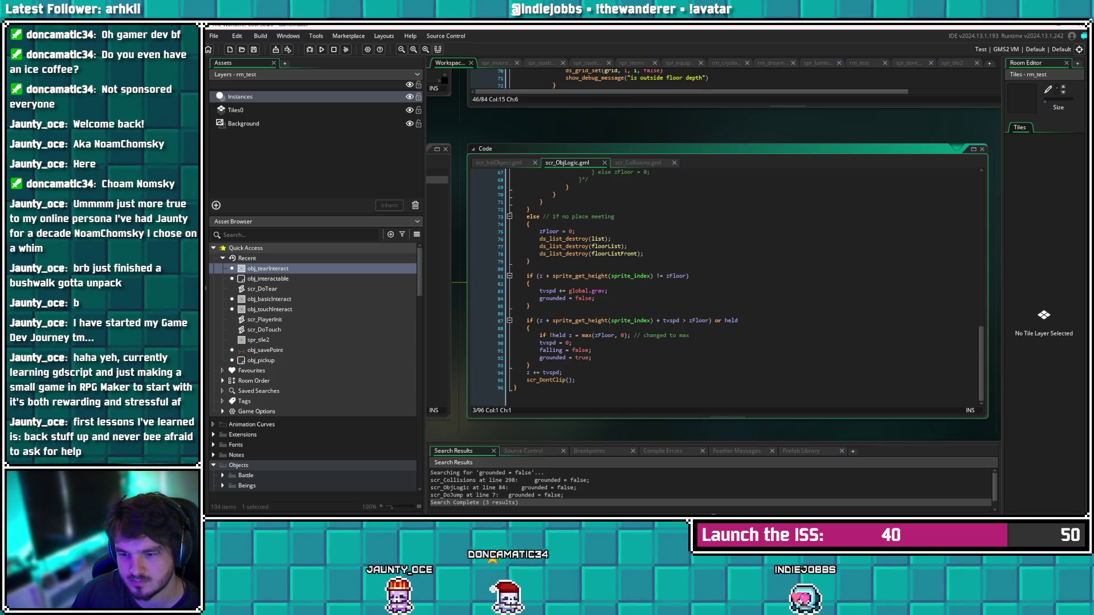
{"action": "left_click", "coordinate": [572, 343]}
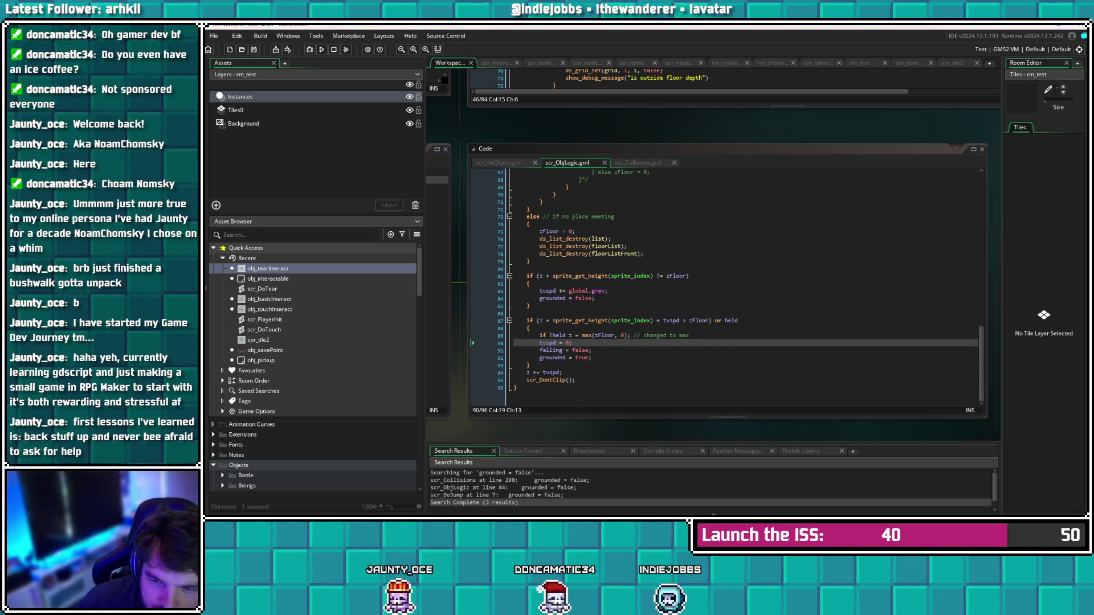
{"action": "scroll", "coordinate": [724, 285], "scroll_direction": "up", "scroll_amount": 1}
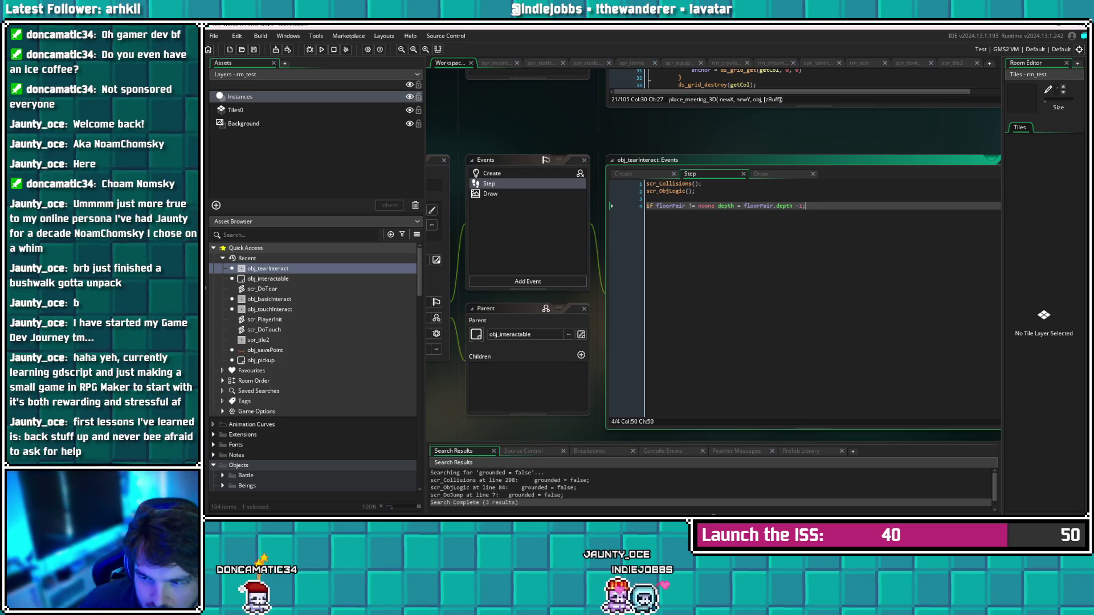
Insert a scr_NPCLogic() line below scr_ObjLogic() via autocomplete and jump to its script with F12
{"action": "left_click", "coordinate": [695, 191]}
{"action": "key", "text": "Return"}
{"action": "type", "text": "scr"}
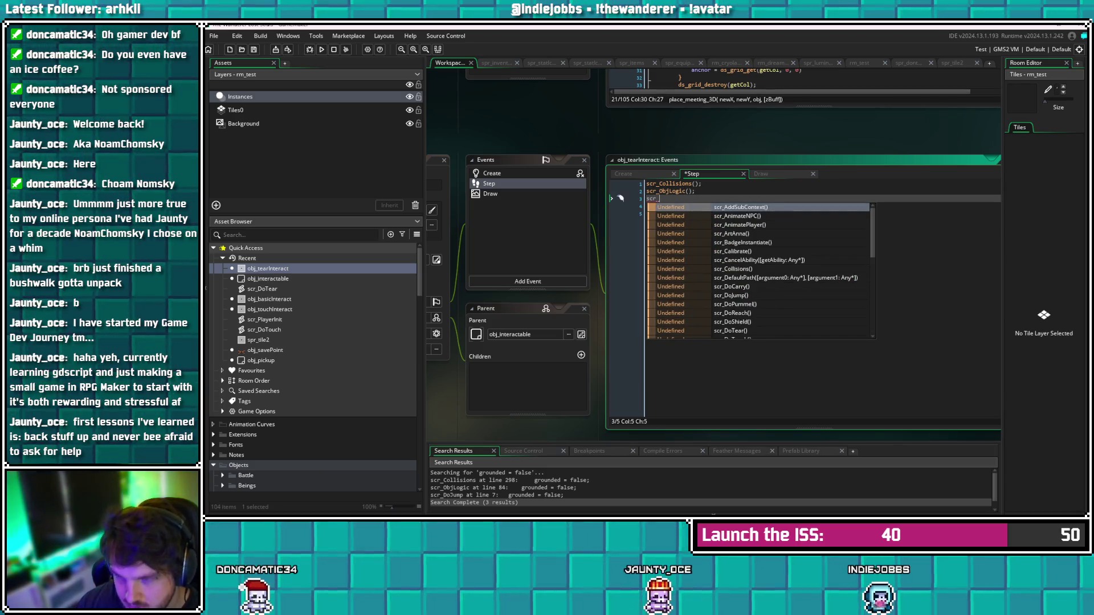
{"action": "type", "text": "_NPC"}
{"action": "key", "text": "Down"}
{"action": "key", "text": "Return"}
{"action": "key", "text": "F12"}
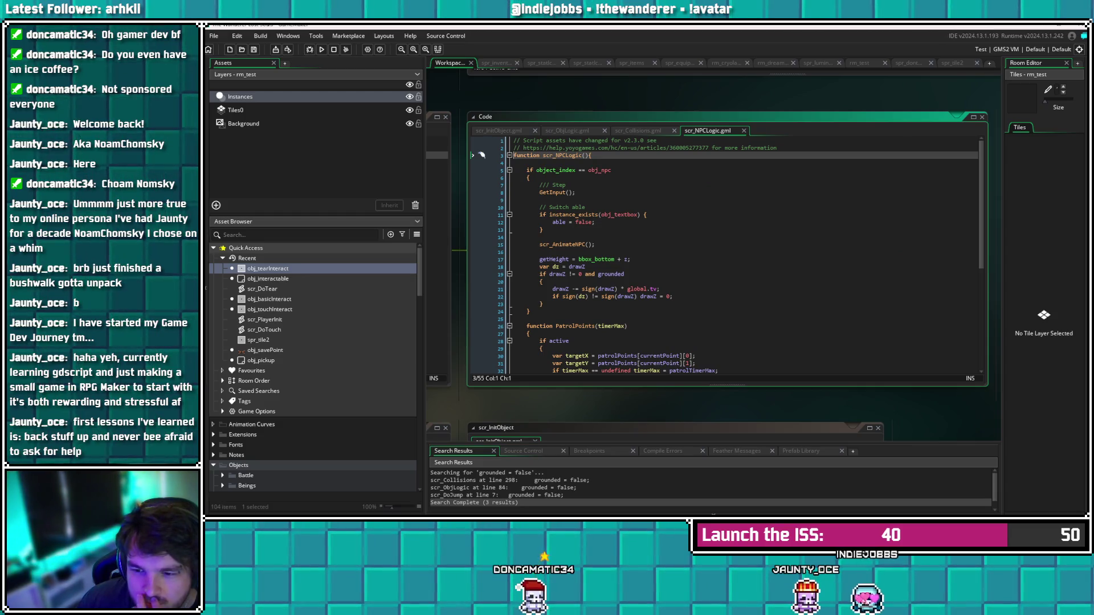
{"action": "scroll", "coordinate": [482, 155], "scroll_direction": "down", "scroll_amount": 8}
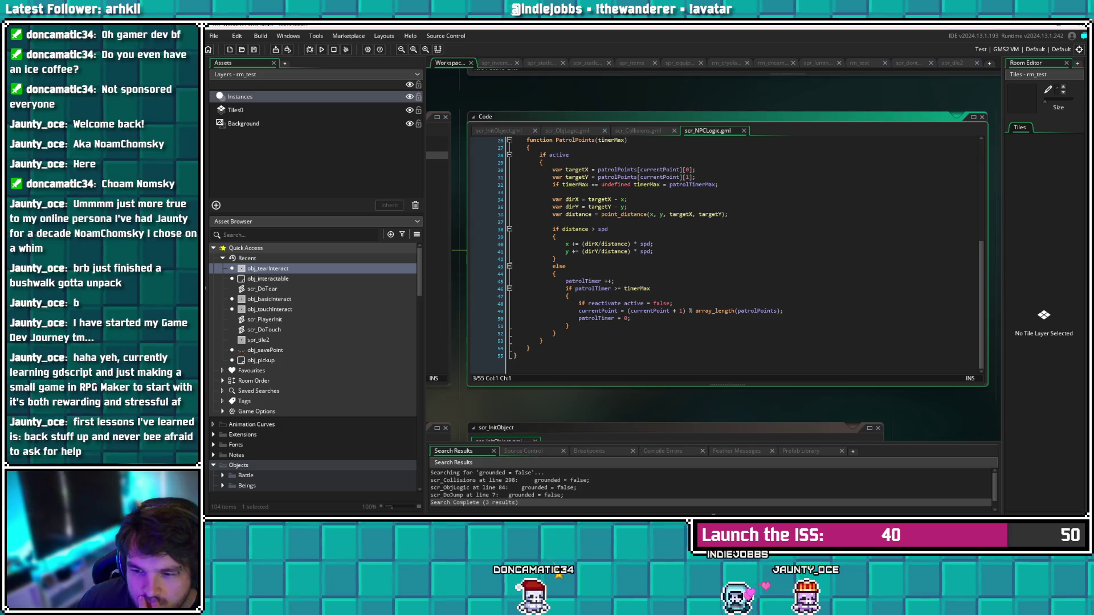
{"action": "scroll", "coordinate": [726, 257], "scroll_direction": "up", "scroll_amount": 6}
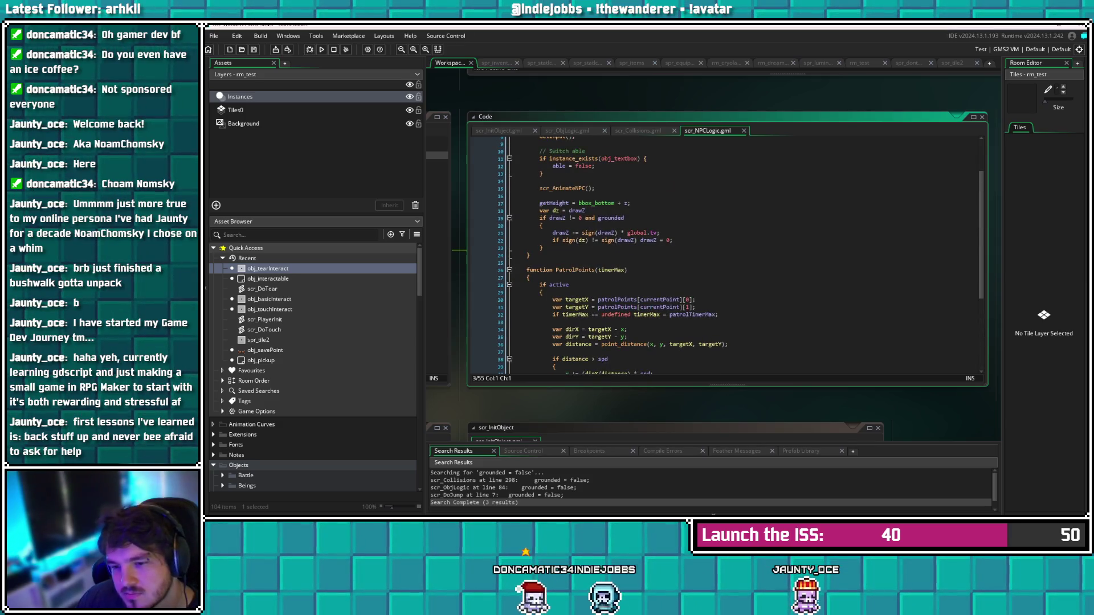
{"action": "scroll", "coordinate": [481, 155], "scroll_direction": "up", "scroll_amount": 3}
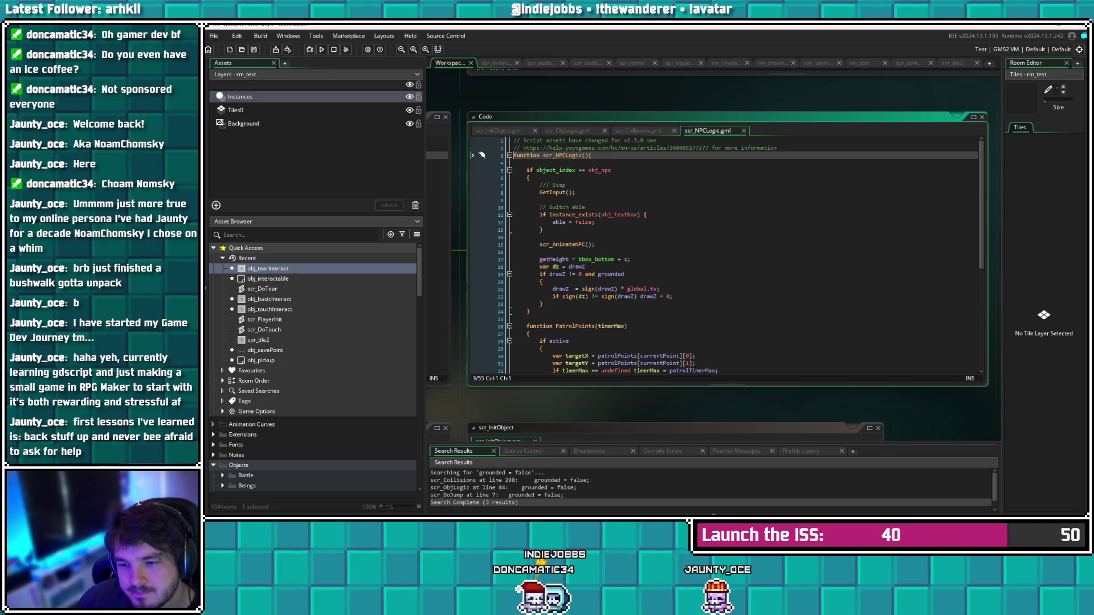
{"action": "scroll", "coordinate": [481, 155], "scroll_direction": "down", "scroll_amount": 1}
{"action": "scroll", "coordinate": [483, 139], "scroll_direction": "down", "scroll_amount": 8}
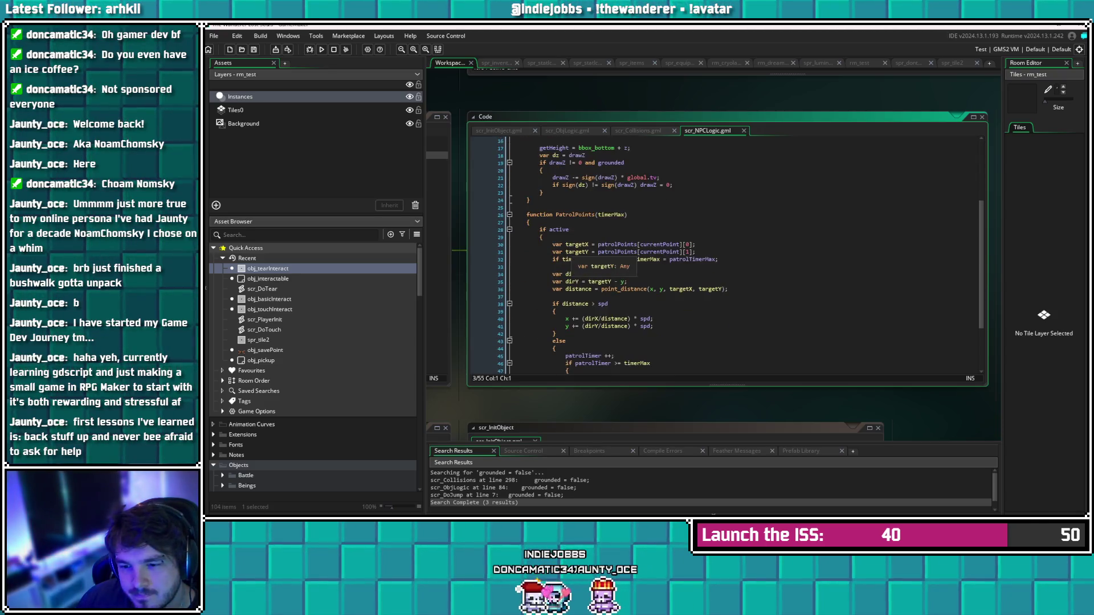
Delete the scr_NPCLogic() line from obj_tearInteract's Step event and save
{"action": "left_click", "coordinate": [472, 244]}
{"action": "key", "text": "ctrl+Tab"}
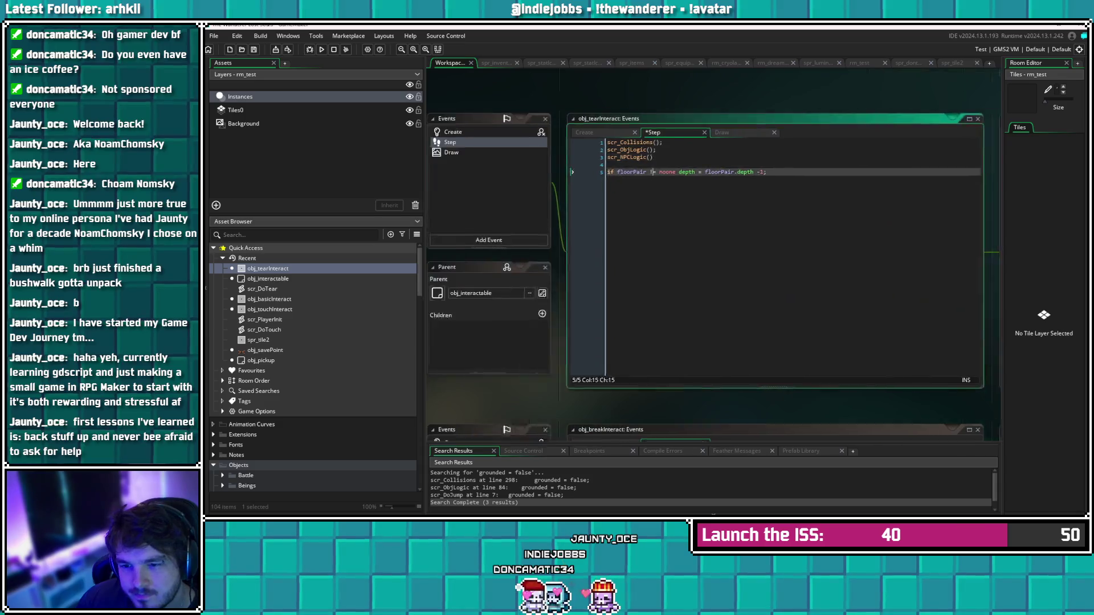
{"action": "key", "text": "BackSpace"}
{"action": "key", "text": "BackSpace"}
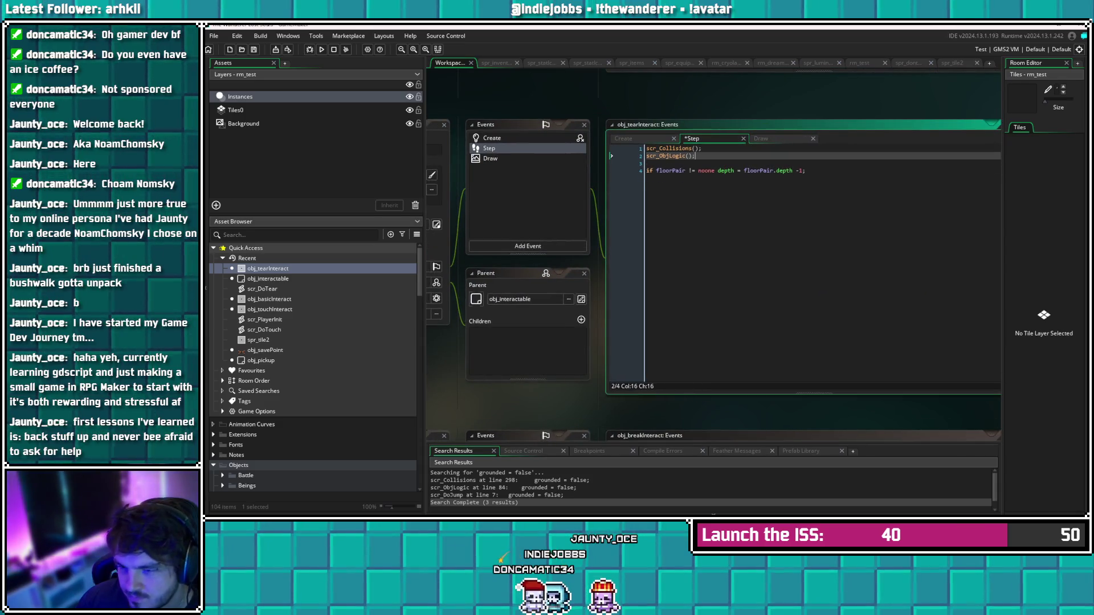
{"action": "key", "text": "ctrl+s"}
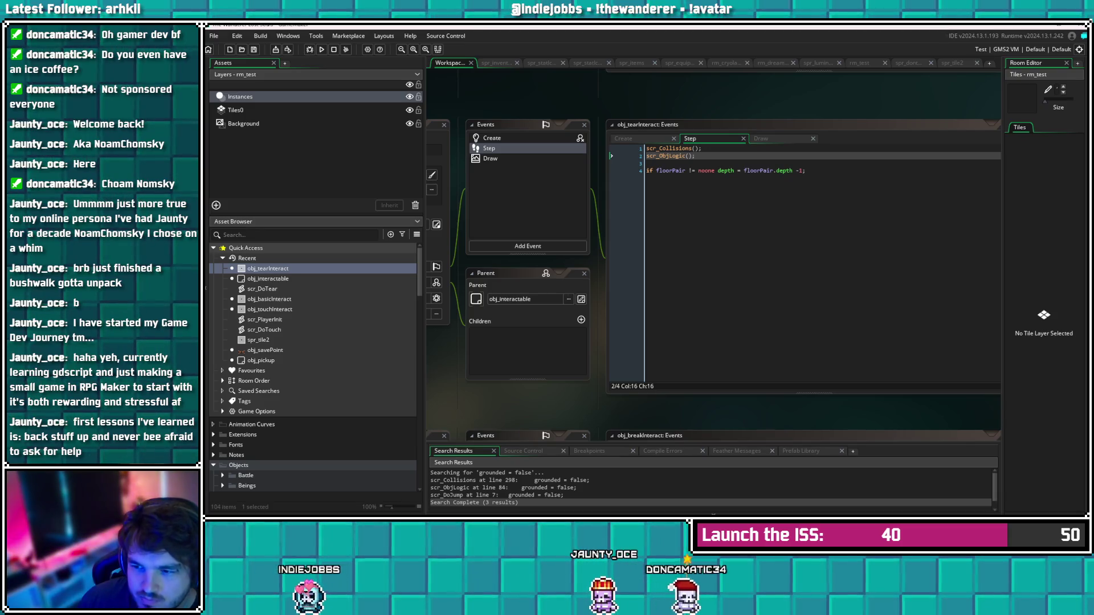
Check the Create and Step events, then open scr_Collisions at ZFloorManagement
{"action": "left_click", "coordinate": [492, 138]}
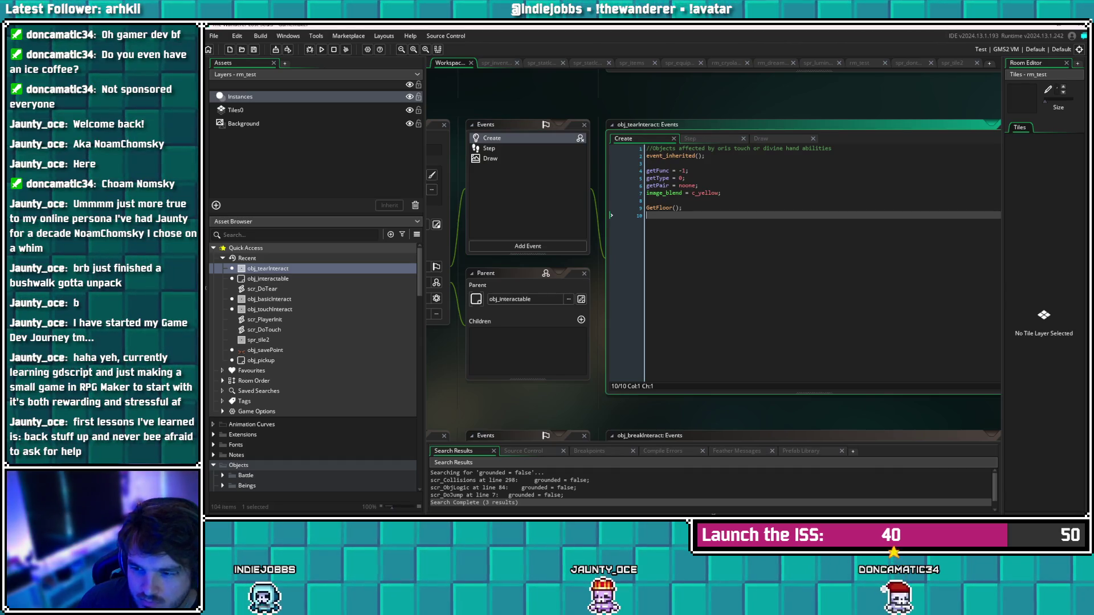
{"action": "left_click", "coordinate": [488, 148]}
{"action": "key", "text": "F12"}
{"action": "scroll", "coordinate": [741, 260], "scroll_direction": "down", "scroll_amount": 6}
Inspect the isFloor check in scr_Collisions and widen the code window for longer lines
{"action": "scroll", "coordinate": [723, 260], "scroll_direction": "down", "scroll_amount": 17}
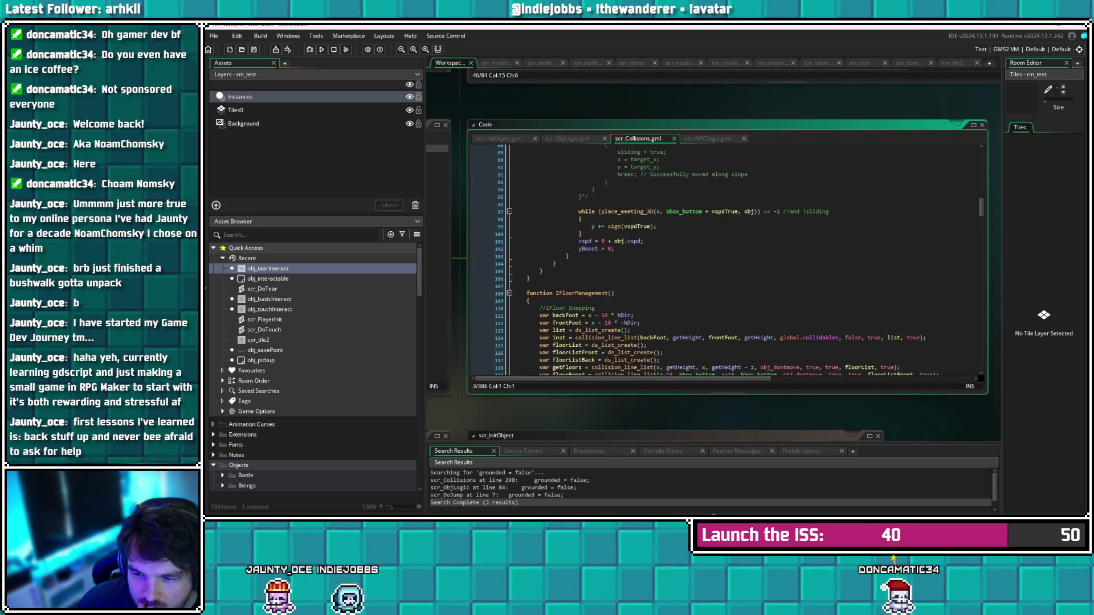
{"action": "scroll", "coordinate": [723, 260], "scroll_direction": "down", "scroll_amount": 3}
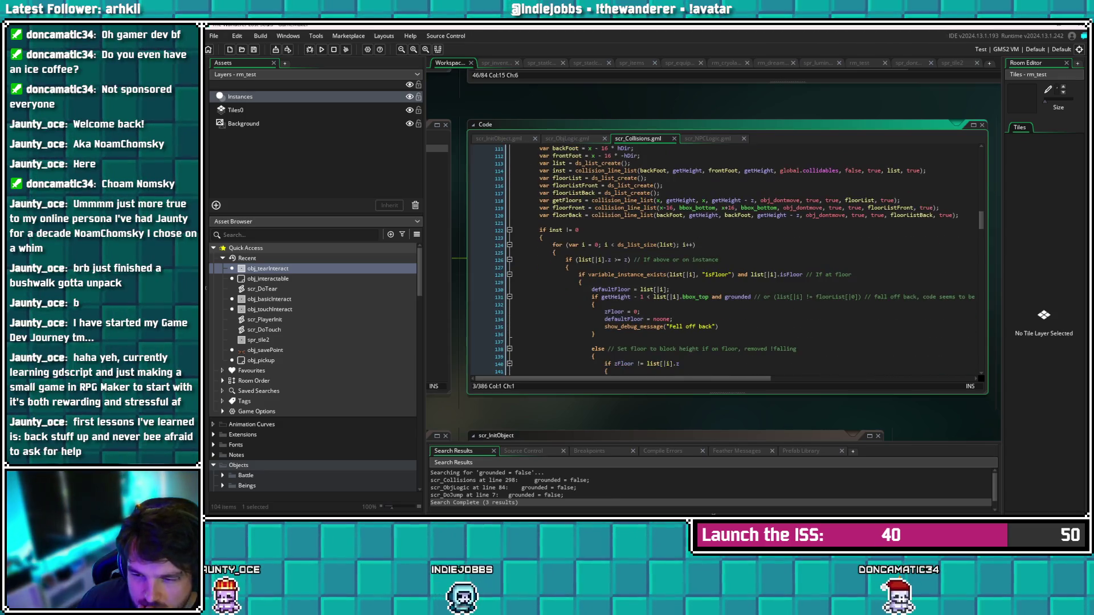
{"action": "left_click", "coordinate": [513, 277]}
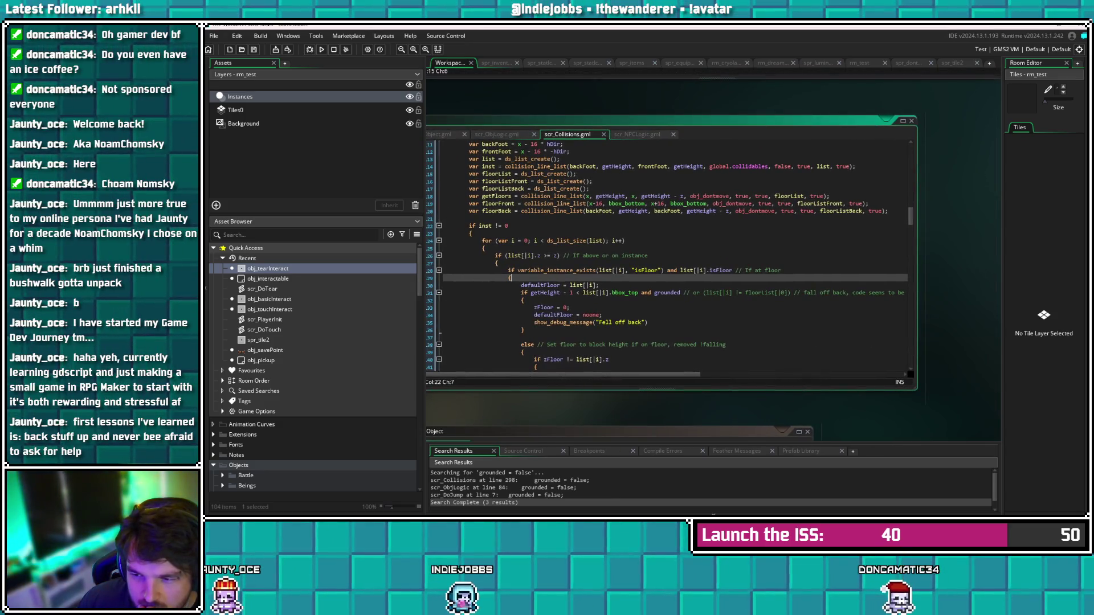
{"action": "scroll", "coordinate": [667, 257], "scroll_direction": "down", "scroll_amount": 1}
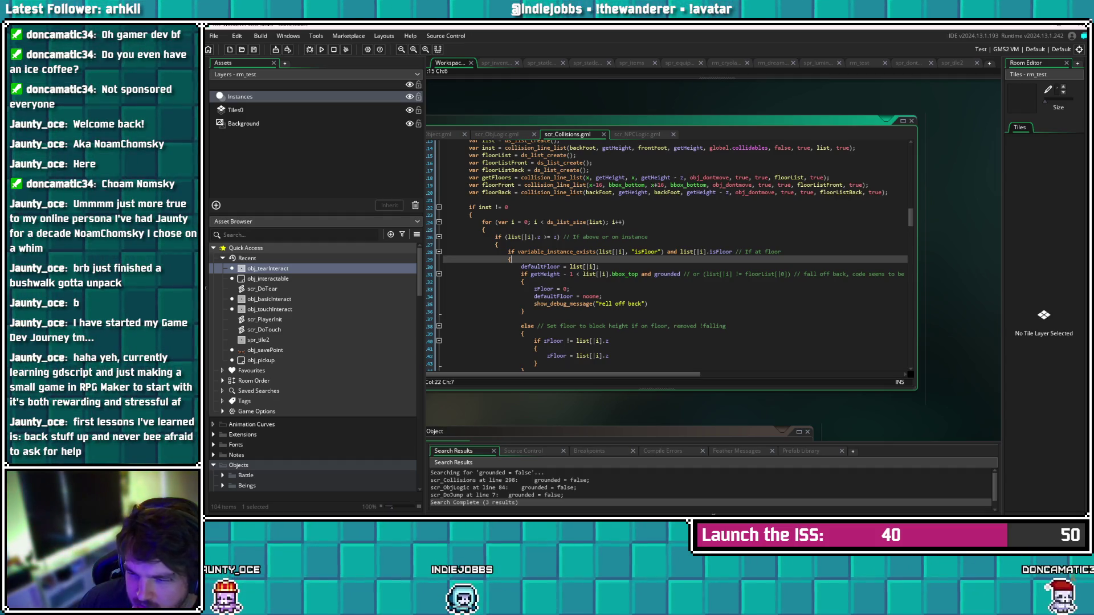
{"action": "left_click_drag", "start_coordinate": [916, 254], "coordinate": [994, 254]}
{"action": "scroll", "coordinate": [706, 257], "scroll_direction": "down", "scroll_amount": 1}
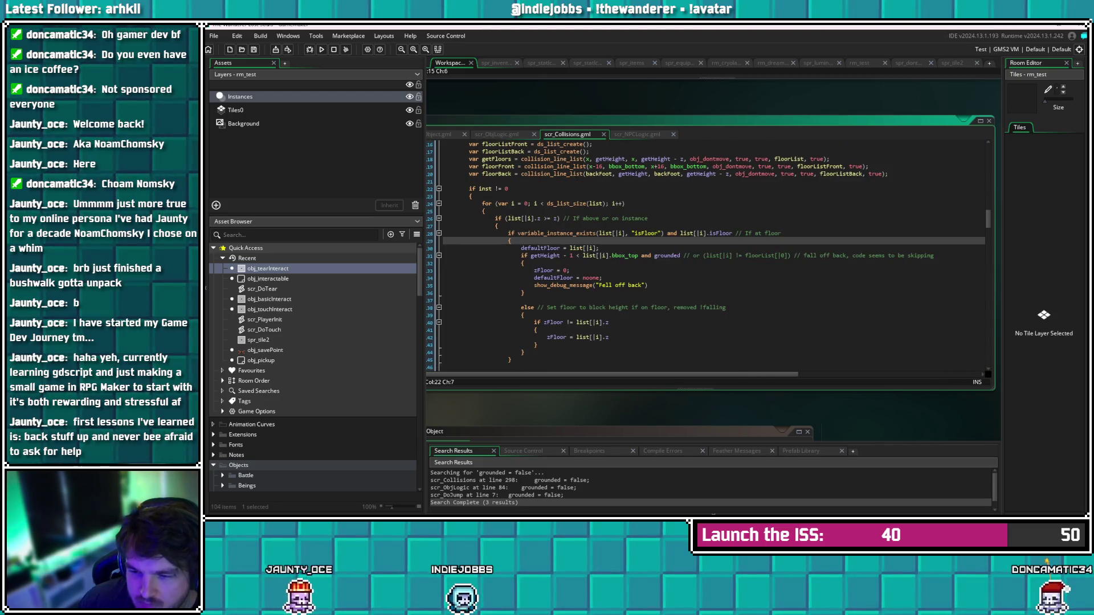
{"action": "scroll", "coordinate": [706, 256], "scroll_direction": "down", "scroll_amount": 1}
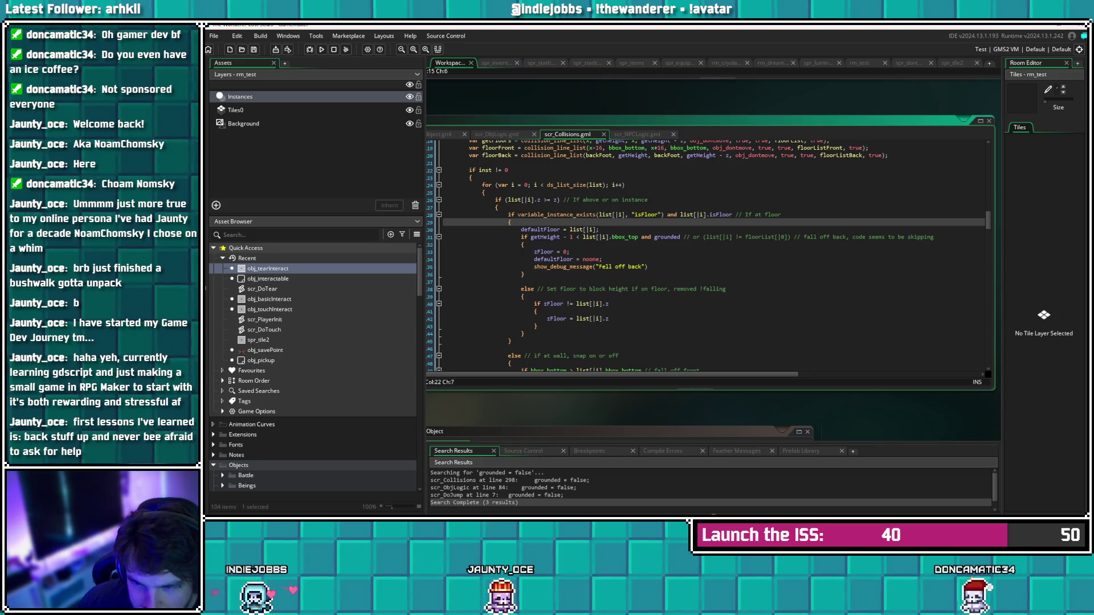
Scroll to where grounded is set to true, then open obj_tearInteract's Draw event code
{"action": "scroll", "coordinate": [707, 256], "scroll_direction": "down", "scroll_amount": 3}
{"action": "scroll", "coordinate": [707, 256], "scroll_direction": "down", "scroll_amount": 3}
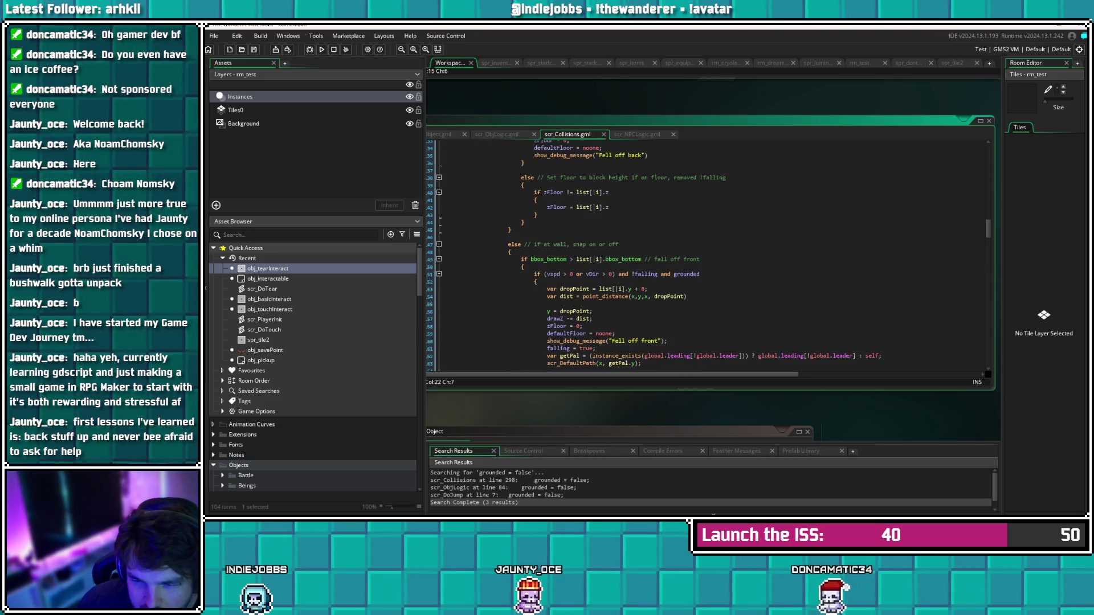
{"action": "scroll", "coordinate": [689, 276], "scroll_direction": "down", "scroll_amount": 10}
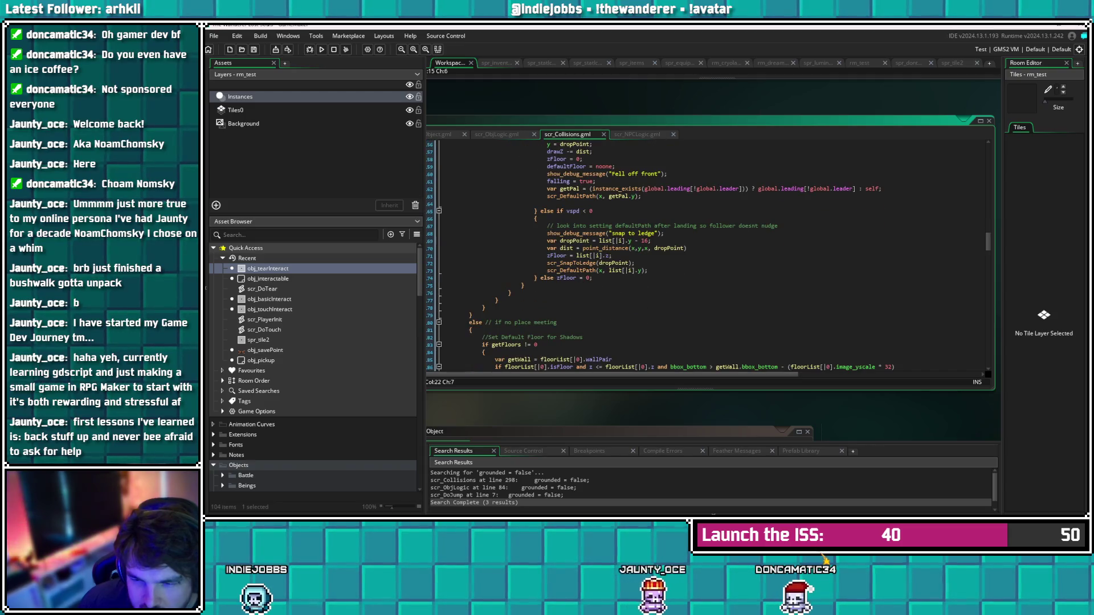
{"action": "scroll", "coordinate": [707, 279], "scroll_direction": "down", "scroll_amount": 1}
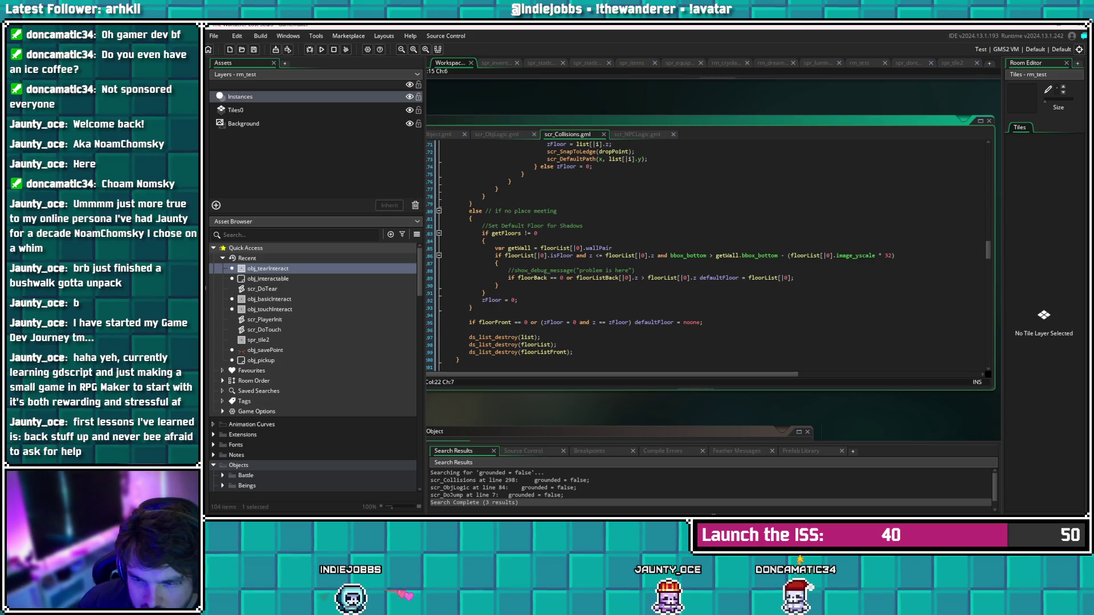
{"action": "scroll", "coordinate": [706, 257], "scroll_direction": "down", "scroll_amount": 3}
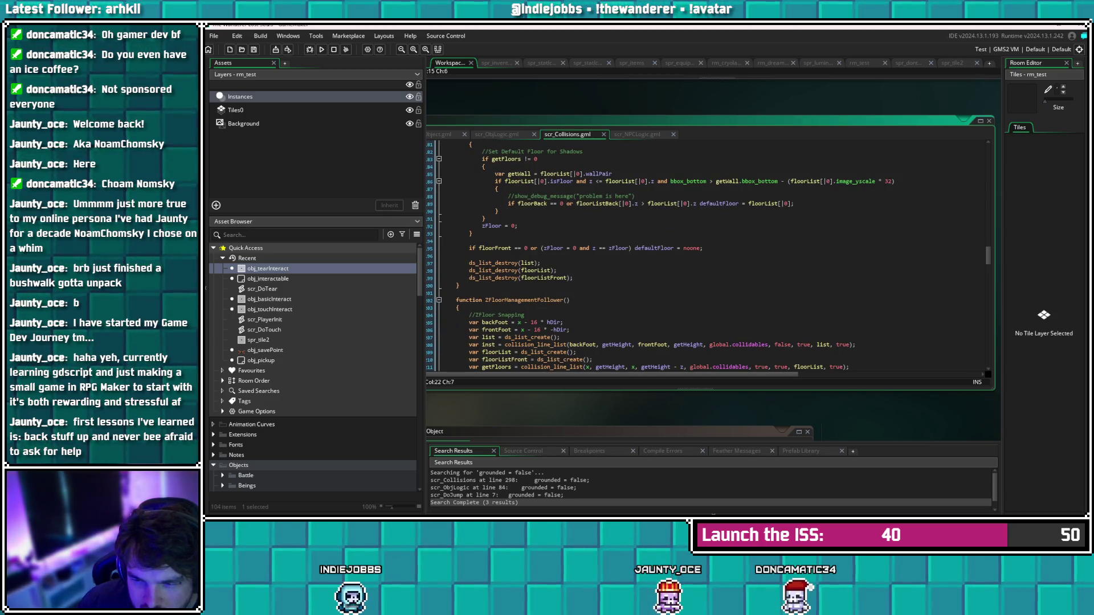
{"action": "scroll", "coordinate": [707, 256], "scroll_direction": "down", "scroll_amount": 5}
{"action": "scroll", "coordinate": [706, 256], "scroll_direction": "down", "scroll_amount": 8}
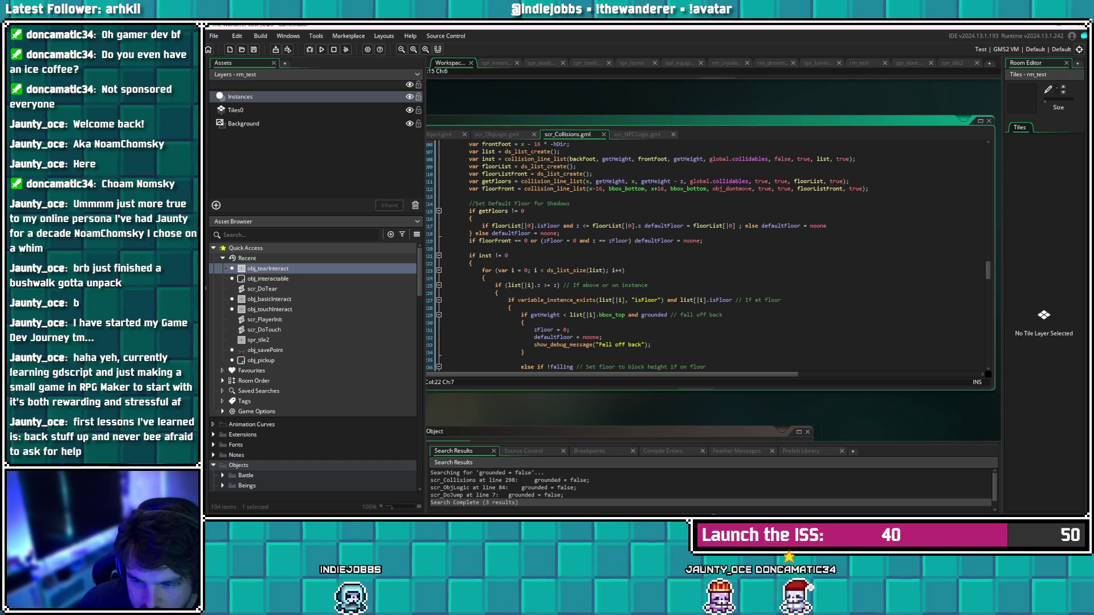
{"action": "scroll", "coordinate": [706, 256], "scroll_direction": "down", "scroll_amount": 15}
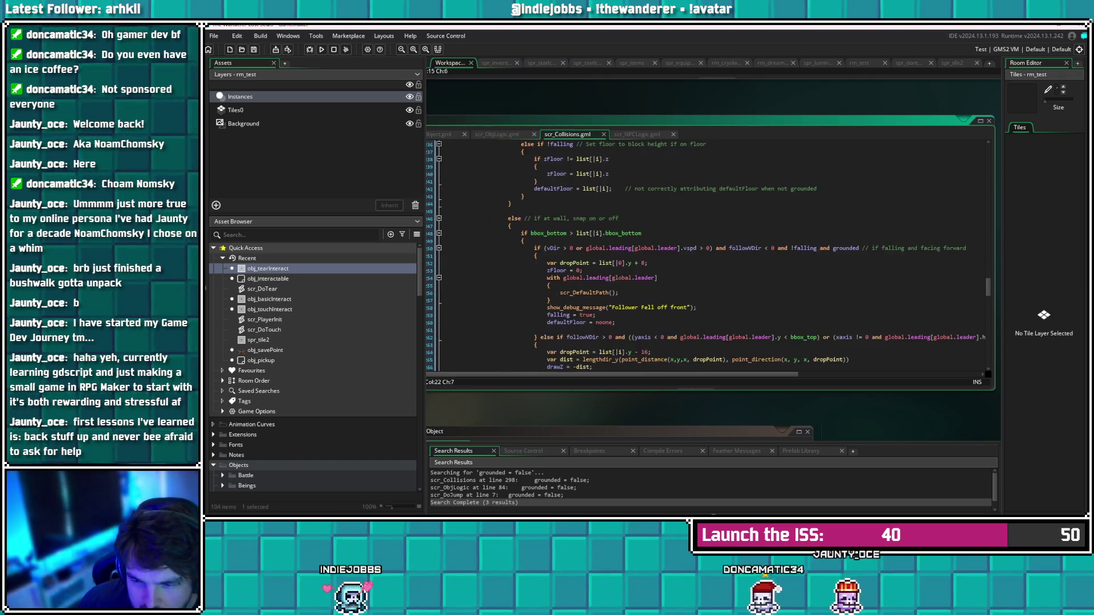
{"action": "scroll", "coordinate": [707, 256], "scroll_direction": "down", "scroll_amount": 7}
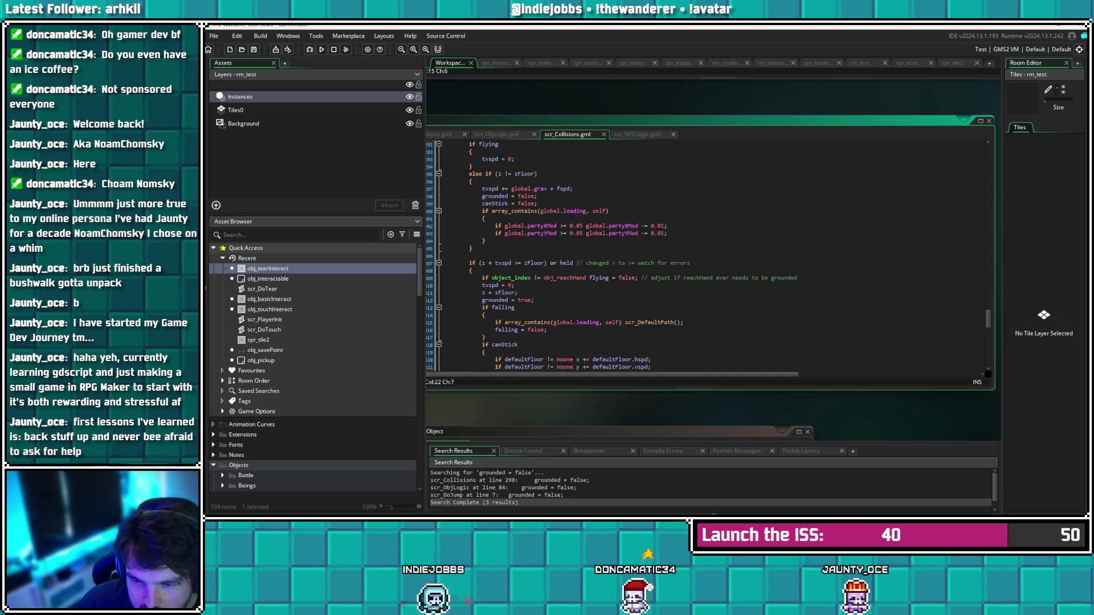
{"action": "left_click", "coordinate": [534, 262]}
{"action": "scroll", "coordinate": [712, 257], "scroll_direction": "up", "scroll_amount": 10}
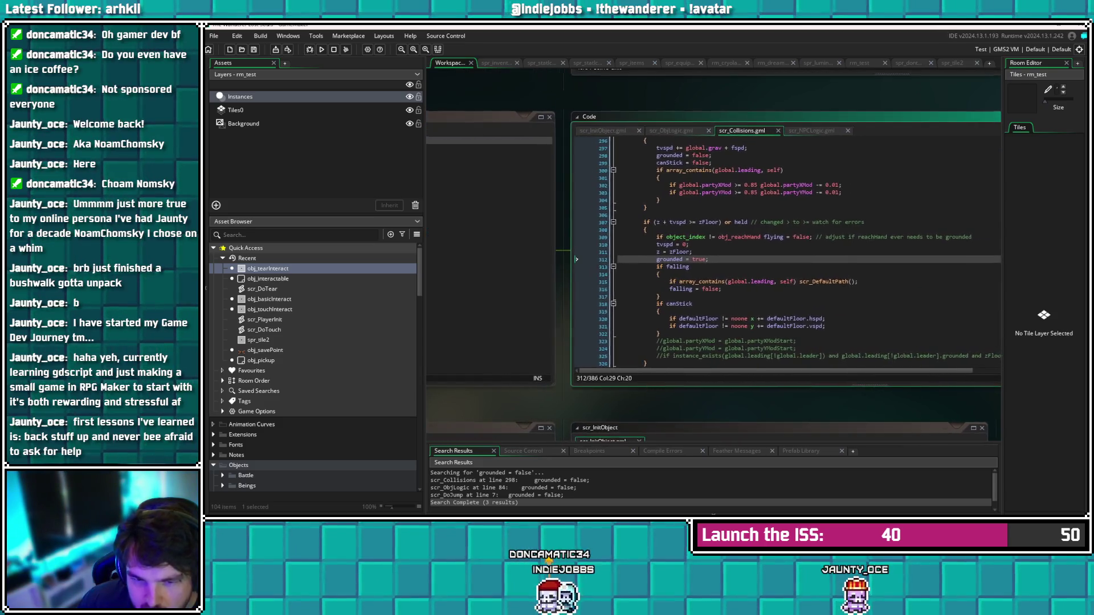
{"action": "left_click", "coordinate": [521, 190]}
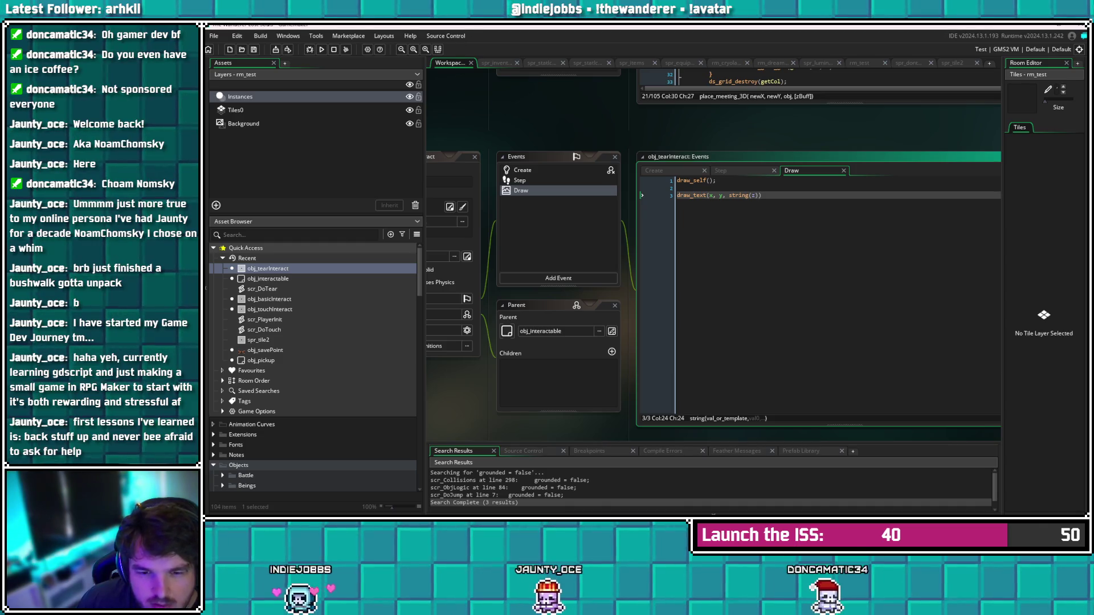
Open obj_interactable, obj_basicInteract and obj_touchInteract, selecting draw_self() in obj_touchInteract's Draw code
{"action": "double_click", "coordinate": [267, 278]}
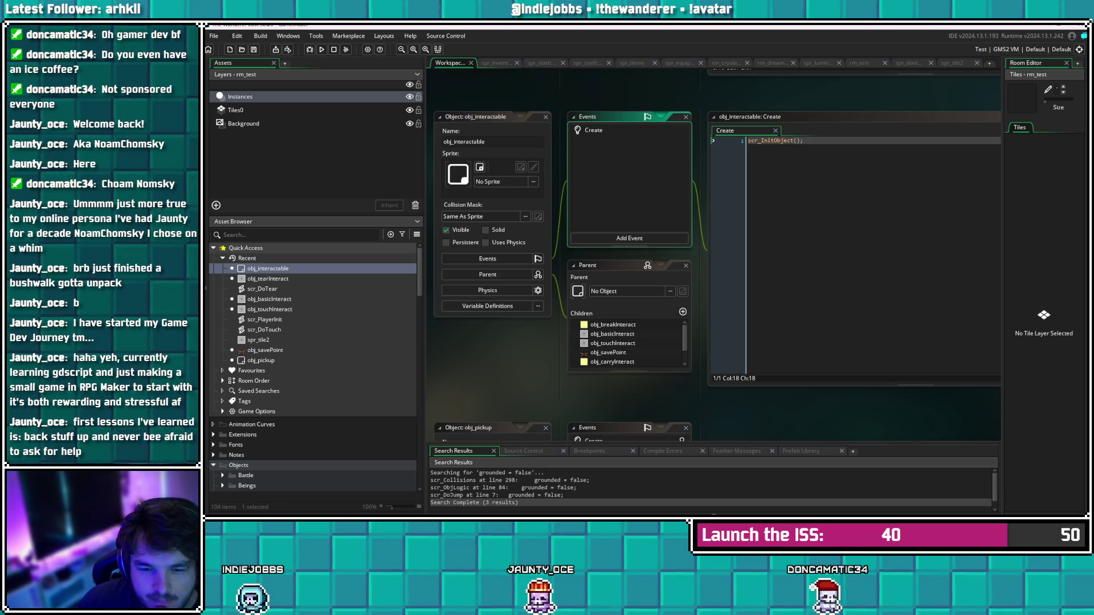
{"action": "double_click", "coordinate": [268, 299]}
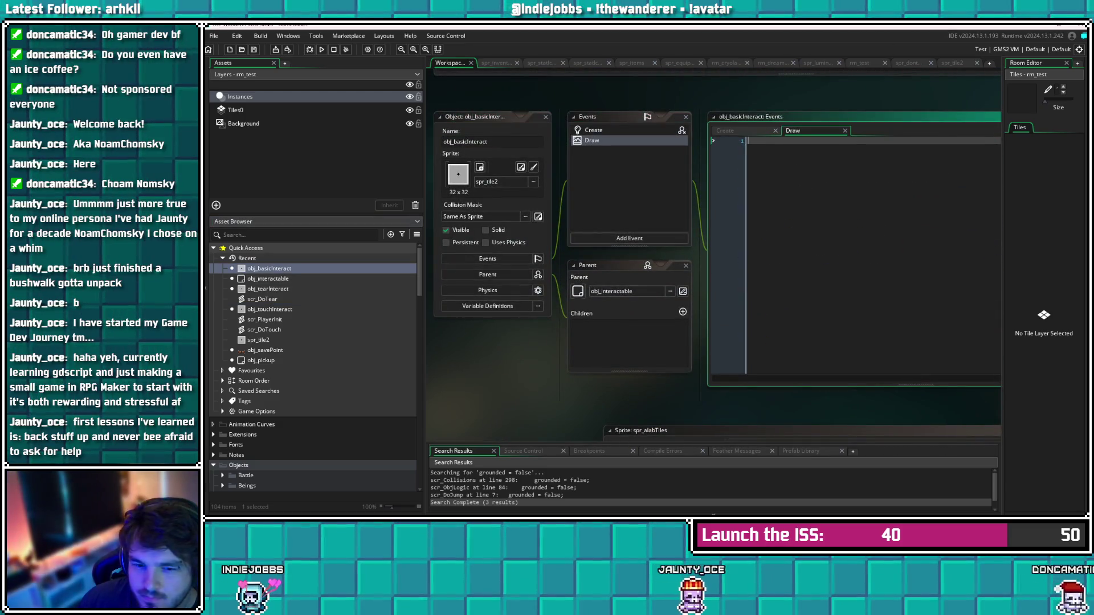
{"action": "double_click", "coordinate": [270, 310]}
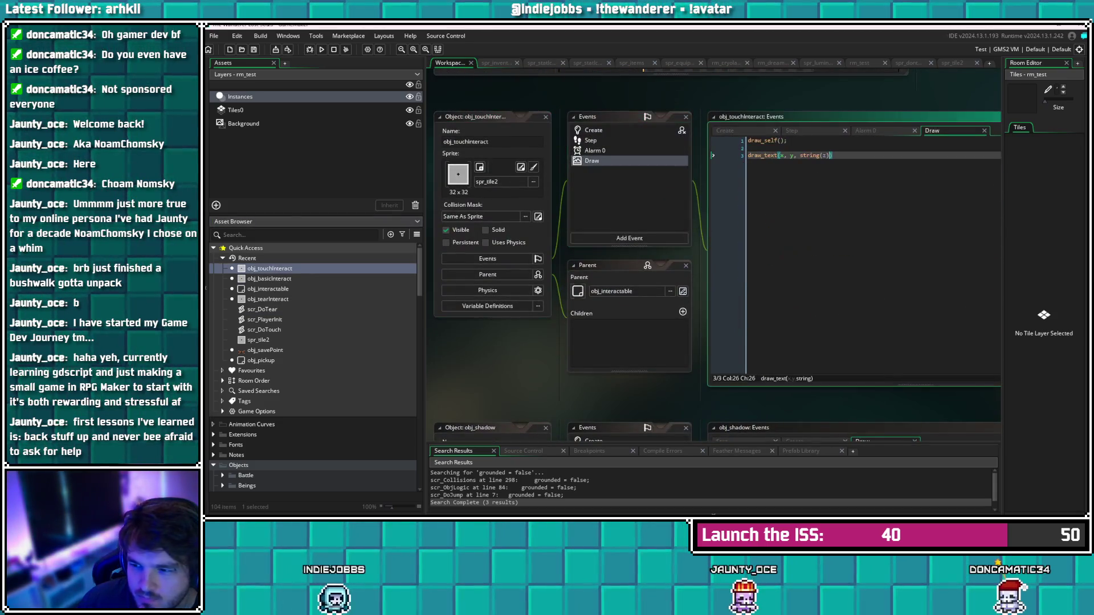
{"action": "left_click", "coordinate": [824, 156]}
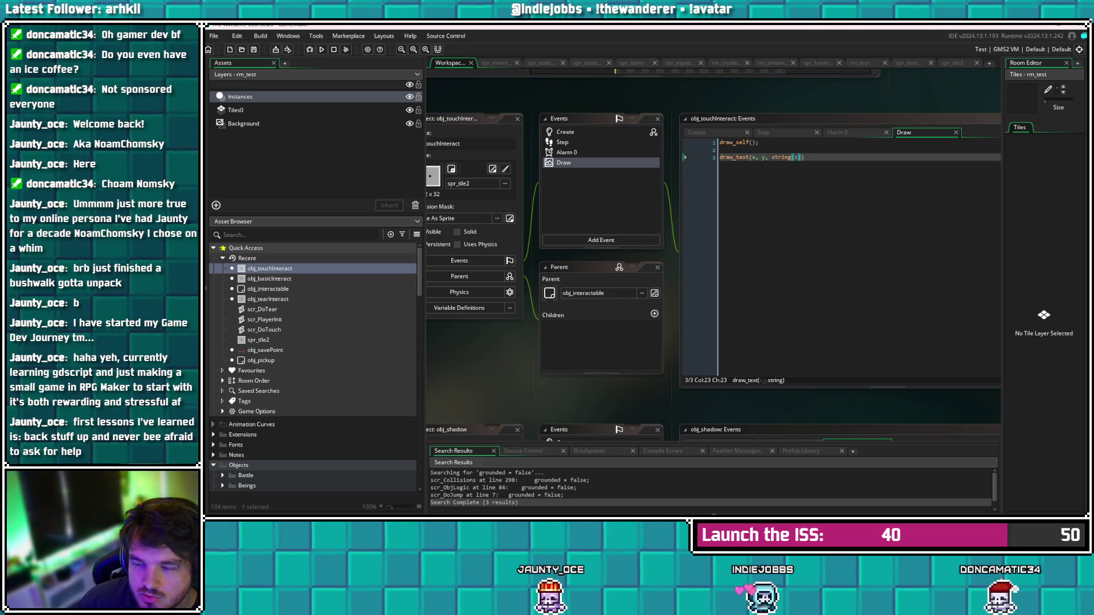
{"action": "left_click", "coordinate": [721, 142]}
Replace draw_self() with event_inherited(); in obj_touchInteract's Draw event and save
{"action": "key", "text": "BackSpace"}
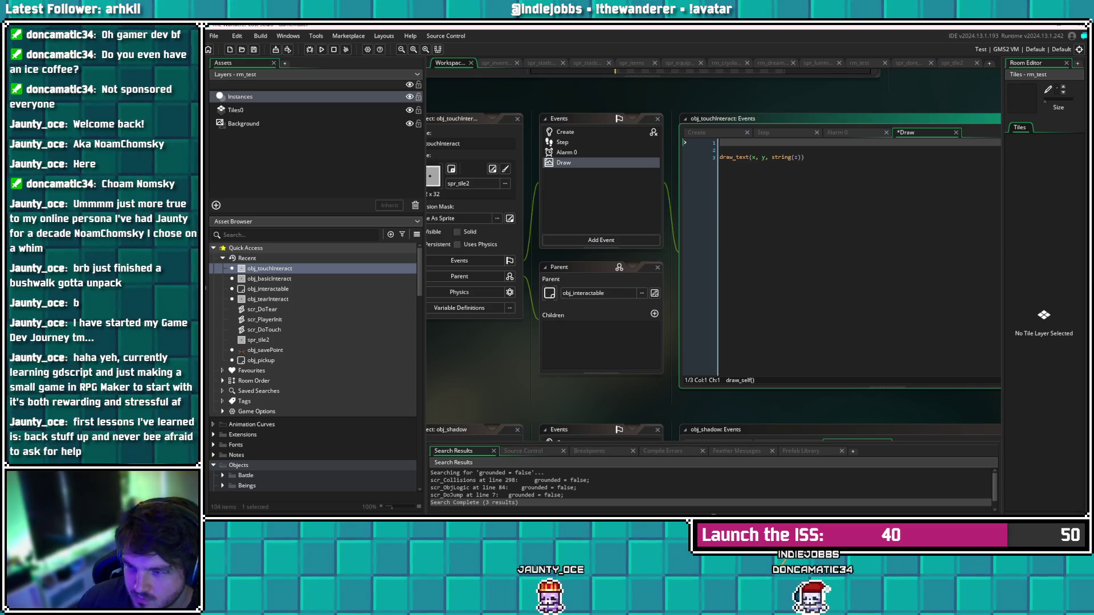
{"action": "type", "text": "event"}
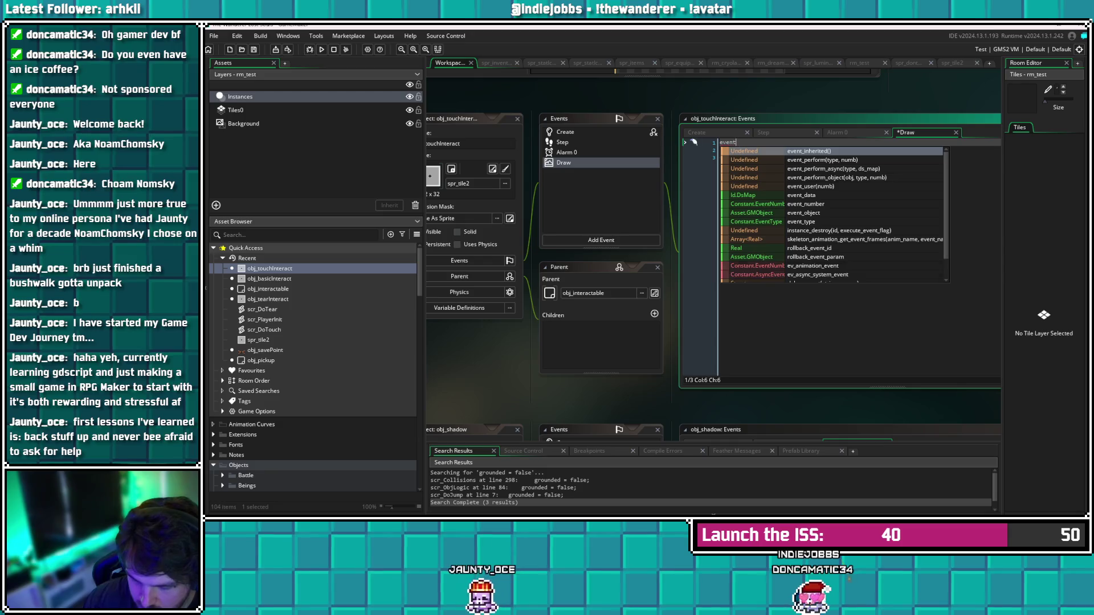
{"action": "type", "text": "_inherite"}
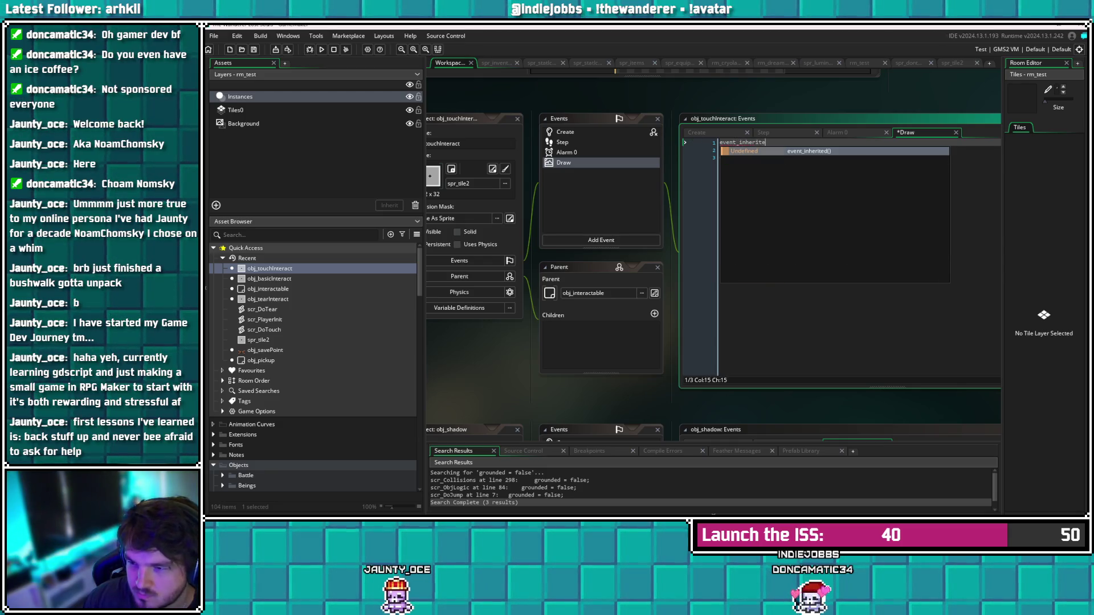
{"action": "type", "text": "d();"}
{"action": "key", "text": "ctrl+s"}
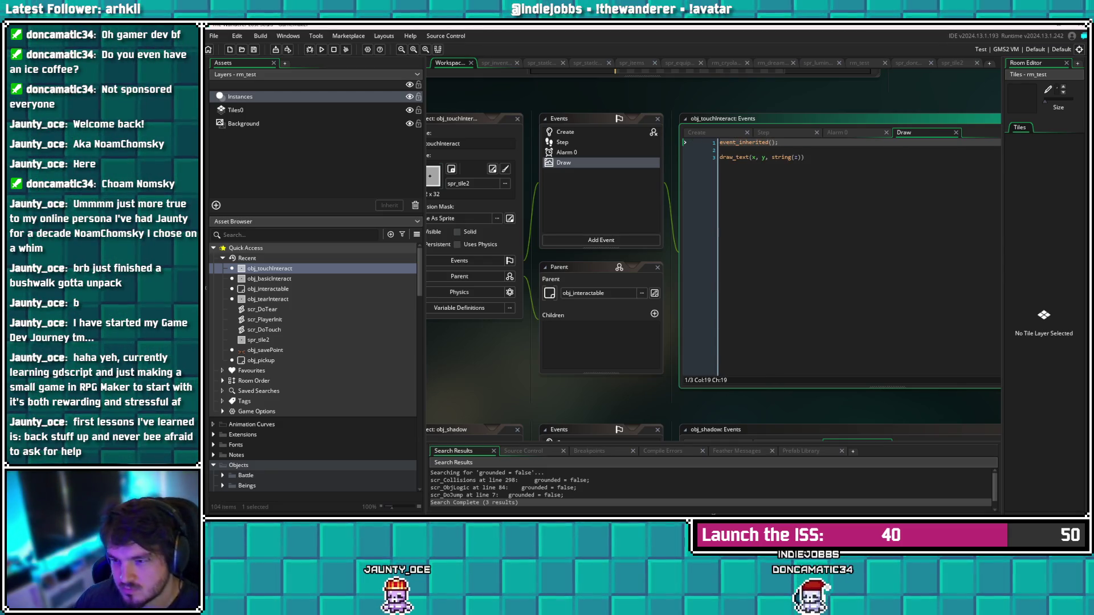
Make obj_tearInteract's Draw event call event_inherited() instead of draw_self() and save
{"action": "left_click", "coordinate": [316, 221]}
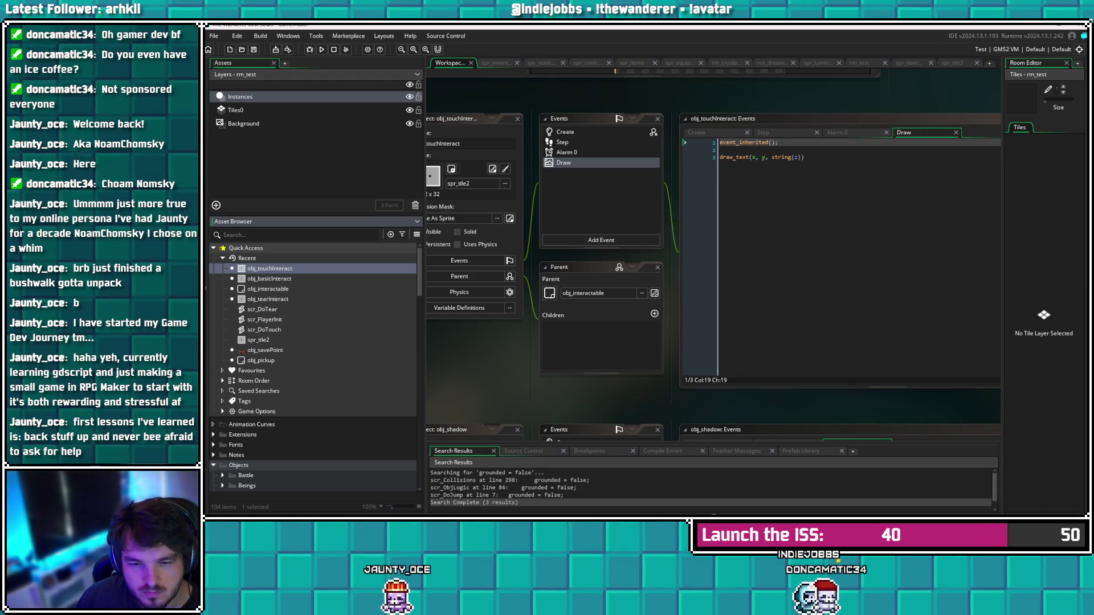
{"action": "double_click", "coordinate": [270, 299]}
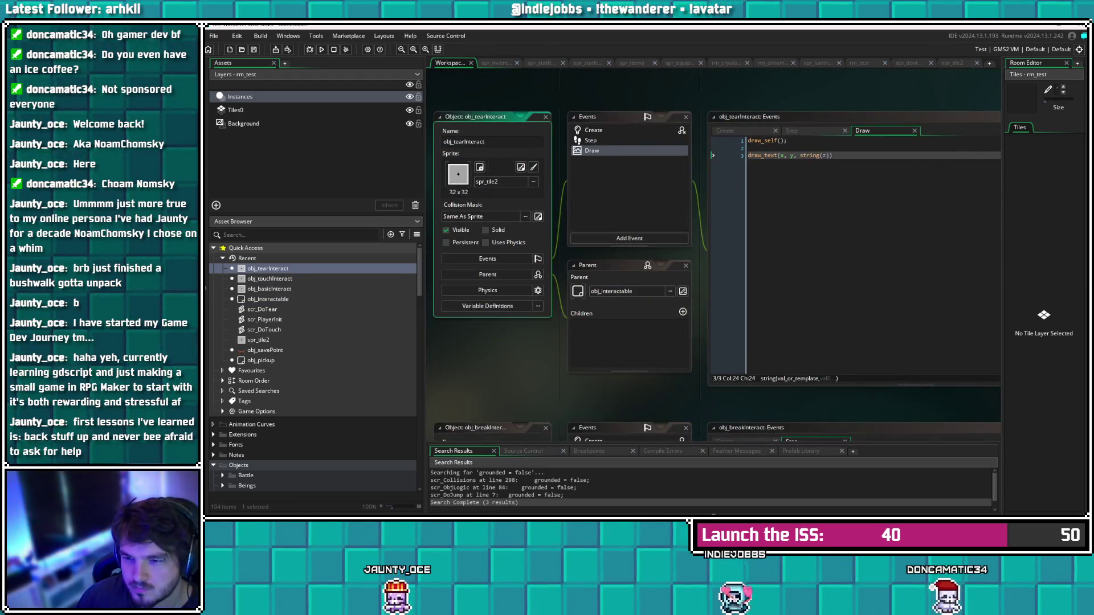
{"action": "type", "text": "event_inherit"}
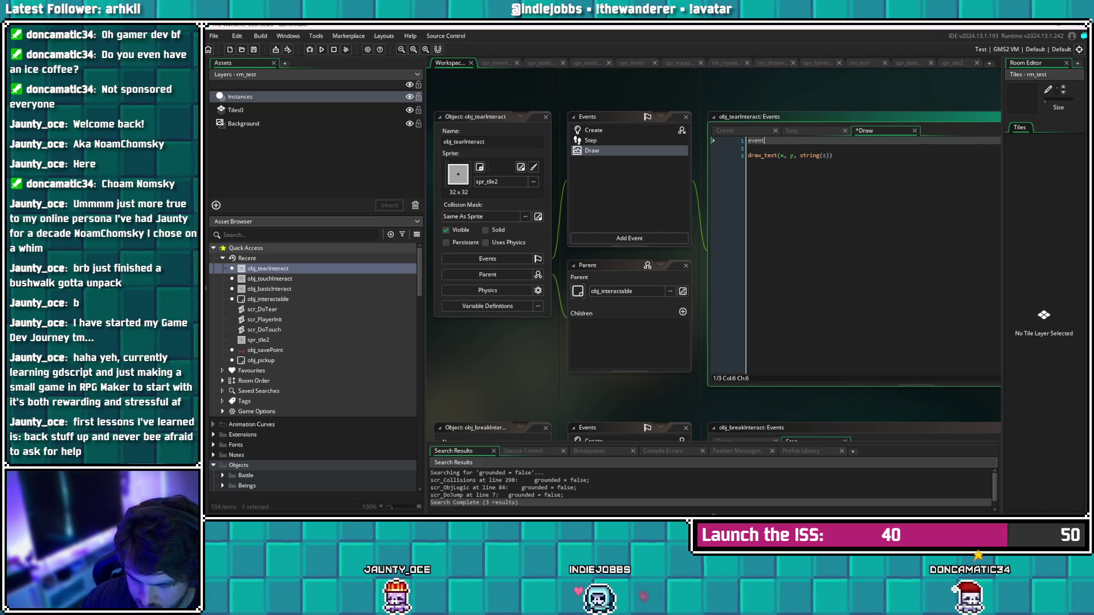
{"action": "key", "text": "Return"}
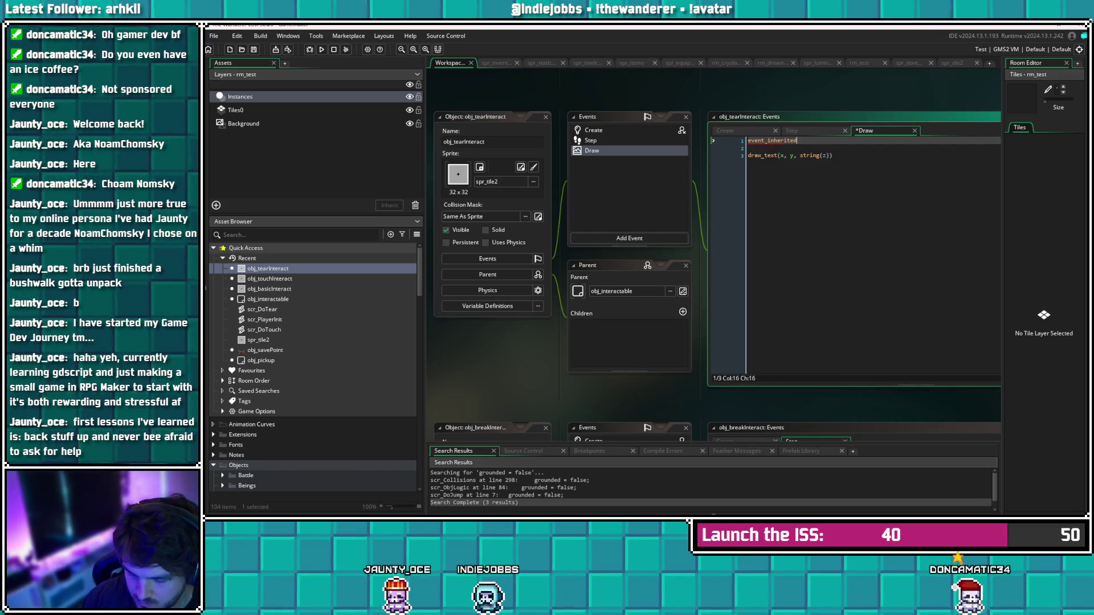
{"action": "type", "text": "();"}
{"action": "key", "text": "ctrl+s"}
{"action": "left_click", "coordinate": [780, 155]}
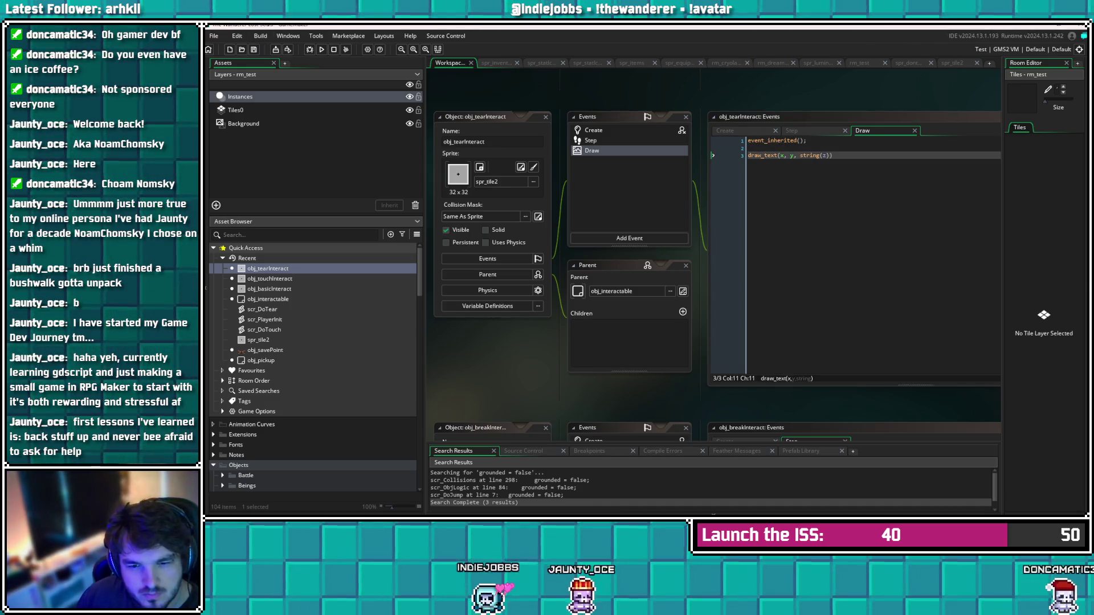
Add a Draw event to obj_interactable containing outline_sprite(self); and save it
{"action": "left_click", "coordinate": [683, 292]}
{"action": "left_click", "coordinate": [624, 238]}
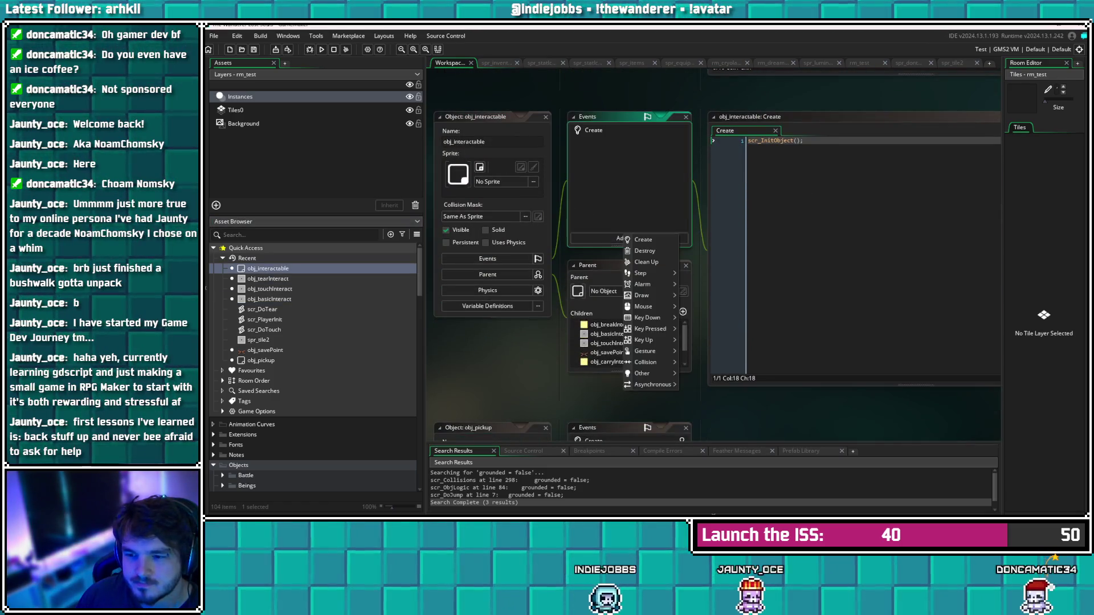
{"action": "mouse_move", "coordinate": [644, 296]}
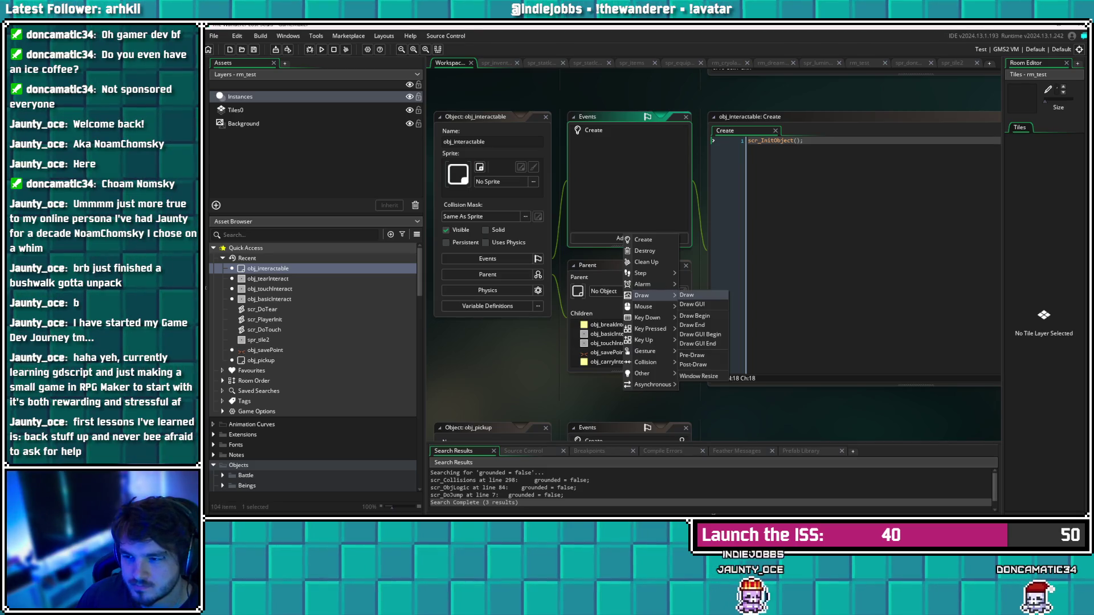
{"action": "left_click", "coordinate": [687, 295]}
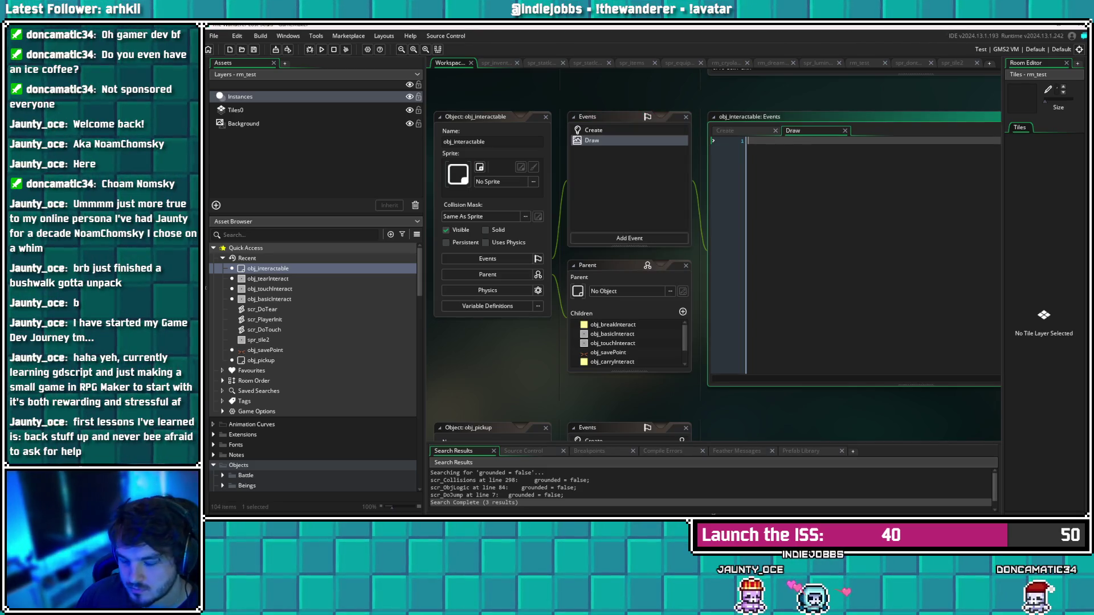
{"action": "type", "text": "outlin"}
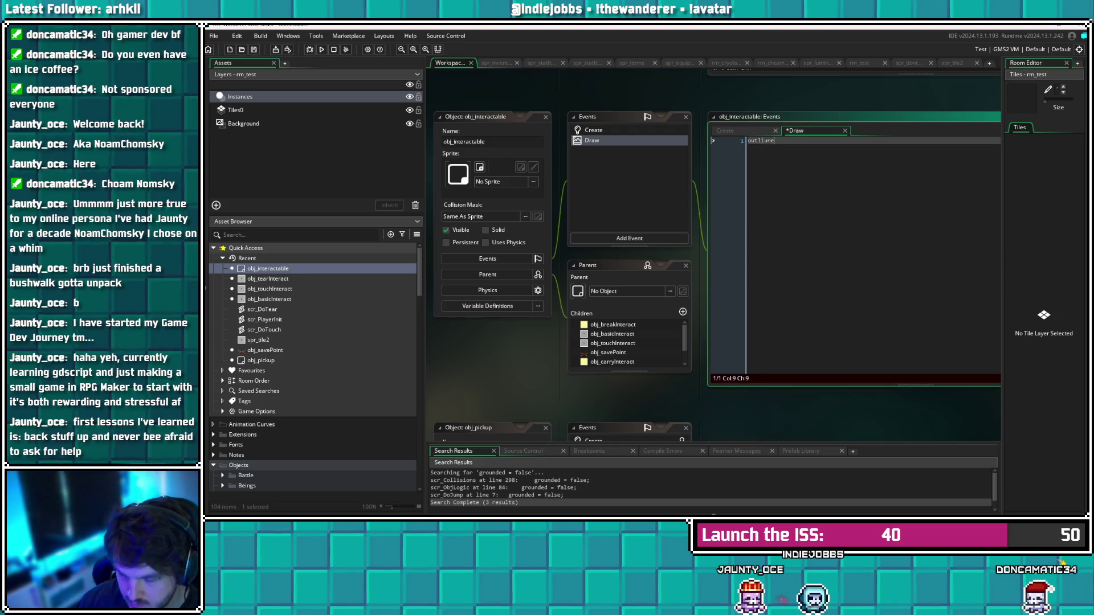
{"action": "type", "text": "e"}
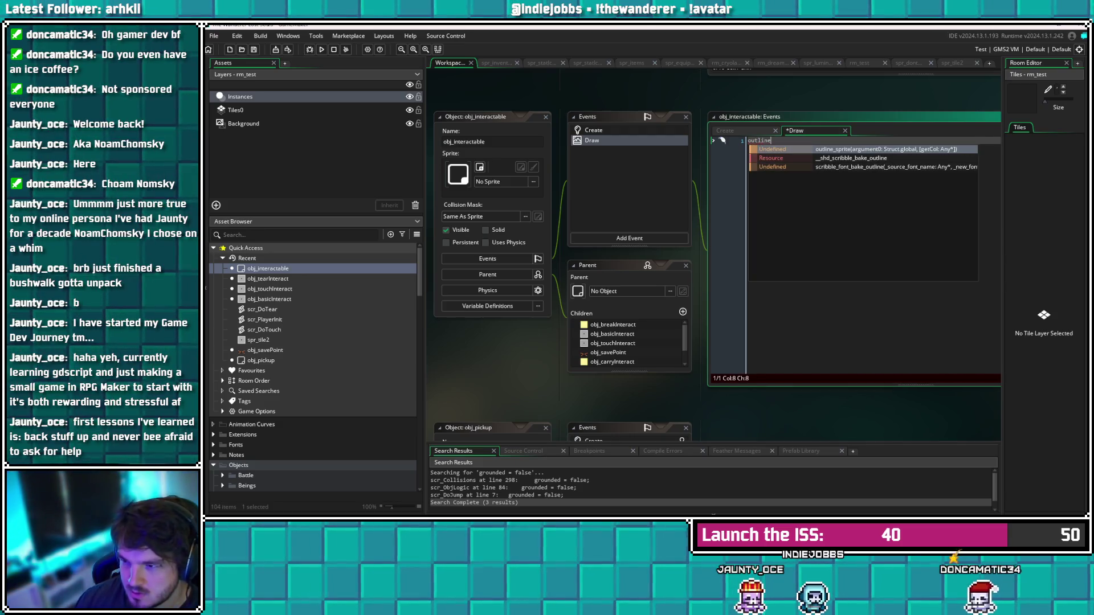
{"action": "key", "text": "Return"}
{"action": "key", "text": "Right"}
{"action": "key", "text": "Left"}
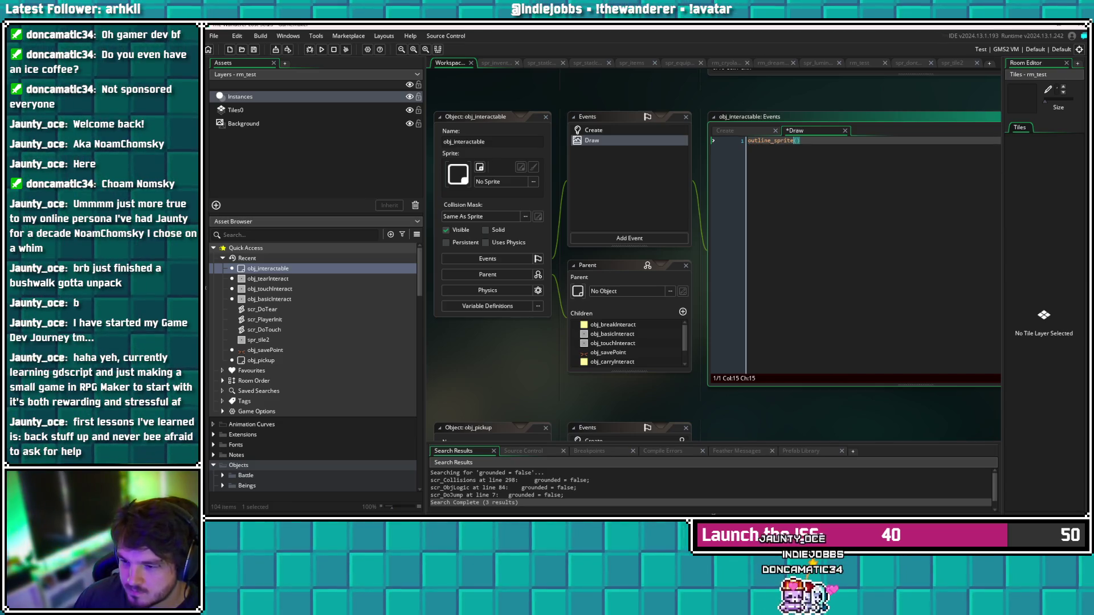
{"action": "type", "text": "self"}
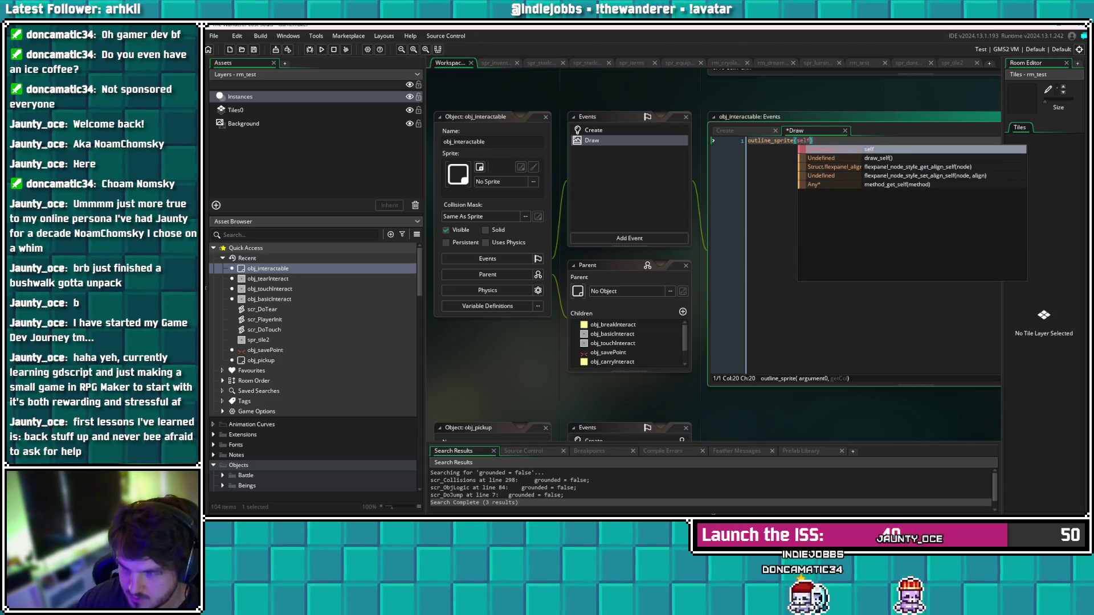
{"action": "key", "text": "Right"}
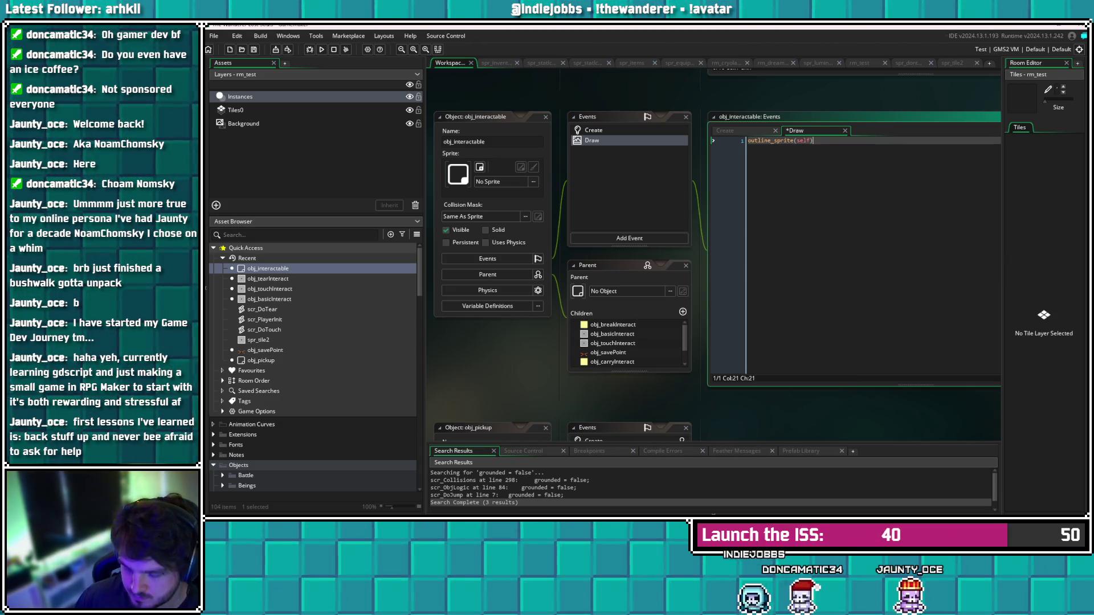
{"action": "type", "text": ";"}
{"action": "key", "text": "ctrl+s"}
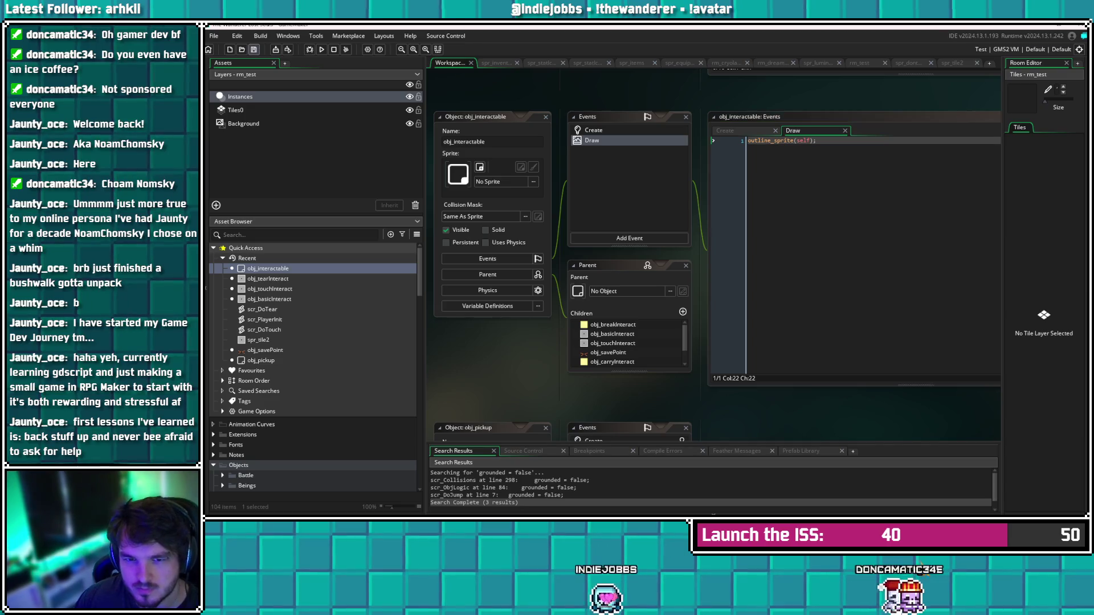
Jump to the outline_sprite definition and read through its draw_sprite_ext calls
{"action": "key", "text": "F12"}
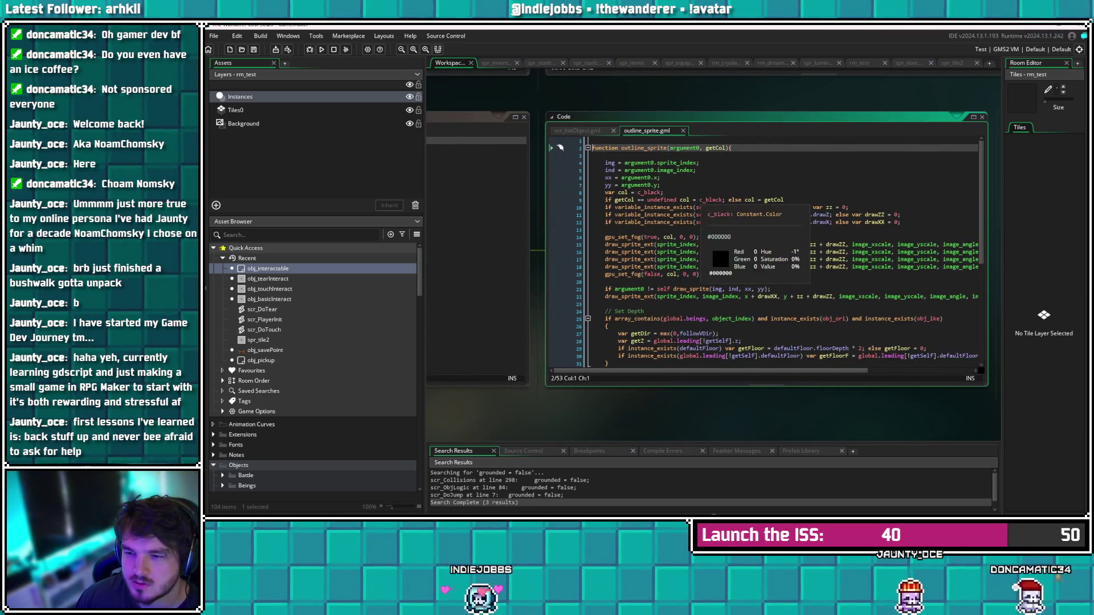
{"action": "left_click", "coordinate": [854, 266]}
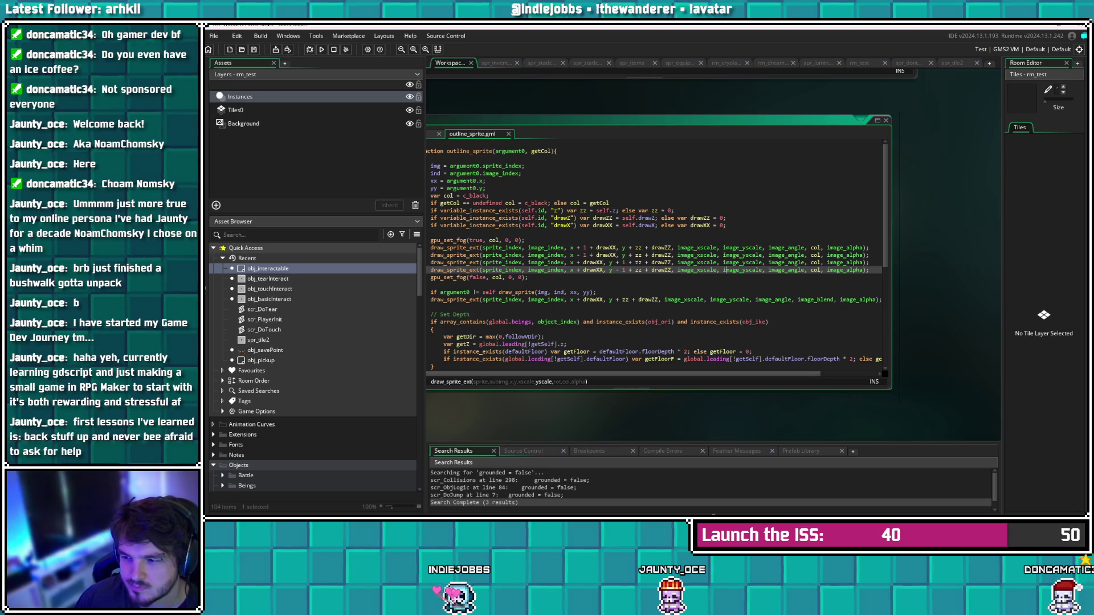
{"action": "key", "text": "Up"}
{"action": "key", "text": "Up"}
{"action": "key", "text": "Up"}
{"action": "scroll", "coordinate": [727, 262], "scroll_direction": "down", "scroll_amount": 7}
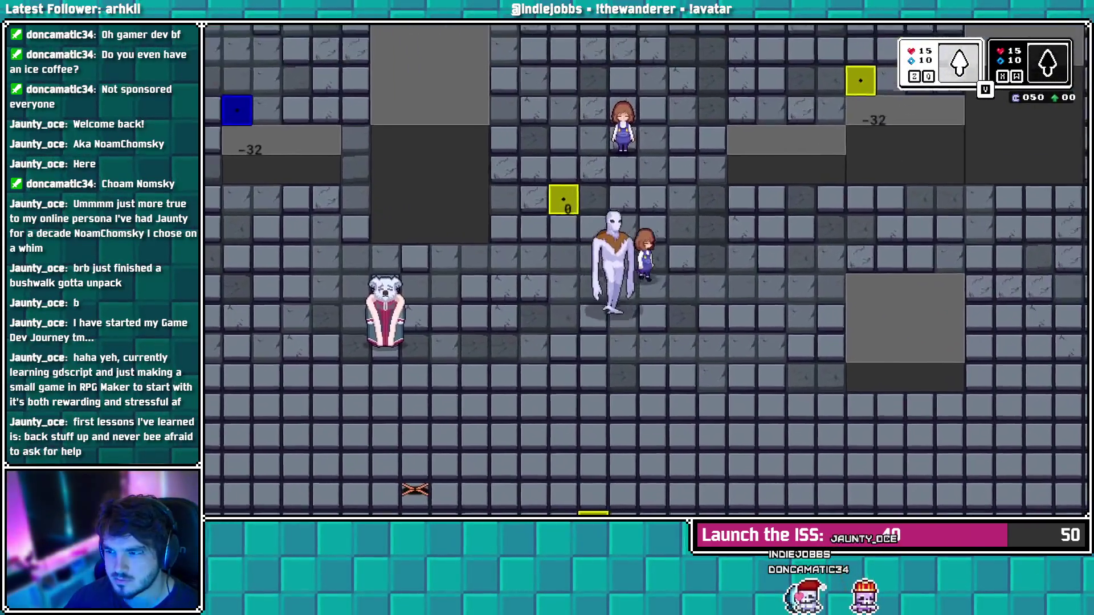
Walk the player down-left, behind the pale figure, then up-right
{"action": "key", "text": "Left"}
{"action": "key", "text": "Down"}
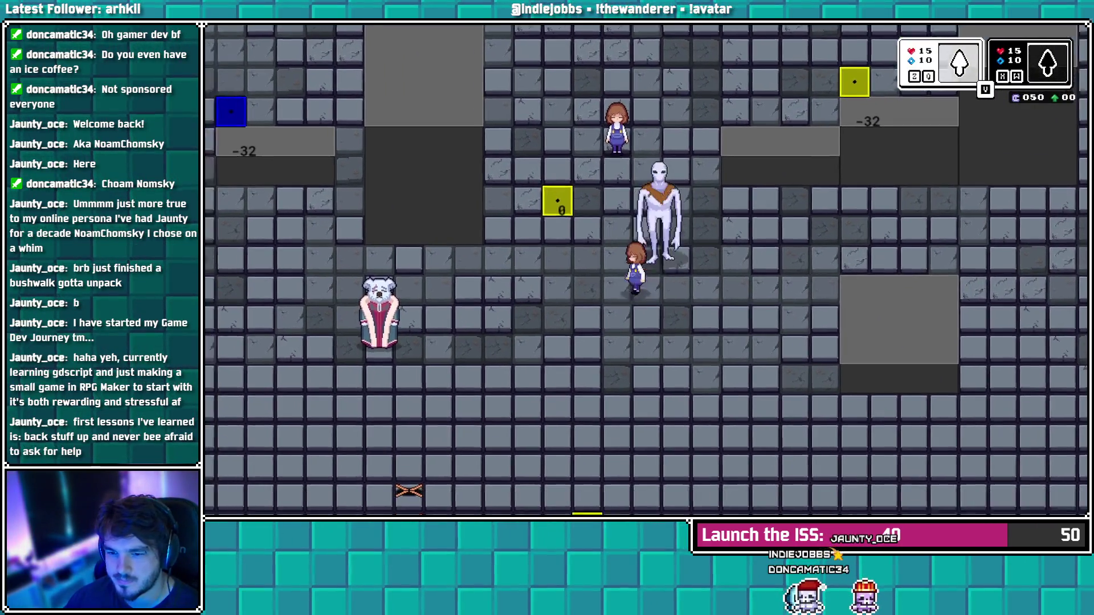
{"action": "key", "text": "Left"}
{"action": "key", "text": "Up"}
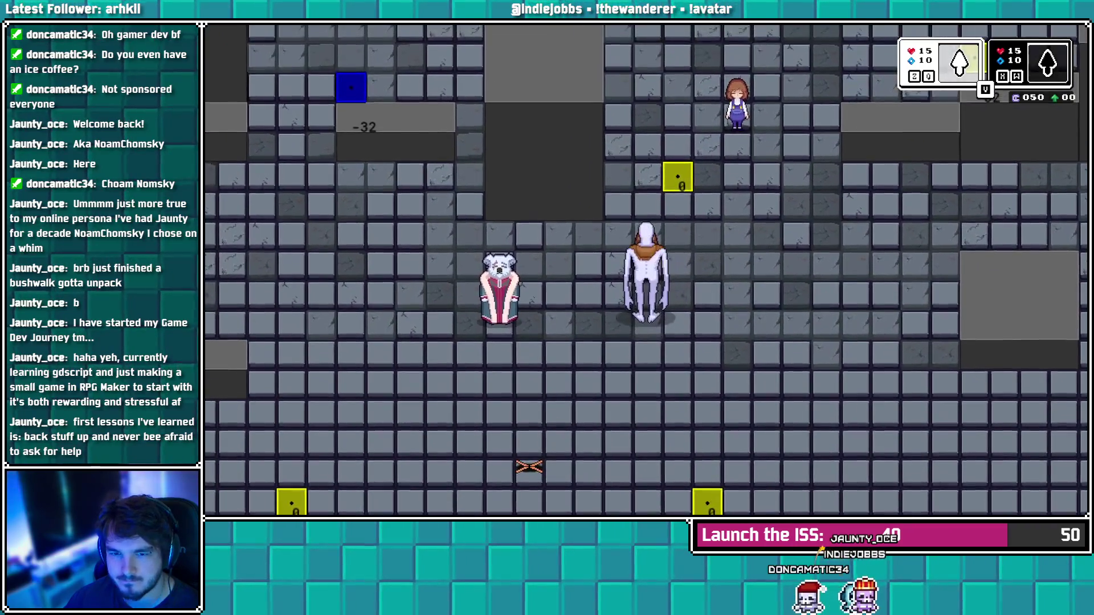
{"action": "key", "text": "Up"}
{"action": "key", "text": "Right"}
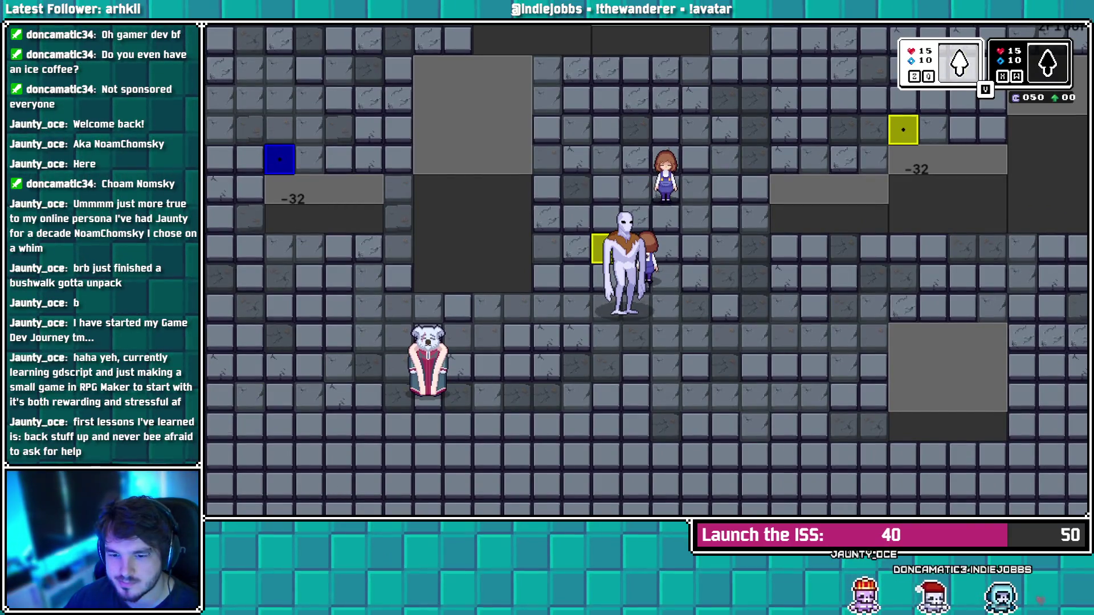
Walk the player down-right, up-left and back down, then leave the test run
{"action": "key", "text": "Down"}
{"action": "key", "text": "Right"}
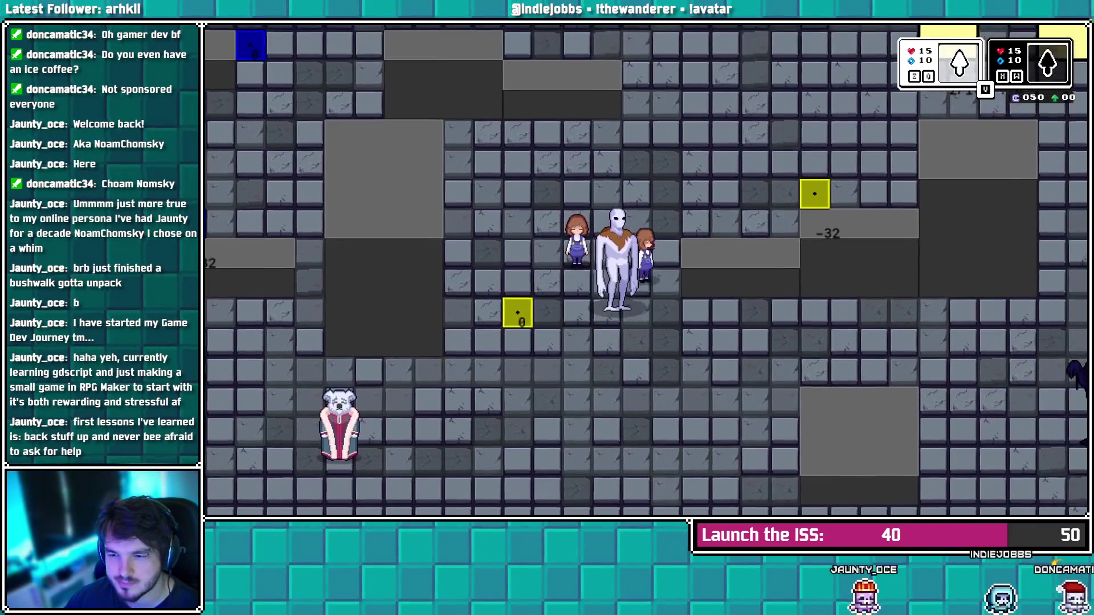
{"action": "key", "text": "Down"}
{"action": "key", "text": "Right"}
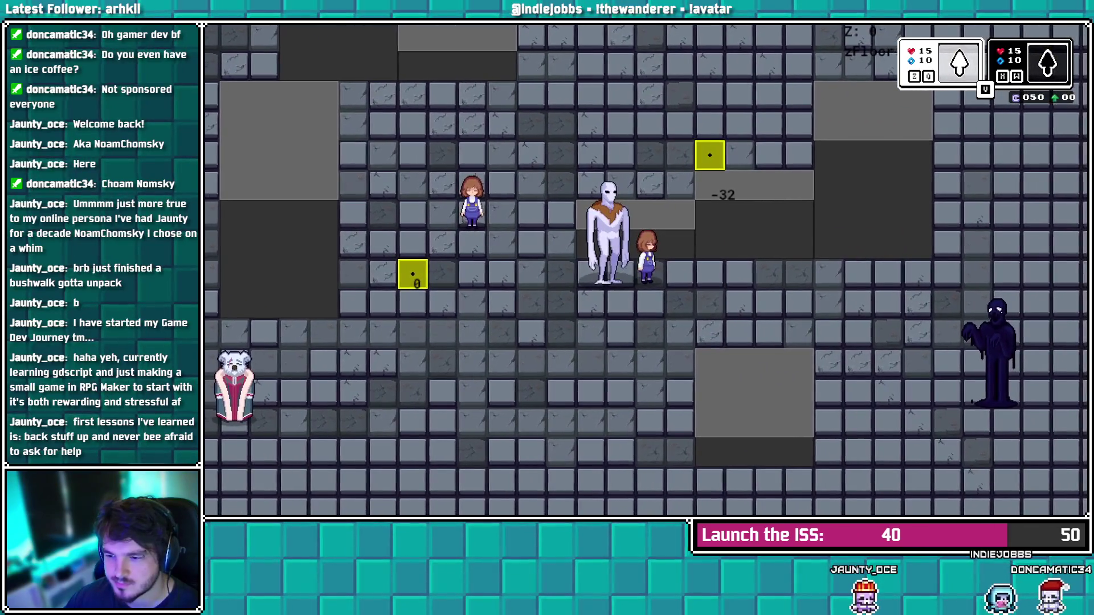
{"action": "key", "text": "Up"}
{"action": "key", "text": "Left"}
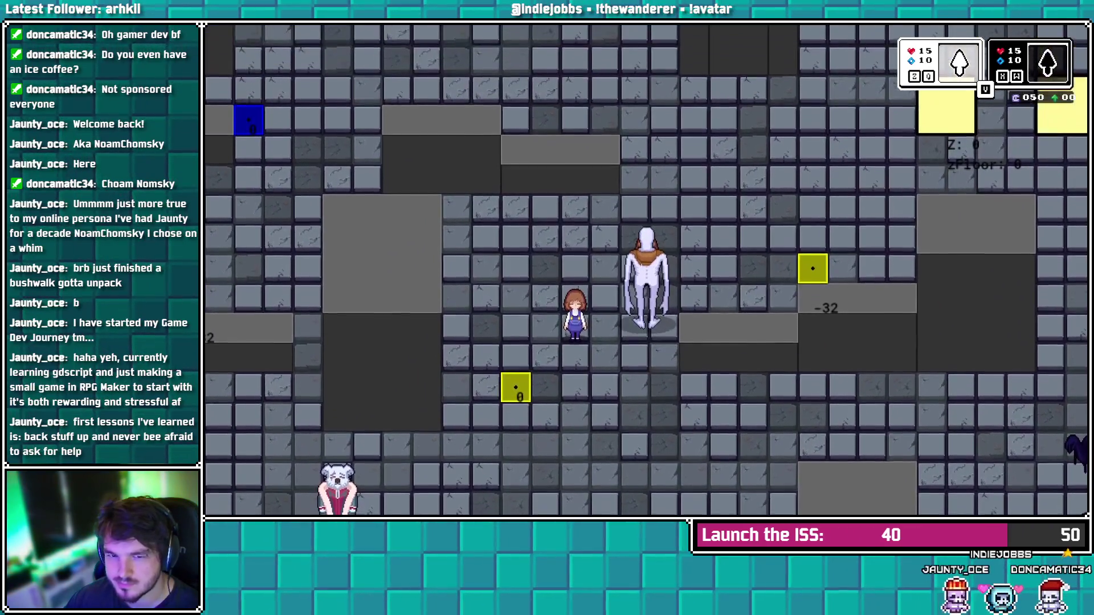
{"action": "key", "text": "Down"}
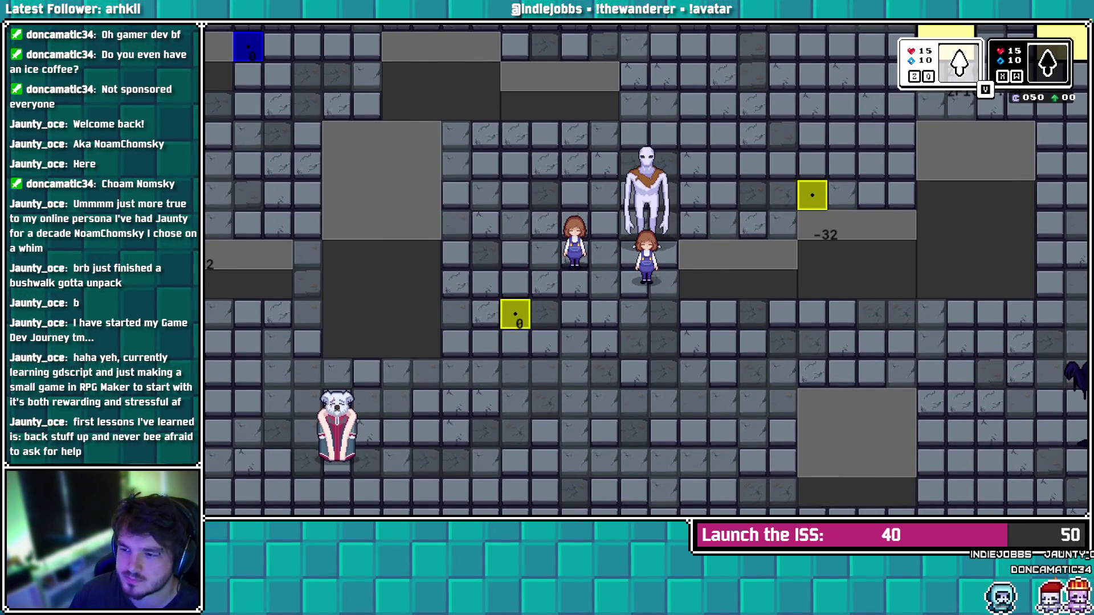
{"action": "key", "text": "alt+Tab"}
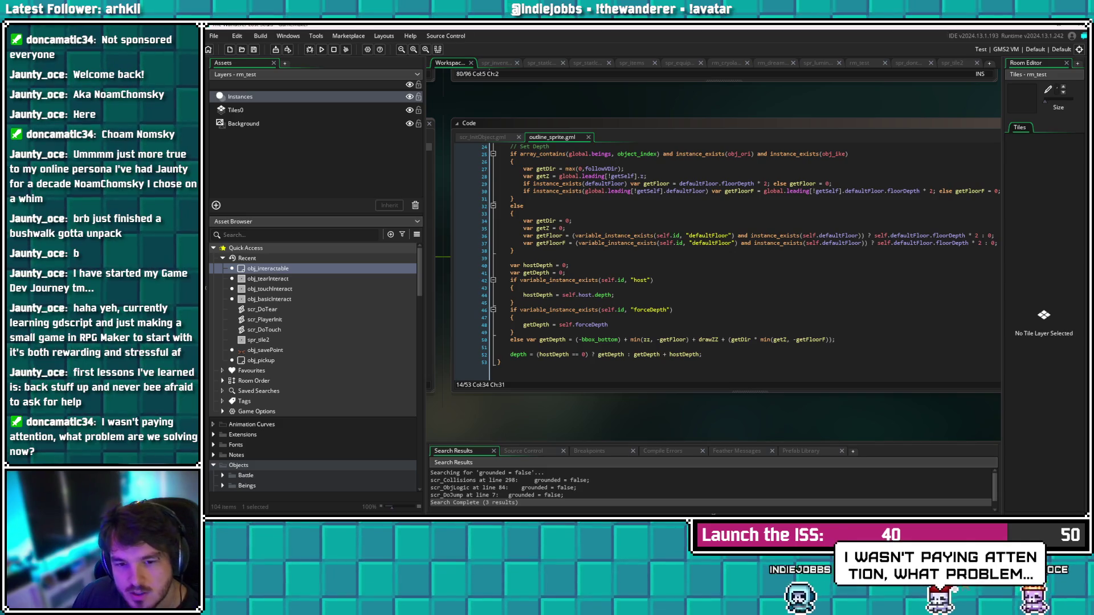
Switch to rm_test, select inst_testTP04 repeatedly and pan around the room layout to inspect it
{"action": "scroll", "coordinate": [727, 259], "scroll_direction": "up", "scroll_amount": 4}
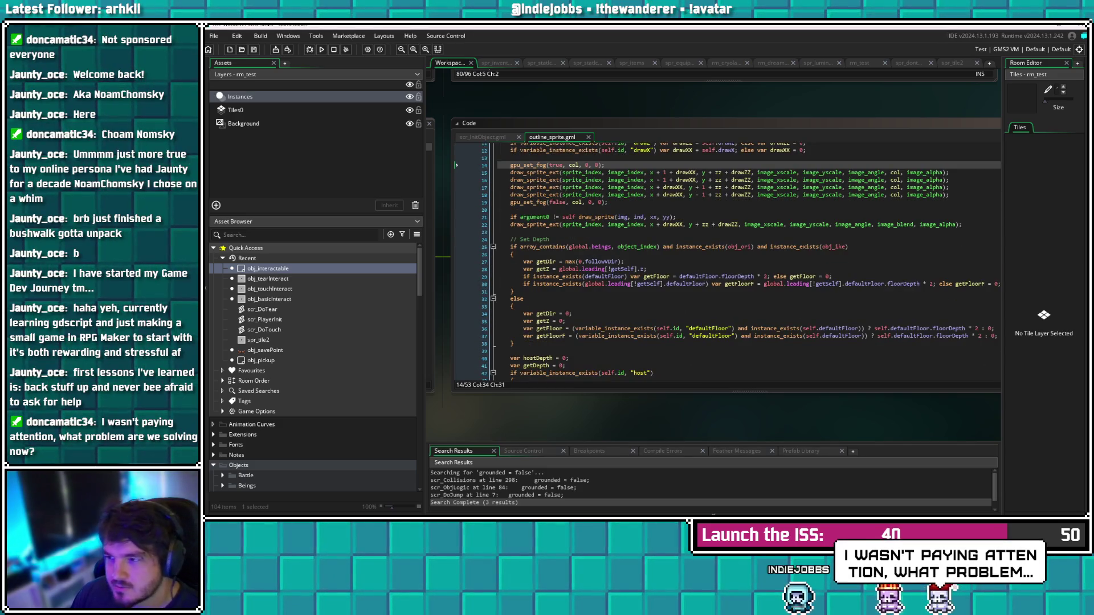
{"action": "key", "text": "ctrl+Tab"}
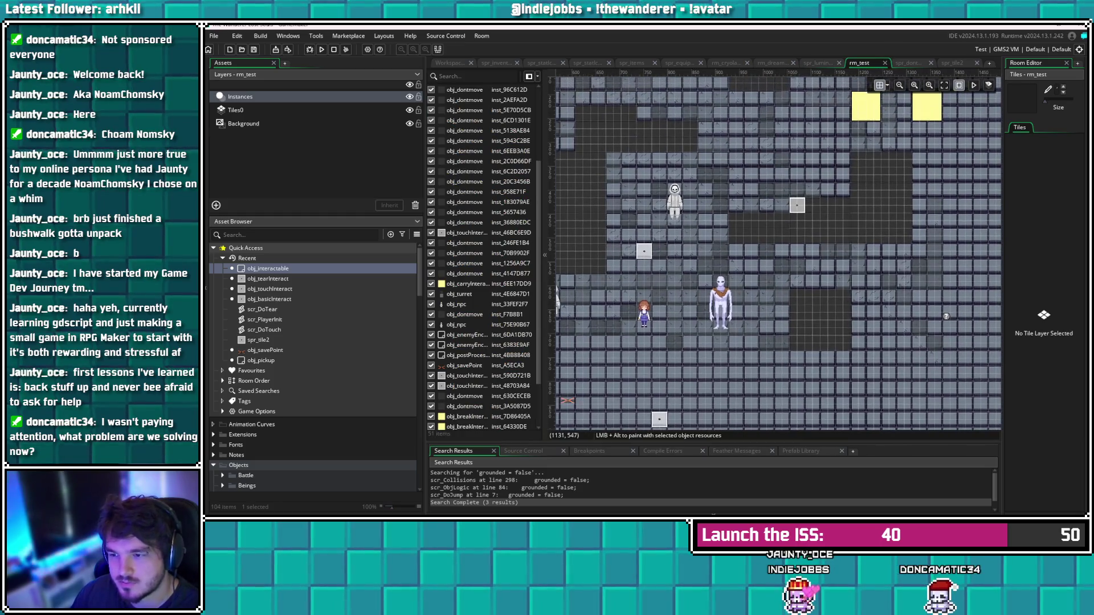
{"action": "left_click", "coordinate": [796, 204]}
{"action": "mouse_move", "coordinate": [781, 237]}
{"action": "left_mouse_down"}
{"action": "mouse_move", "coordinate": [934, 205]}
{"action": "mouse_move", "coordinate": [1029, 206]}
{"action": "mouse_move", "coordinate": [994, 175]}
{"action": "mouse_move", "coordinate": [885, 186]}
{"action": "mouse_move", "coordinate": [813, 221]}
{"action": "left_mouse_up"}
{"action": "mouse_move", "coordinate": [718, 253]}
{"action": "left_mouse_down"}
{"action": "mouse_move", "coordinate": [711, 286]}
{"action": "mouse_move", "coordinate": [948, 203]}
{"action": "mouse_move", "coordinate": [836, 226]}
{"action": "mouse_move", "coordinate": [829, 238]}
{"action": "left_mouse_up"}
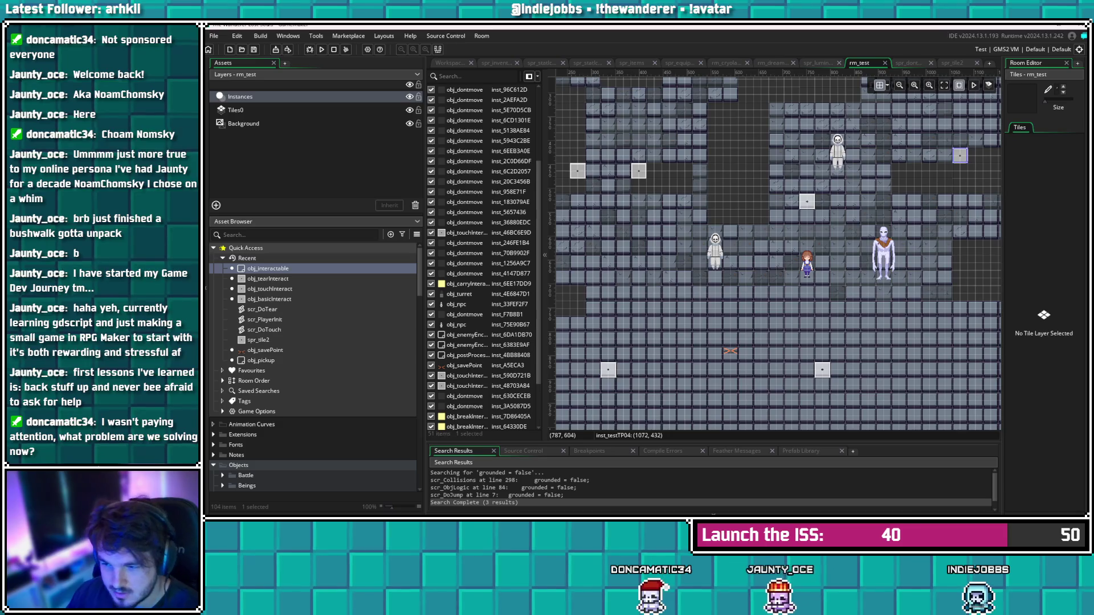
{"action": "left_click_drag", "start_coordinate": [800, 156], "coordinate": [686, 184]}
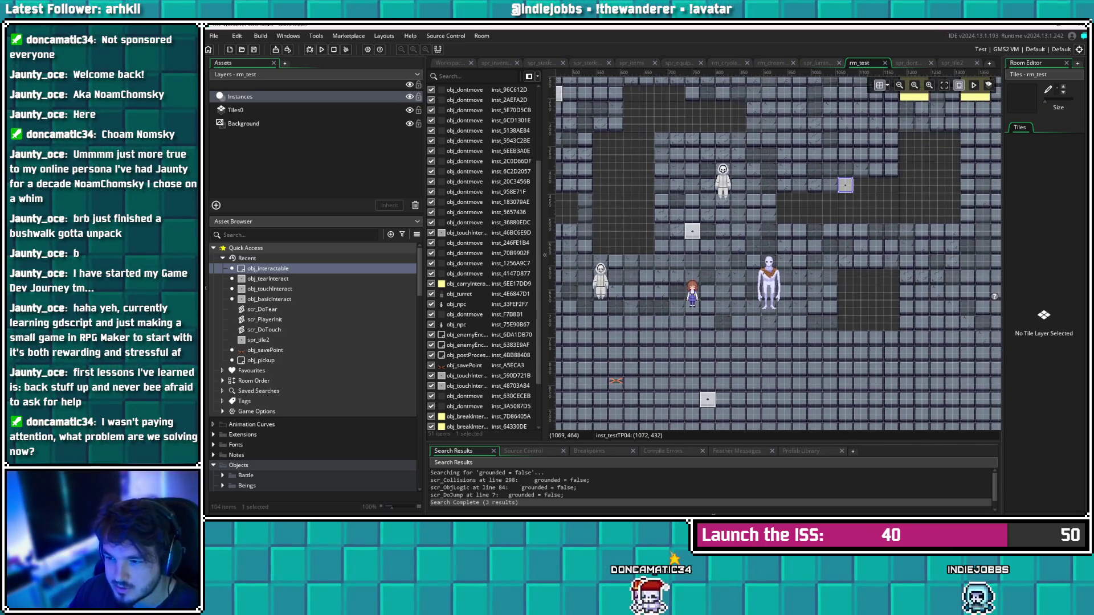
{"action": "left_click", "coordinate": [851, 245]}
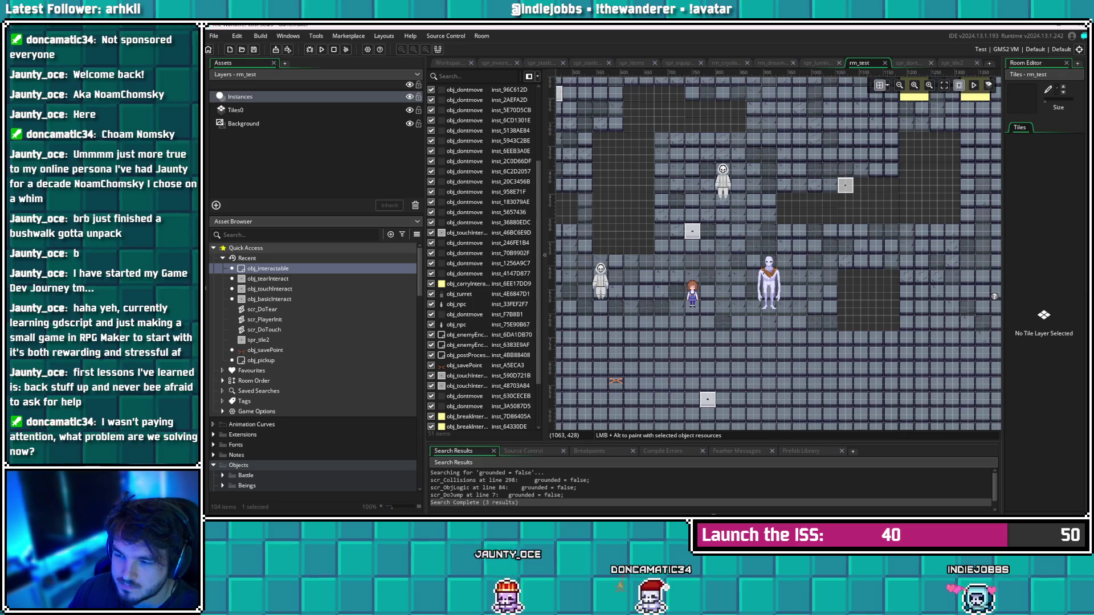
{"action": "left_click", "coordinate": [842, 186]}
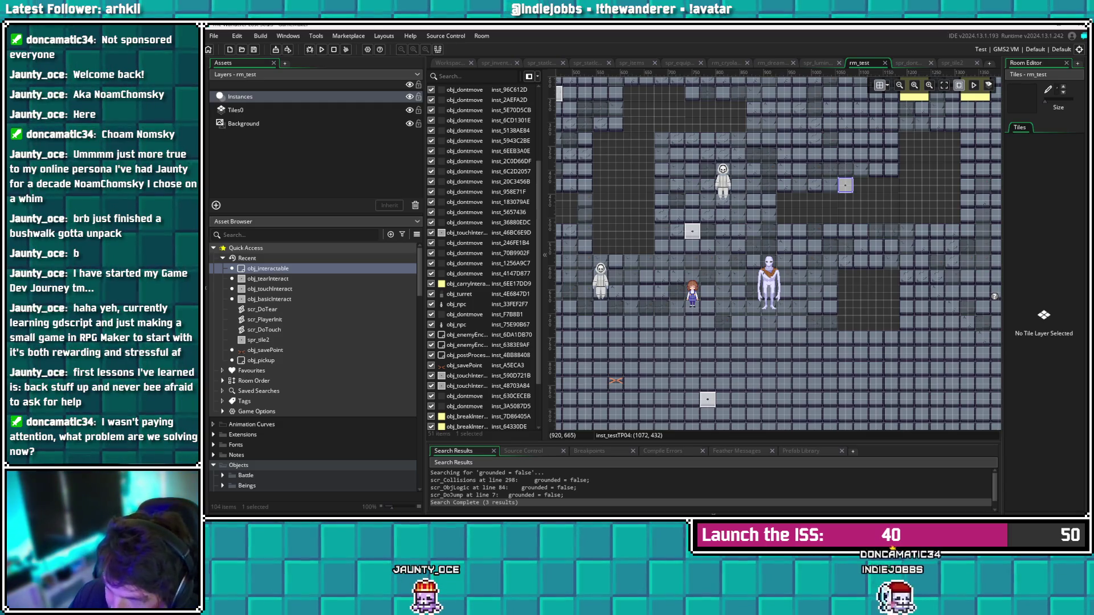
{"action": "left_click", "coordinate": [849, 221]}
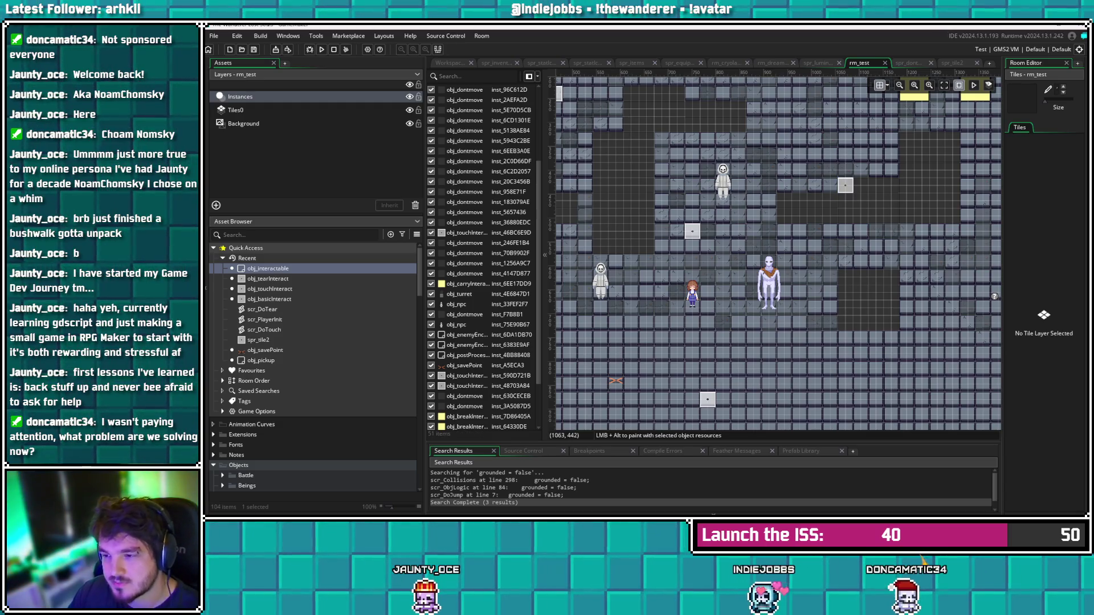
{"action": "left_click", "coordinate": [847, 185]}
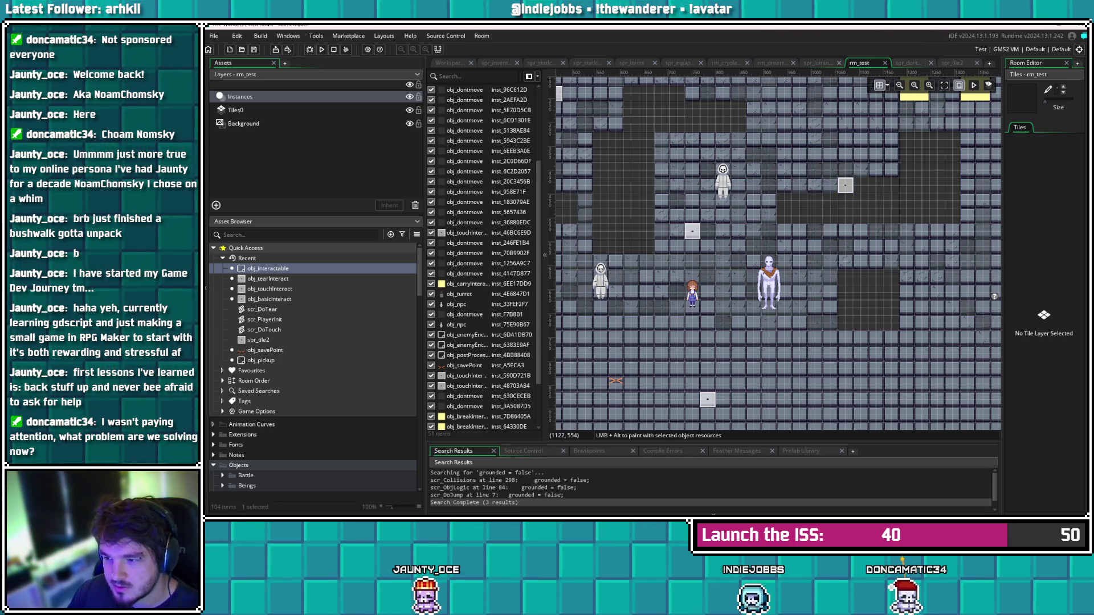
{"action": "left_click_drag", "start_coordinate": [857, 241], "coordinate": [688, 295]}
{"action": "scroll", "coordinate": [616, 257], "scroll_direction": "up", "scroll_amount": 3}
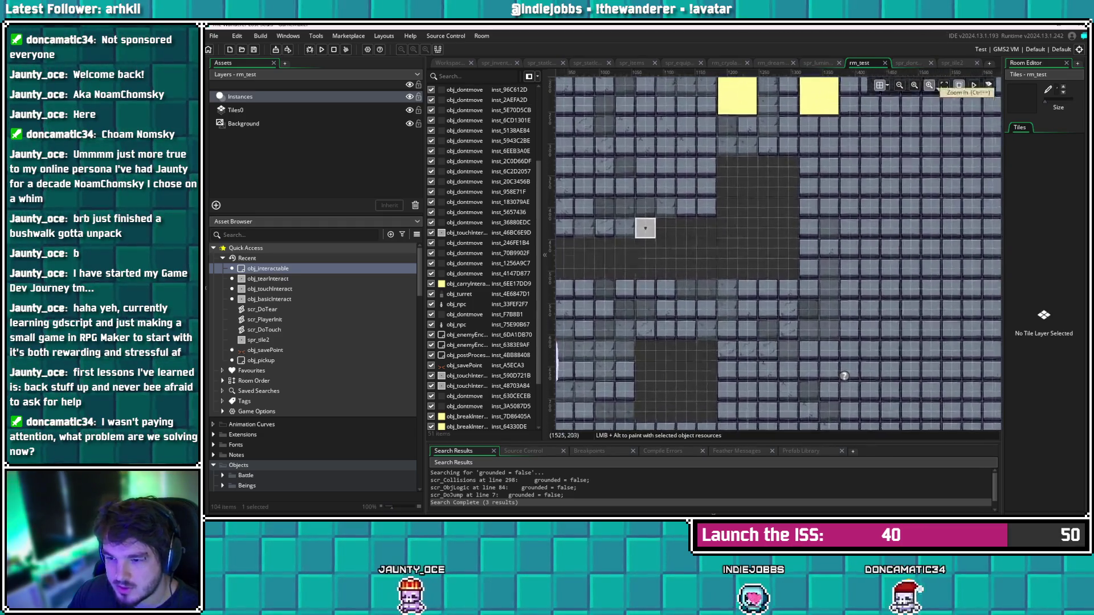
Inspect floor blocks inst_2AEFA2D, inst_638B5FB1 and inst_13966A2E and teleport tile inst_testTP04
{"action": "scroll", "coordinate": [774, 249], "scroll_direction": "down", "scroll_amount": 1}
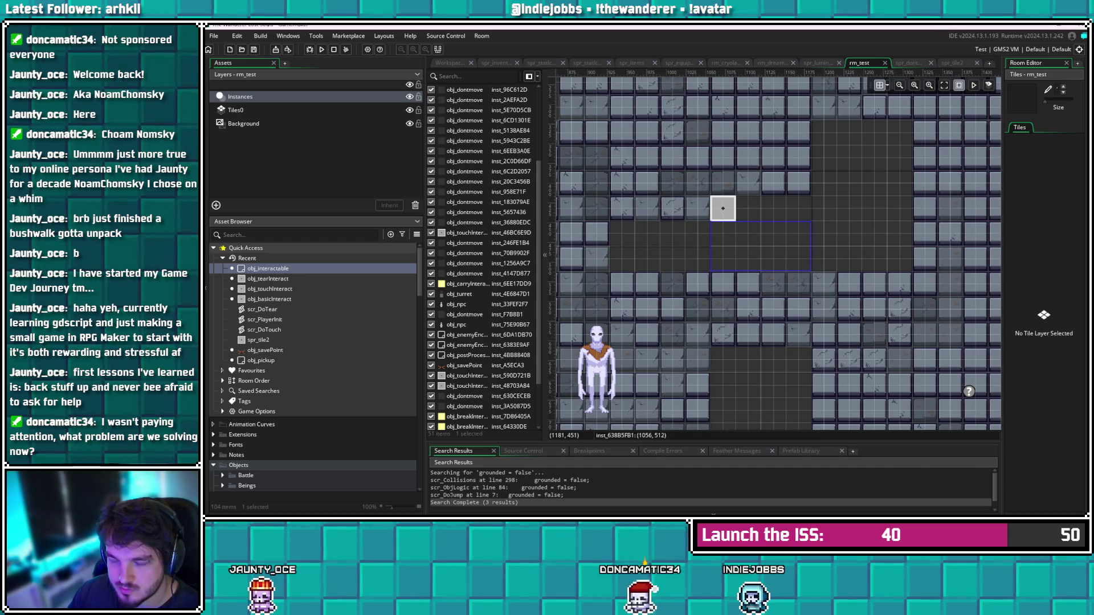
{"action": "left_click", "coordinate": [613, 259]}
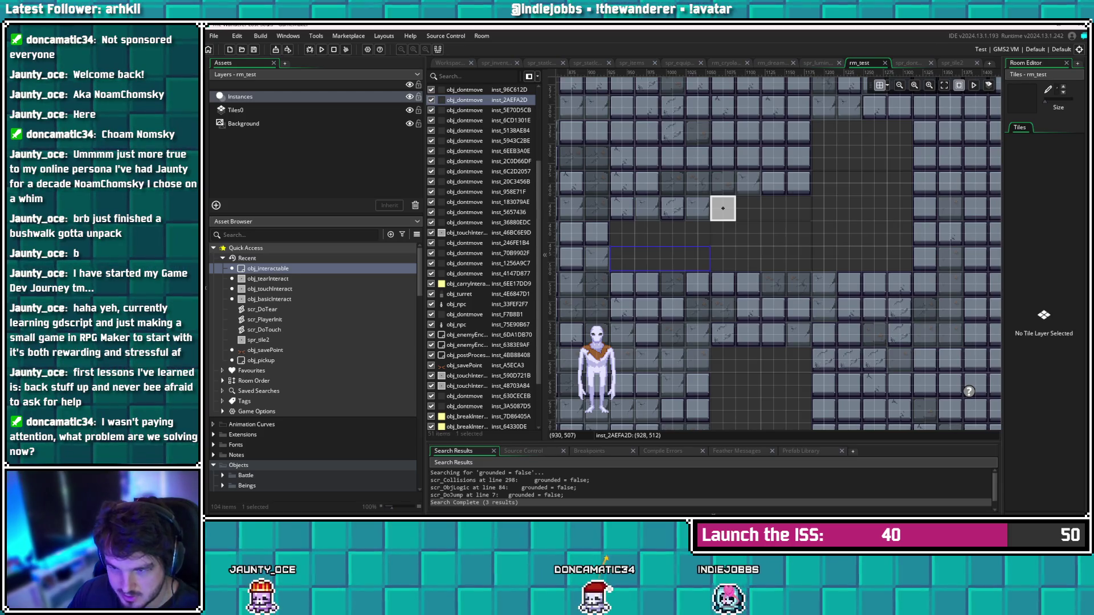
{"action": "left_click", "coordinate": [723, 209]}
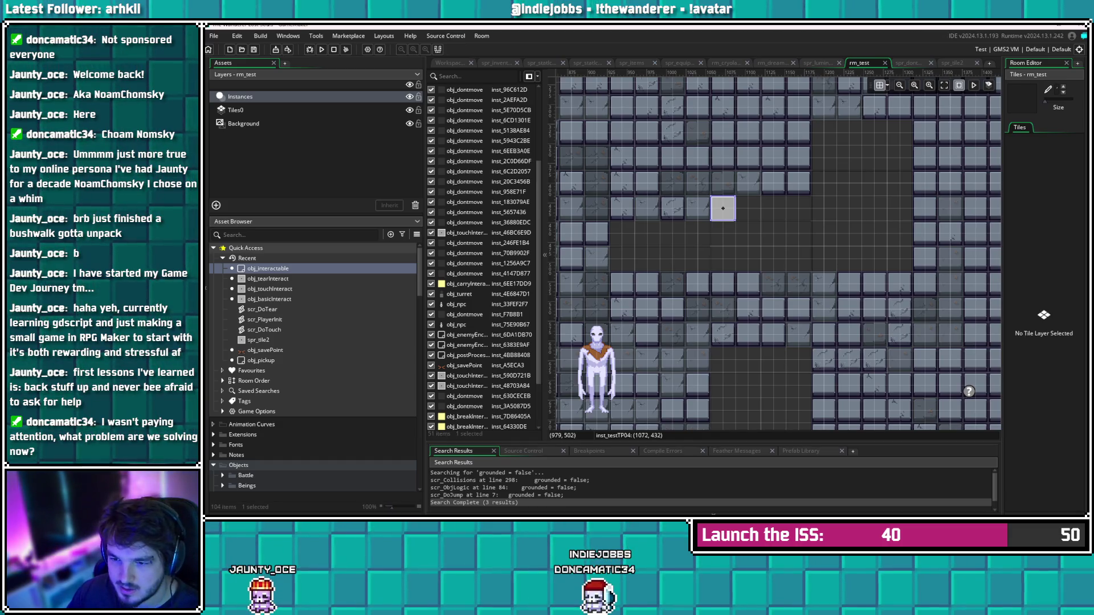
{"action": "left_click", "coordinate": [655, 265]}
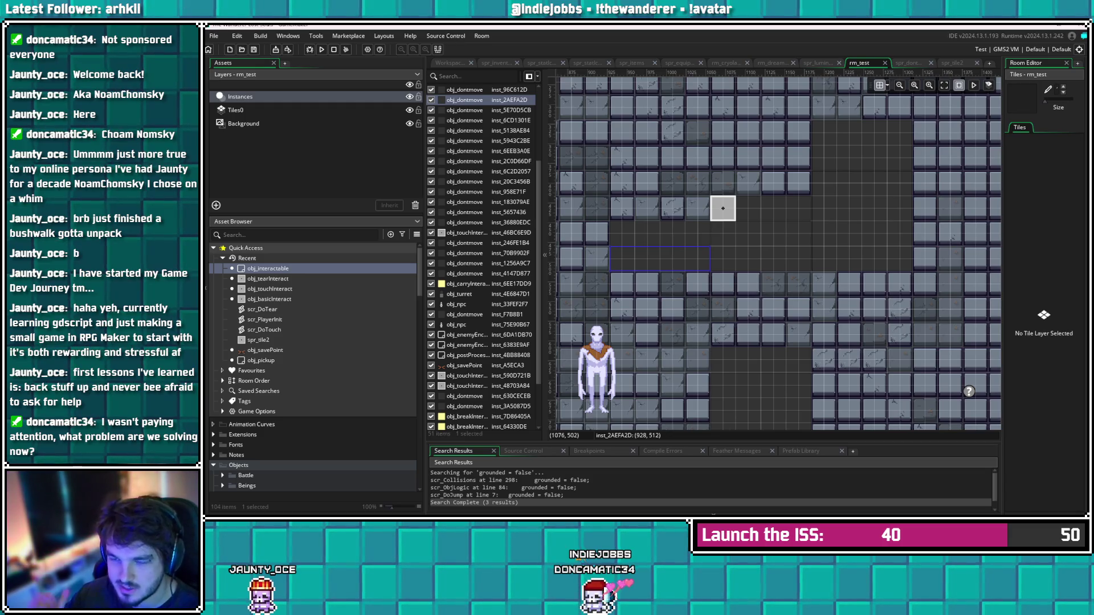
{"action": "left_click", "coordinate": [709, 237]}
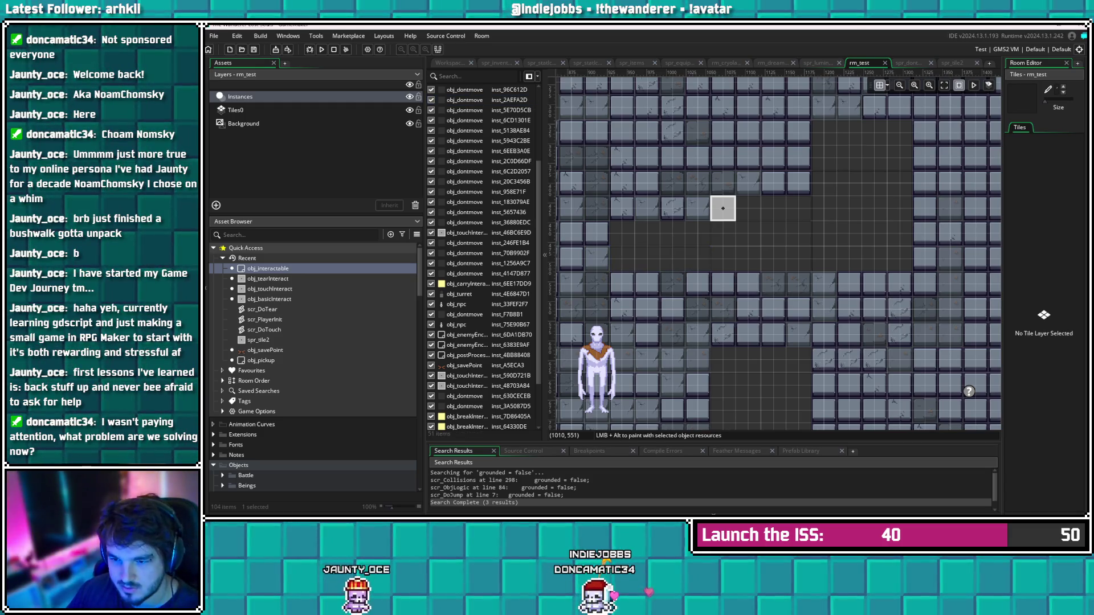
{"action": "scroll", "coordinate": [735, 222], "scroll_direction": "left", "scroll_amount": 5}
{"action": "scroll", "coordinate": [735, 222], "scroll_direction": "down", "scroll_amount": 1}
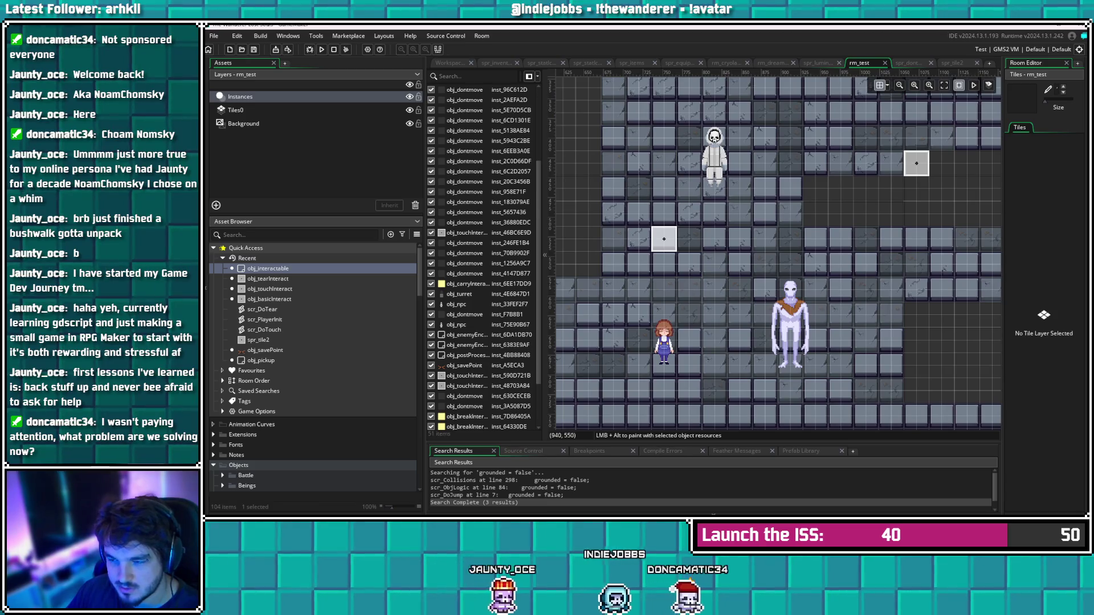
{"action": "scroll", "coordinate": [815, 256], "scroll_direction": "right", "scroll_amount": 5}
{"action": "scroll", "coordinate": [815, 256], "scroll_direction": "up", "scroll_amount": 1}
{"action": "left_click", "coordinate": [676, 262]}
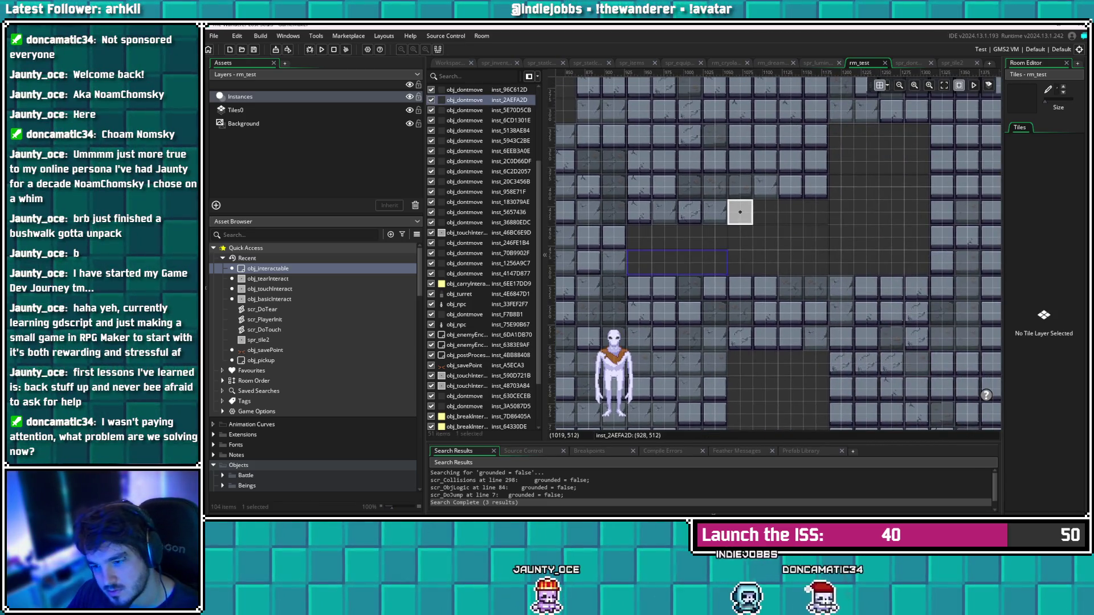
{"action": "left_click", "coordinate": [755, 253]}
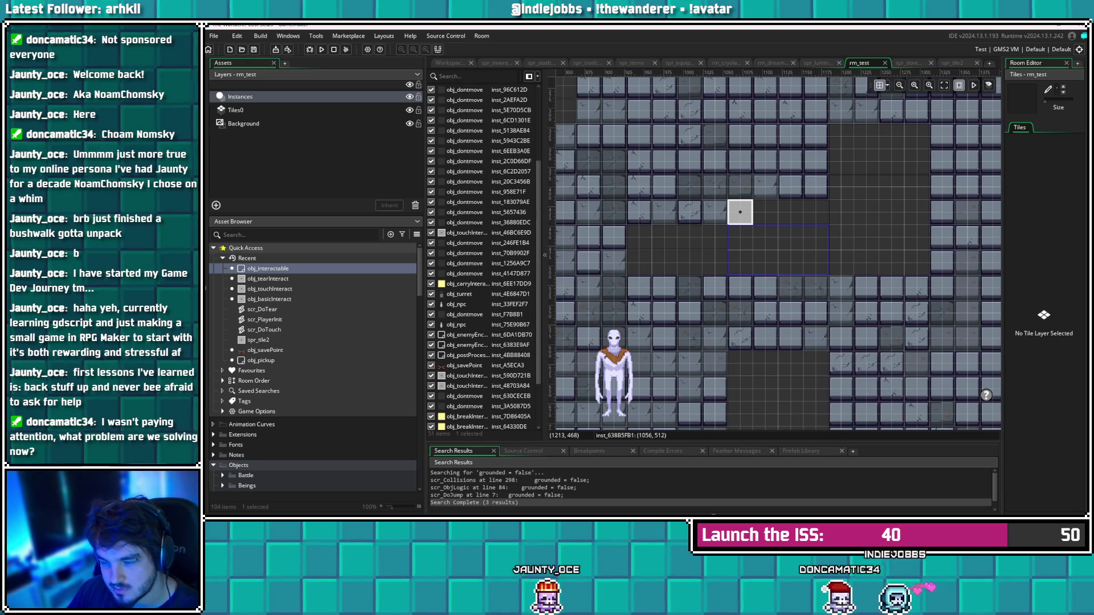
{"action": "left_click", "coordinate": [866, 222]}
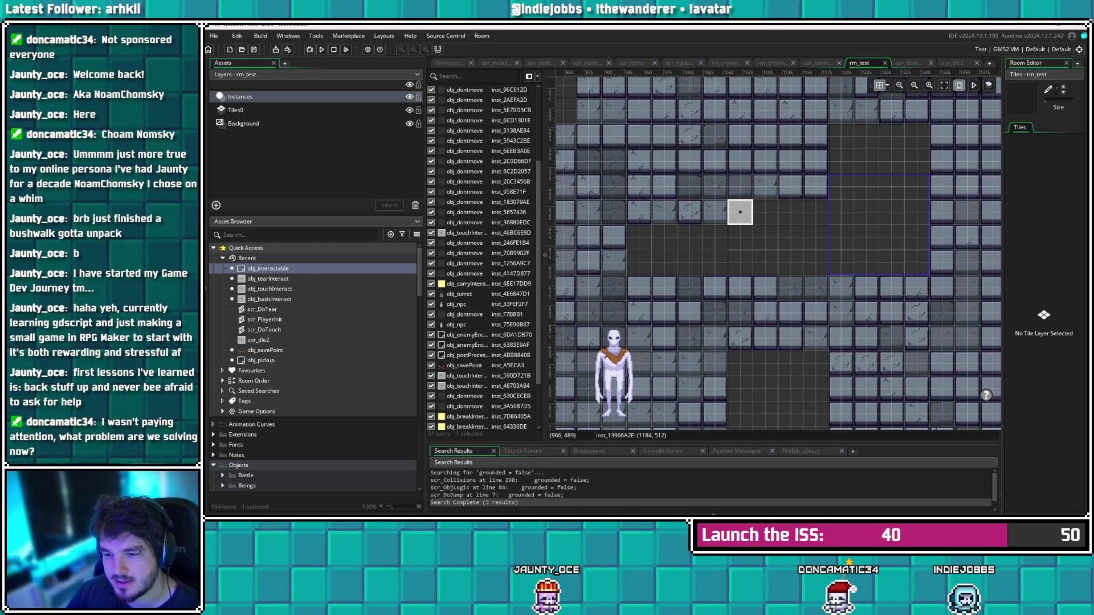
{"action": "key", "text": "Escape"}
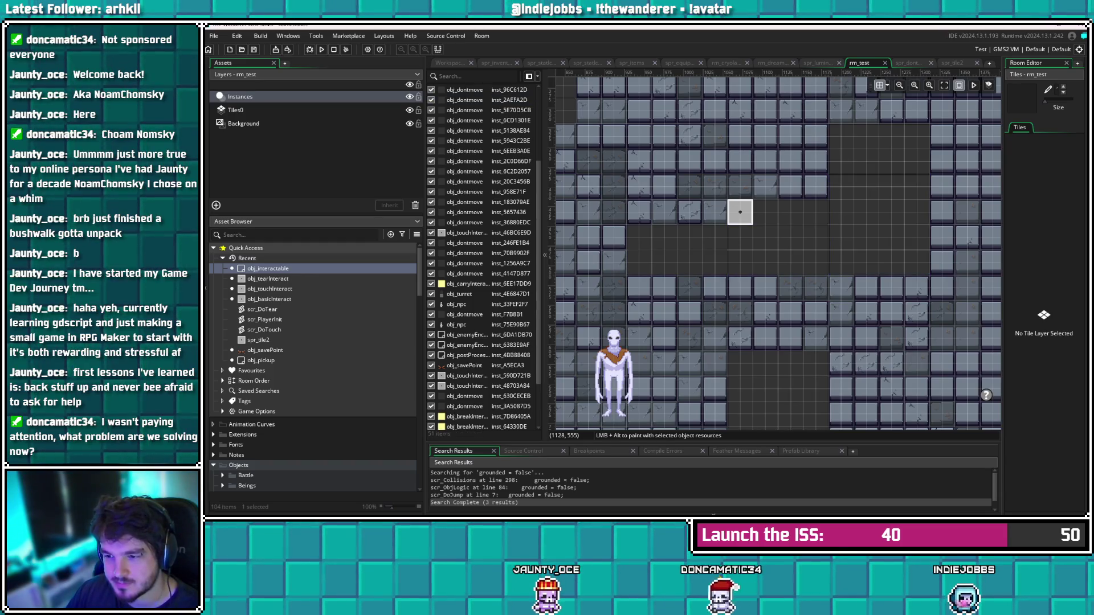
Move the grey teleport box two cells down in rm_test
{"action": "left_click", "coordinate": [741, 211]}
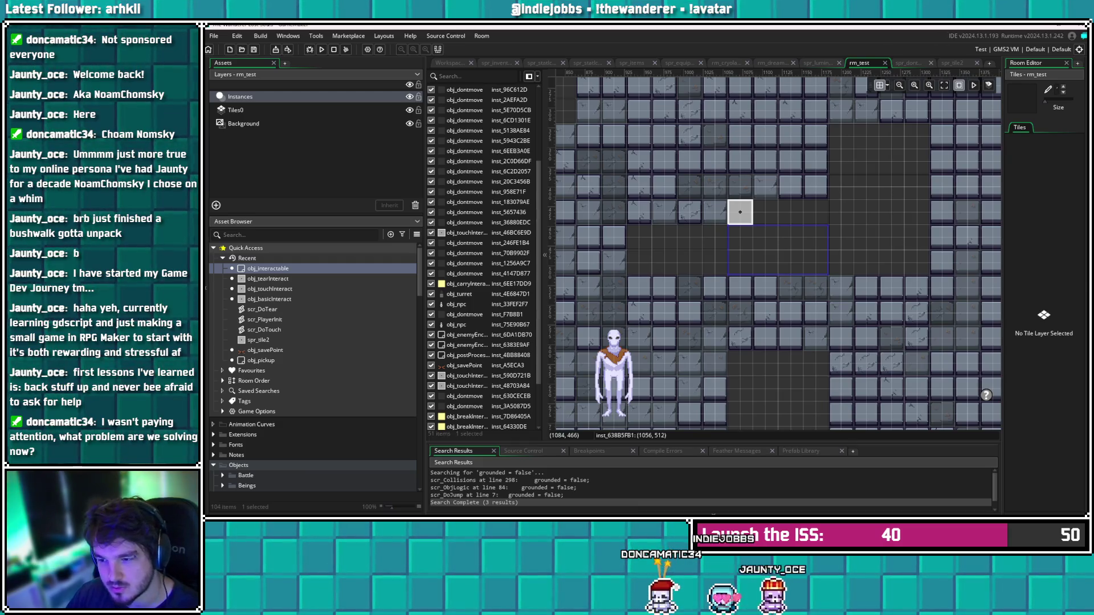
{"action": "left_click", "coordinate": [777, 281]}
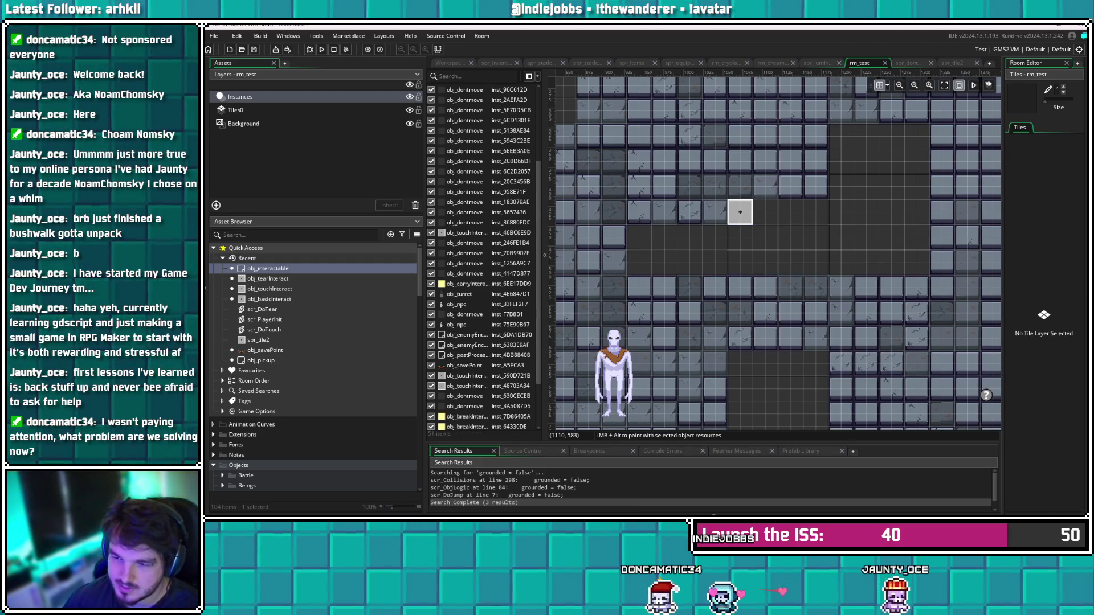
{"action": "scroll", "coordinate": [718, 333], "scroll_direction": "left", "scroll_amount": 2}
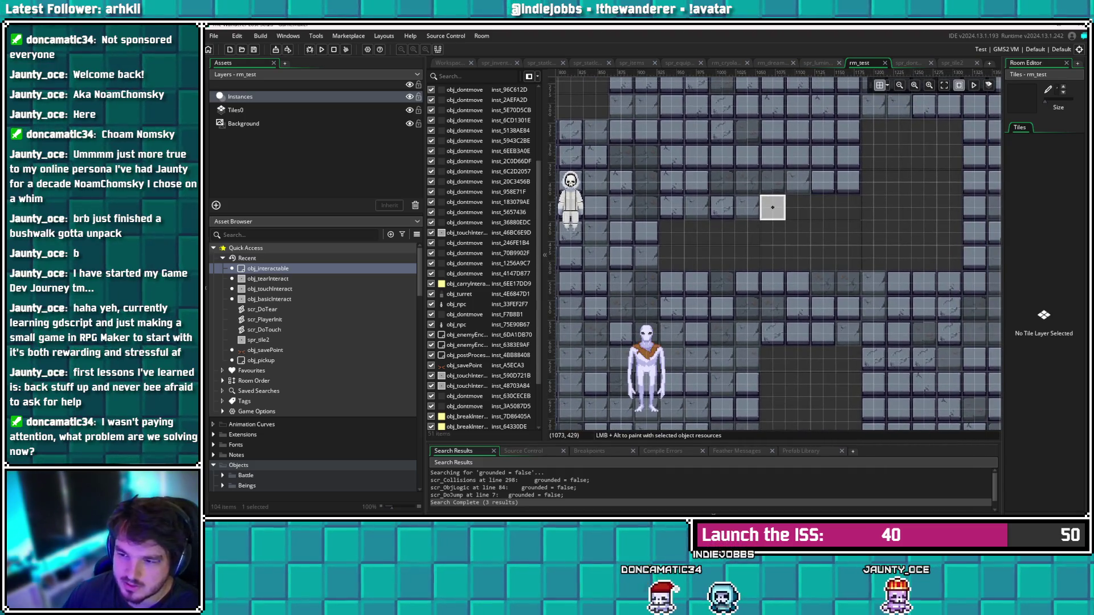
{"action": "left_click_drag", "start_coordinate": [767, 208], "coordinate": [767, 259]}
{"action": "scroll", "coordinate": [775, 250], "scroll_direction": "left", "scroll_amount": 5}
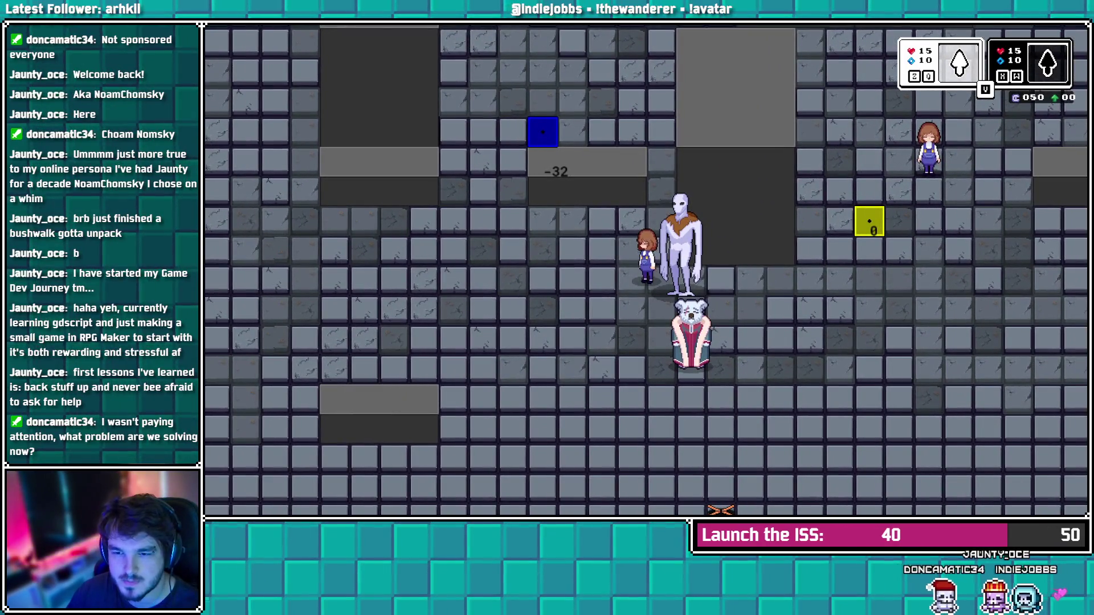
Back in the room, move both touchInteract boxes, including inst_48703A84, down one tile
{"action": "key", "text": "alt+Tab"}
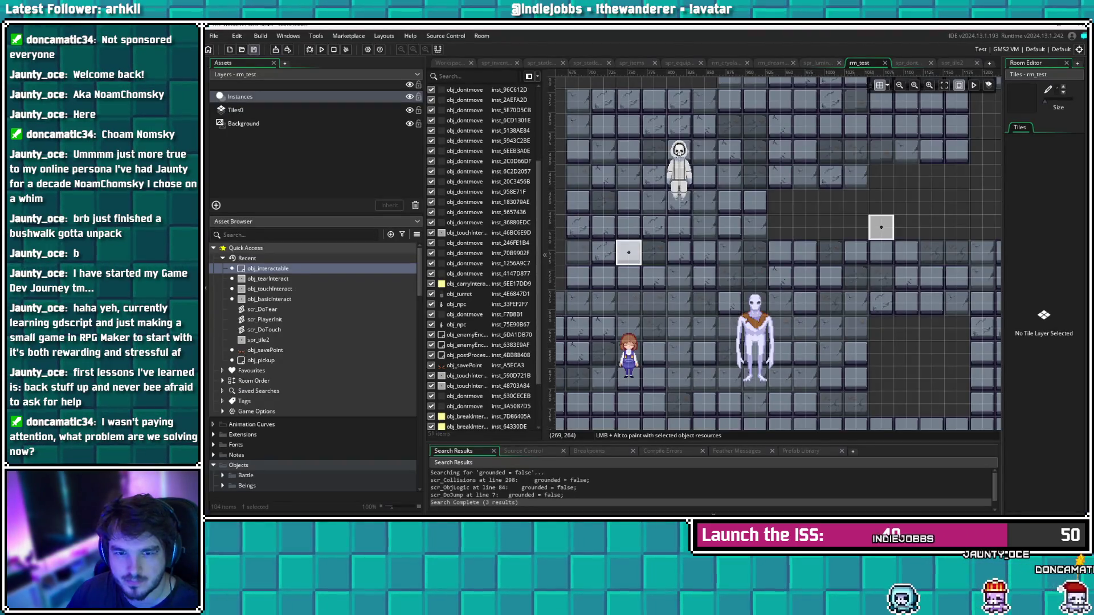
{"action": "scroll", "coordinate": [774, 250], "scroll_direction": "left", "scroll_amount": 10}
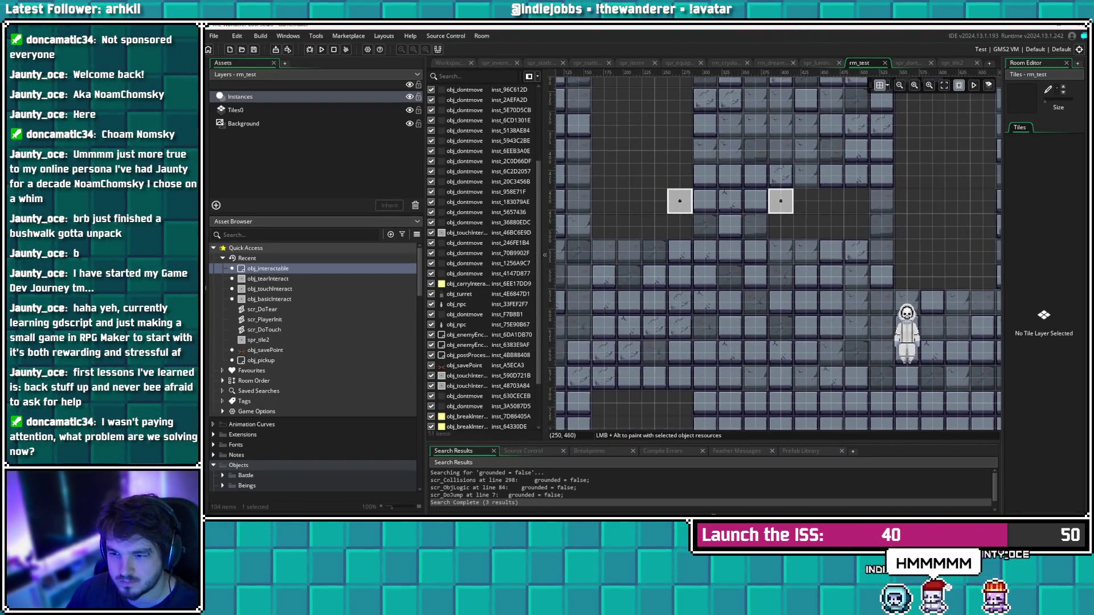
{"action": "left_click", "coordinate": [683, 203]}
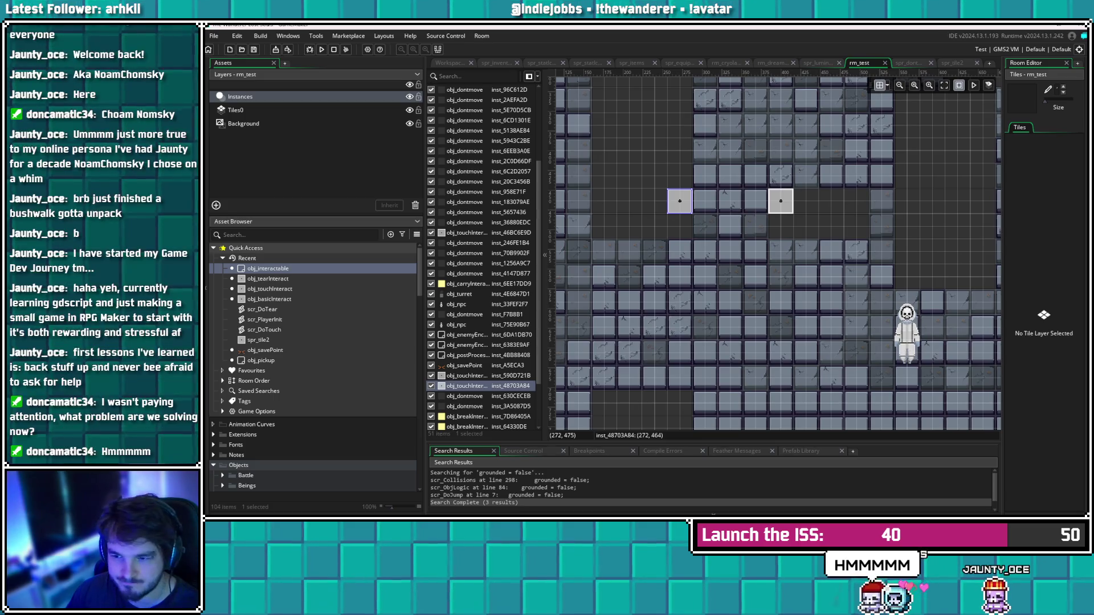
{"action": "left_click_drag", "start_coordinate": [684, 207], "coordinate": [683, 233]}
{"action": "left_click_drag", "start_coordinate": [781, 202], "coordinate": [781, 228]}
{"action": "left_click", "coordinate": [551, 191]}
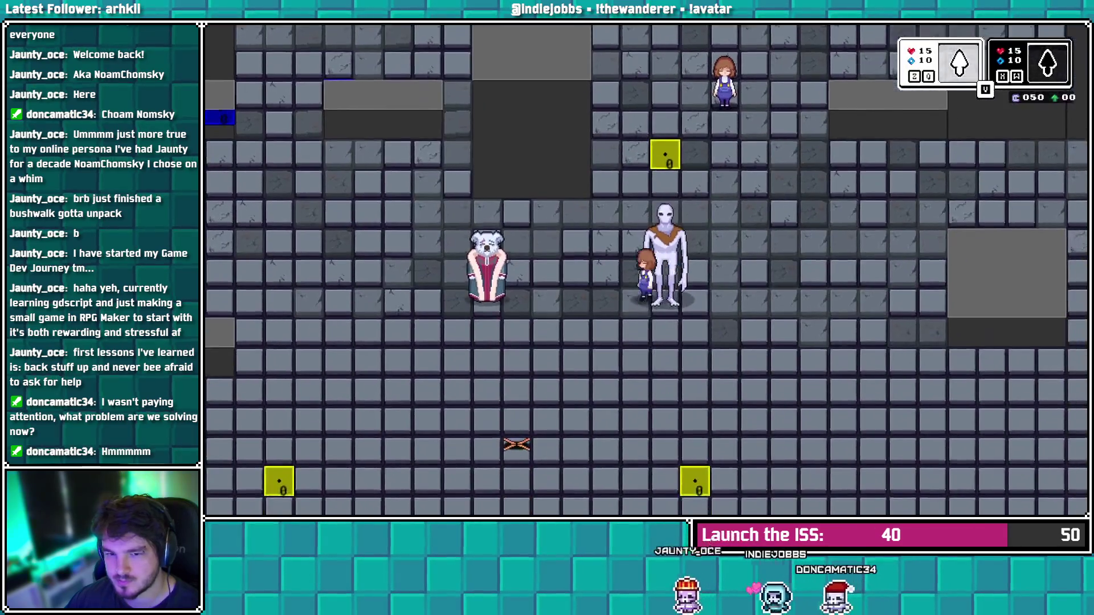
Walk the character up-left, switch to the rope and throw it, then head down-right
{"action": "key", "text": "Left"}
{"action": "key", "text": "Up"}
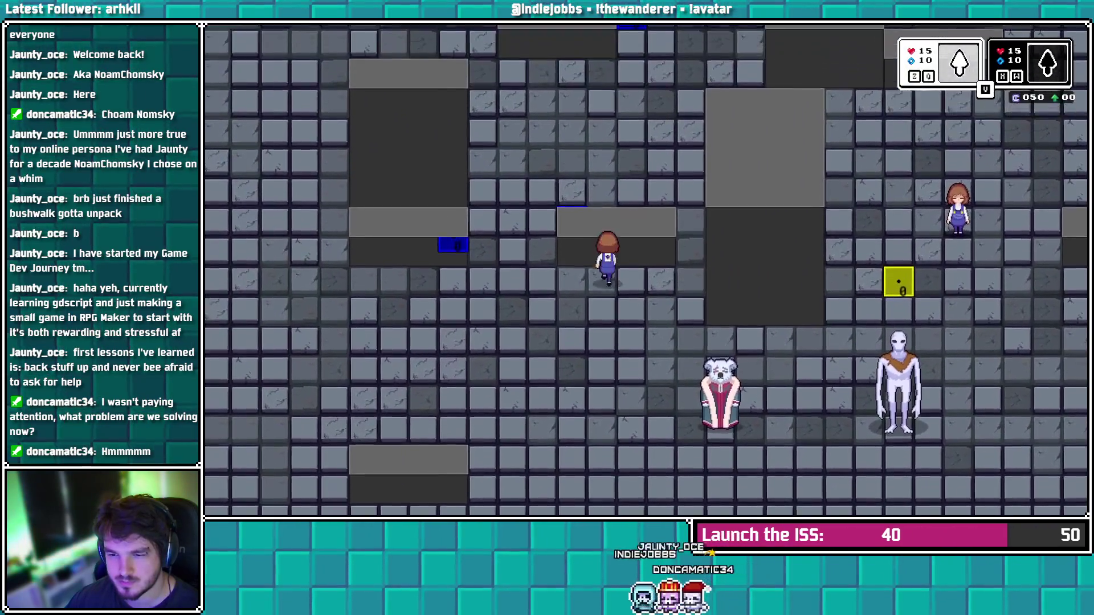
{"action": "key", "text": "Left"}
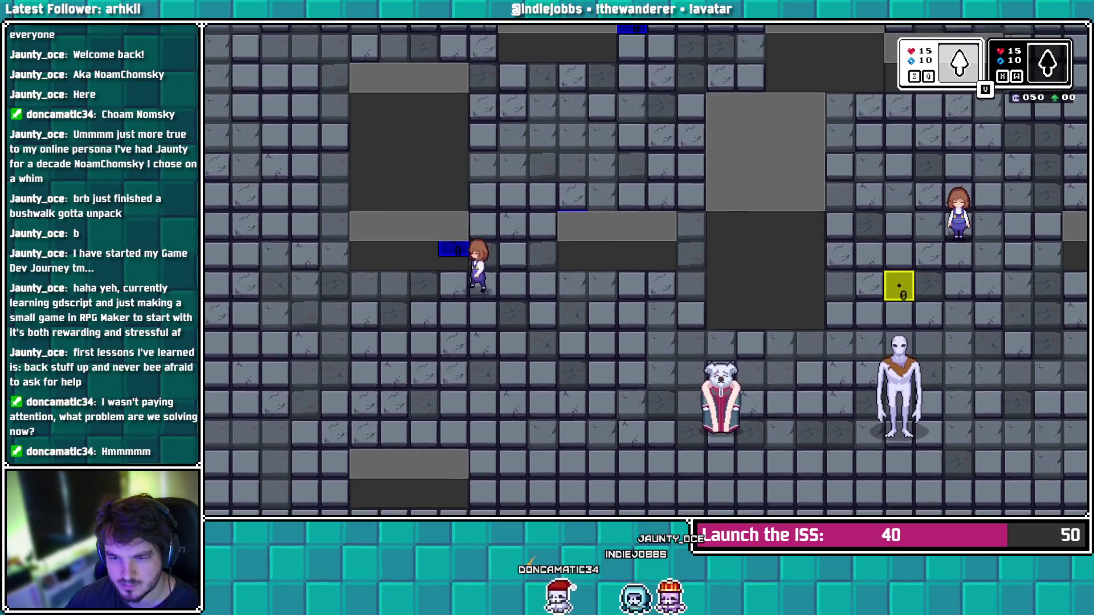
{"action": "key", "text": "Up"}
{"action": "key", "text": "Right"}
{"action": "key", "text": "e"}
{"action": "key", "text": "space"}
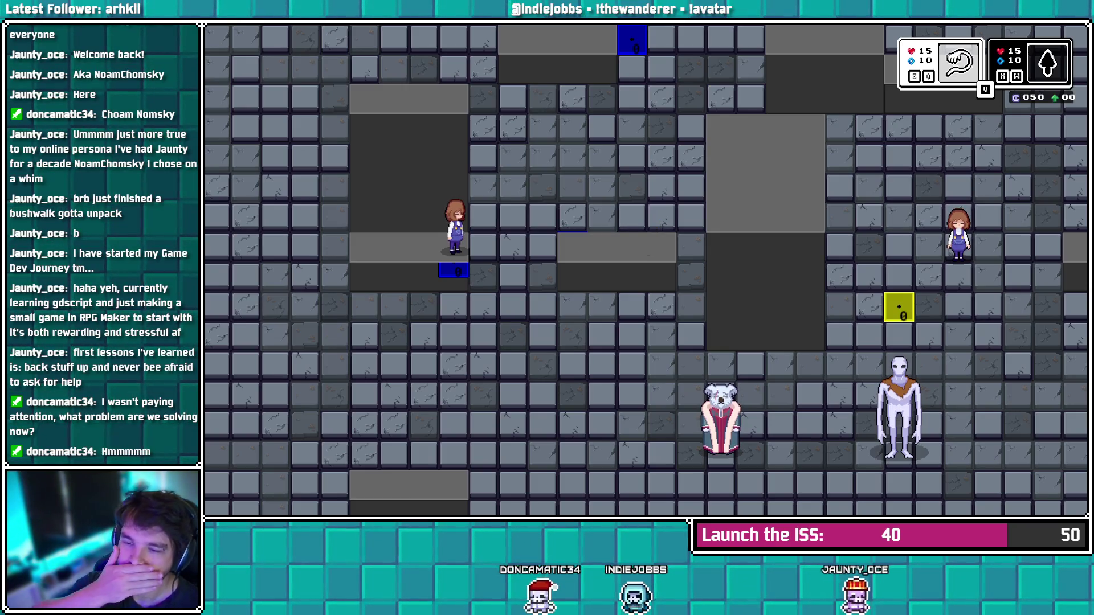
{"action": "key", "text": "Down"}
{"action": "key", "text": "Right"}
{"action": "key", "text": "e"}
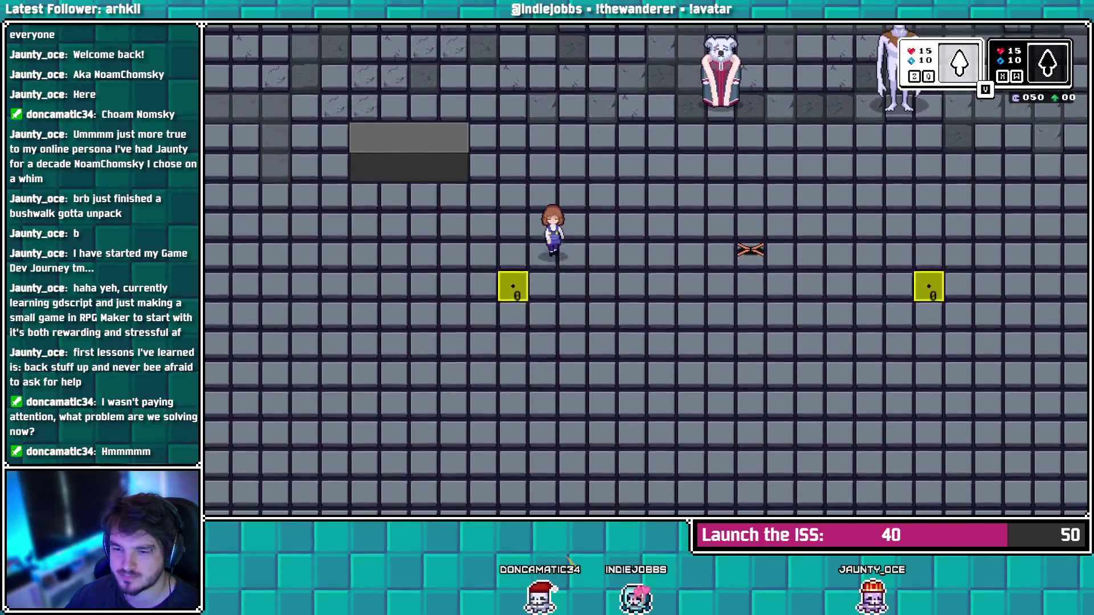
Step the character onto the yellow block, walk past the right block and back
{"action": "key", "text": "Down"}
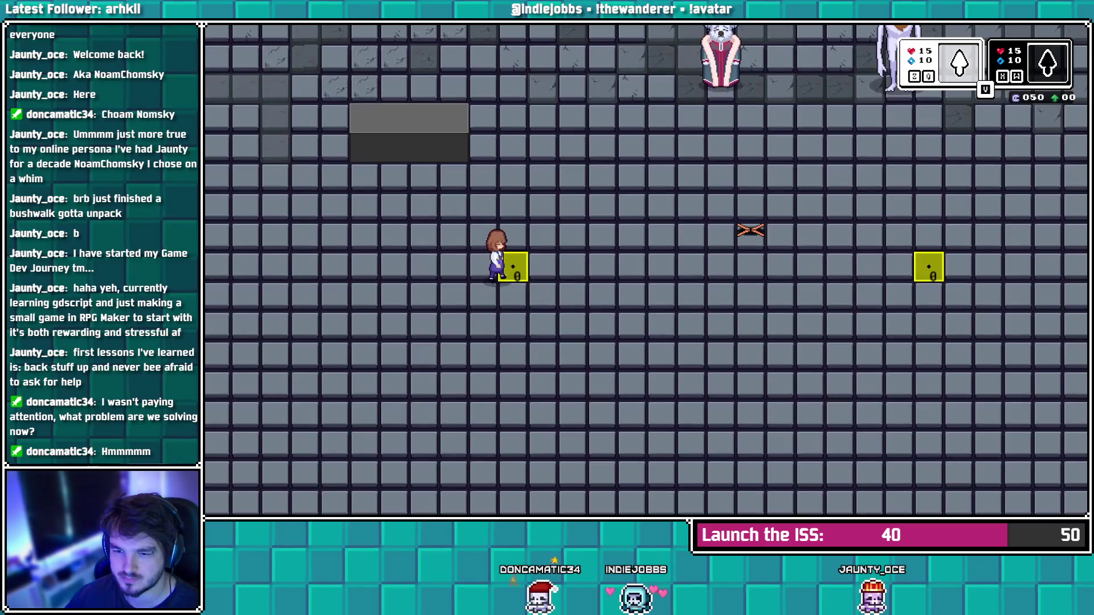
{"action": "key", "text": "Up"}
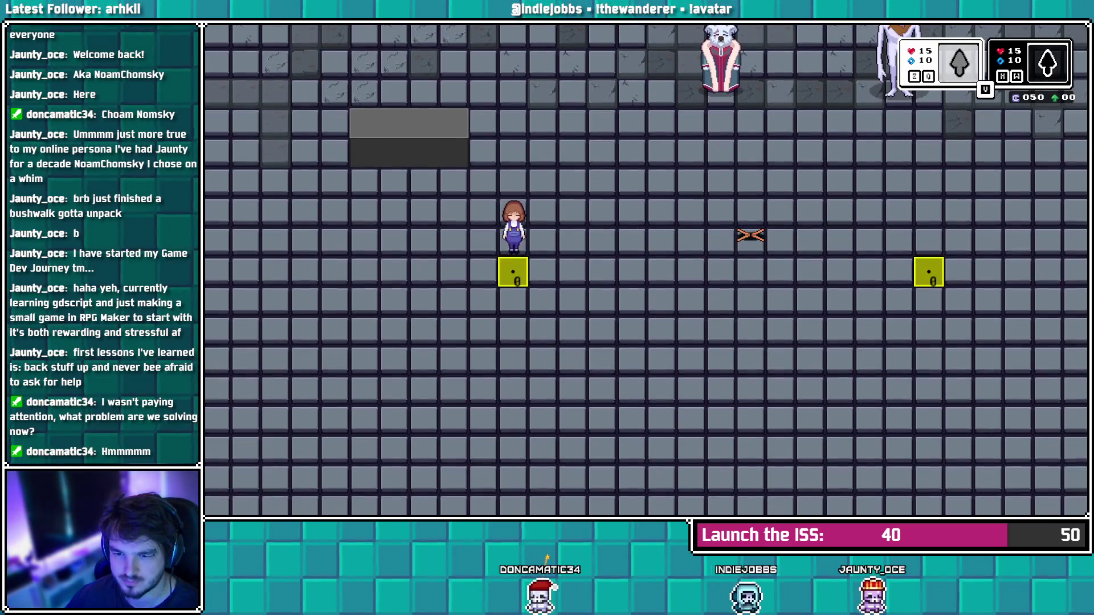
{"action": "key", "text": "Right"}
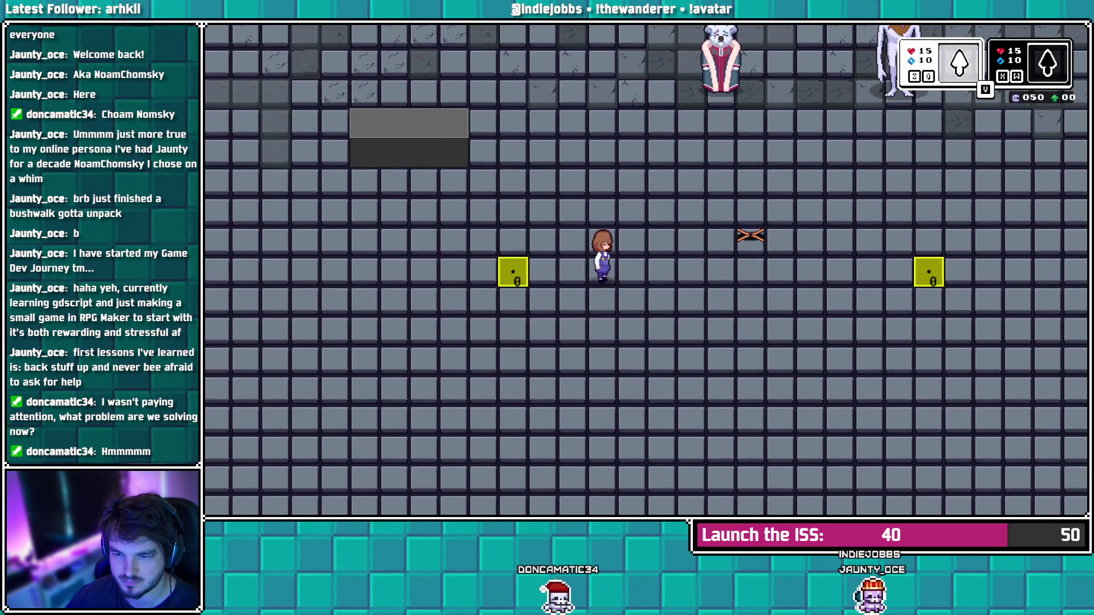
{"action": "key", "text": "Right"}
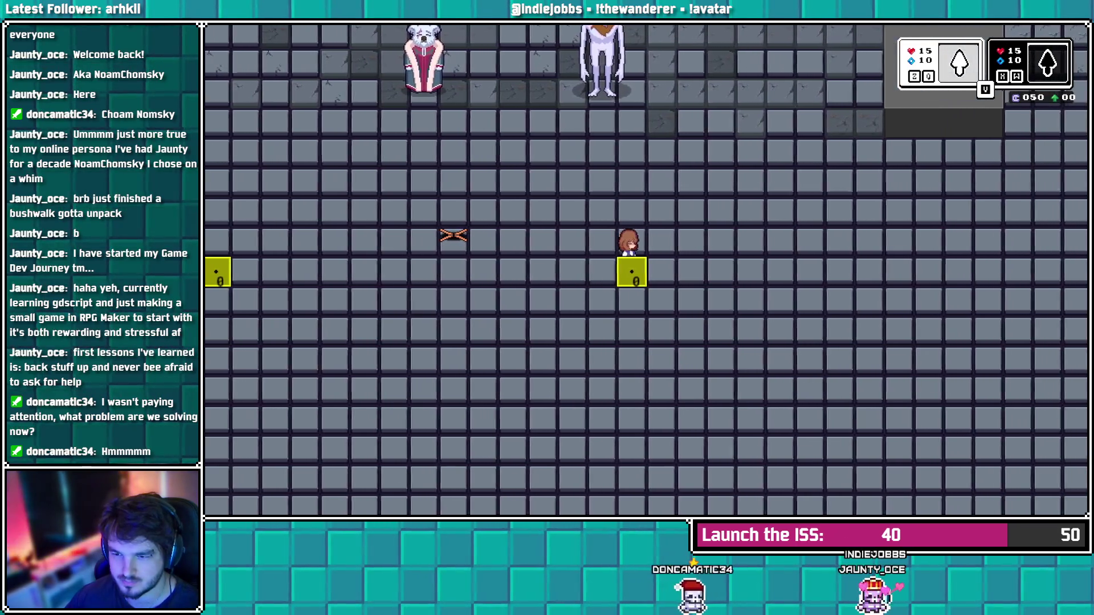
{"action": "key", "text": "Left"}
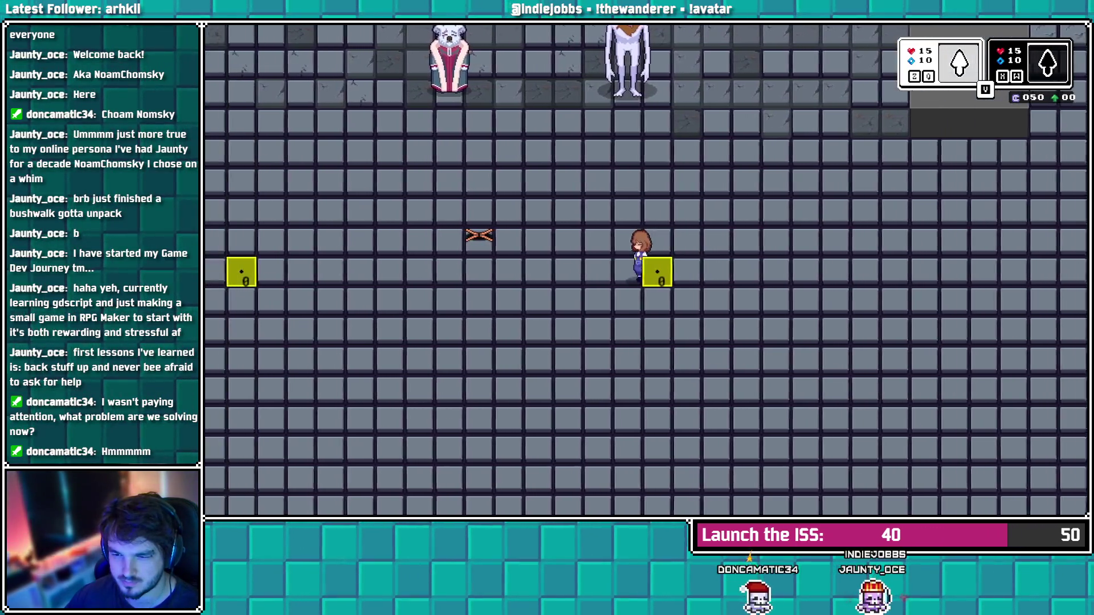
{"action": "key", "text": "Up"}
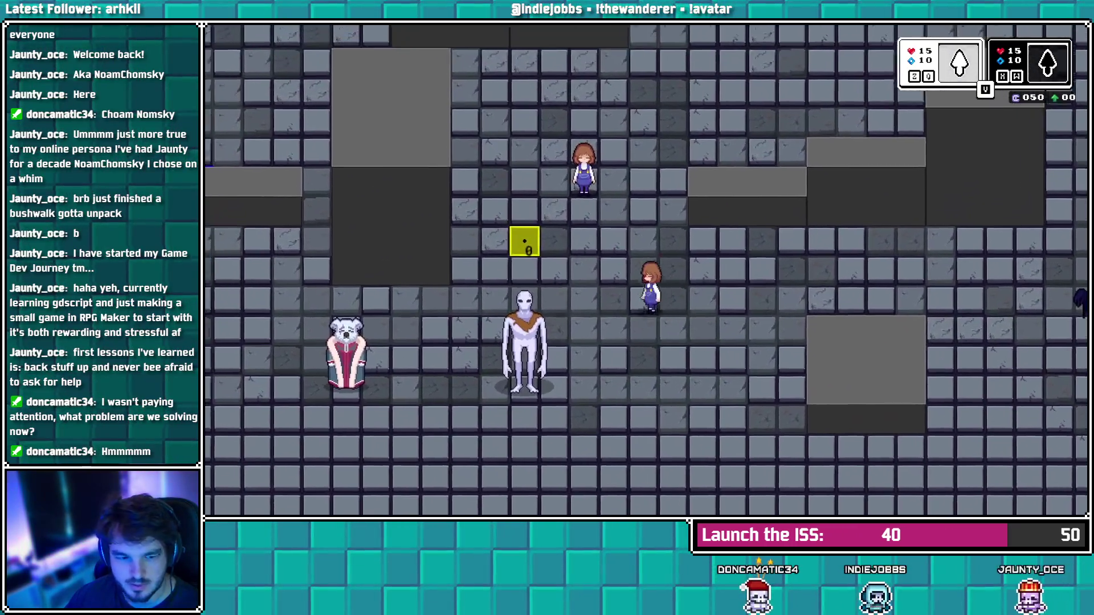
{"action": "key", "text": "Down"}
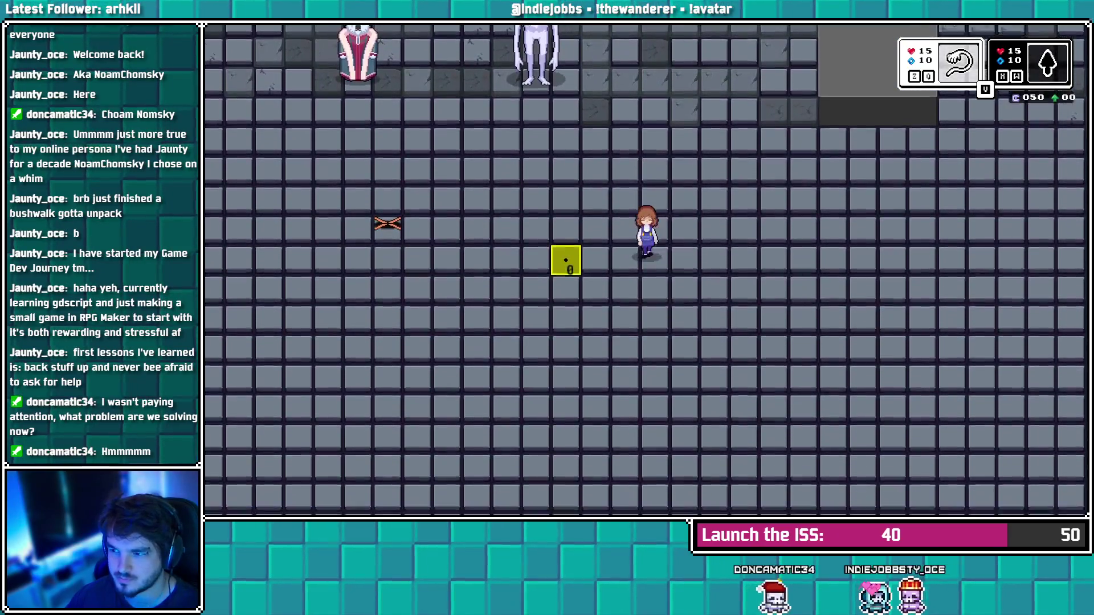
{"action": "key", "text": "Up"}
Walk left to the second yellow block and behind the wall, then end the test run
{"action": "key", "text": "Left"}
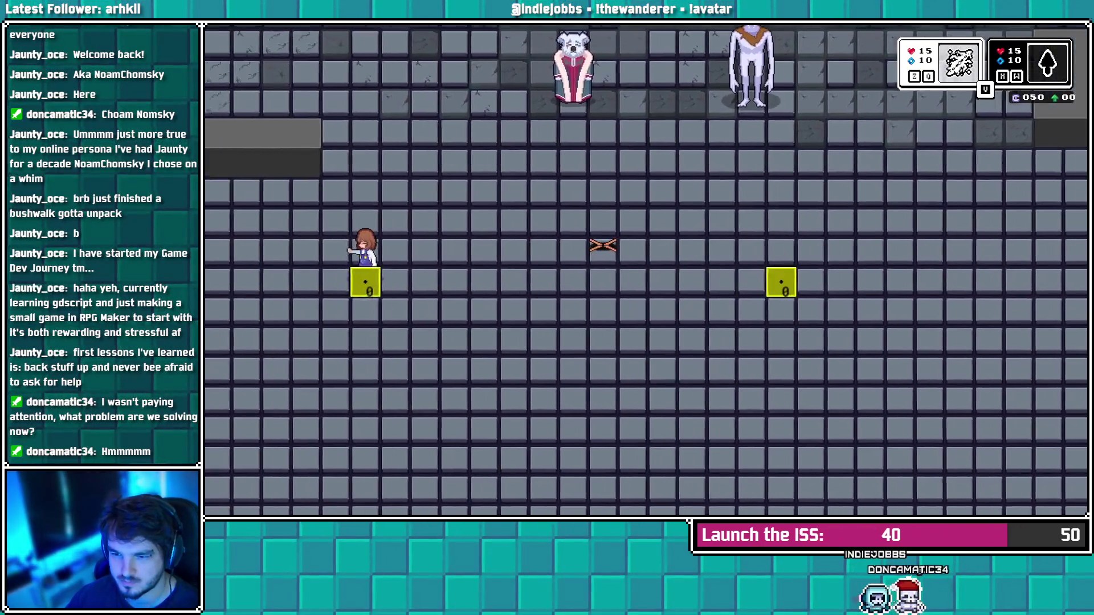
{"action": "key", "text": "Down"}
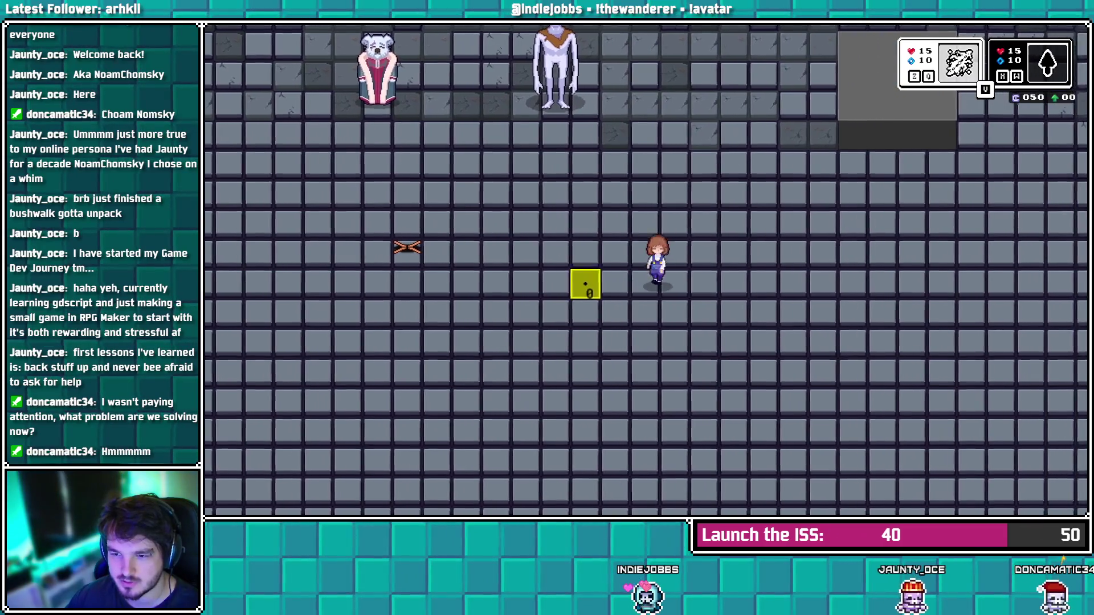
{"action": "key", "text": "Left"}
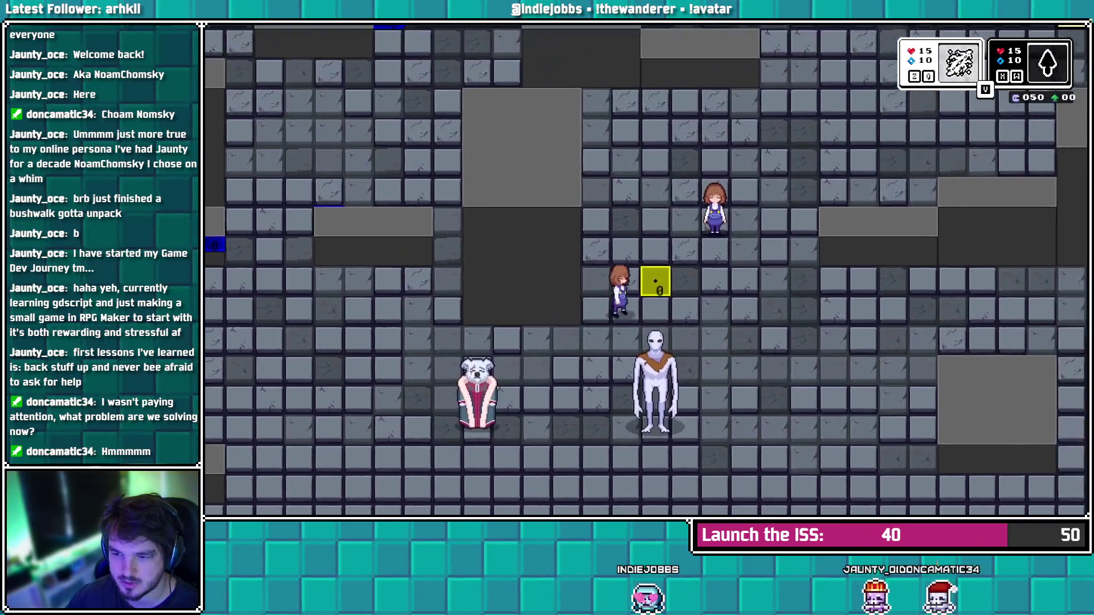
{"action": "key", "text": "Up"}
{"action": "key", "text": "Right"}
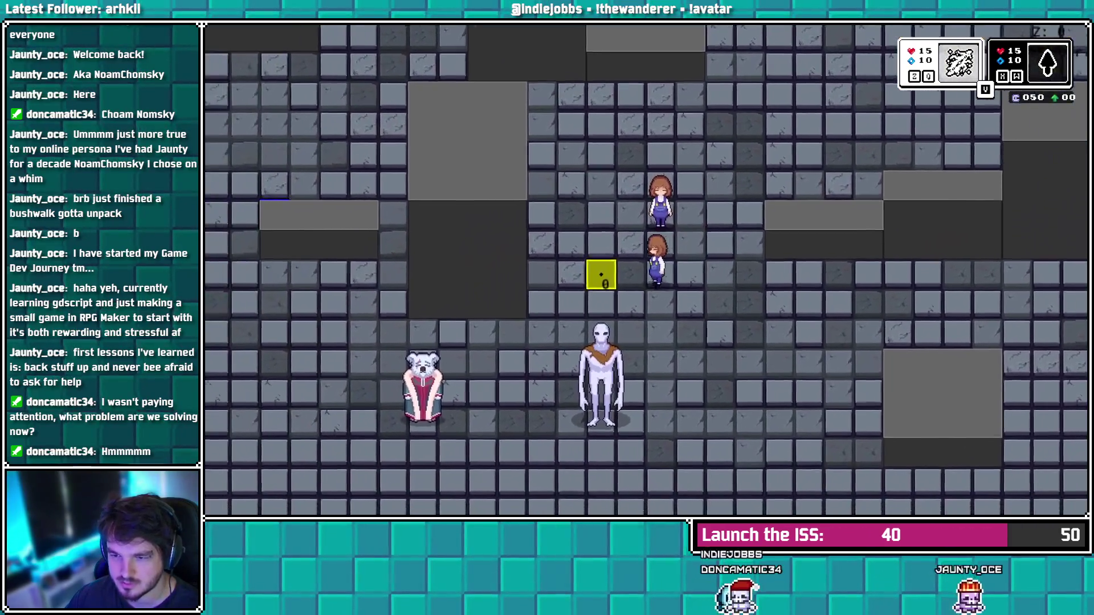
{"action": "key", "text": "Left"}
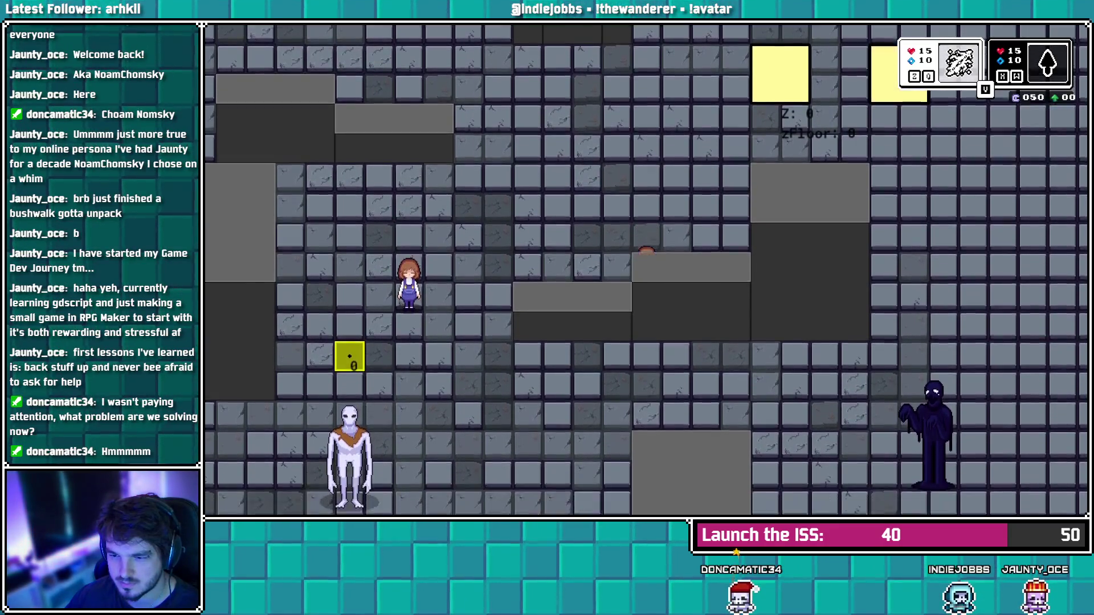
{"action": "key", "text": "Down"}
{"action": "key", "text": "Down"}
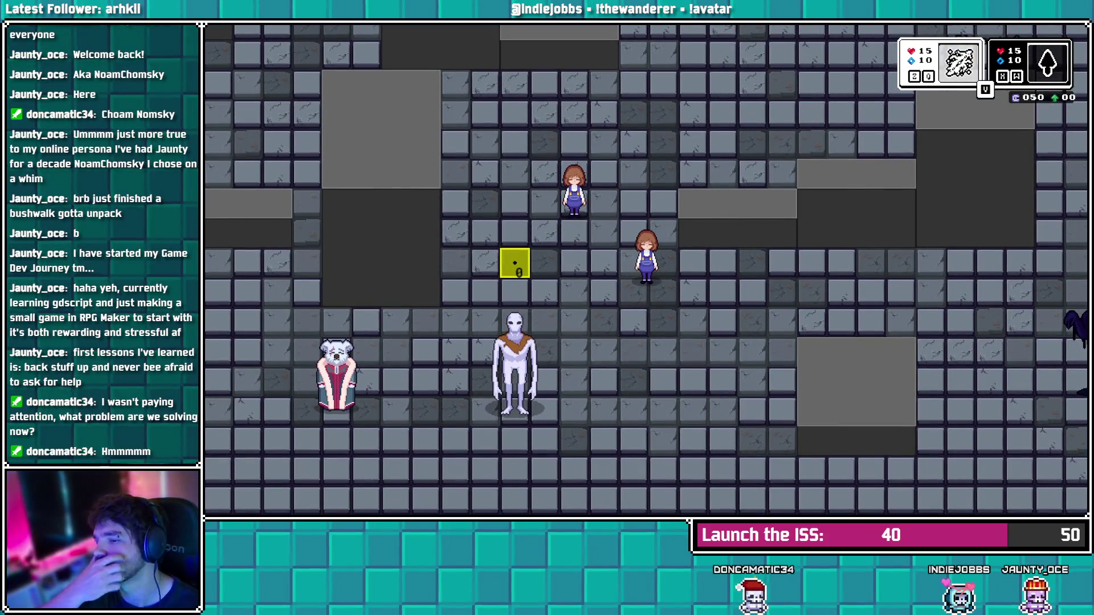
{"action": "key", "text": "Escape"}
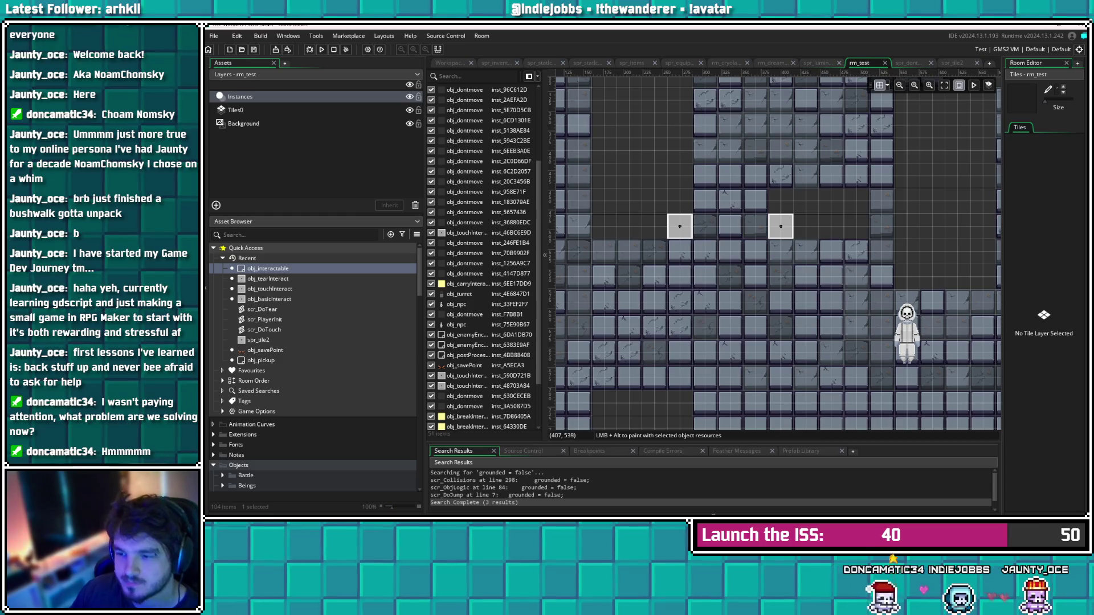
Select inst_46BC6E9D and inst_testTP04 in the room, then open obj_interactable
{"action": "scroll", "coordinate": [784, 285], "scroll_direction": "right", "scroll_amount": 5}
{"action": "left_click", "coordinate": [626, 189]}
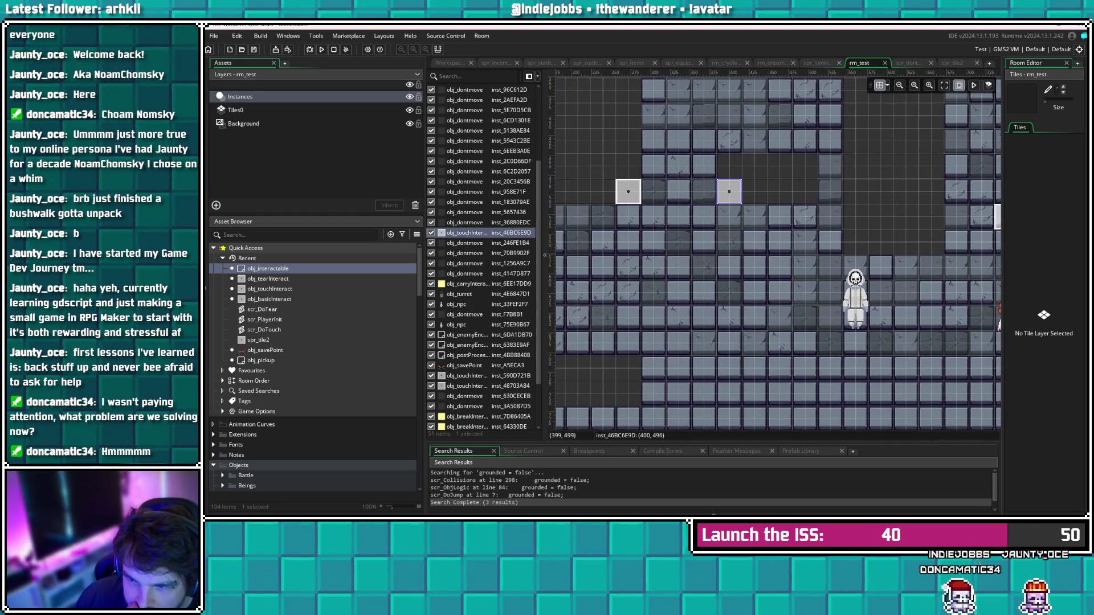
{"action": "scroll", "coordinate": [686, 289], "scroll_direction": "right", "scroll_amount": 8}
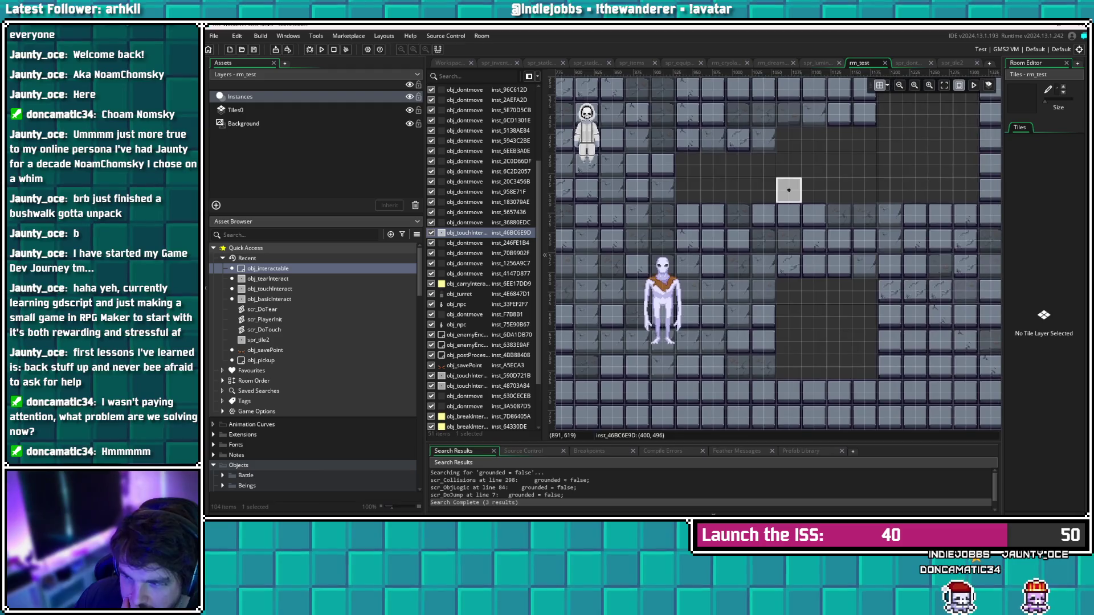
{"action": "left_click", "coordinate": [789, 190]}
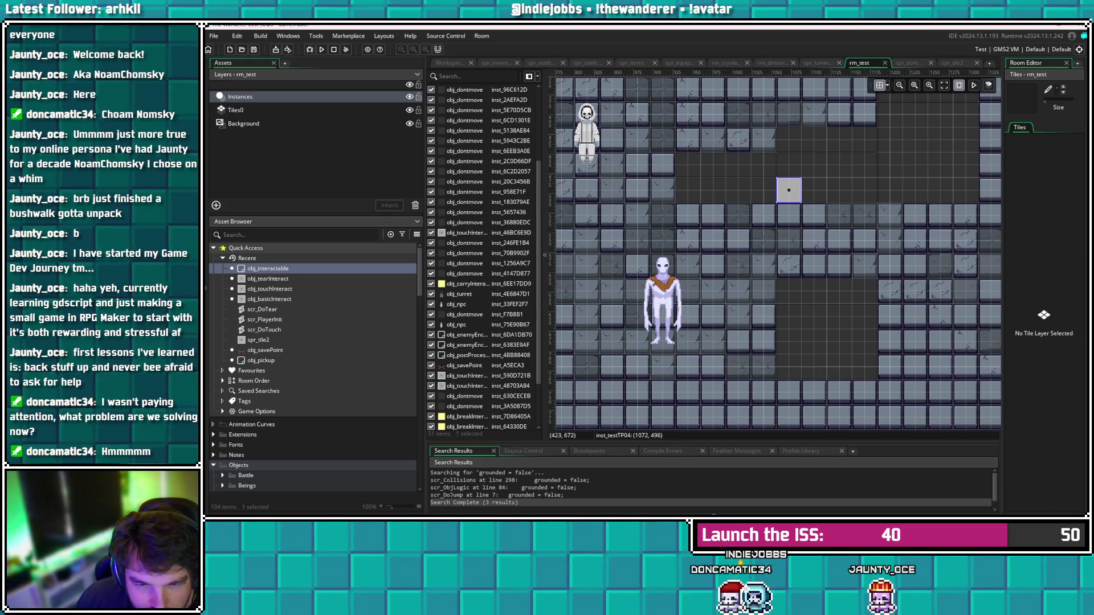
{"action": "double_click", "coordinate": [268, 268]}
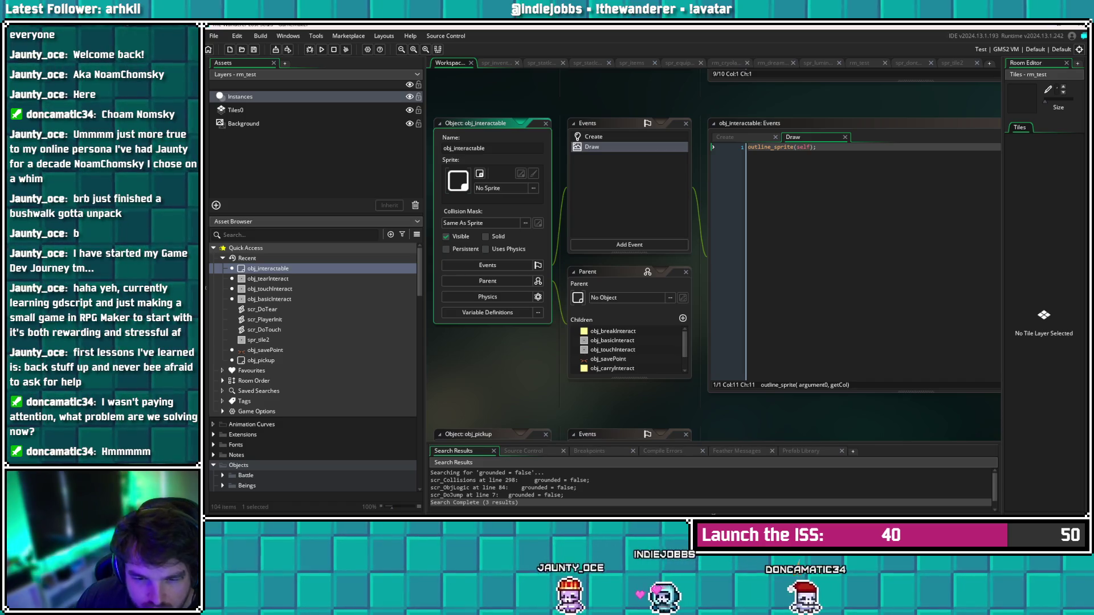
Review obj_touchInteract and obj_tearInteract Draw and Create code, then jump to GetFloor's definition
{"action": "double_click", "coordinate": [270, 289]}
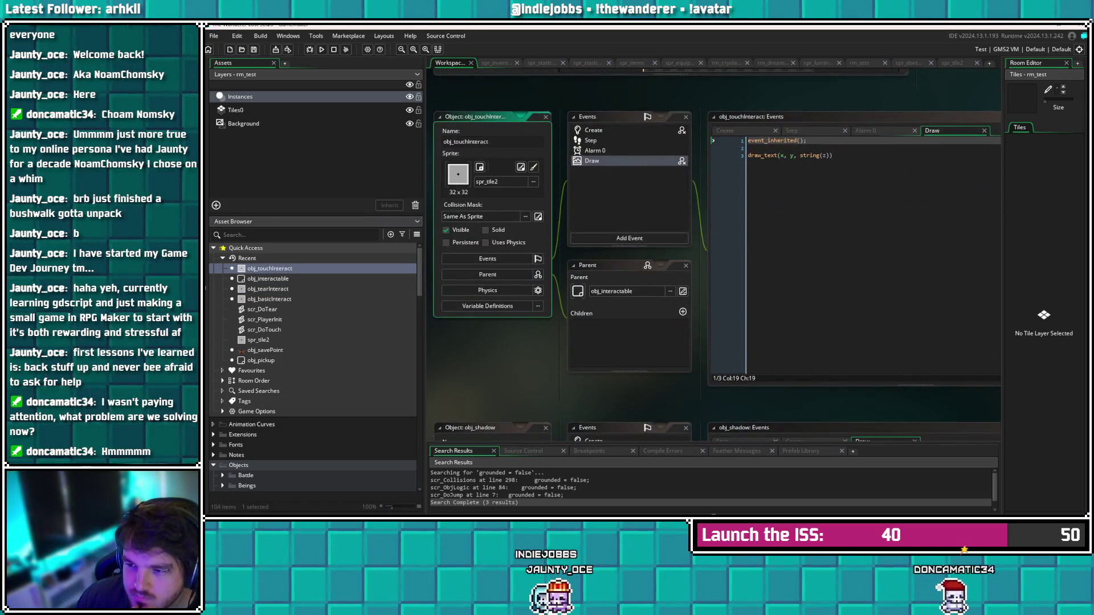
{"action": "left_click", "coordinate": [767, 141]}
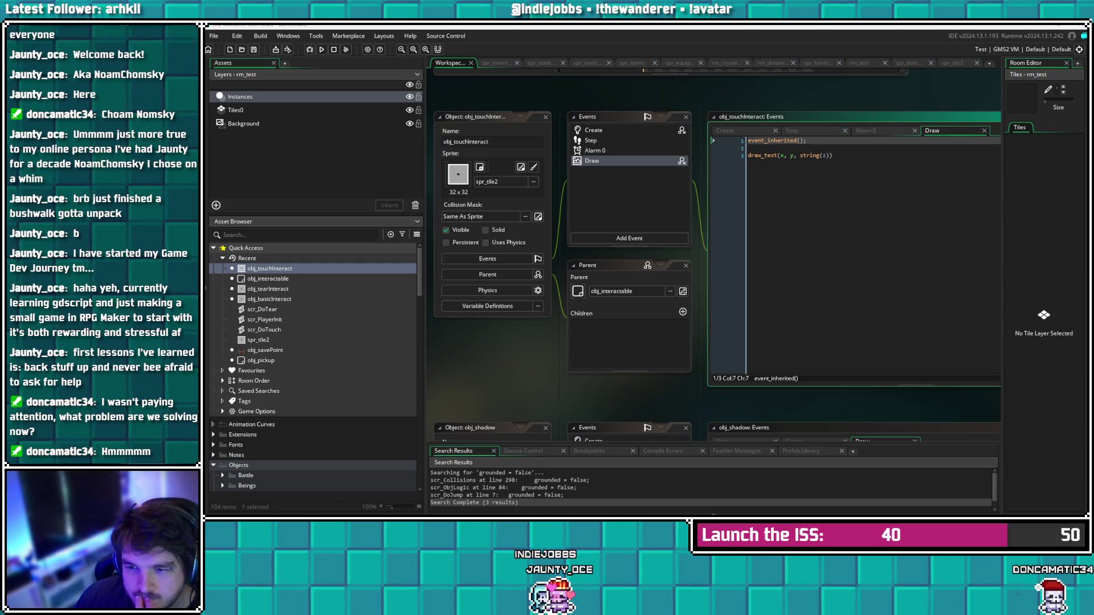
{"action": "key", "text": "ctrl+Tab"}
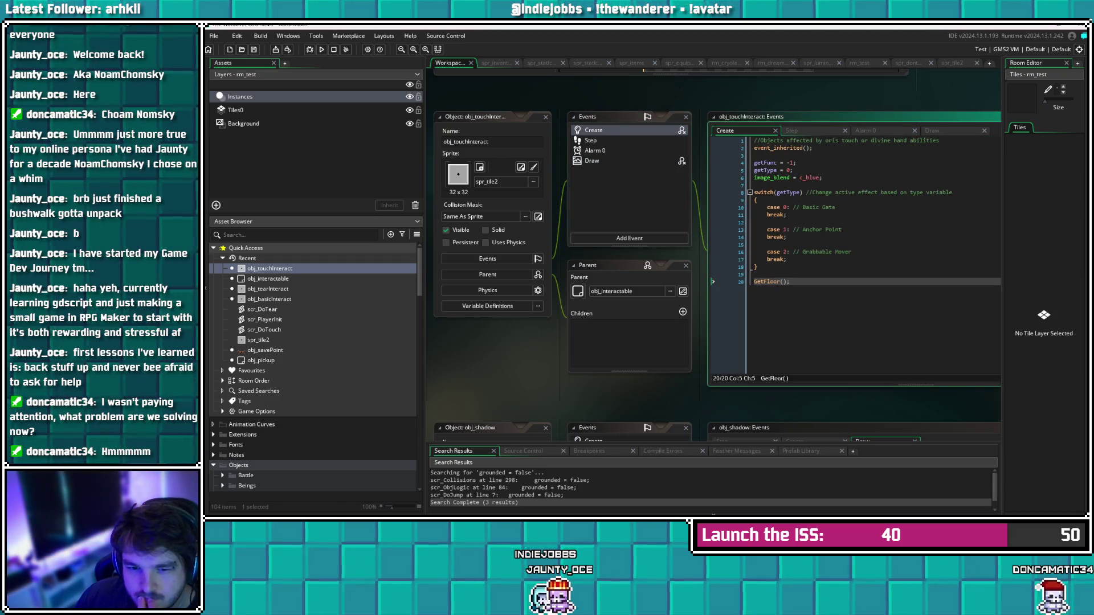
{"action": "key", "text": "ctrl+Tab"}
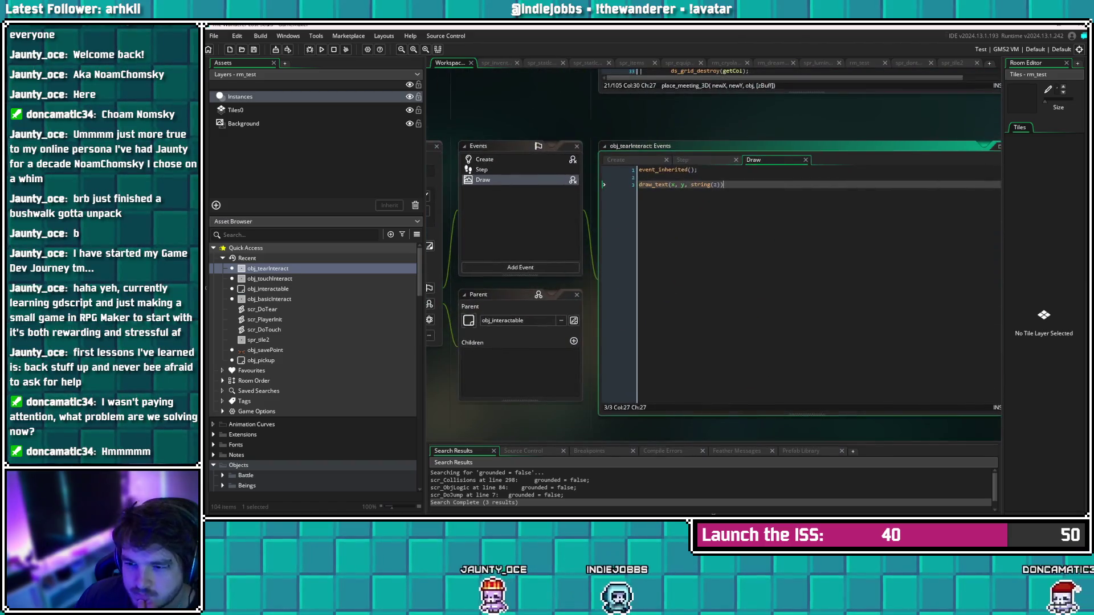
{"action": "key", "text": "ctrl+Tab"}
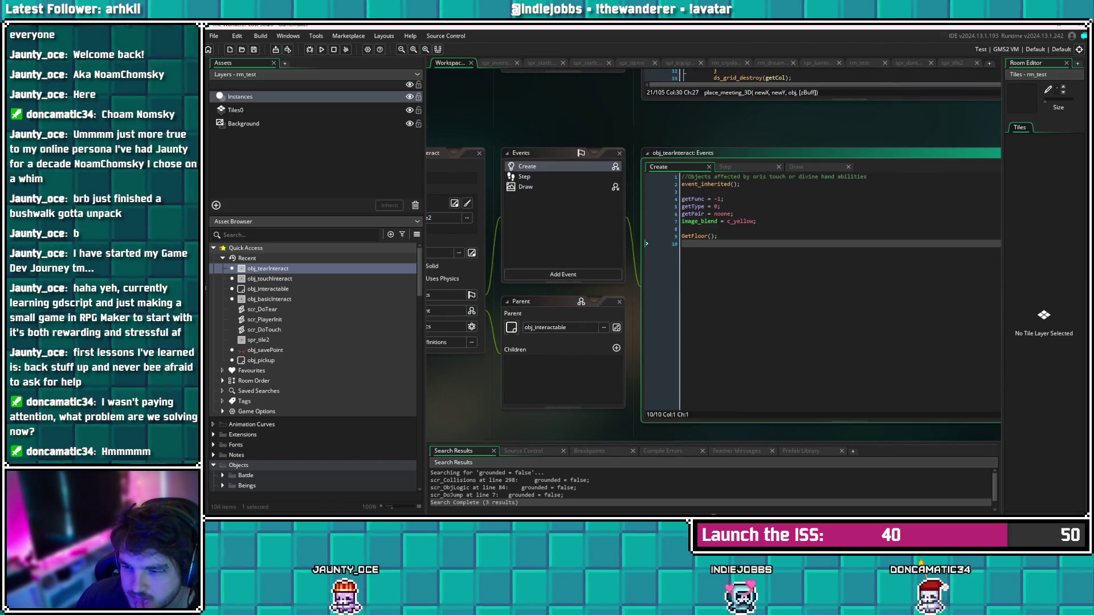
{"action": "left_click", "coordinate": [717, 236]}
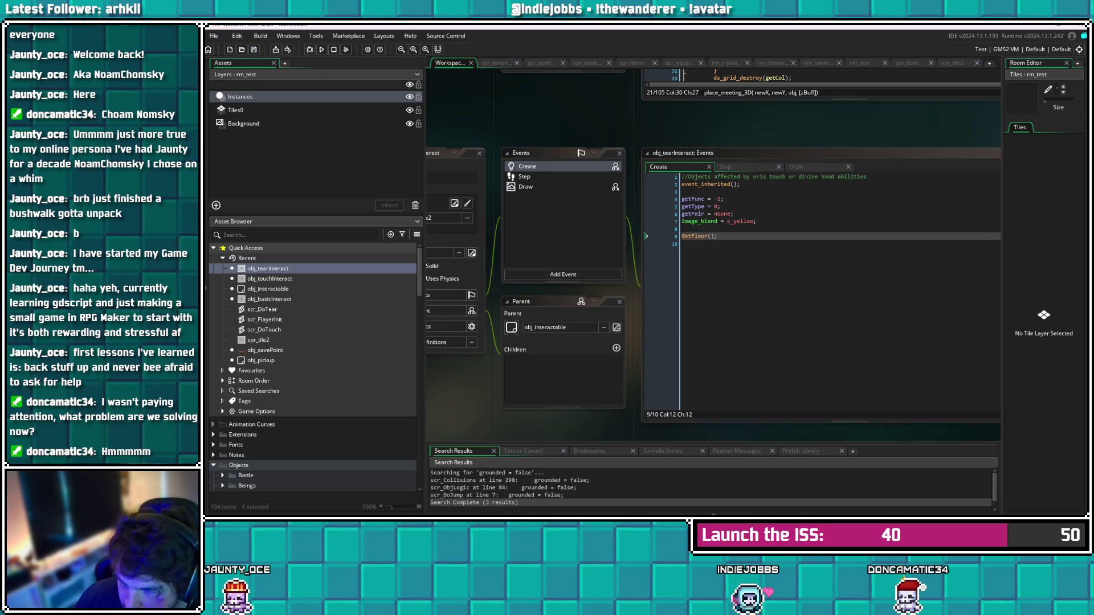
{"action": "key", "text": "F12"}
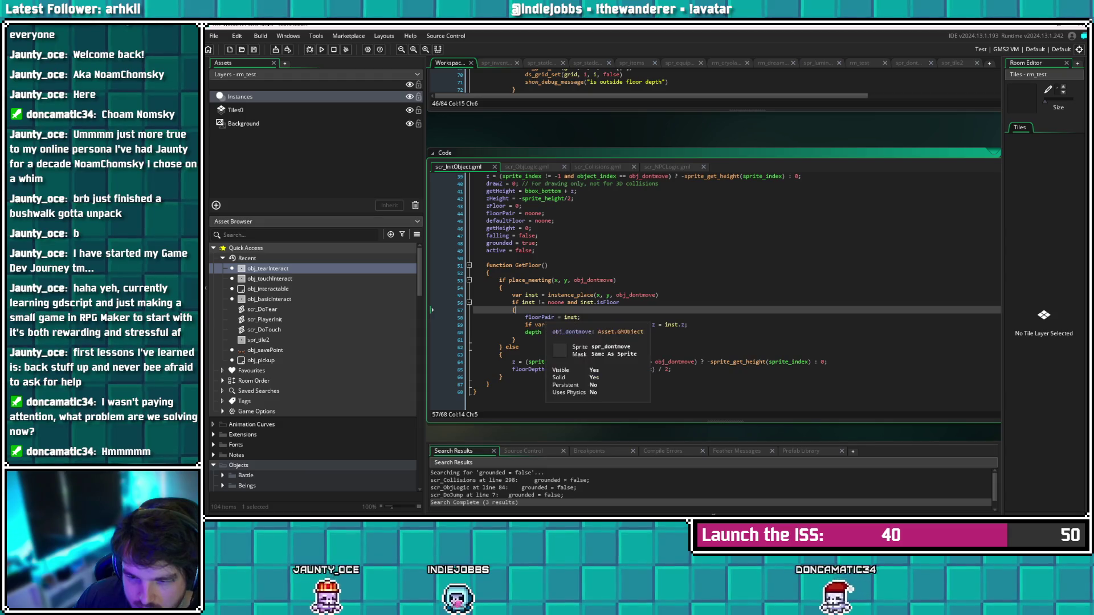
Check GetFloor's floorPair line, then return to obj_tearInteract's GetFloor() call
{"action": "left_click", "coordinate": [582, 317]}
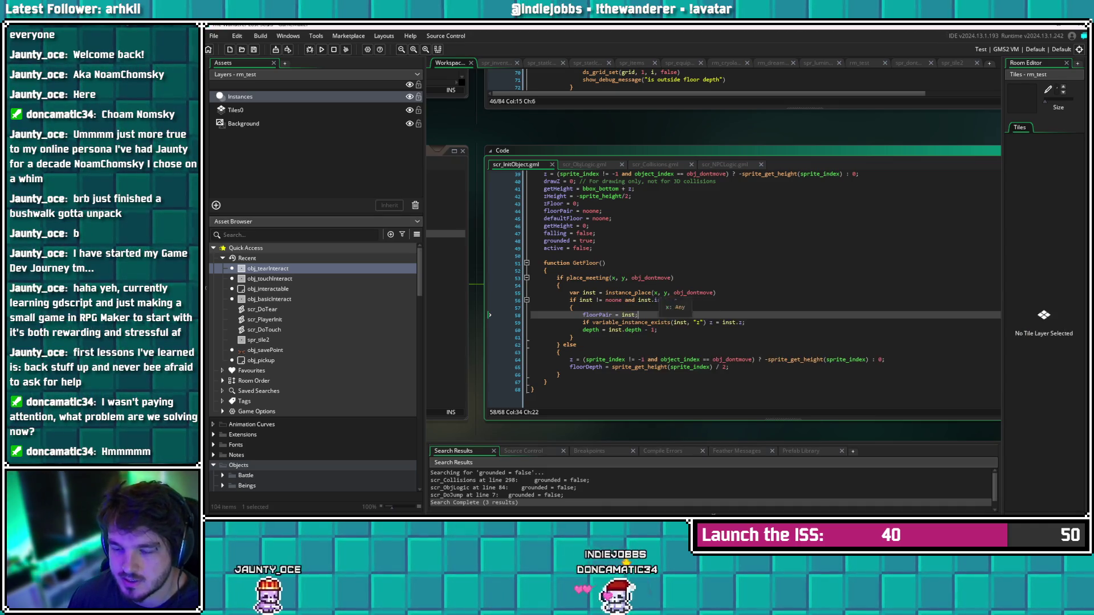
{"action": "mouse_move", "coordinate": [694, 293]}
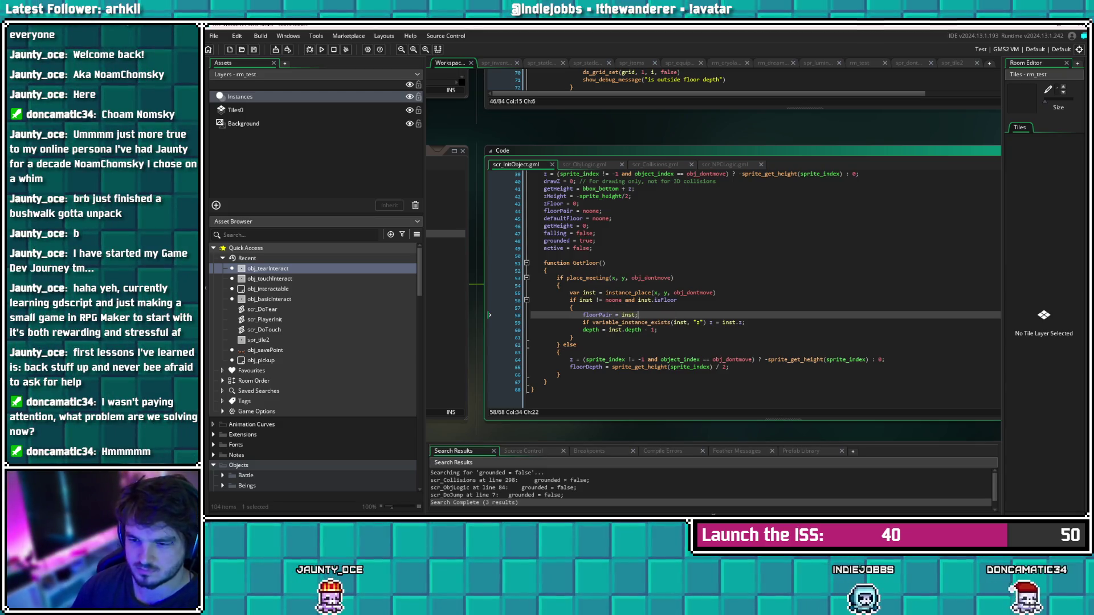
{"action": "key", "text": "alt+Left"}
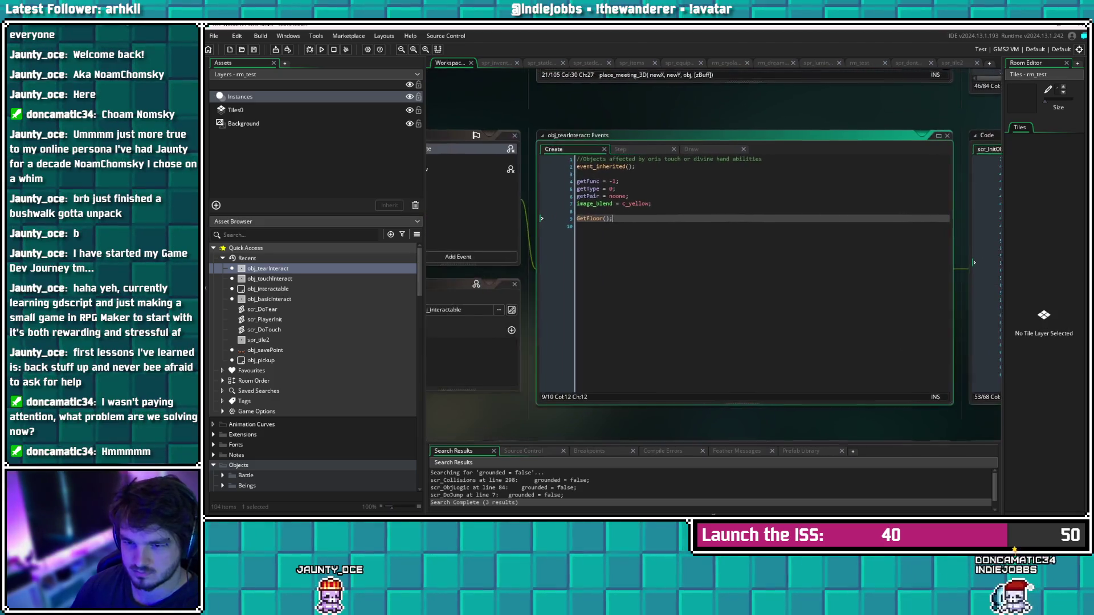
Step back to obj_tearInteract, then its parent obj_interactable, and jump to outline_sprite's definition
{"action": "key", "text": "alt+Left"}
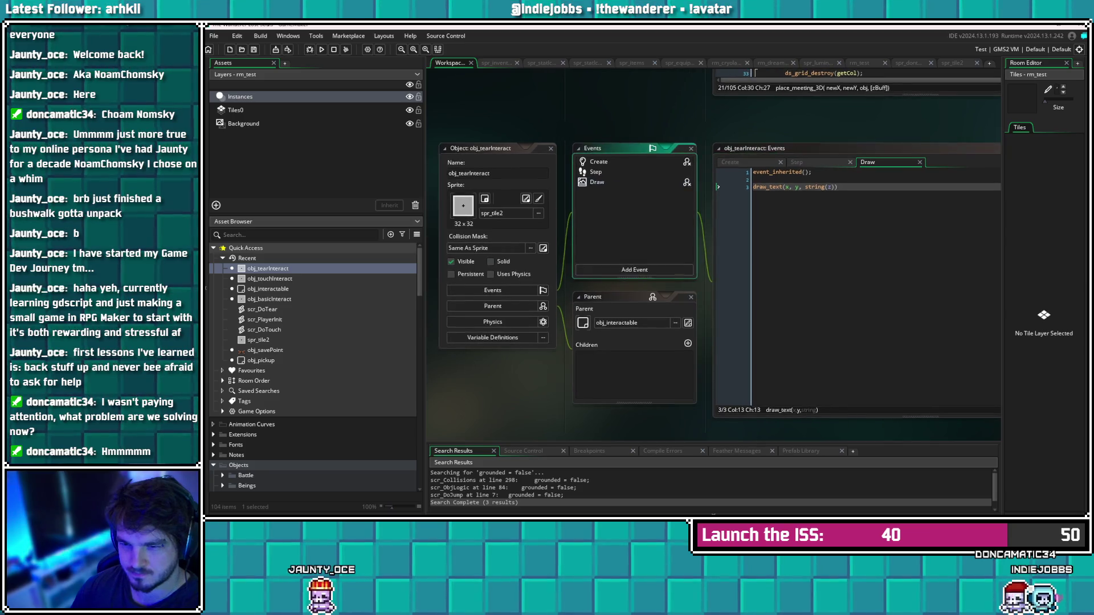
{"action": "key", "text": "alt+Left"}
{"action": "key", "text": "alt+Left"}
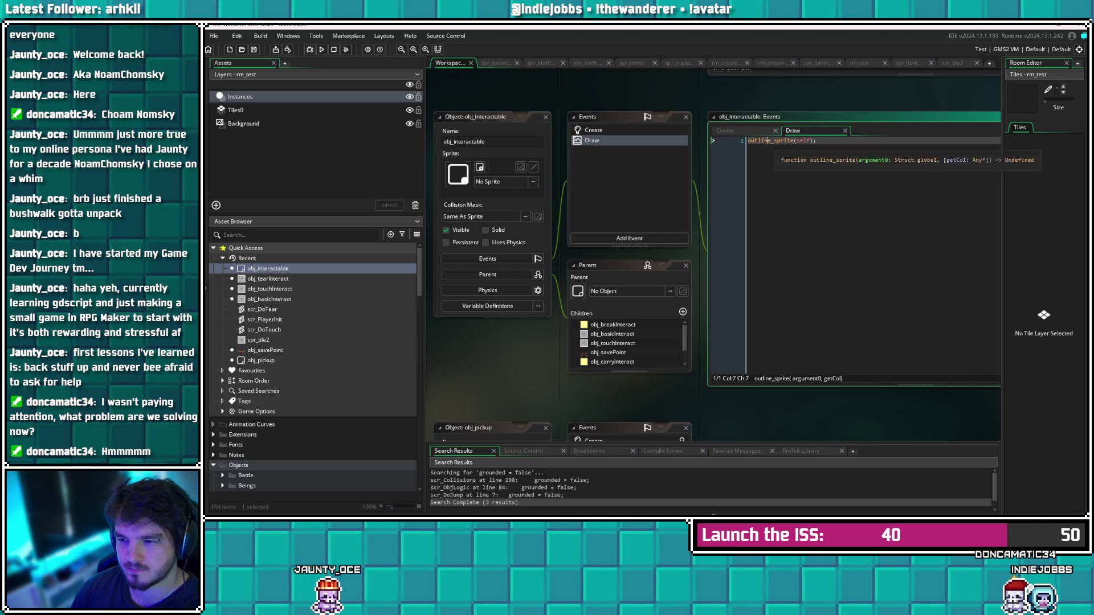
{"action": "key", "text": "F12"}
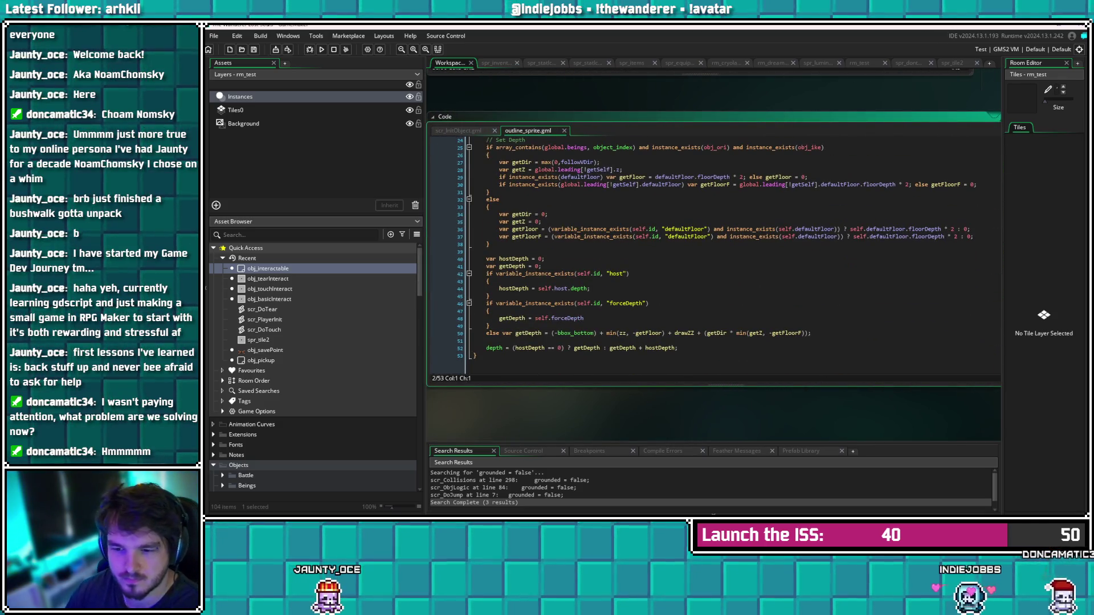
Delete 'var' before getDepth on line 50, save outline_sprite.gml, then reopen obj_tearInteract
{"action": "mouse_move", "coordinate": [624, 236]}
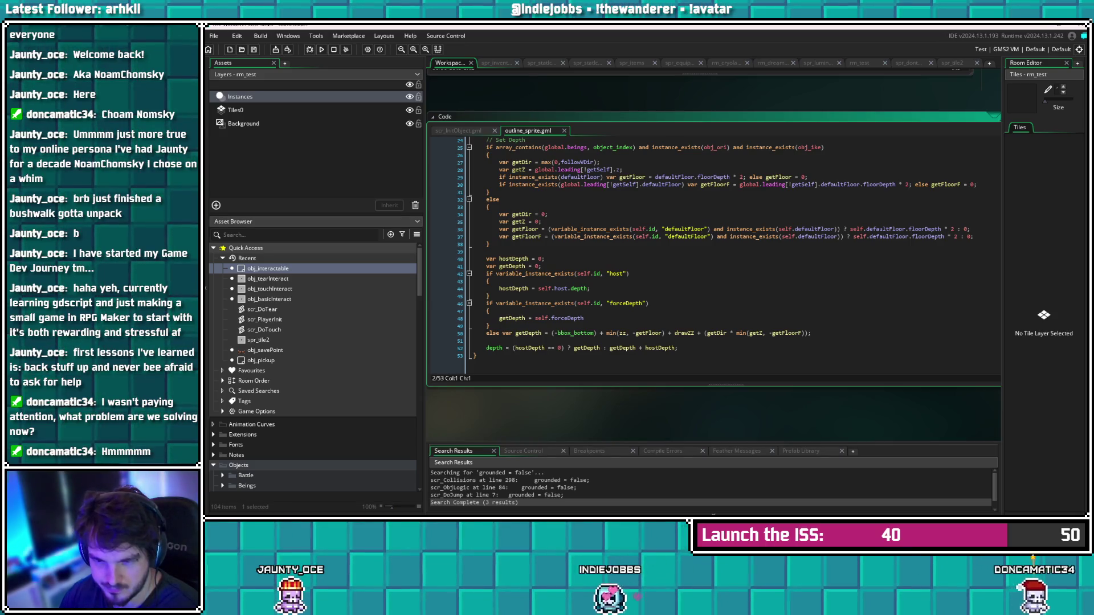
{"action": "left_click", "coordinate": [515, 333]}
{"action": "key", "text": "BackSpace"}
{"action": "key", "text": "BackSpace"}
{"action": "key", "text": "BackSpace"}
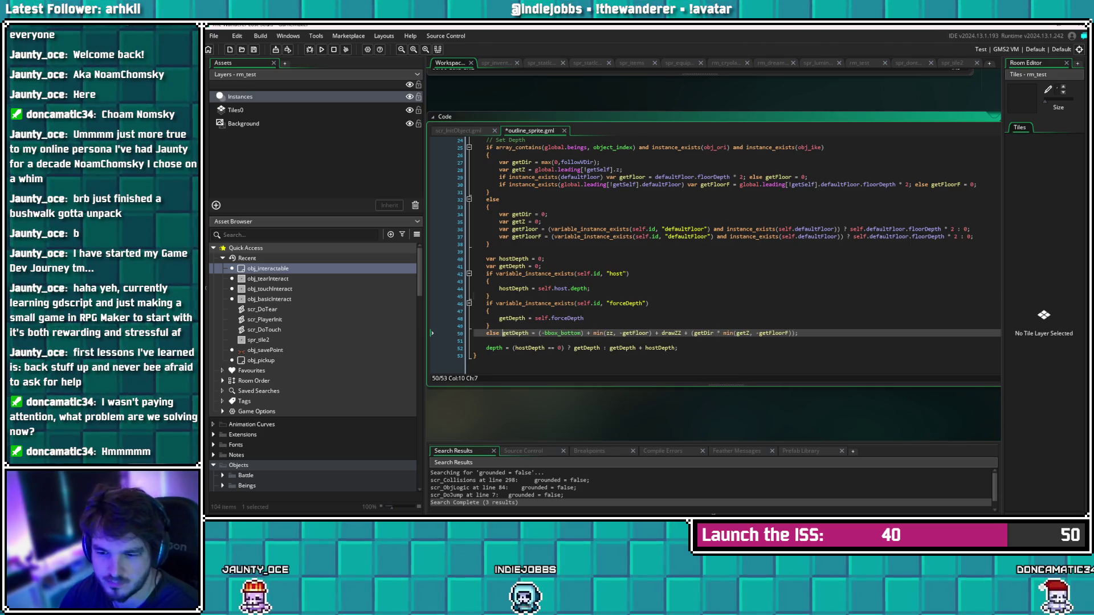
{"action": "left_click", "coordinate": [488, 295]}
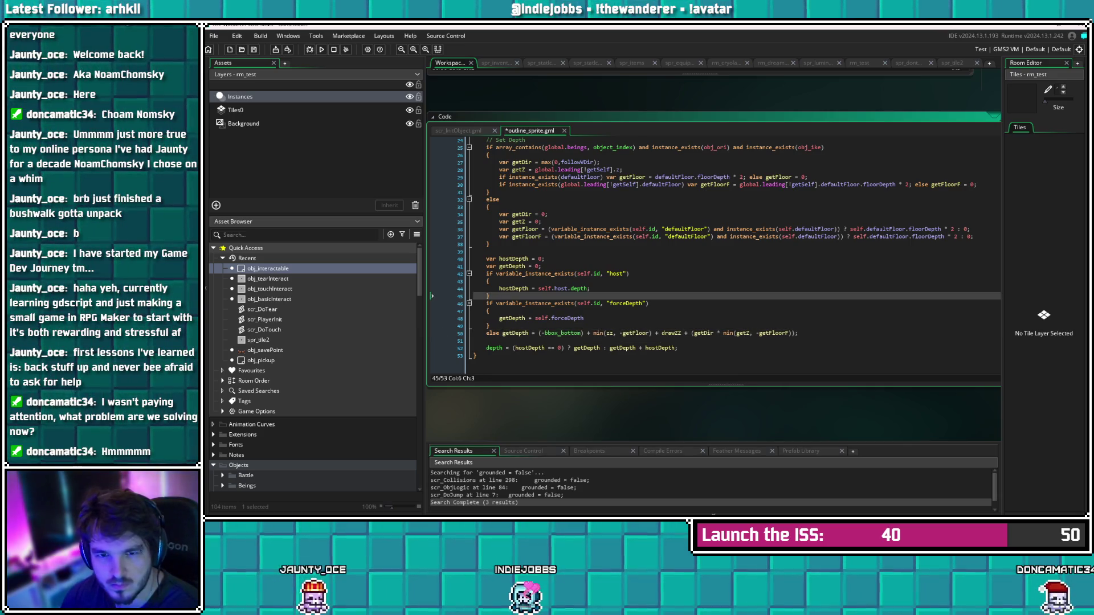
{"action": "key", "text": "ctrl+s"}
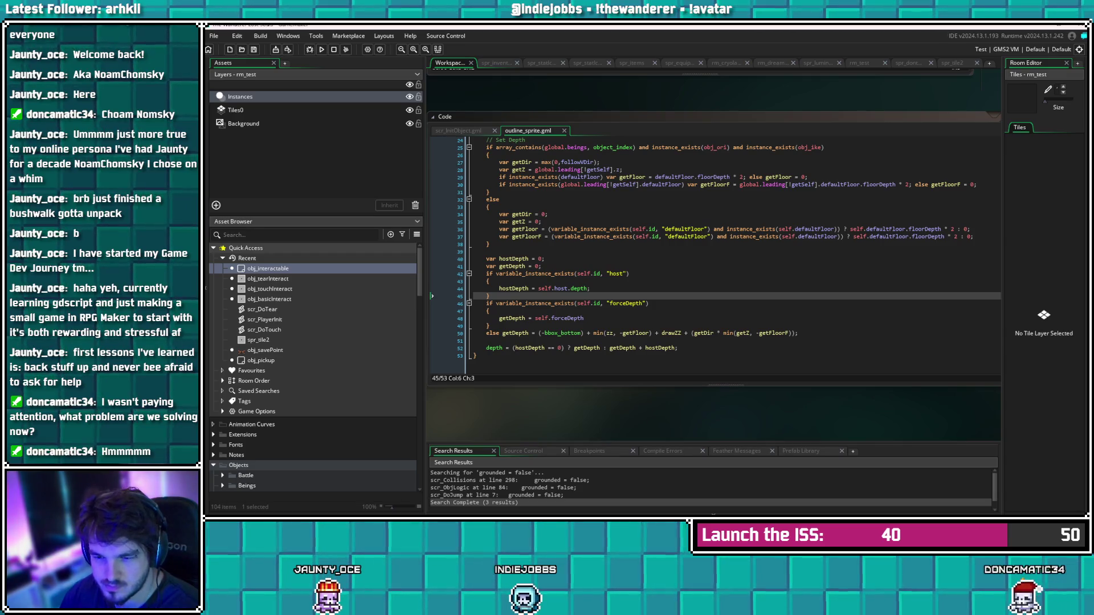
{"action": "left_click", "coordinate": [587, 318]}
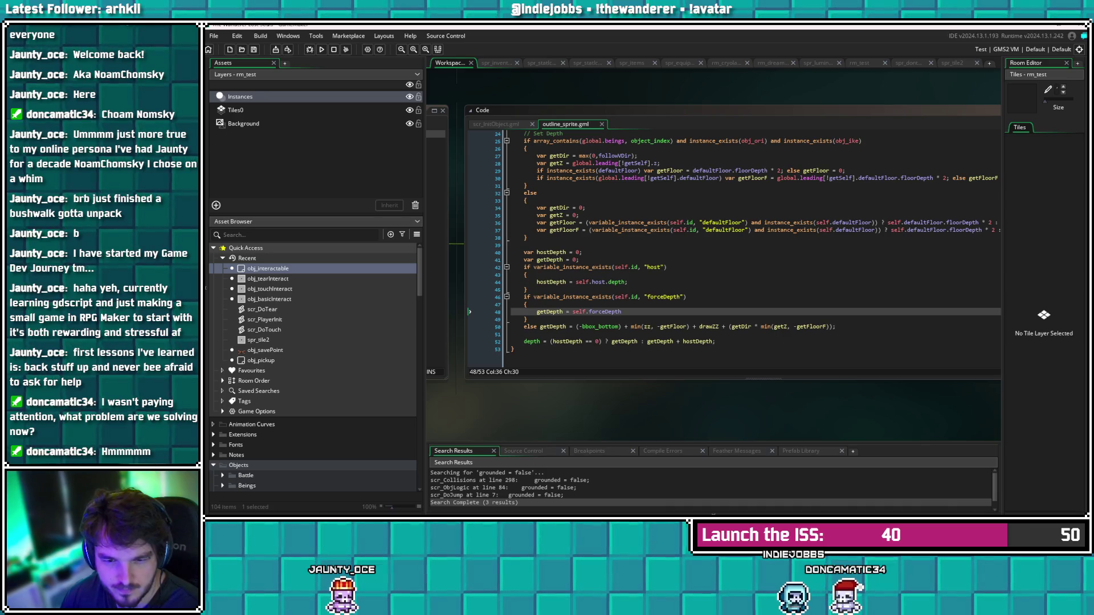
{"action": "double_click", "coordinate": [268, 279]}
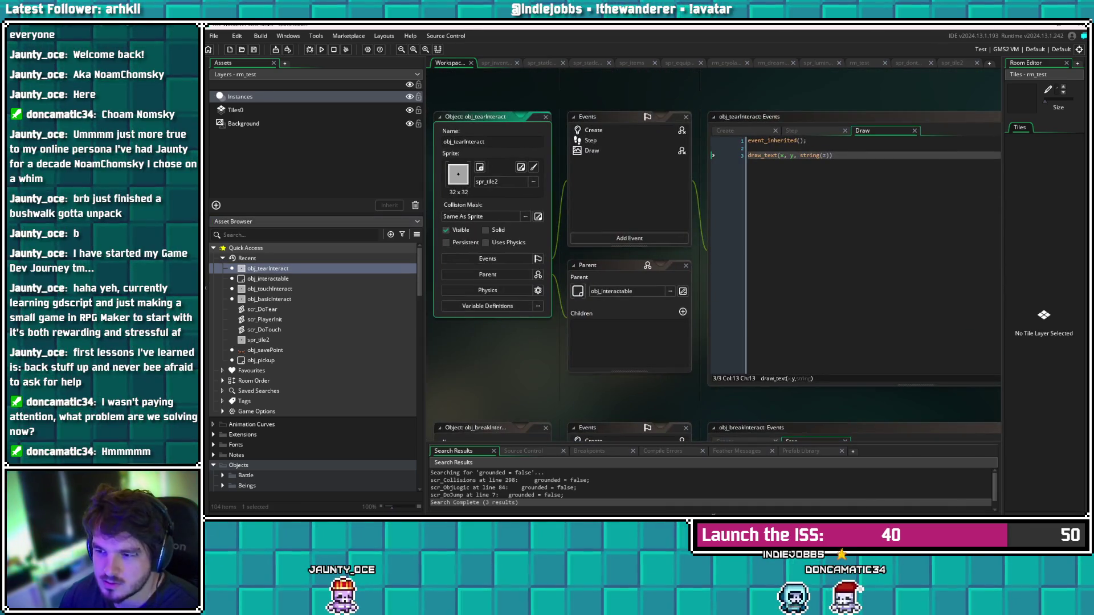
Open obj_tearInteract's Create event and jump to the GetFloor definition in scr_InitObject
{"action": "double_click", "coordinate": [267, 278]}
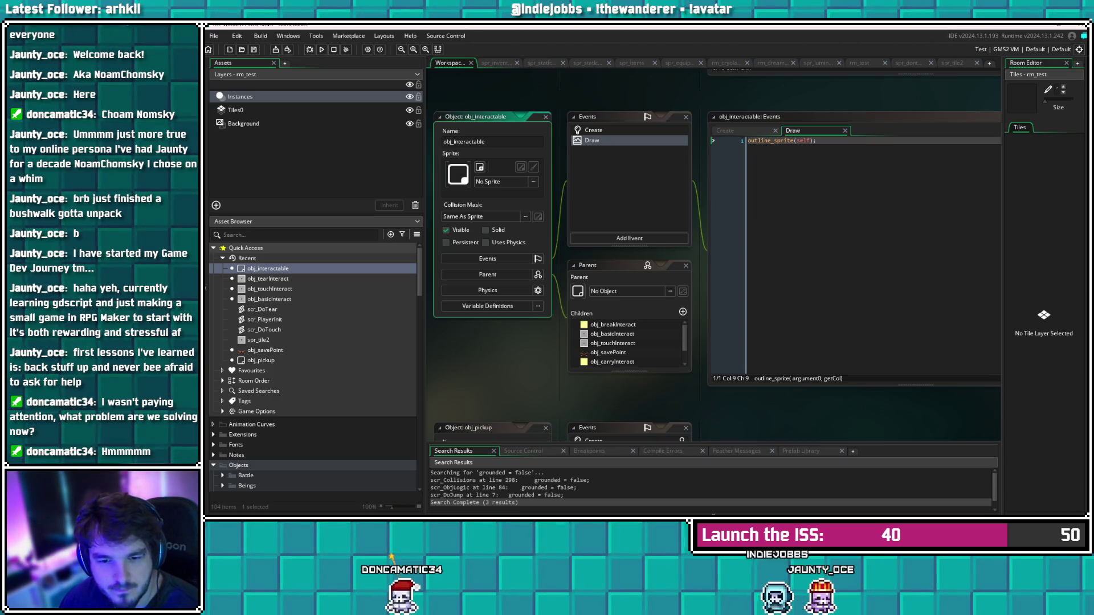
{"action": "double_click", "coordinate": [268, 278]}
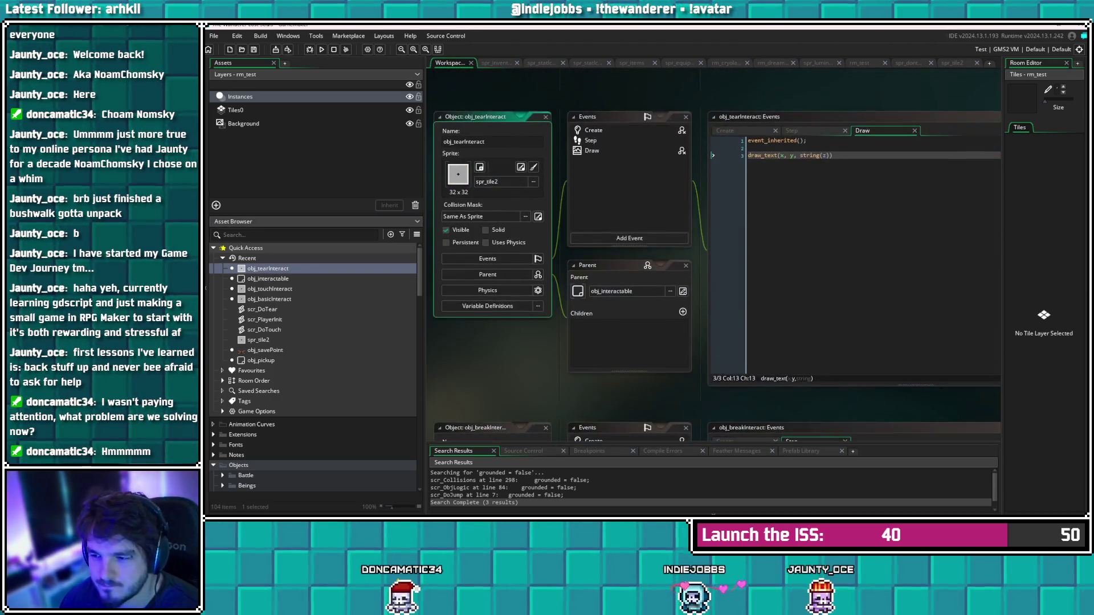
{"action": "left_click", "coordinate": [593, 130]}
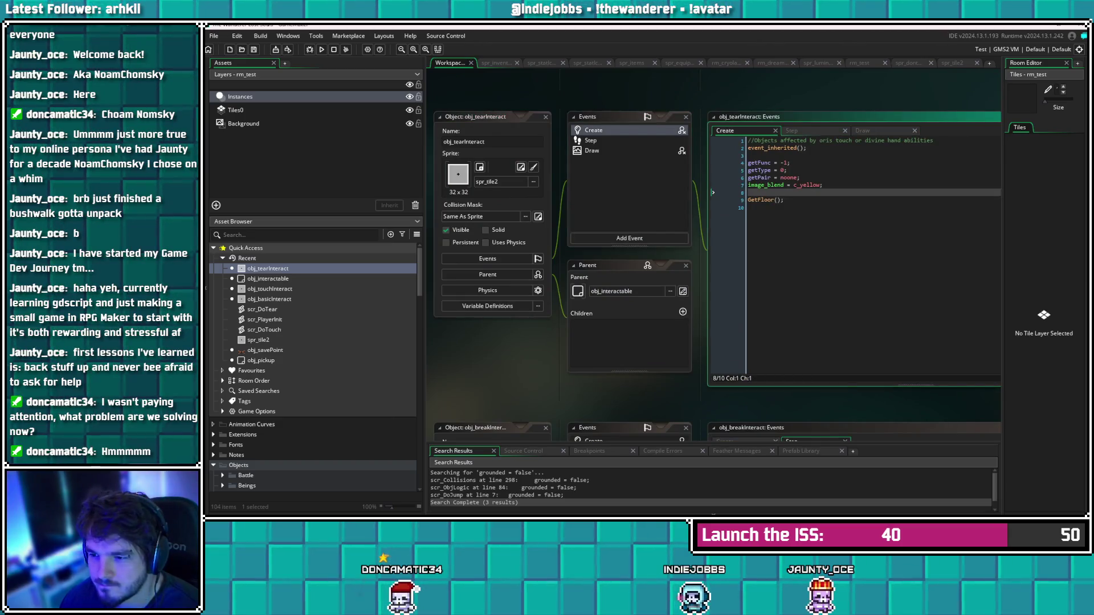
{"action": "middle_click", "coordinate": [765, 200]}
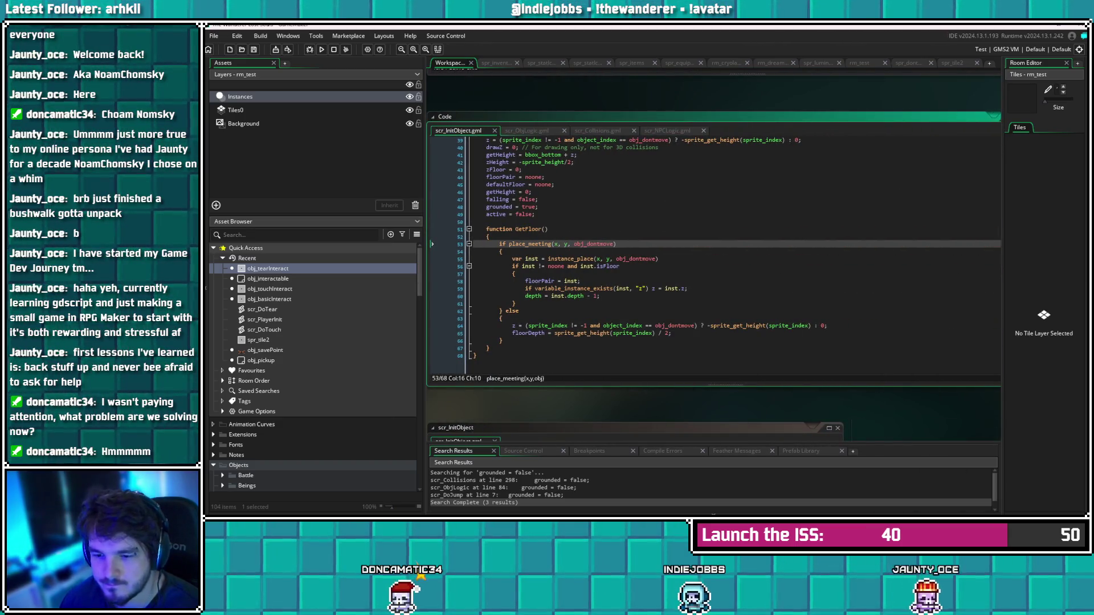
Add 'if object_get_parent(object_index) == obj_interactable forceDepth = inst.depth - 1;' after line 60 and save
{"action": "left_click", "coordinate": [600, 296]}
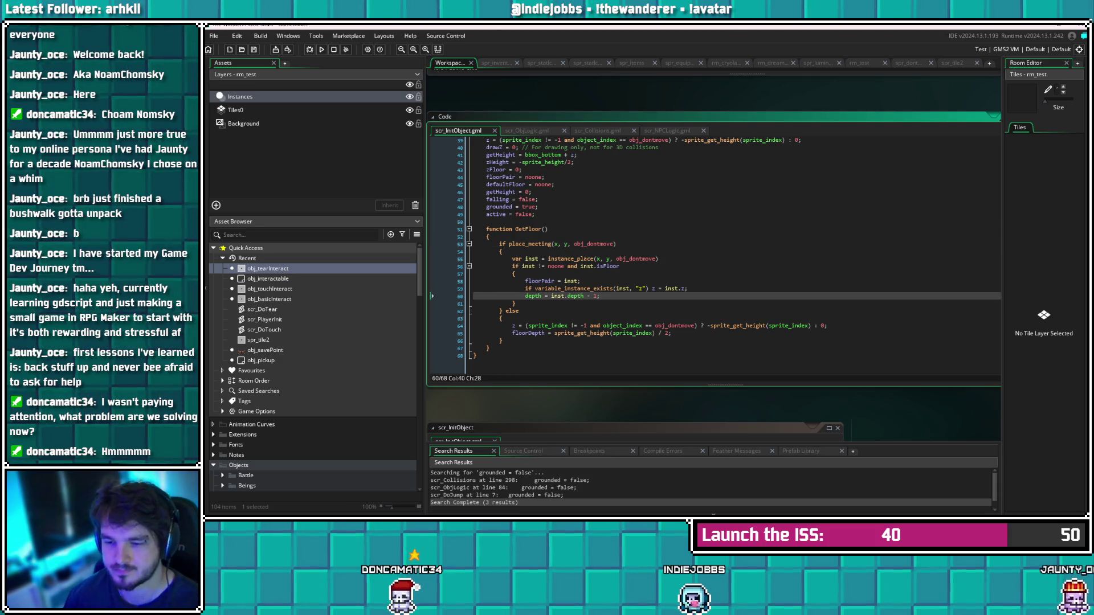
{"action": "key", "text": "Return"}
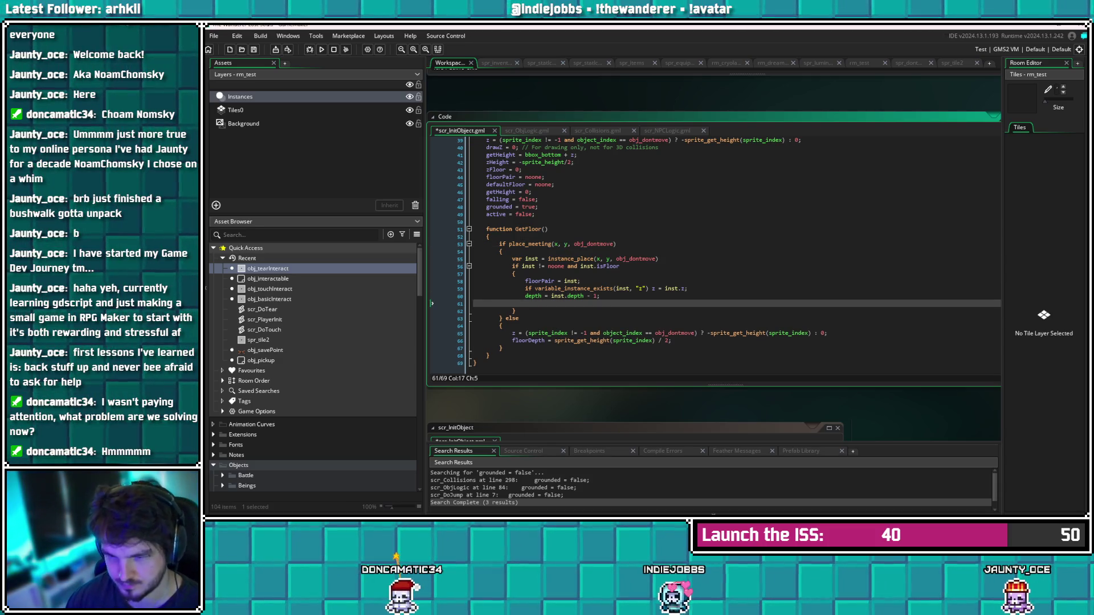
{"action": "type", "text": "if objec"}
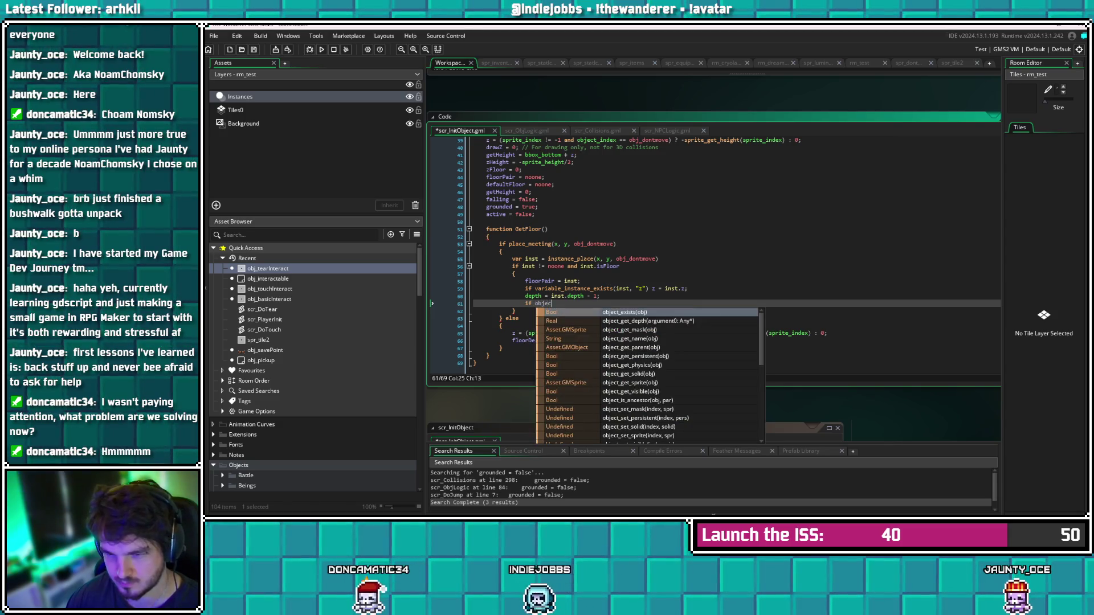
{"action": "type", "text": "t_index "}
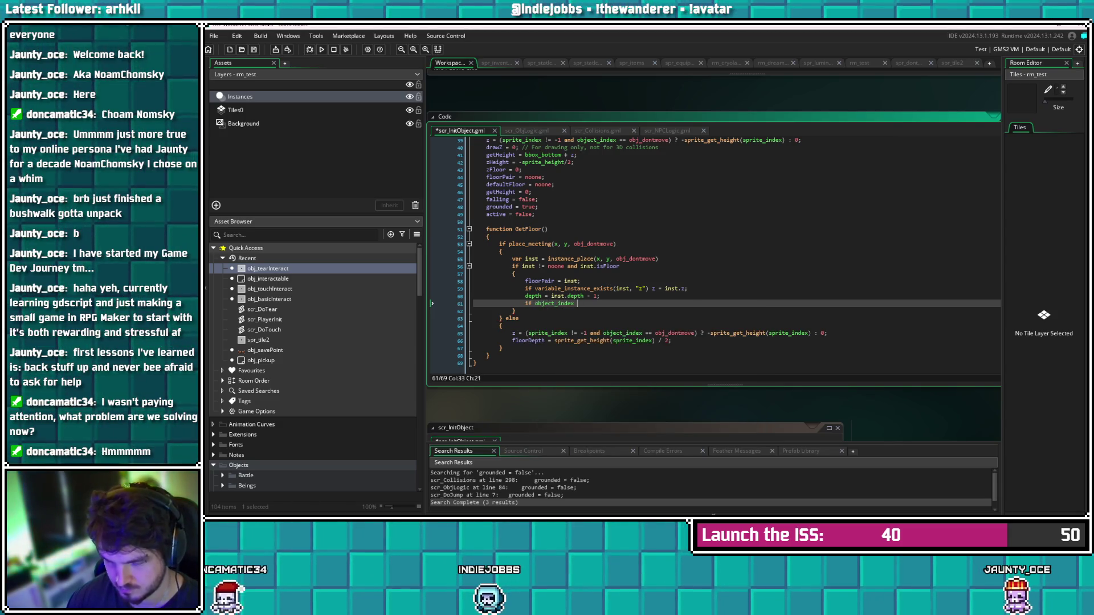
{"action": "type", "text": "== obj_tearIn"}
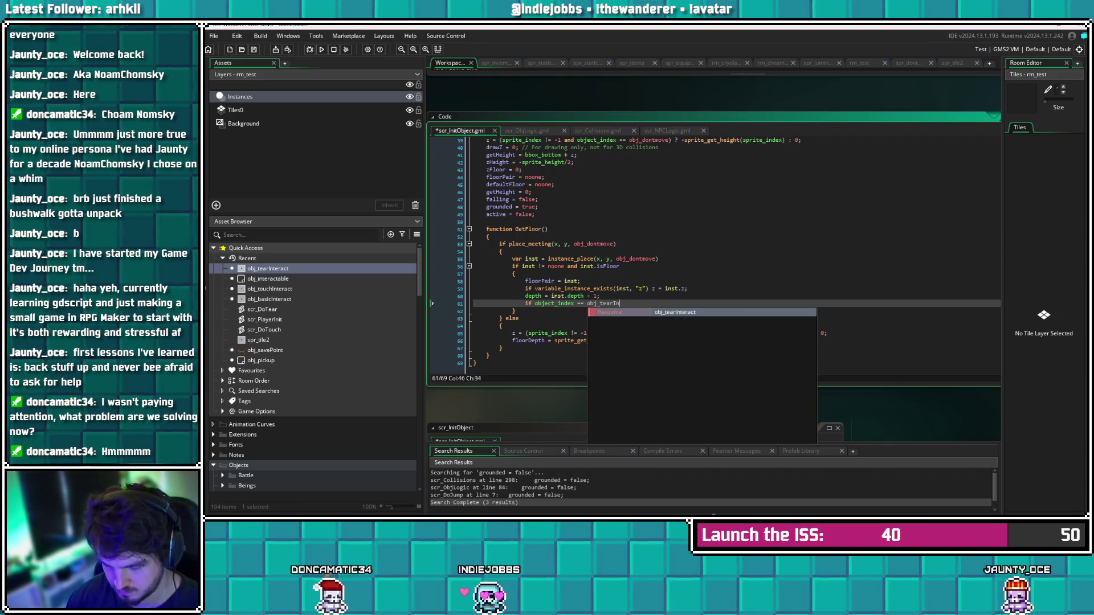
{"action": "type", "text": "teract"}
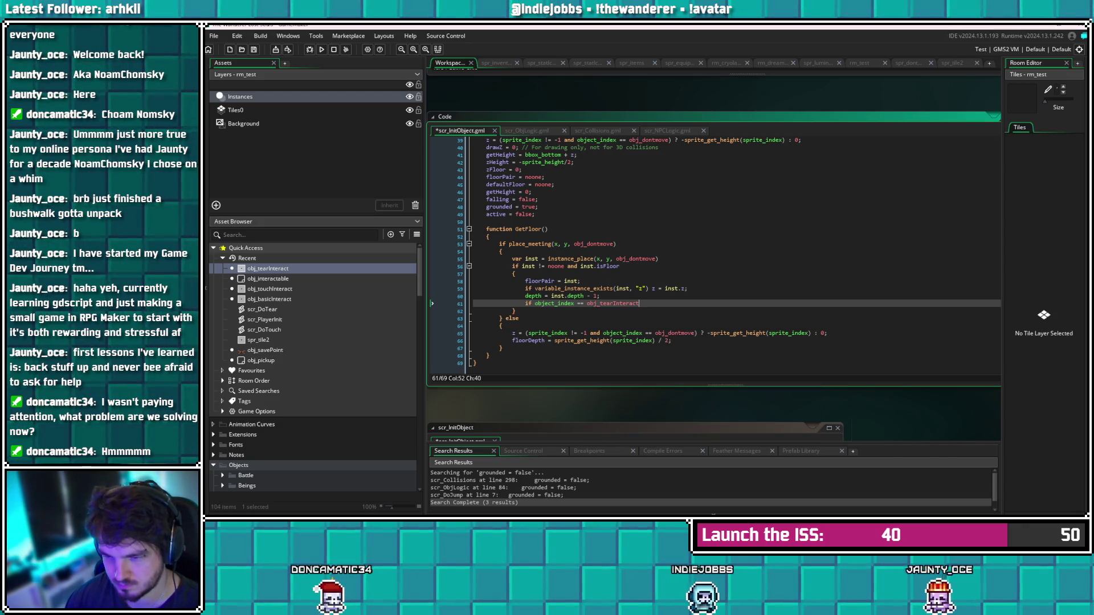
{"action": "key", "text": "BackSpace"}
{"action": "key", "text": "BackSpace"}
{"action": "key", "text": "BackSpace"}
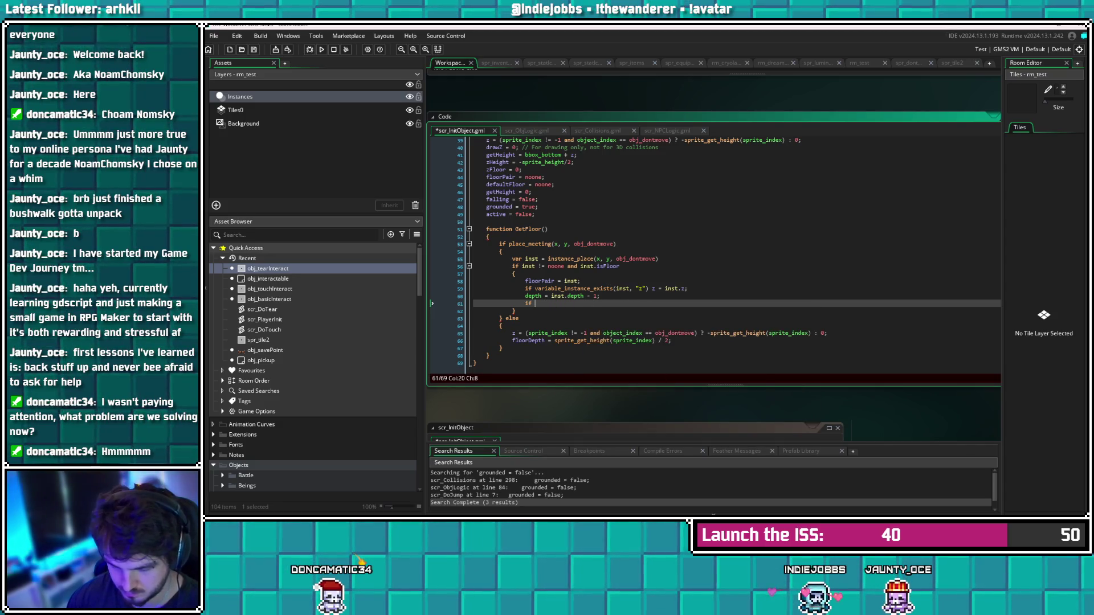
{"action": "type", "text": "object_get_"}
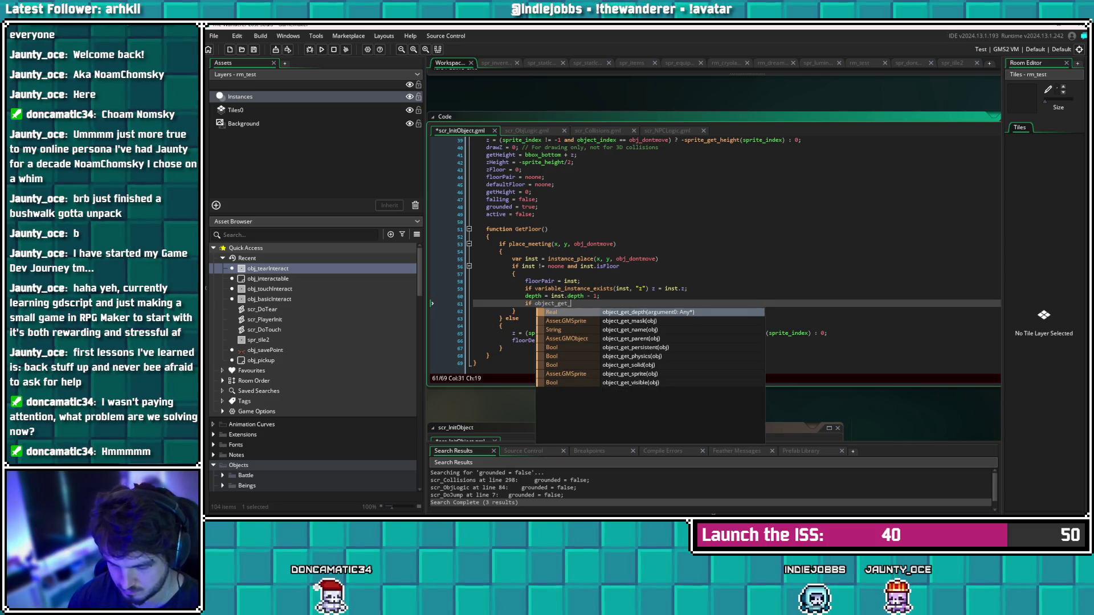
{"action": "type", "text": "par"}
{"action": "key", "text": "Return"}
{"action": "type", "text": "()"}
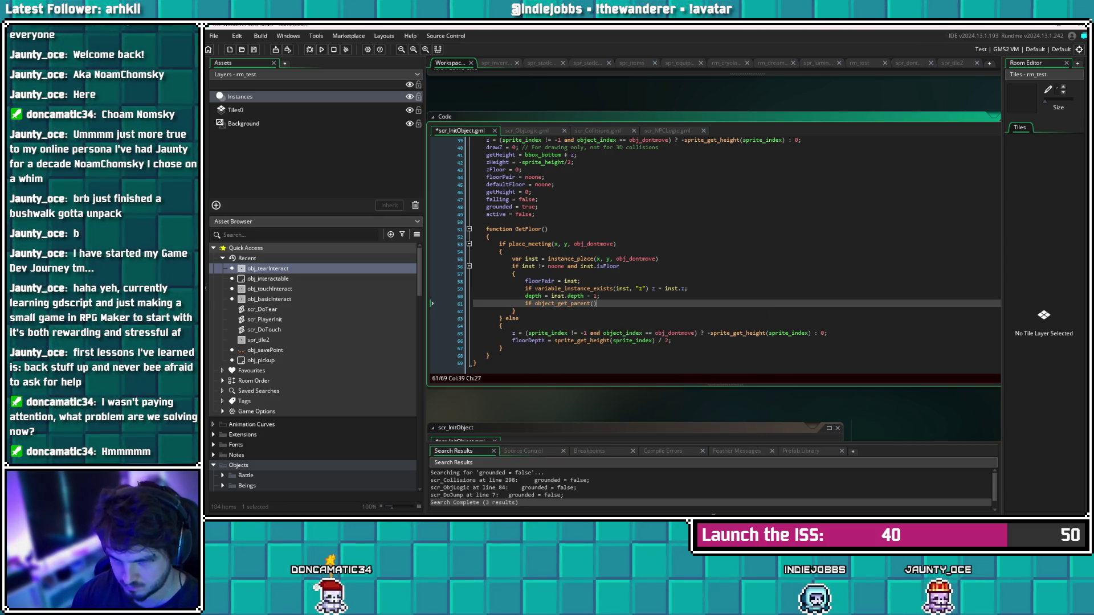
{"action": "key", "text": "Left"}
{"action": "type", "text": "object_inde"}
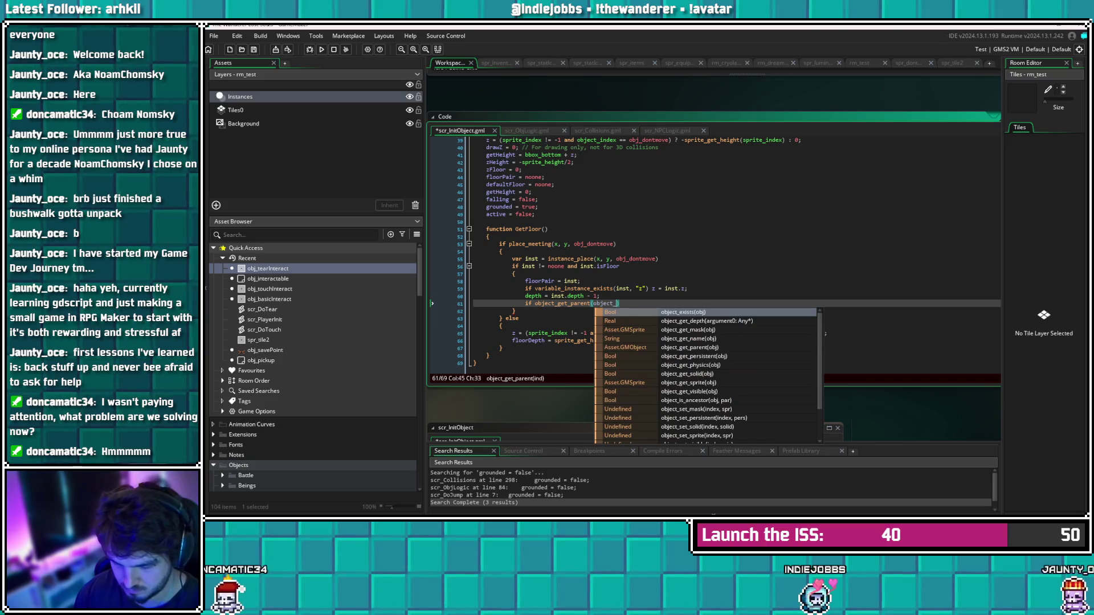
{"action": "type", "text": "x) ="}
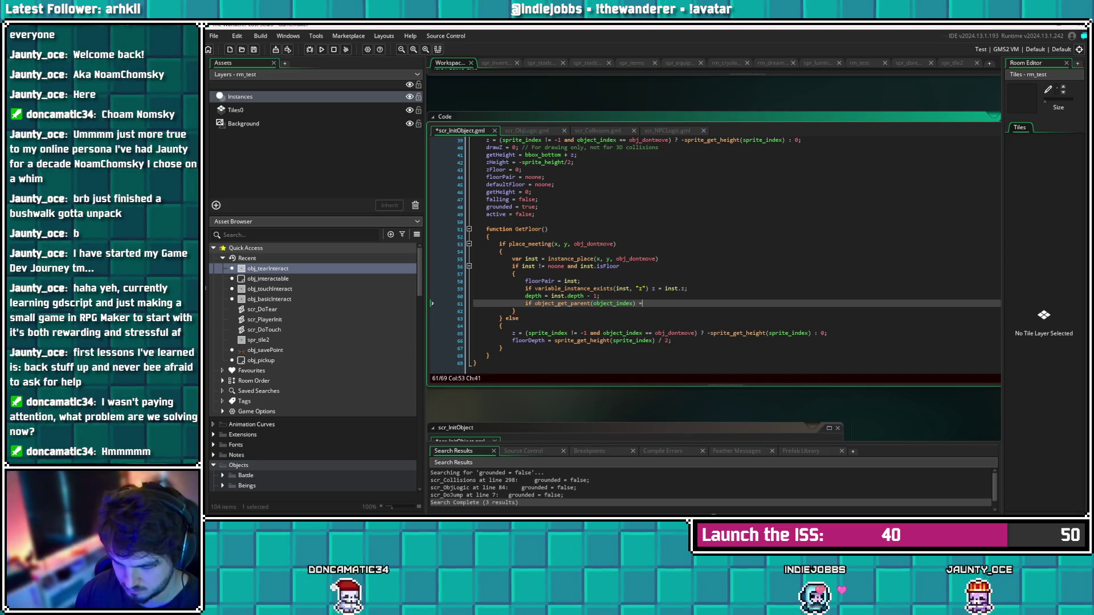
{"action": "type", "text": "= obj_interact"}
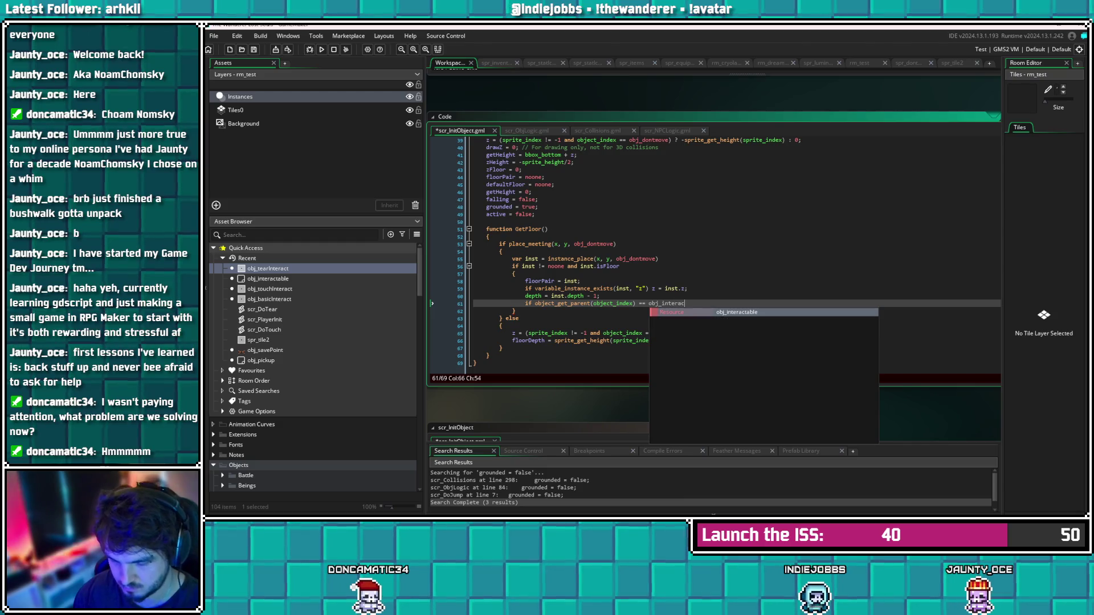
{"action": "key", "text": "BackSpace"}
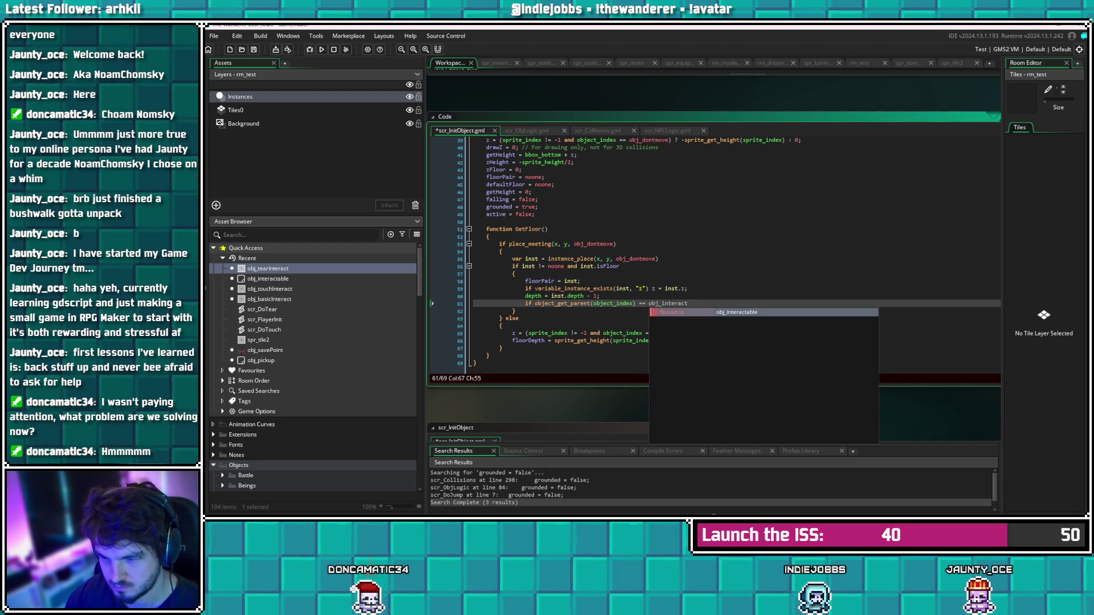
{"action": "key", "text": "Return"}
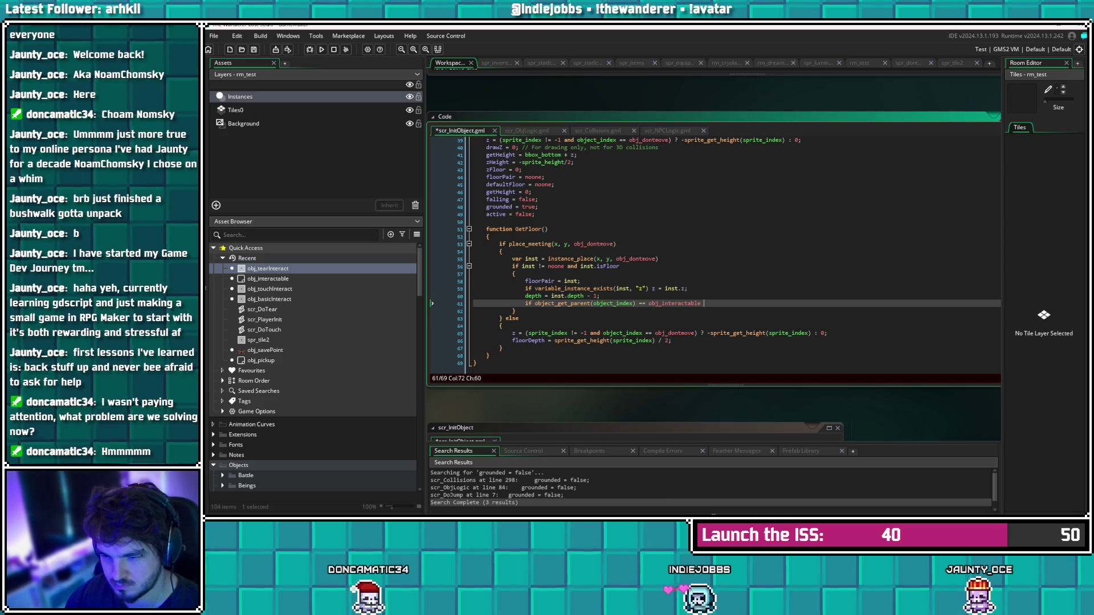
{"action": "type", "text": "forceDepth ="}
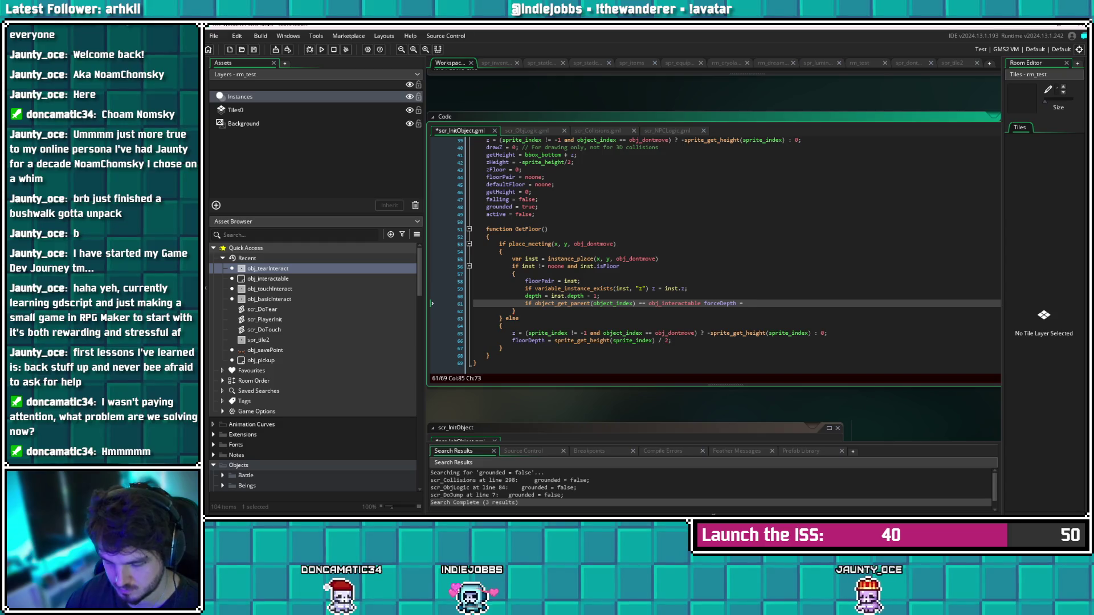
{"action": "type", "text": "inst.depth"}
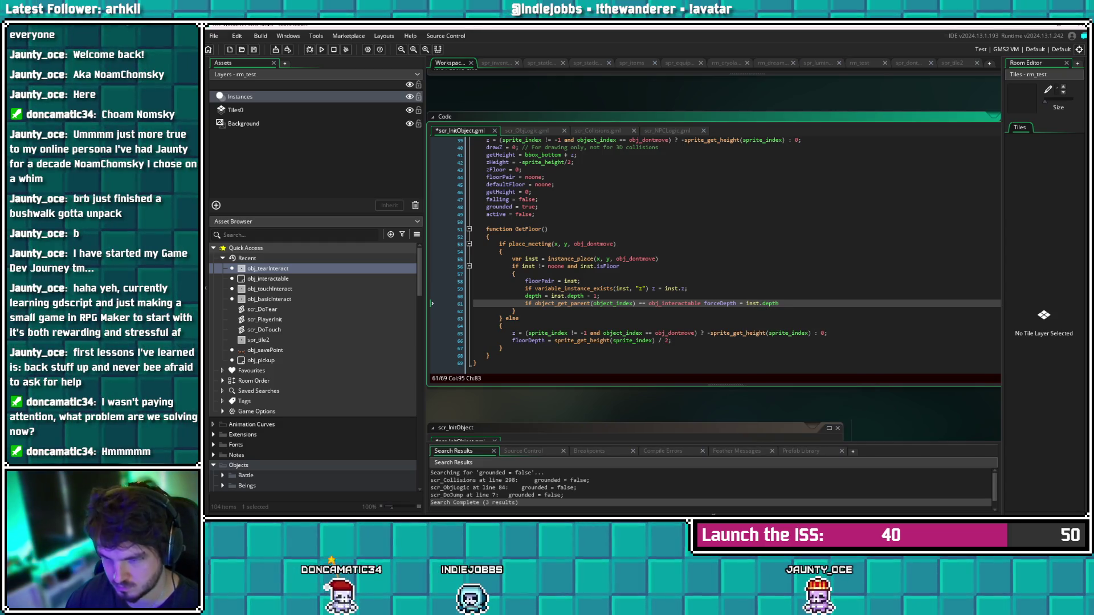
{"action": "type", "text": " - 1;"}
{"action": "key", "text": "ctrl+s"}
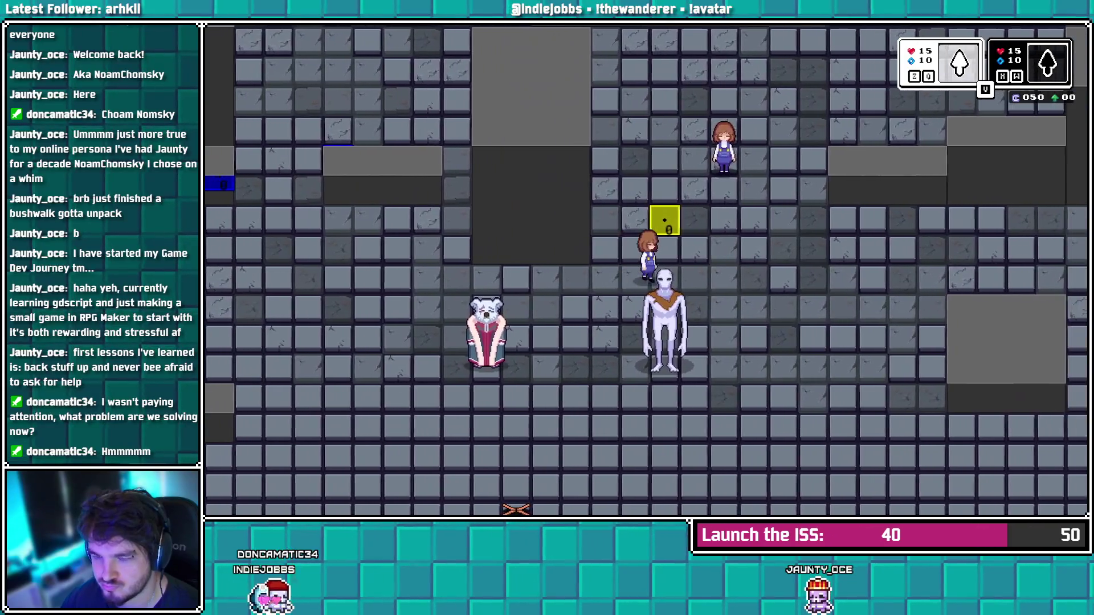
Walk the character right in the test game, then leave it for the scr_InitObject code
{"action": "key", "text": "Right"}
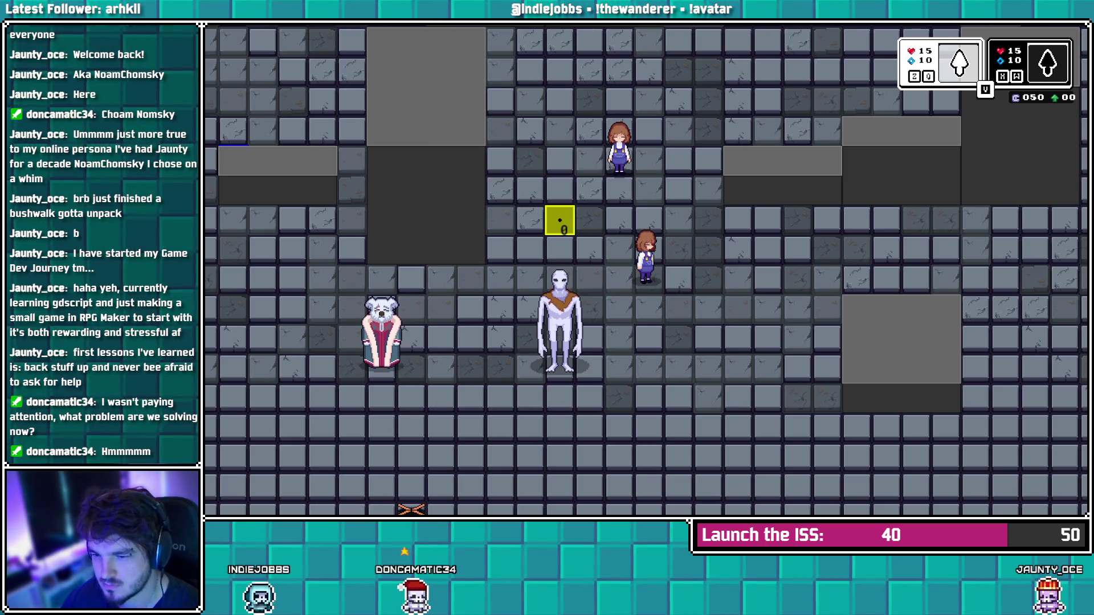
{"action": "key", "text": "alt+Tab"}
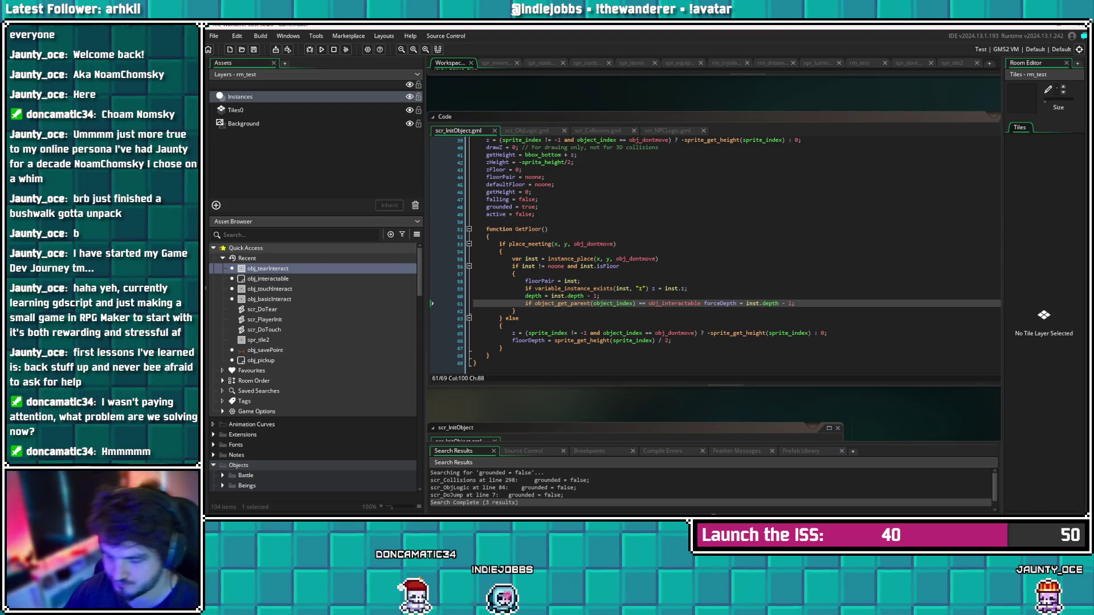
Delete the forceDepth line from GetFloor and save scr_InitObject
{"action": "key", "text": "shift+Home"}
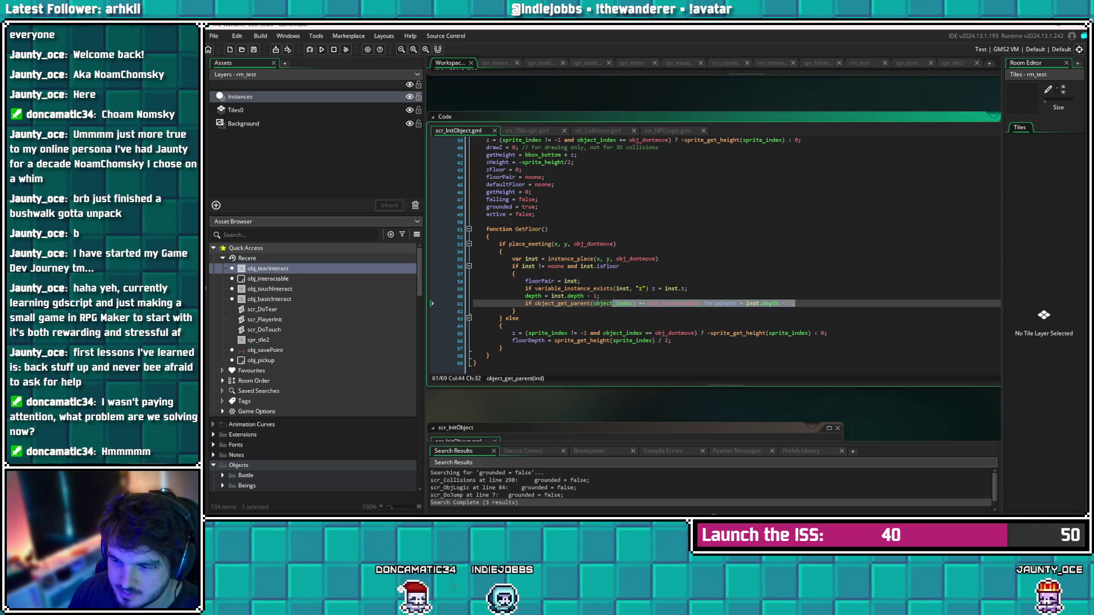
{"action": "key", "text": "BackSpace"}
{"action": "key", "text": "BackSpace"}
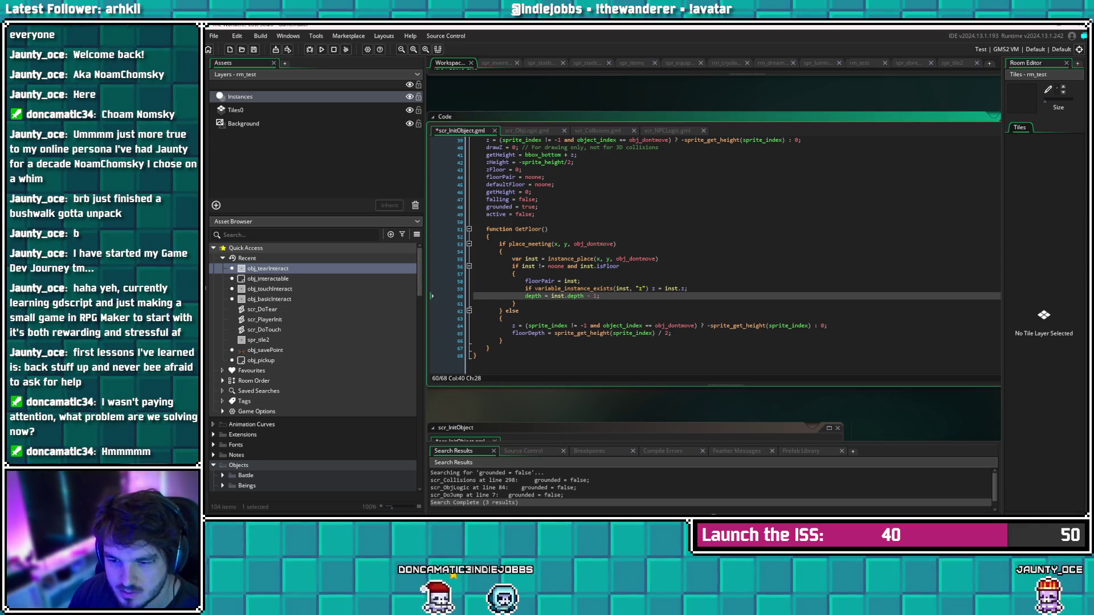
{"action": "key", "text": "ctrl+s"}
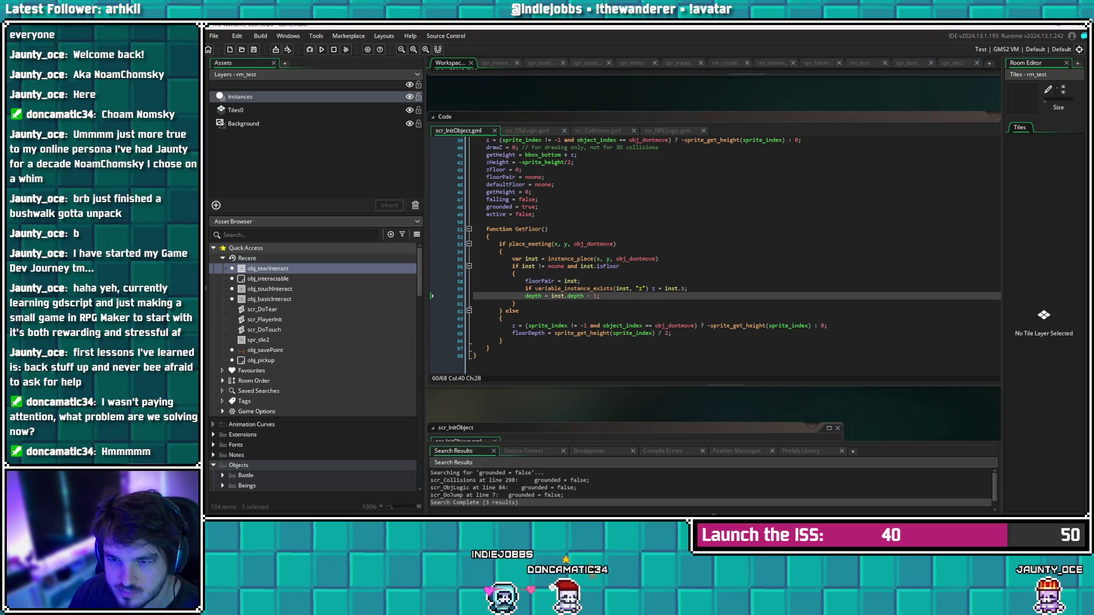
Move the test square instances in rm_test up one tile
{"action": "left_click", "coordinate": [859, 63]}
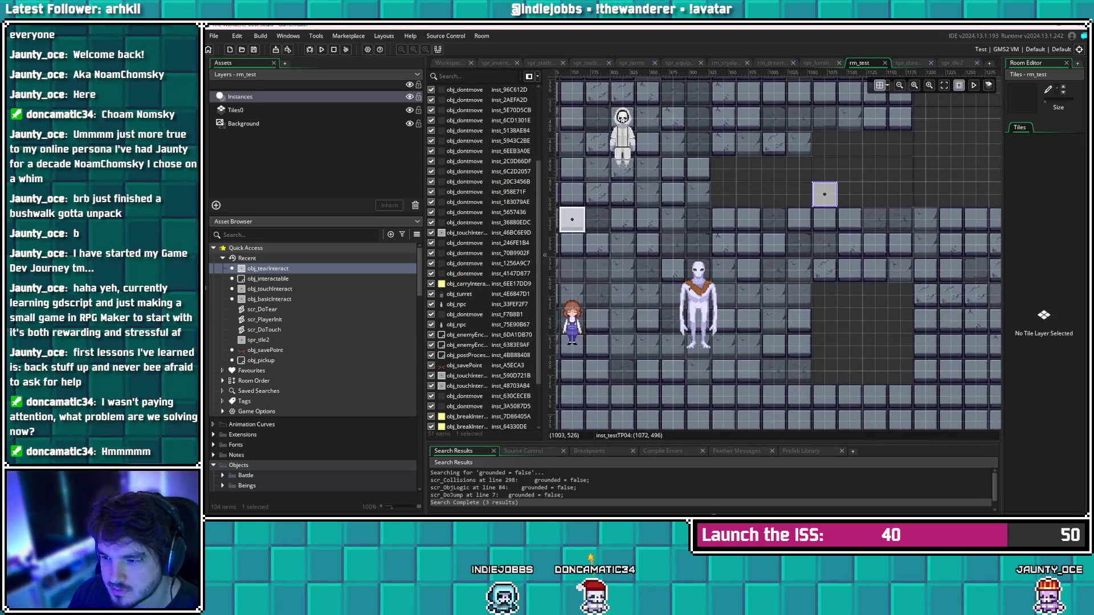
{"action": "mouse_move", "coordinate": [809, 272]}
{"action": "left_mouse_down"}
{"action": "mouse_move", "coordinate": [811, 208]}
{"action": "mouse_move", "coordinate": [809, 225]}
{"action": "left_mouse_up"}
{"action": "scroll", "coordinate": [778, 316], "scroll_direction": "left", "scroll_amount": 5}
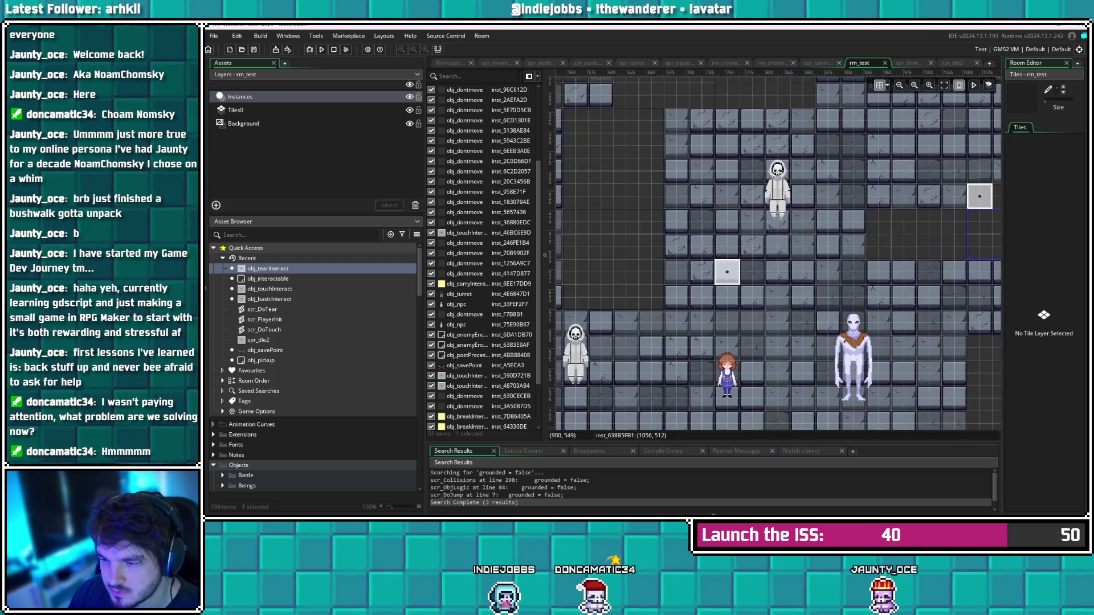
{"action": "scroll", "coordinate": [779, 317], "scroll_direction": "left", "scroll_amount": 3}
{"action": "left_click_drag", "start_coordinate": [718, 246], "coordinate": [719, 221]}
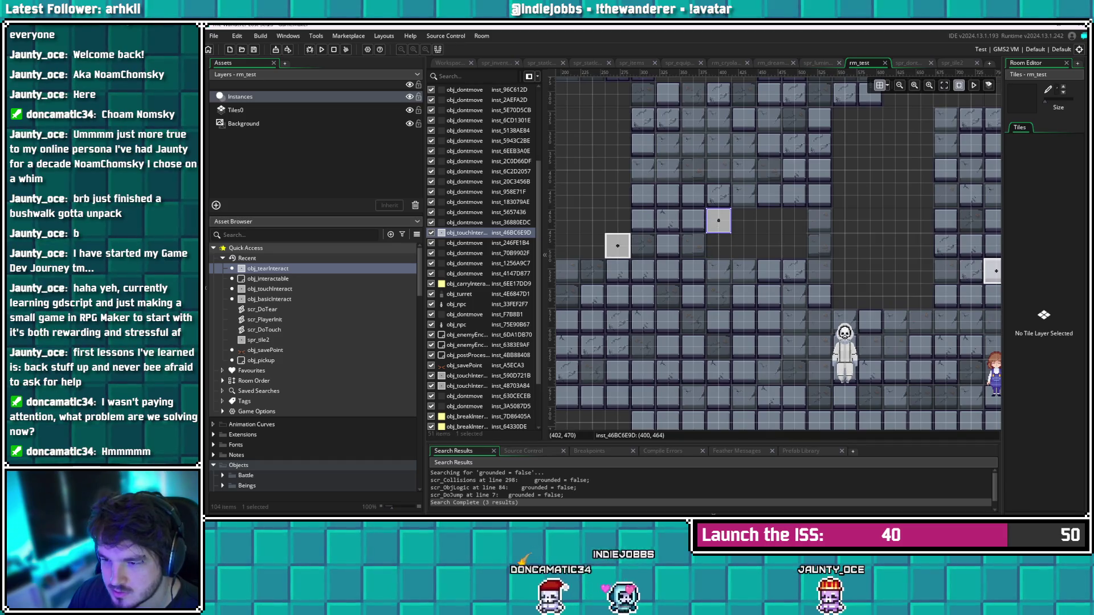
{"action": "left_click", "coordinate": [651, 292]}
{"action": "left_click_drag", "start_coordinate": [617, 245], "coordinate": [618, 220]}
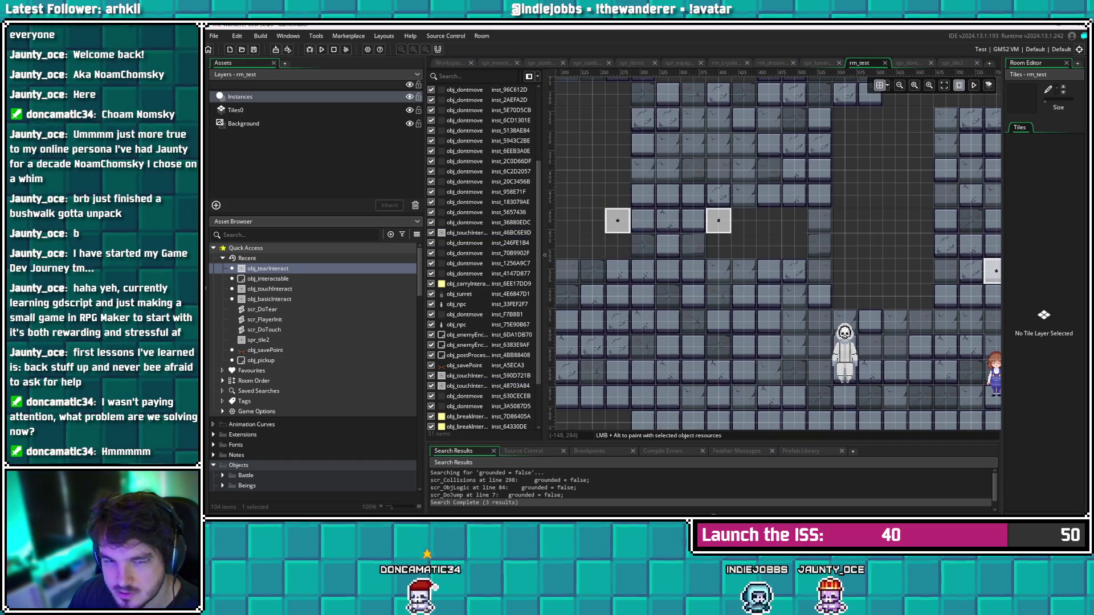
Check a square instance's creation code in rm_test, then close it and its properties
{"action": "right_click", "coordinate": [718, 220]}
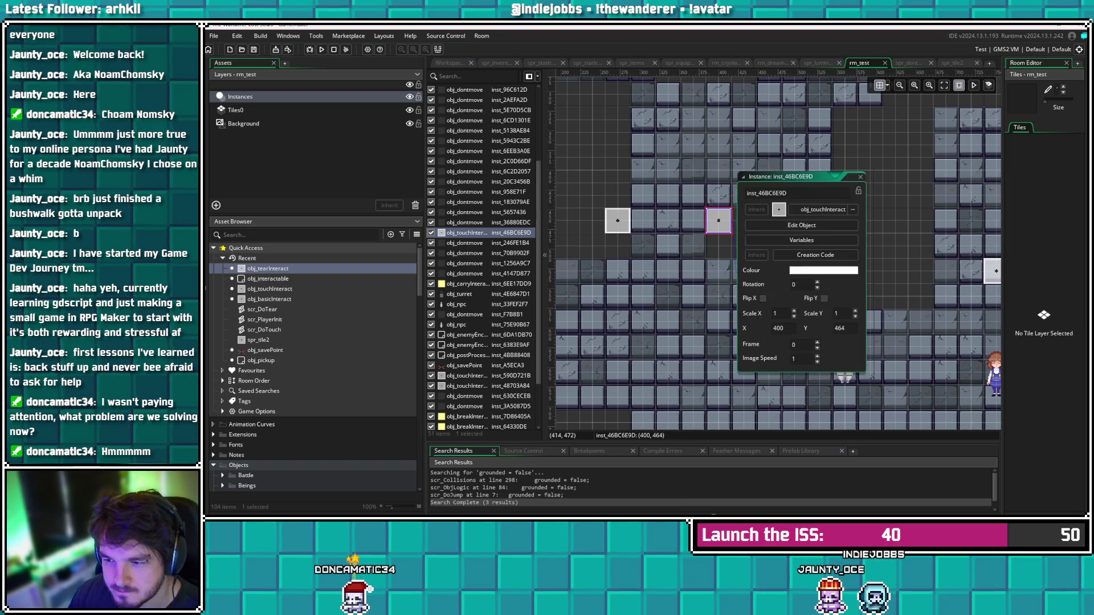
{"action": "left_click", "coordinate": [798, 255]}
{"action": "left_click", "coordinate": [976, 115]}
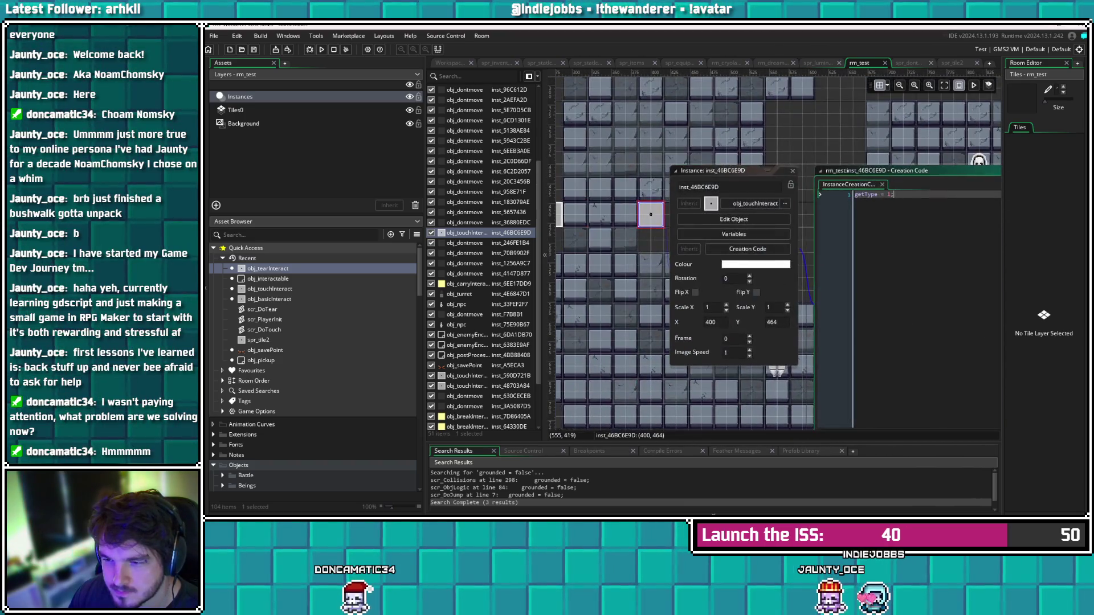
{"action": "left_click", "coordinate": [793, 171]}
{"action": "scroll", "coordinate": [775, 249], "scroll_direction": "right", "scroll_amount": 10}
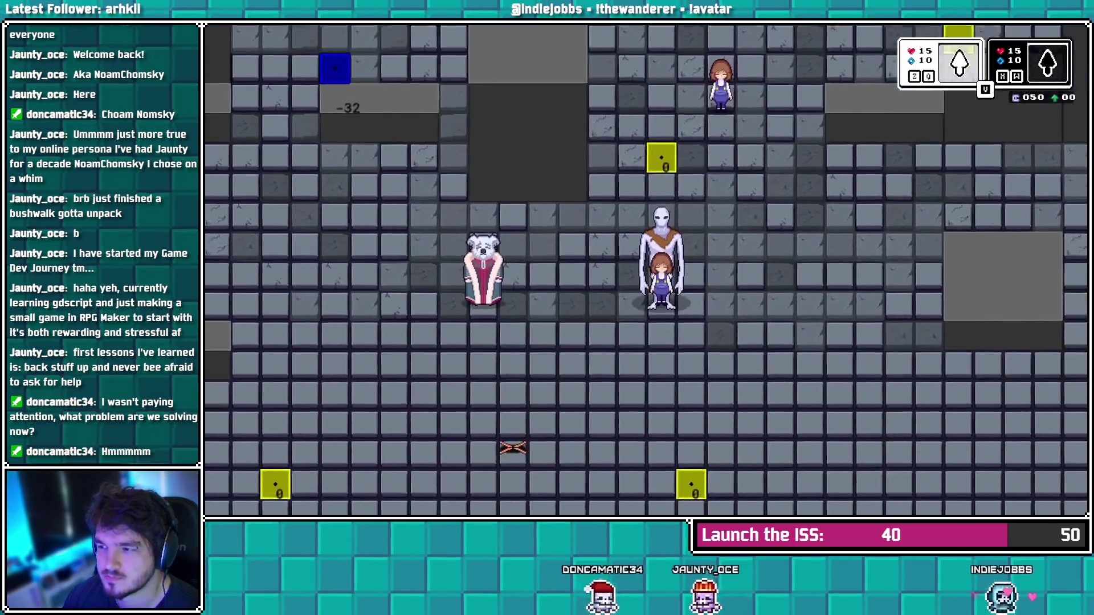
{"action": "key", "text": "Left"}
{"action": "key", "text": "Left"}
{"action": "key", "text": "Left"}
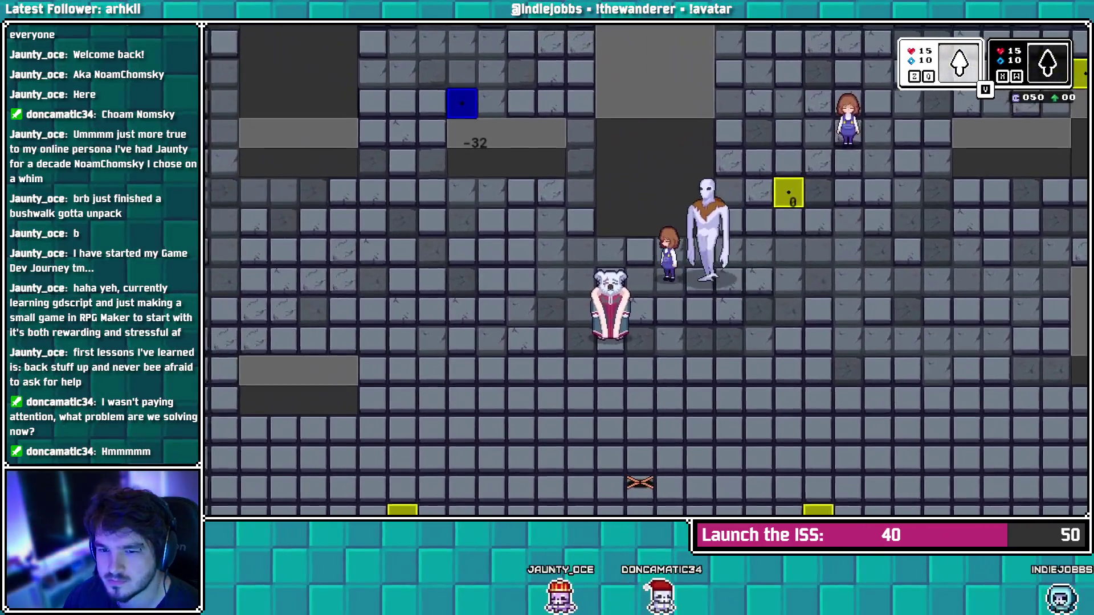
{"action": "key", "text": "Right"}
{"action": "key", "text": "Right"}
{"action": "key", "text": "Right"}
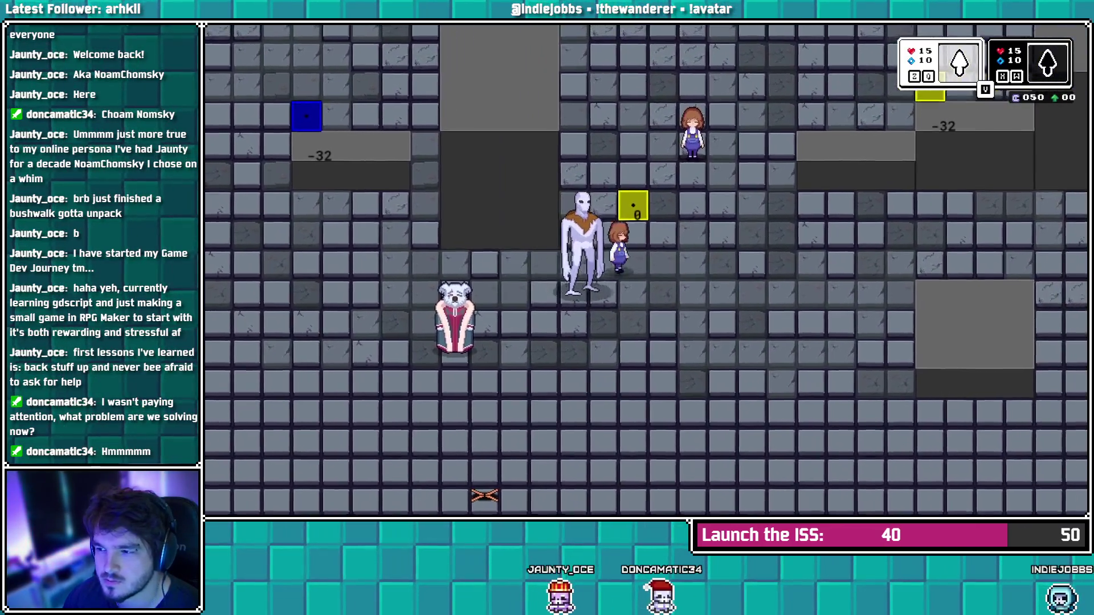
{"action": "key", "text": "Right"}
{"action": "key", "text": "Right"}
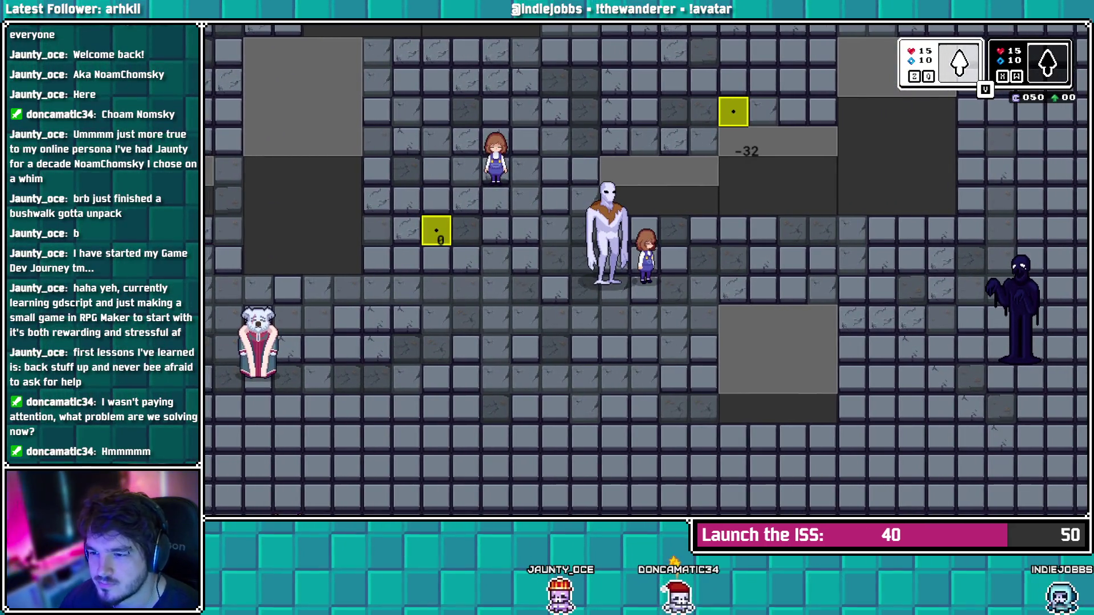
{"action": "key", "text": "Left"}
{"action": "key", "text": "Left"}
{"action": "key", "text": "Down"}
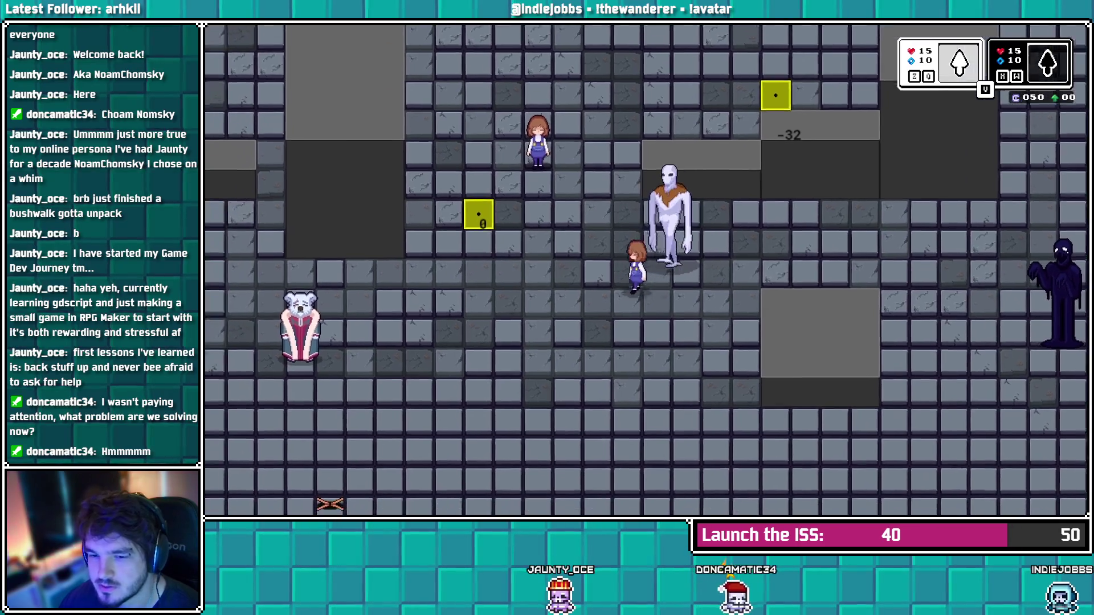
{"action": "key", "text": "Left"}
{"action": "key", "text": "Left"}
{"action": "key", "text": "Down"}
{"action": "key", "text": "Down"}
{"action": "key", "text": "Left"}
{"action": "key", "text": "Left"}
{"action": "key", "text": "Up"}
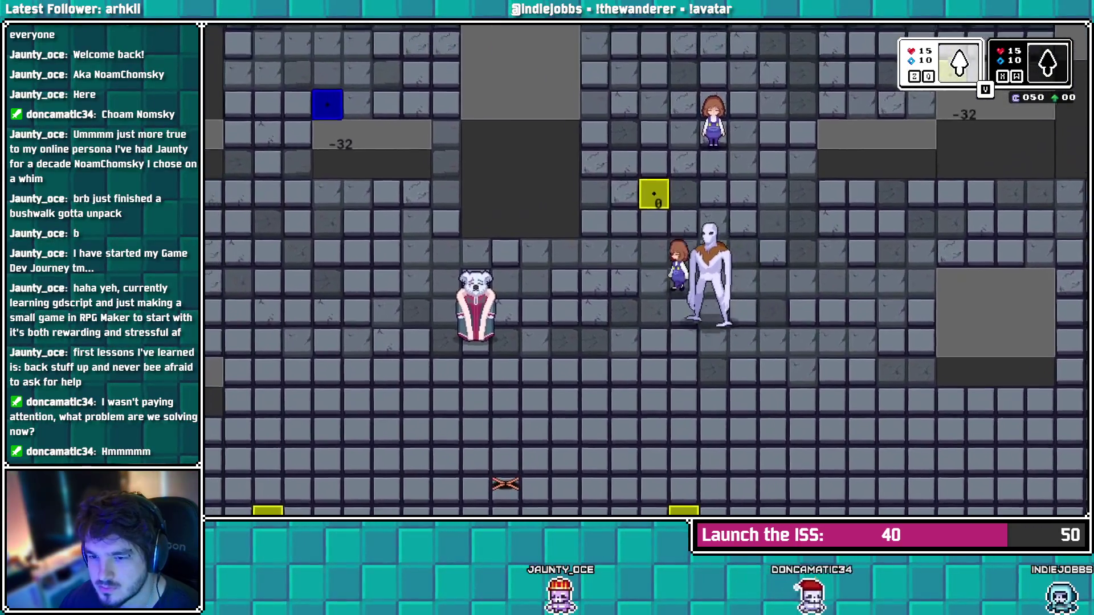
{"action": "key", "text": "Left"}
{"action": "key", "text": "Left"}
{"action": "key", "text": "Left"}
{"action": "key", "text": "Right"}
{"action": "key", "text": "Right"}
{"action": "key", "text": "Right"}
{"action": "key", "text": "Up"}
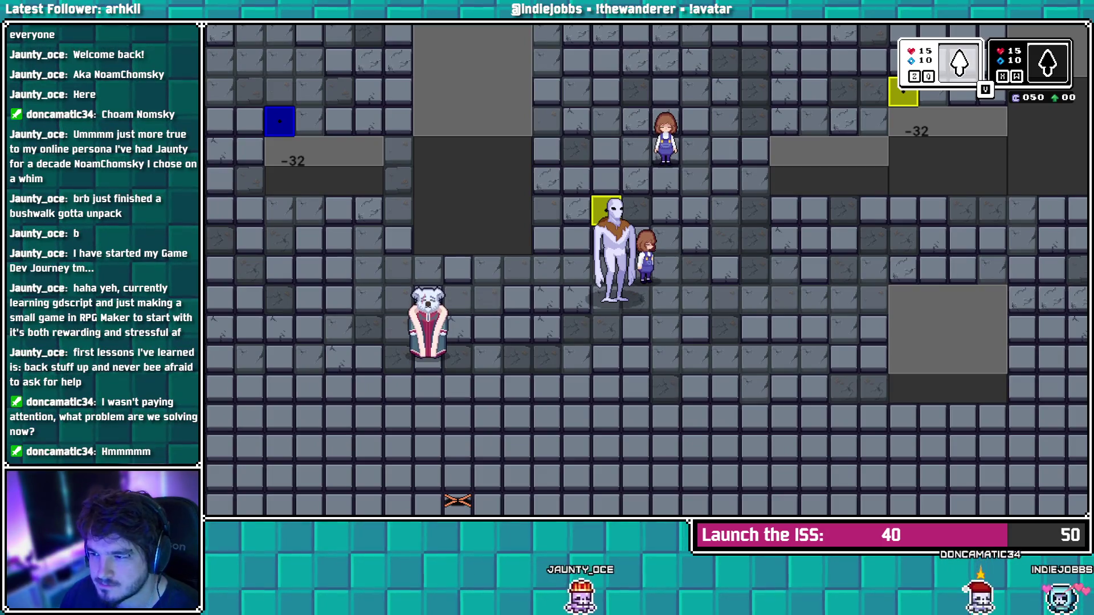
{"action": "key", "text": "Escape"}
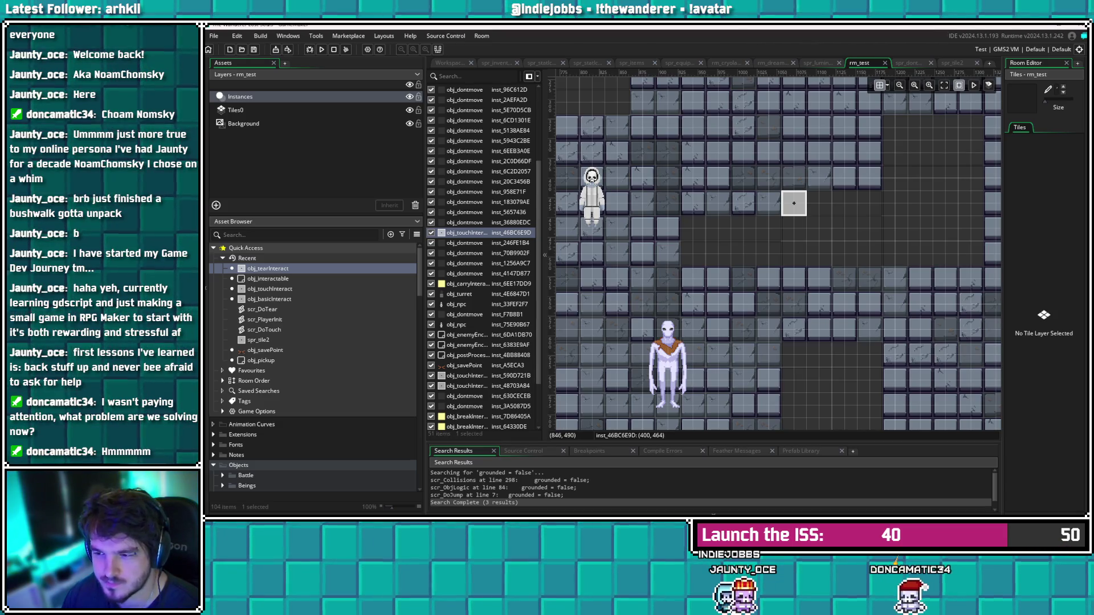
View obj_interactable's Create event, follow its scr_InitObject call with F12, then return to the event
{"action": "double_click", "coordinate": [271, 279]}
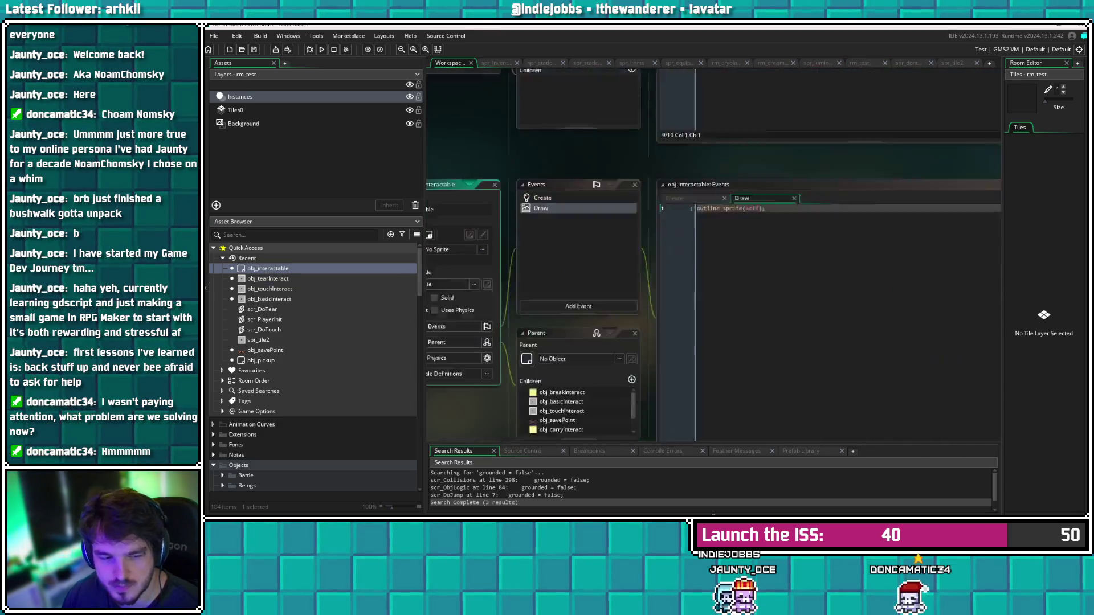
{"action": "left_click", "coordinate": [593, 130]}
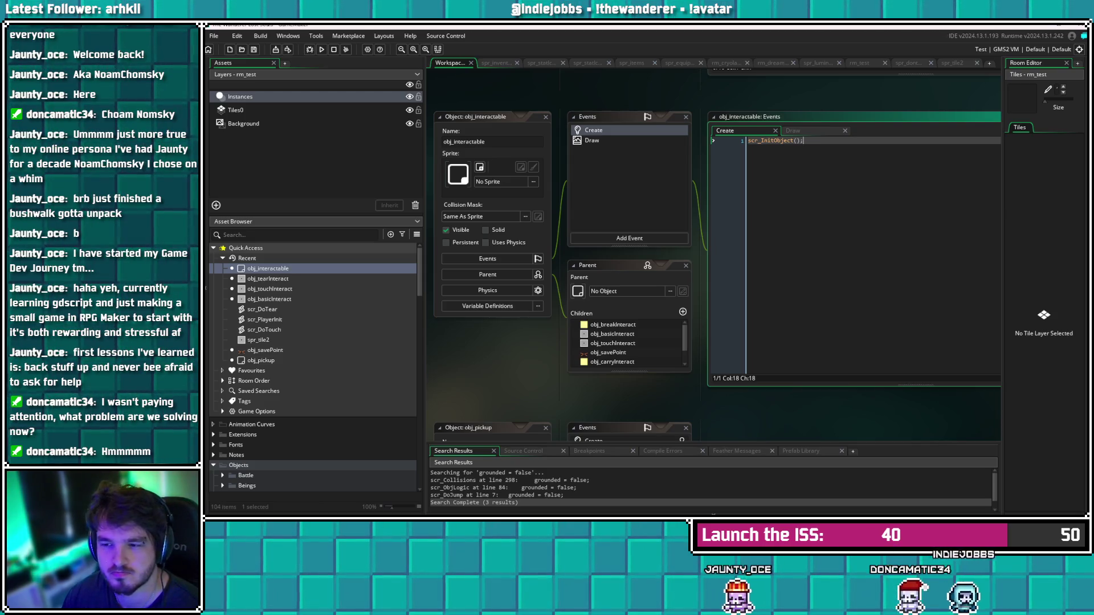
{"action": "left_click", "coordinate": [768, 140]}
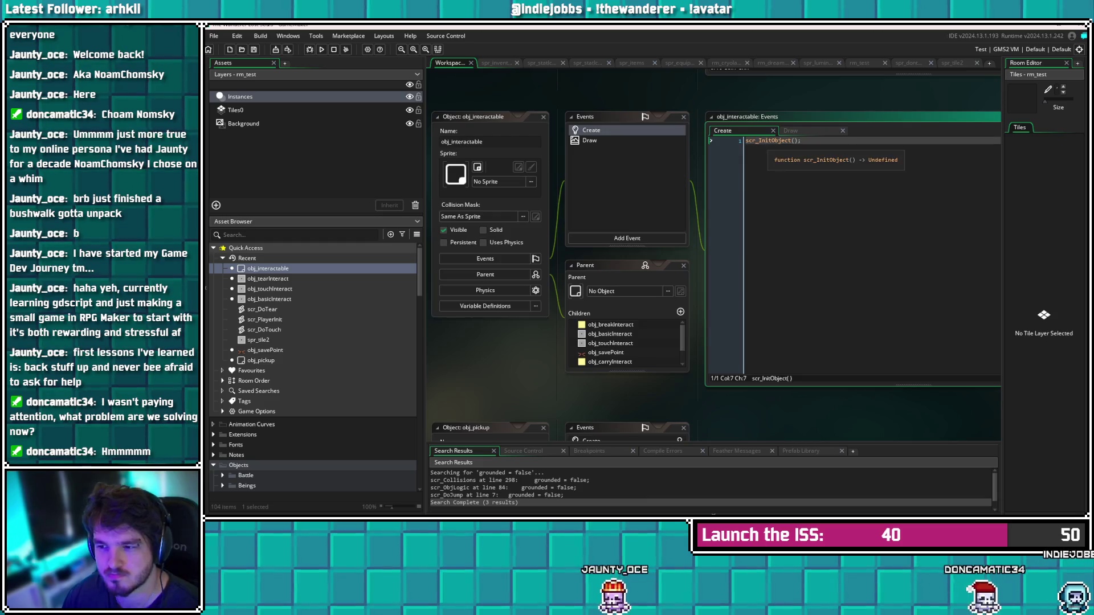
{"action": "key", "text": "F12"}
{"action": "scroll", "coordinate": [441, 155], "scroll_direction": "down", "scroll_amount": 7}
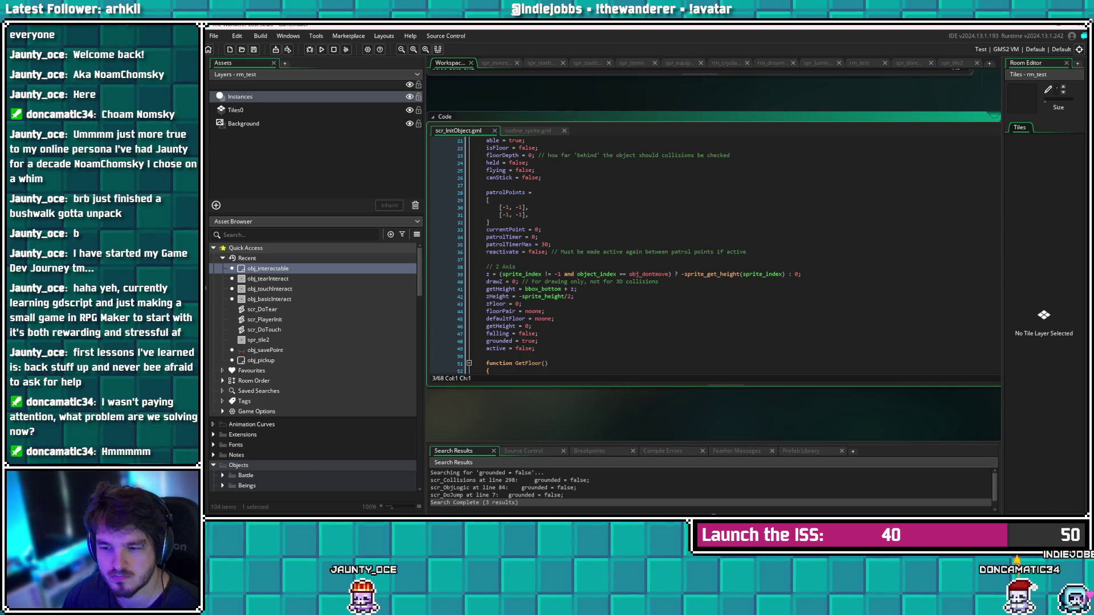
{"action": "left_click", "coordinate": [538, 236]}
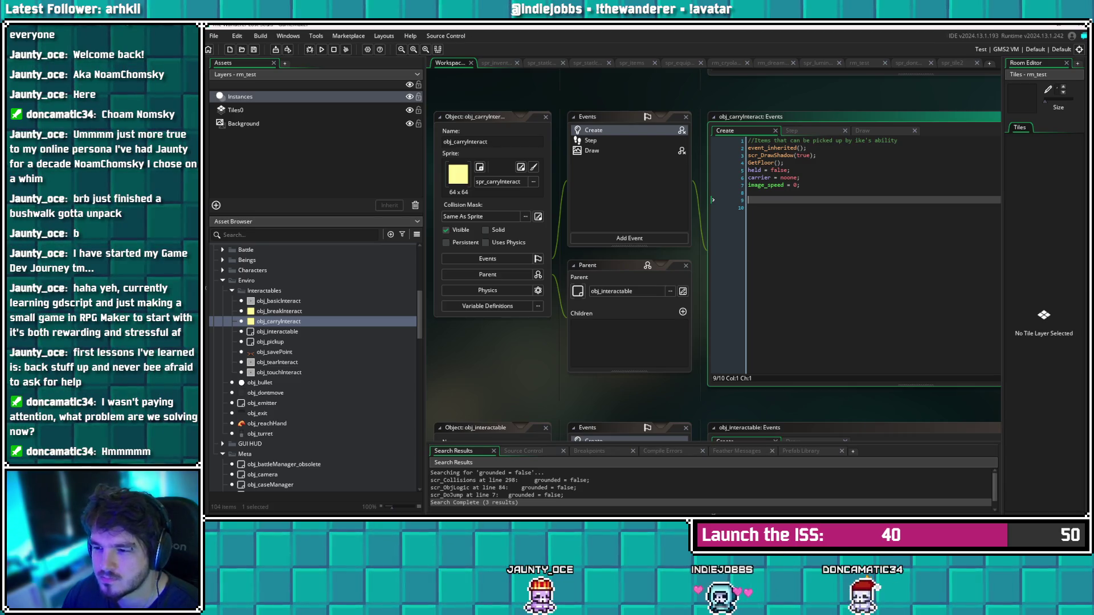
Show obj_carryInteract's Step event and place the cursor on the drawZ = -z + zAdjust line
{"action": "left_click", "coordinate": [591, 140]}
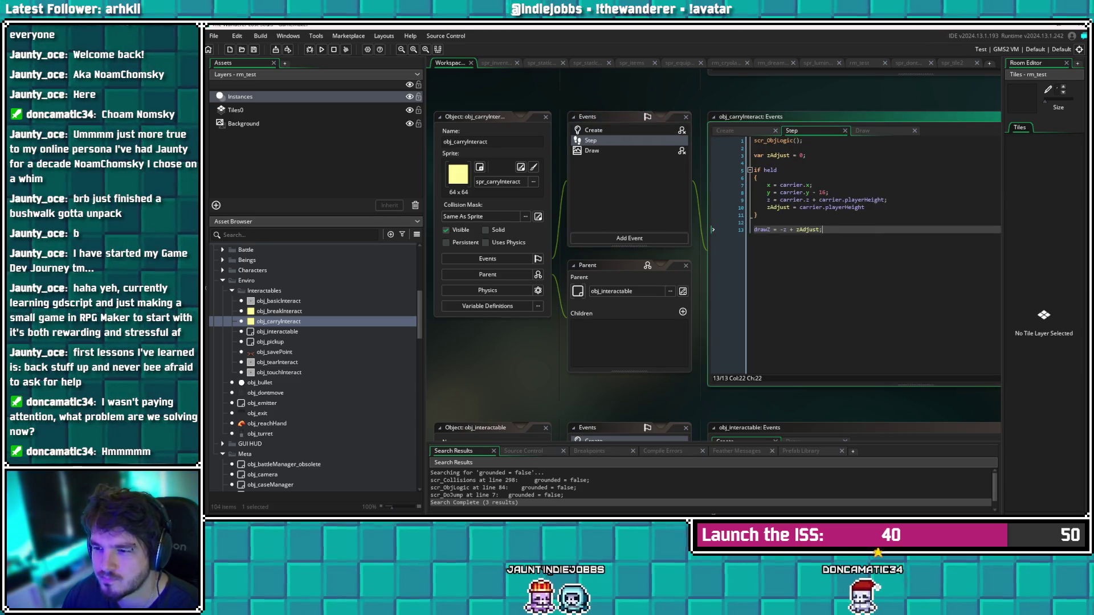
{"action": "left_click", "coordinate": [800, 229]}
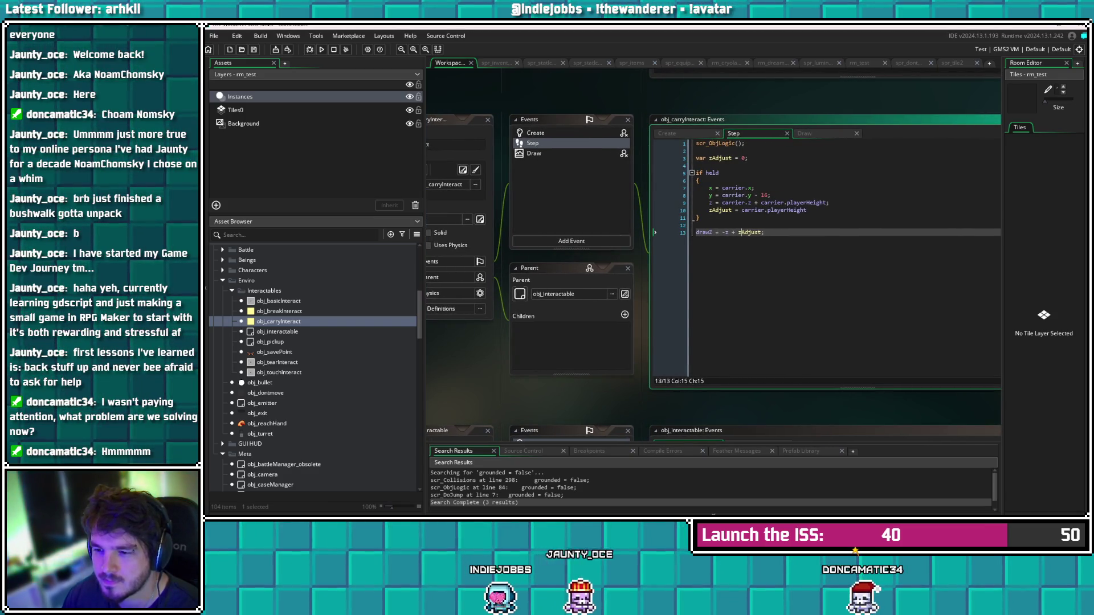
{"action": "left_click", "coordinate": [725, 232]}
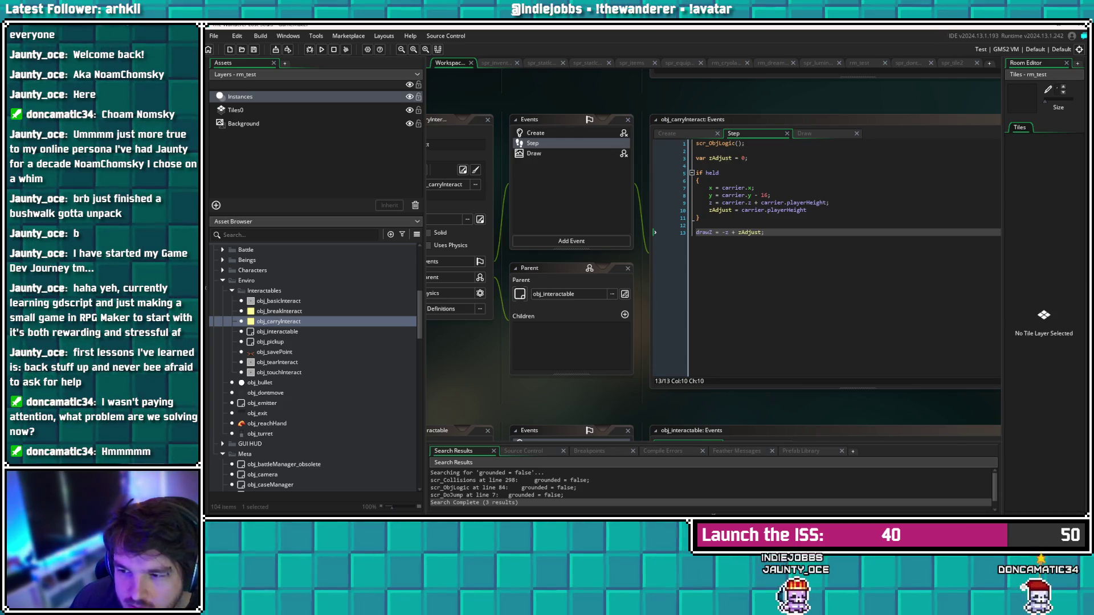
{"action": "left_click", "coordinate": [764, 232]}
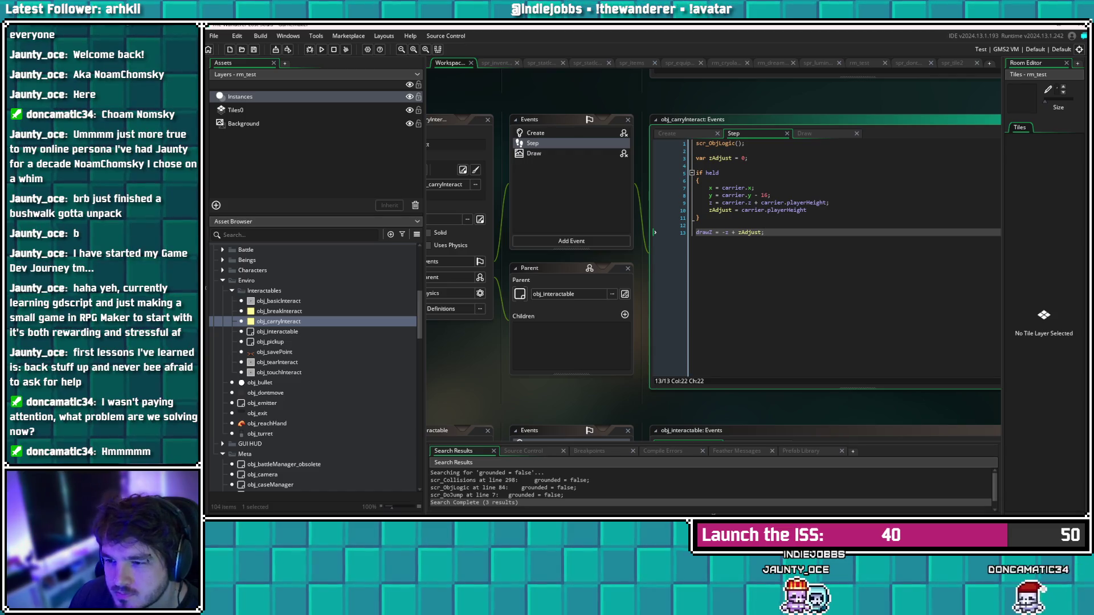